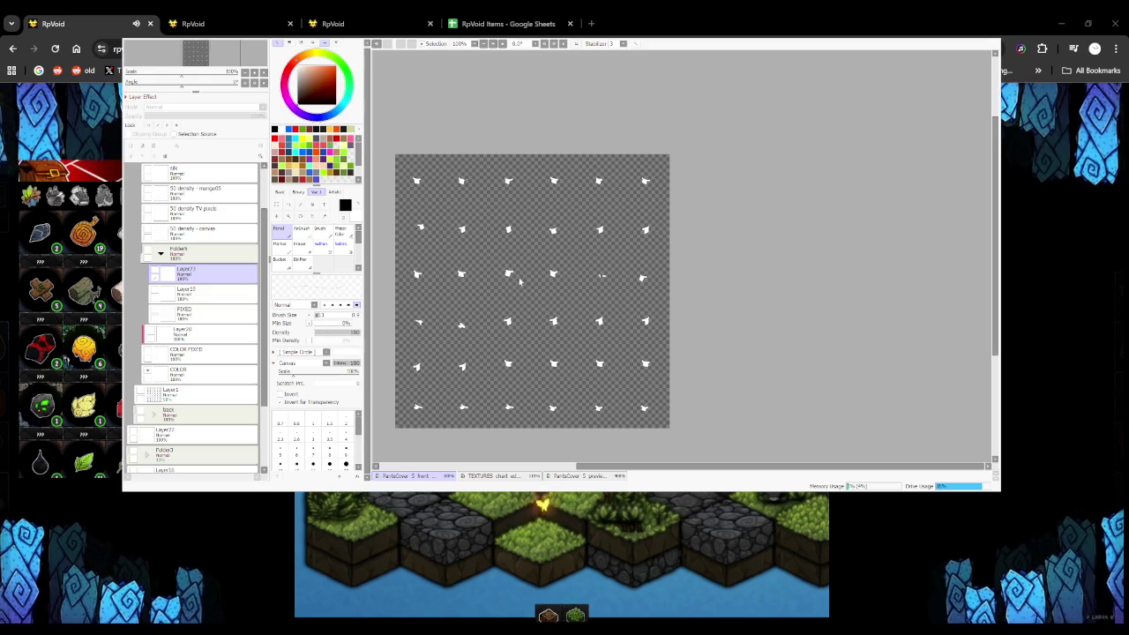
# Hide the white arrow layer, show the 50 density - canvas texture, and bring up the item details tab behind
pyautogui.click(154, 254)
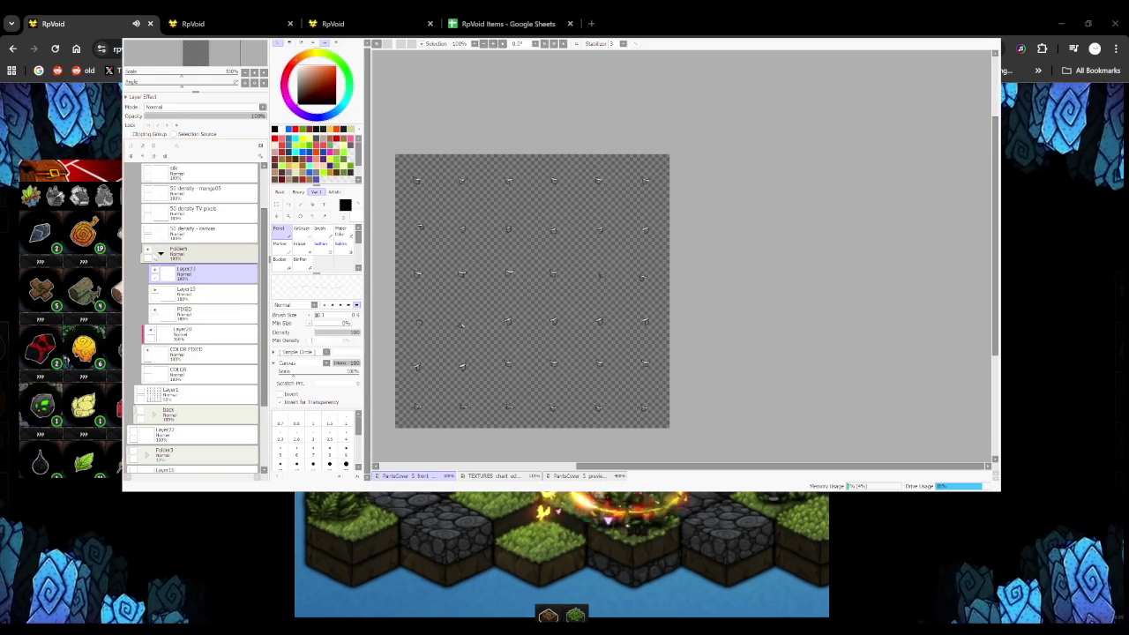
pyautogui.click(148, 229)
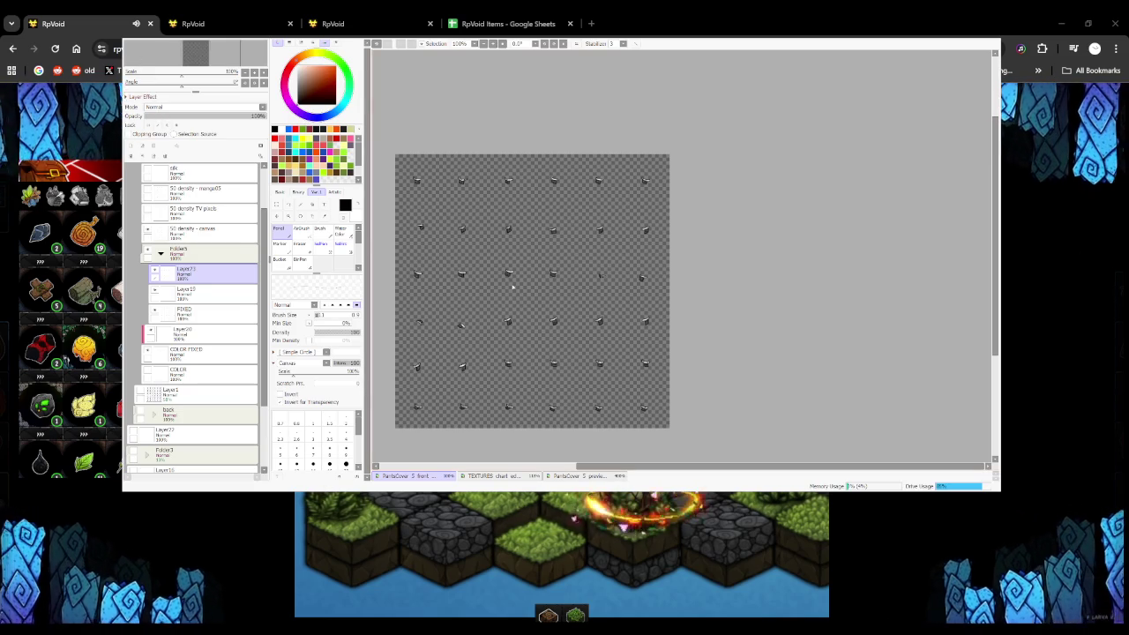
pyautogui.click(324, 23)
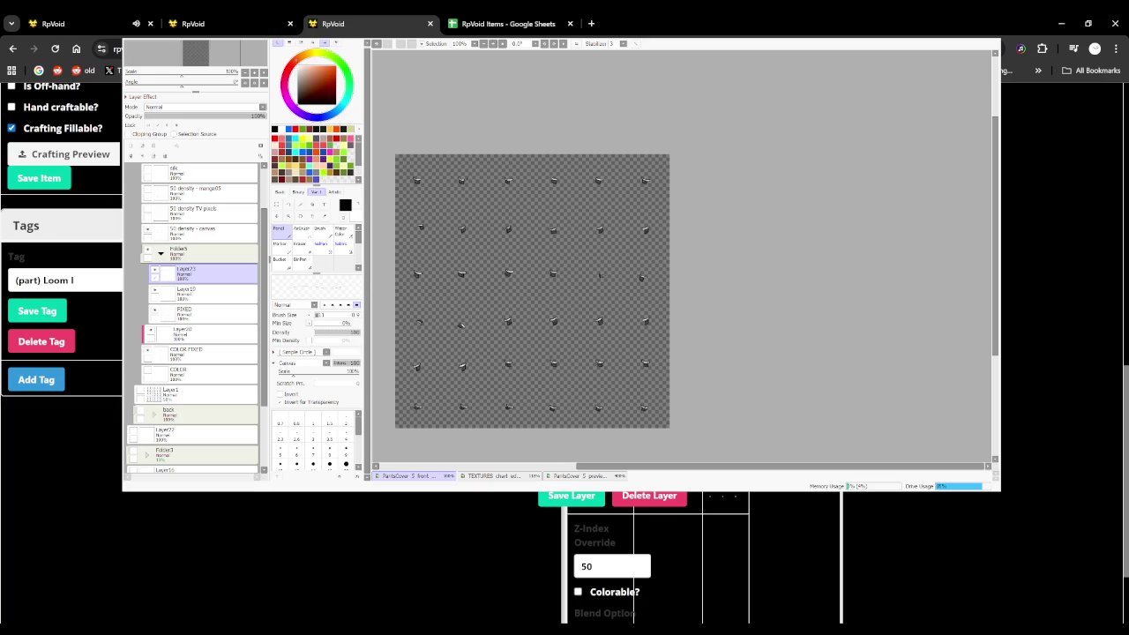
# Switch the browser behind SAI back to the first RpVoid tab with the game running
pyautogui.hotkey('ctrl', '1')
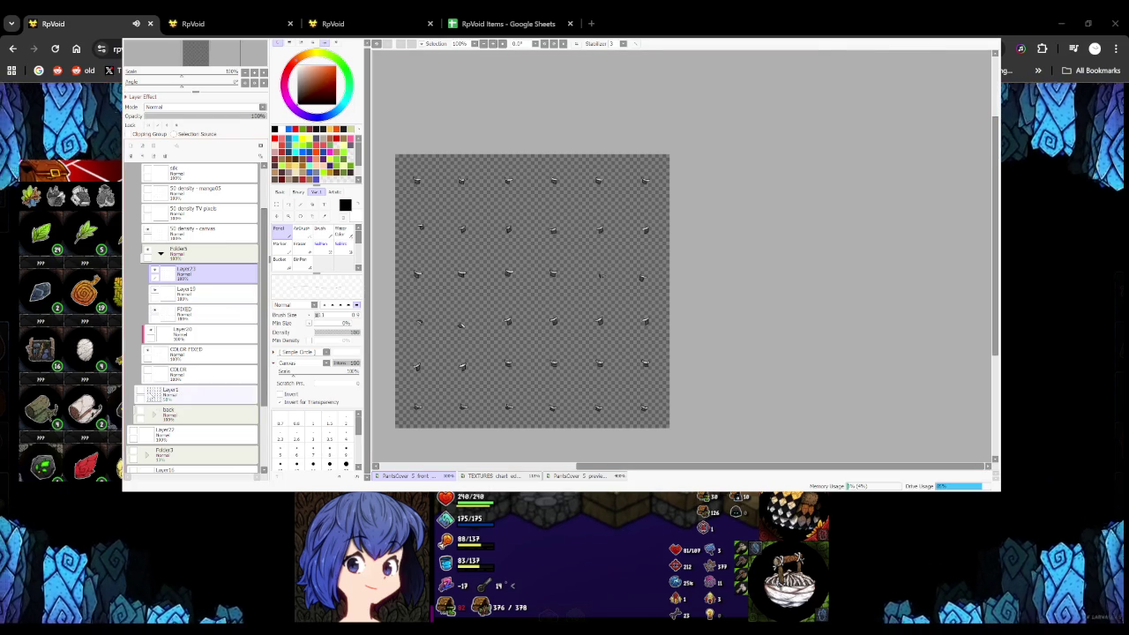
# Show Layer1's blue figure sprite sheet and look across it
pyautogui.click(138, 390)
pyautogui.scroll(3, 578, 162)
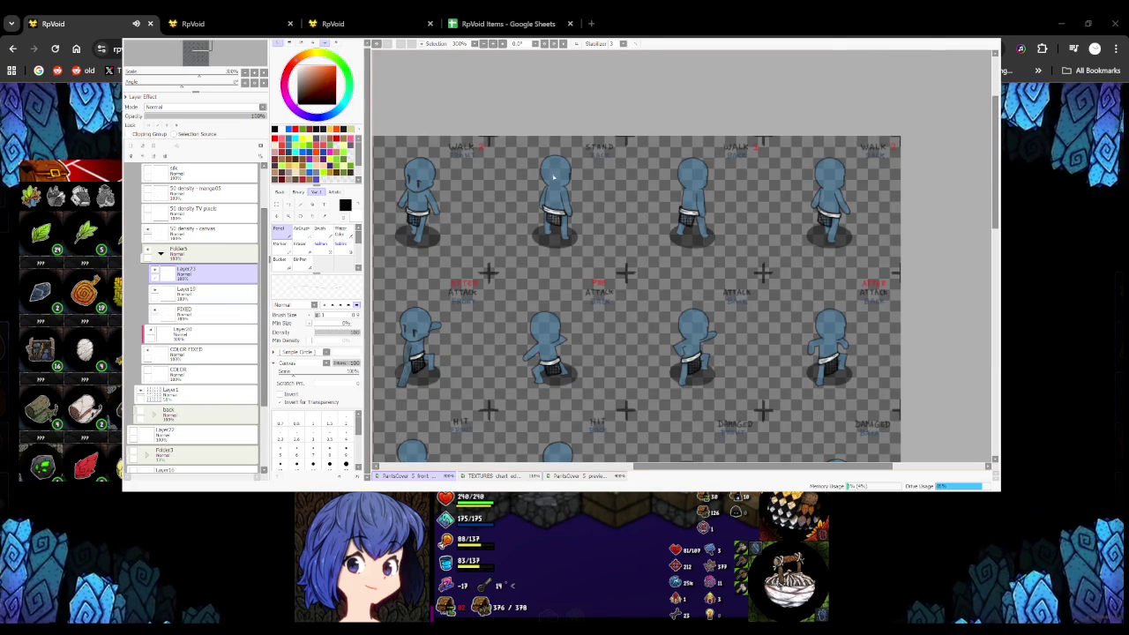
pyautogui.scroll(-1, 557, 200)
pyautogui.scroll(3, 685, 216)
pyautogui.scroll(-3, 656, 223)
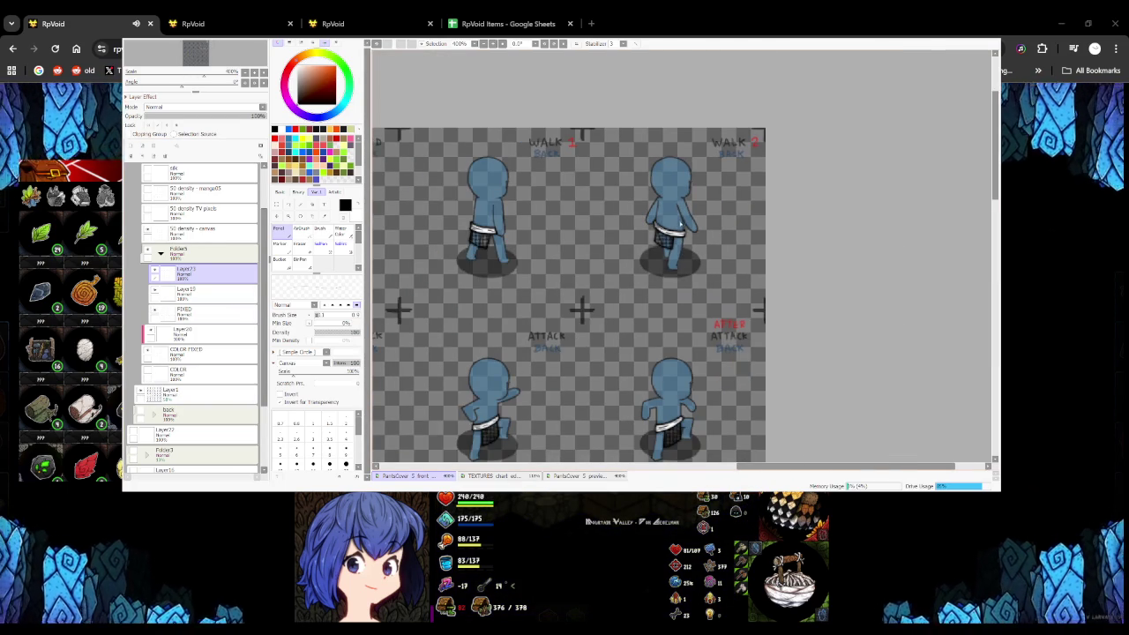
pyautogui.scroll(-2, 675, 228)
pyautogui.scroll(2, 675, 228)
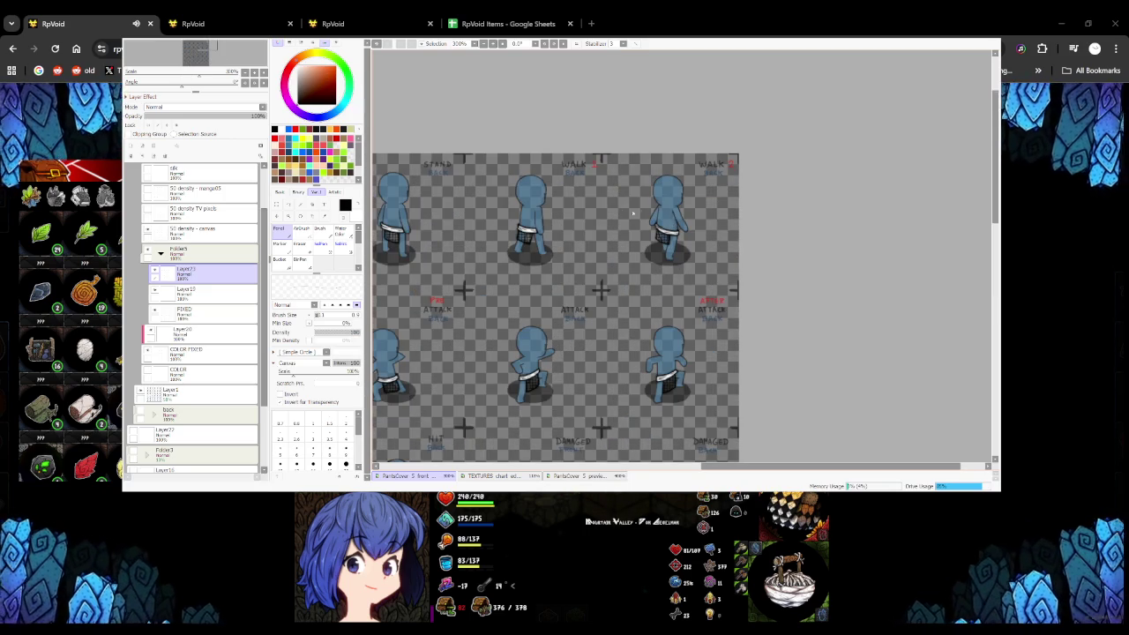
pyautogui.moveTo(478, 263); pyautogui.dragTo(433, 325)
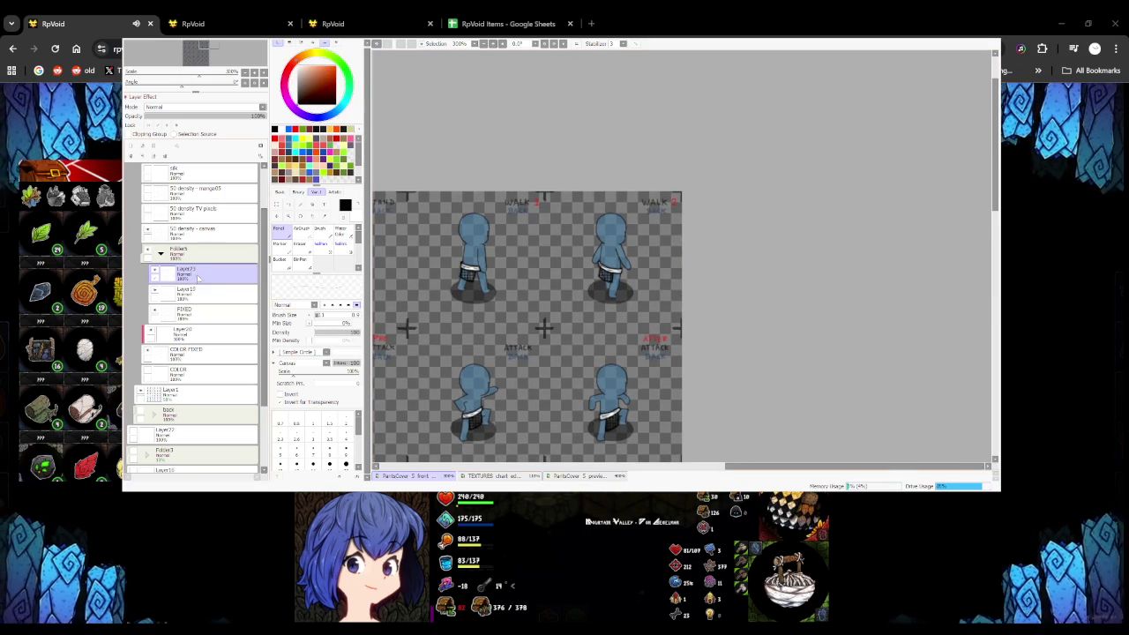
pyautogui.scroll(2, 199, 277)
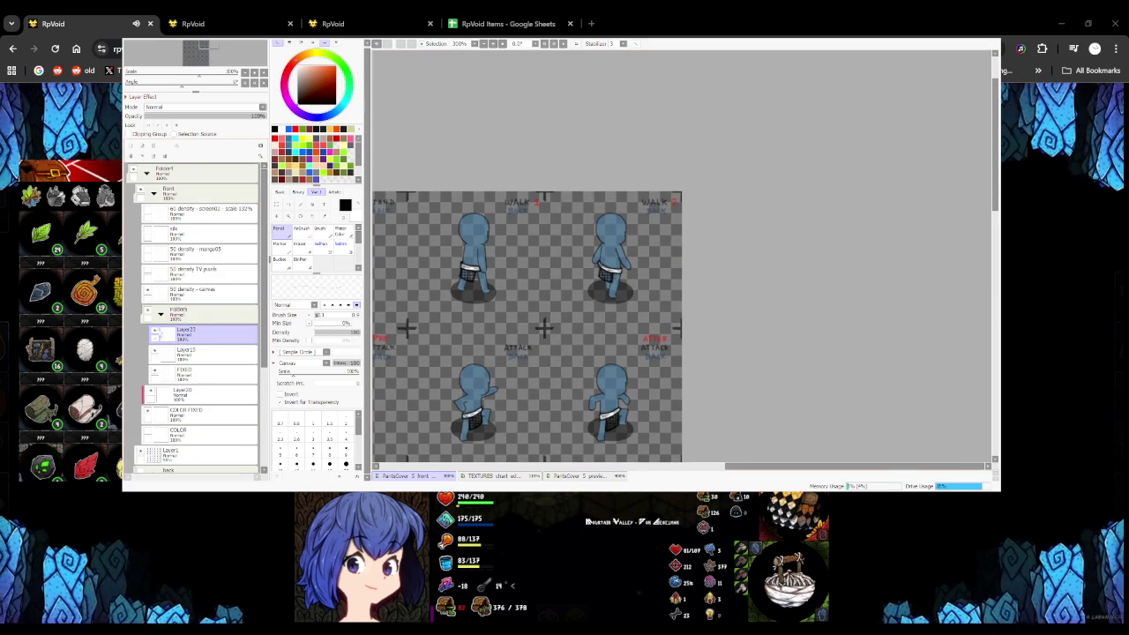
# Merge Layer10 down into Layer23, then select FIXED and set the pen to red
pyautogui.hotkey('ctrl', 'e')
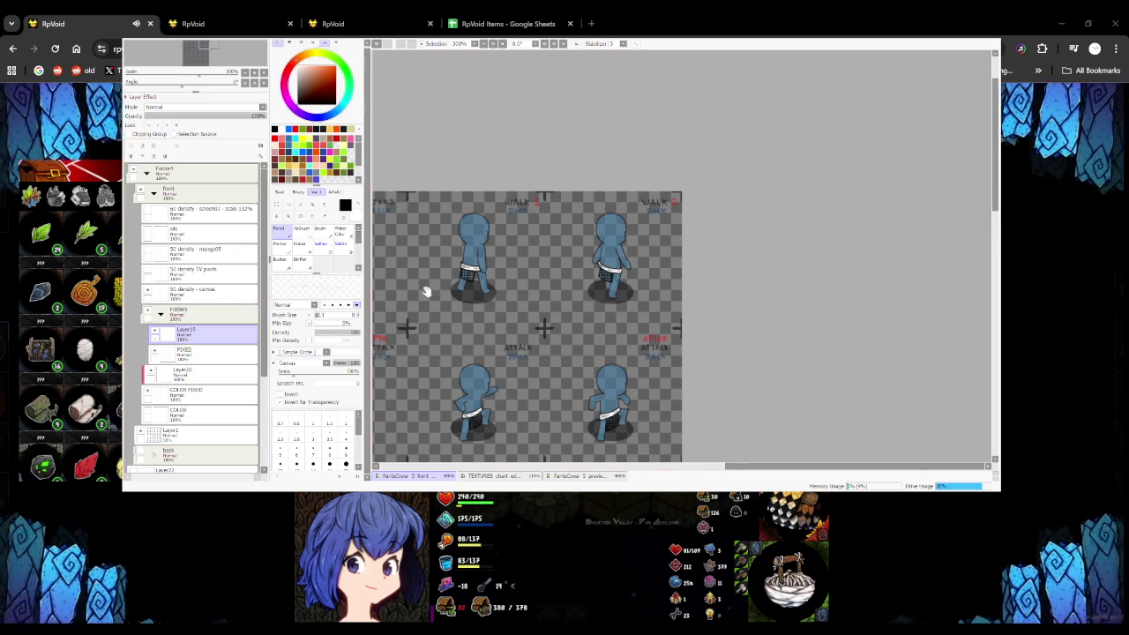
pyautogui.hscroll(-3, 394, 299)
pyautogui.click(183, 351)
pyautogui.click(300, 260)
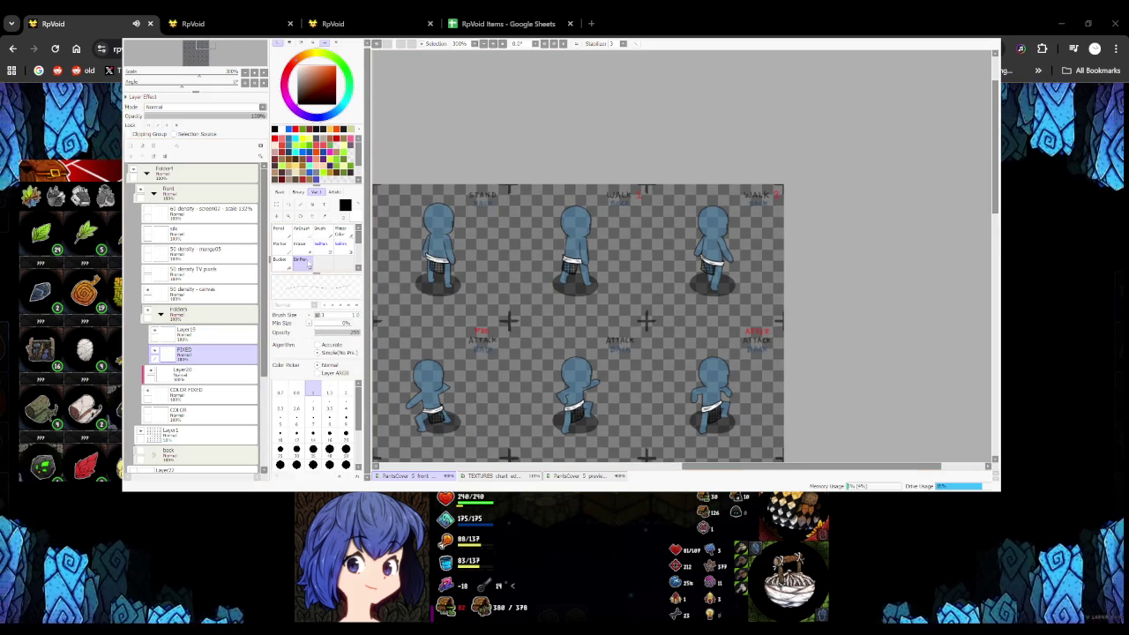
pyautogui.click(275, 137)
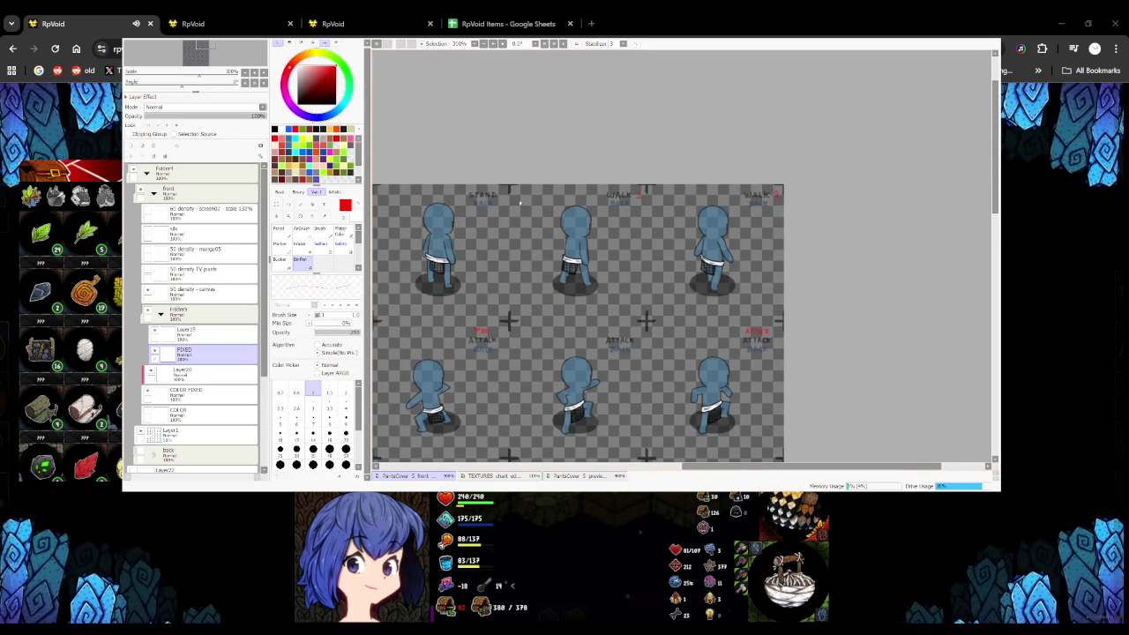
pyautogui.scroll(3, 519, 205)
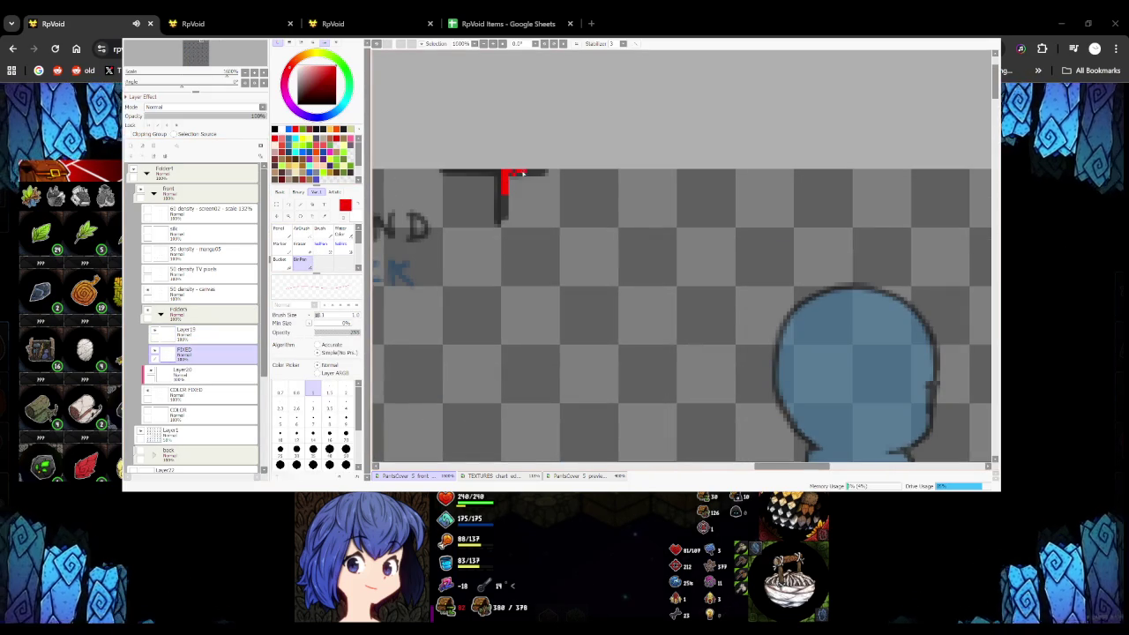
pyautogui.scroll(-4, 522, 174)
pyautogui.scroll(4, 530, 182)
pyautogui.scroll(-1, 460, 202)
pyautogui.scroll(-1, 459, 202)
# Check the texture and colour layers, then add a new 25%-opacity layer above FIXED
pyautogui.click(276, 204)
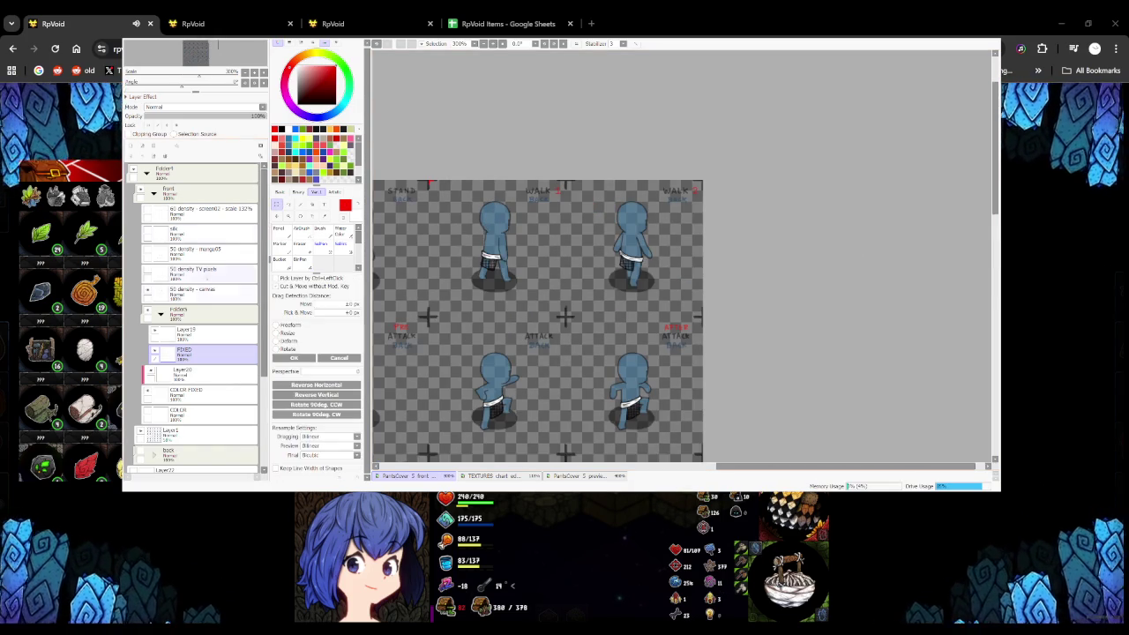
pyautogui.click(223, 291)
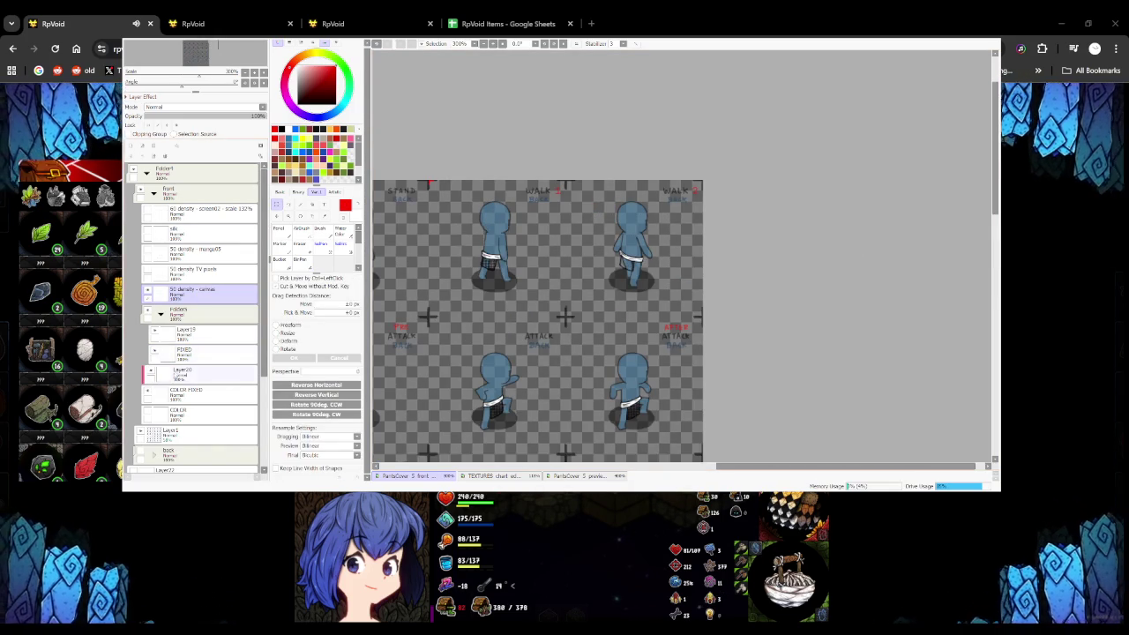
pyautogui.click(202, 392)
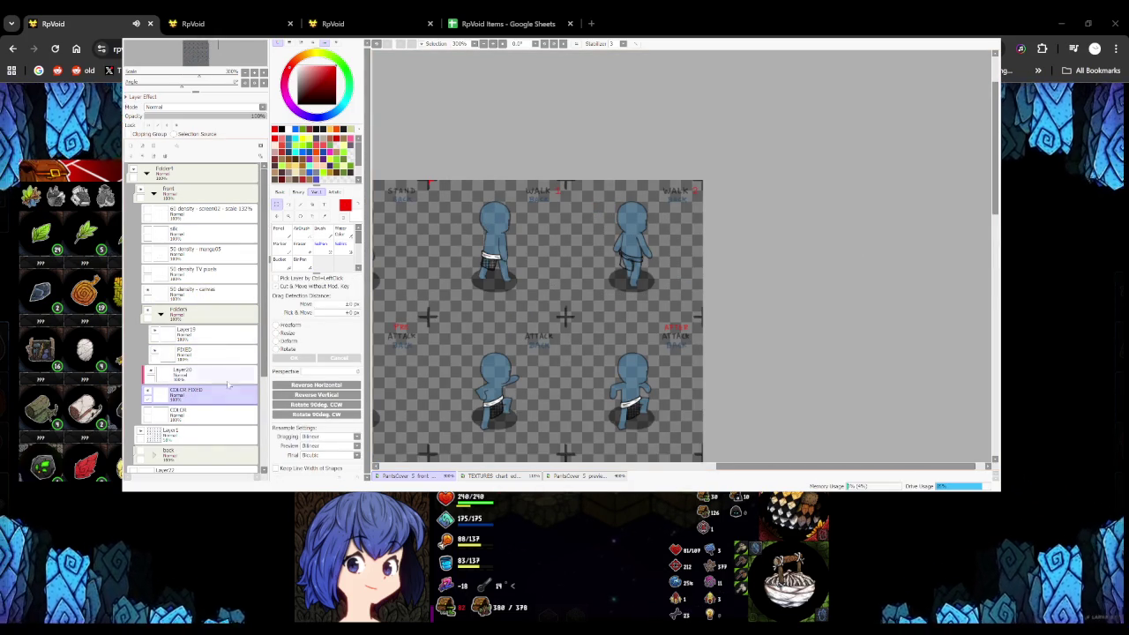
pyautogui.click(210, 417)
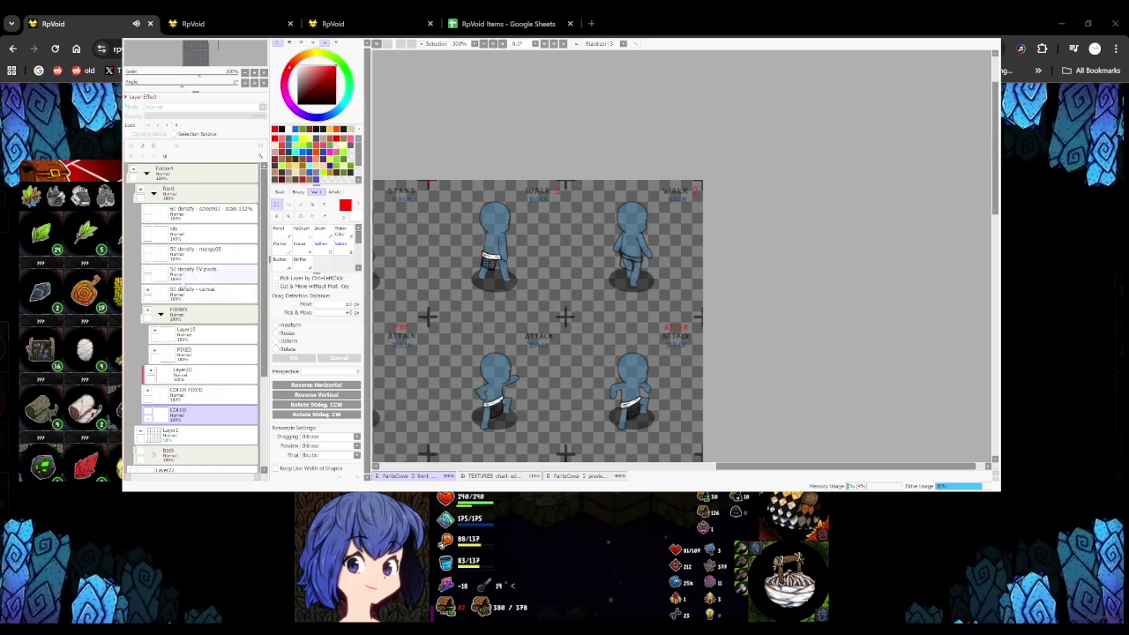
pyautogui.click(190, 296)
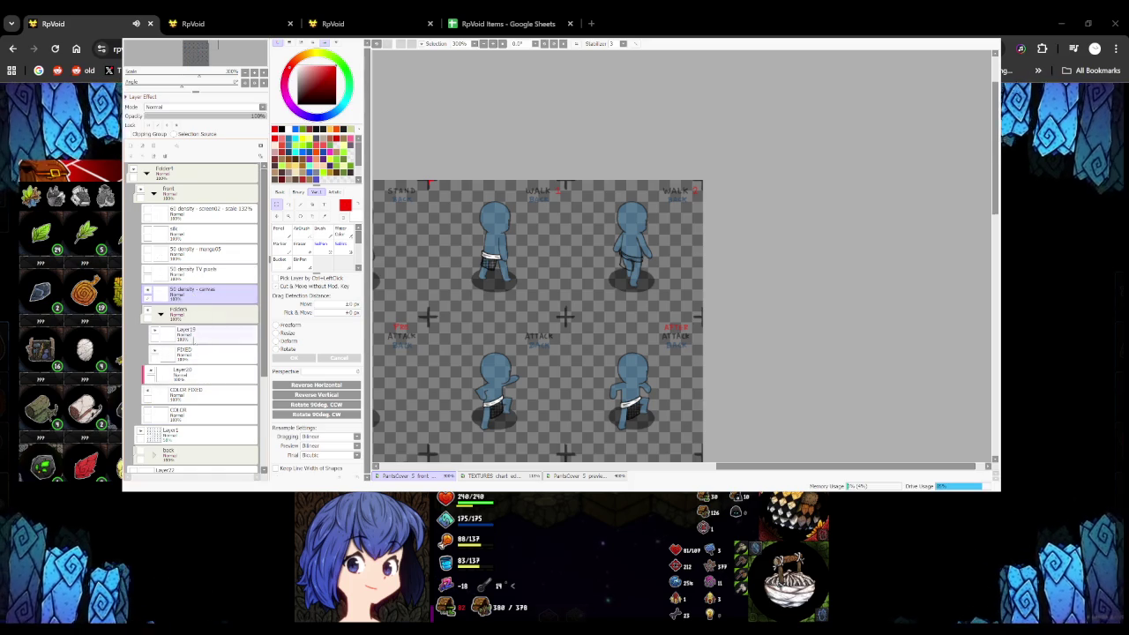
pyautogui.click(194, 353)
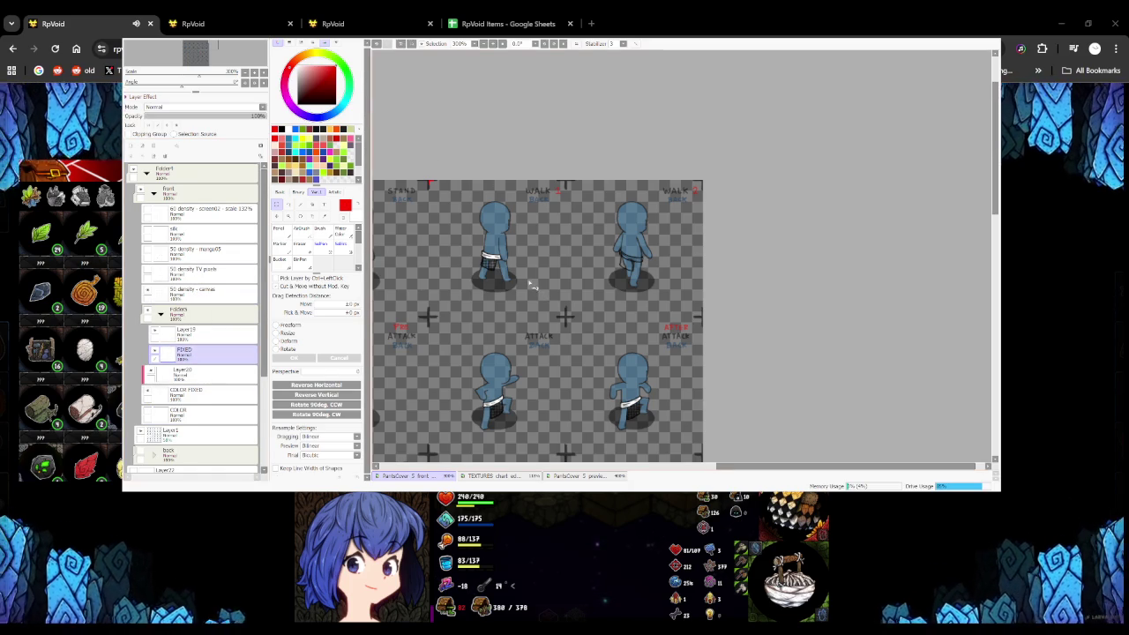
pyautogui.hotkey('ctrl', 'shift', 'n')
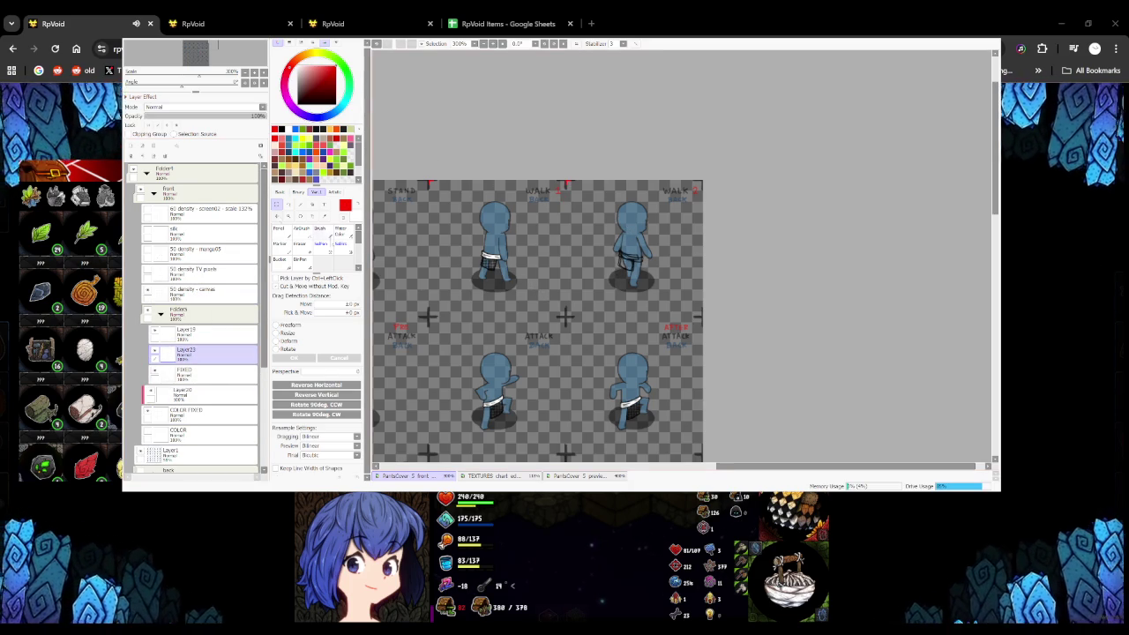
pyautogui.click(176, 116)
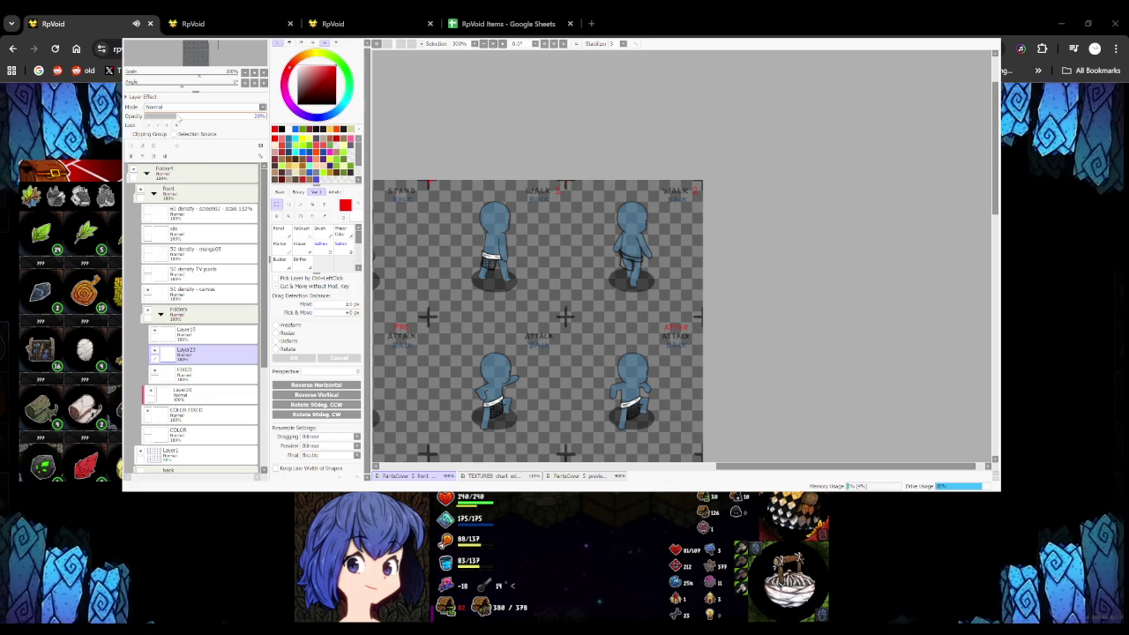
pyautogui.scroll(5, 633, 242)
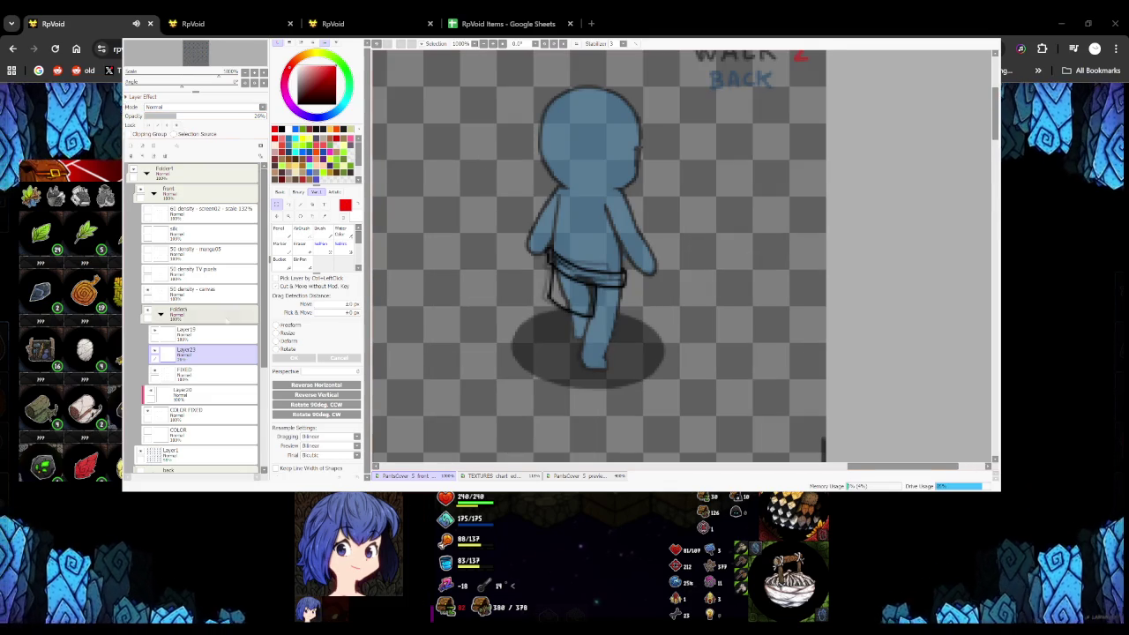
# Clear the old belt and leg lines from the FIXED layer
pyautogui.click(194, 371)
pyautogui.moveTo(542, 207); pyautogui.dragTo(711, 364)
pyautogui.press('Delete')
pyautogui.hotkey('ctrl', 'z')
pyautogui.hotkey('ctrl', 'y')
pyautogui.press('n')
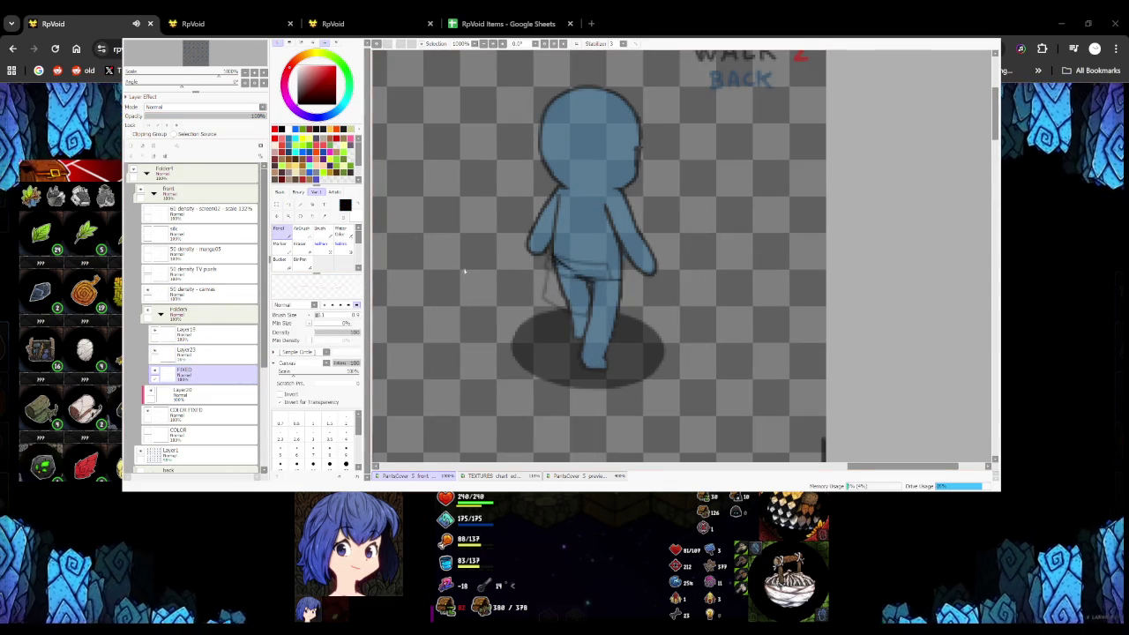
pyautogui.hotkey('ctrl', 'd')
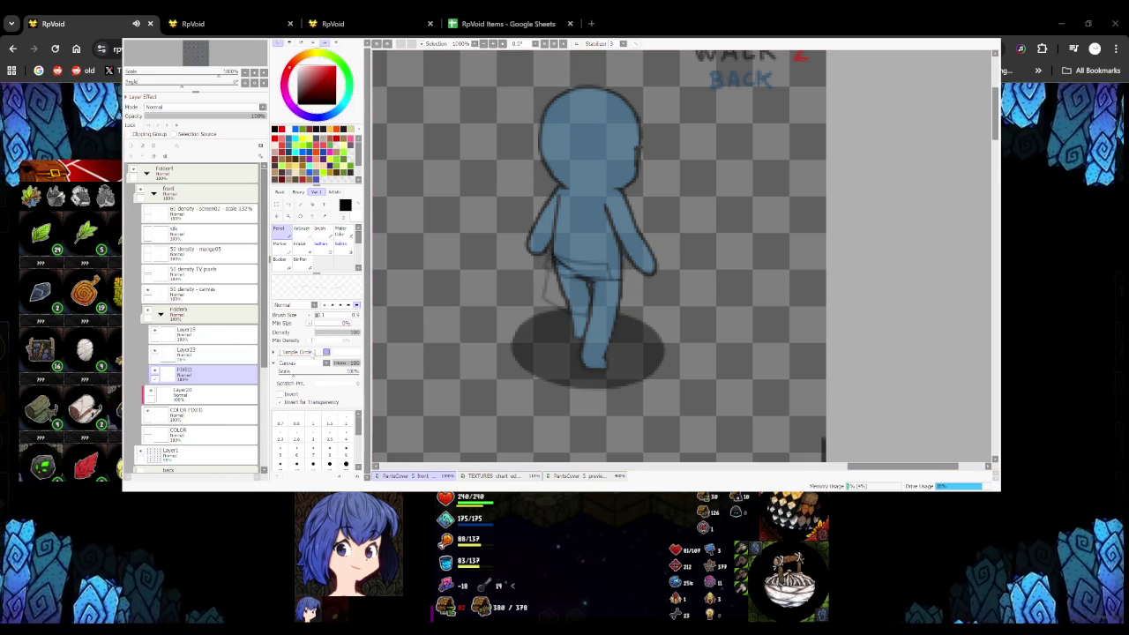
# Set the pencil to No Texture and try test strokes across the waist
pyautogui.click(300, 363)
pyautogui.click(317, 383)
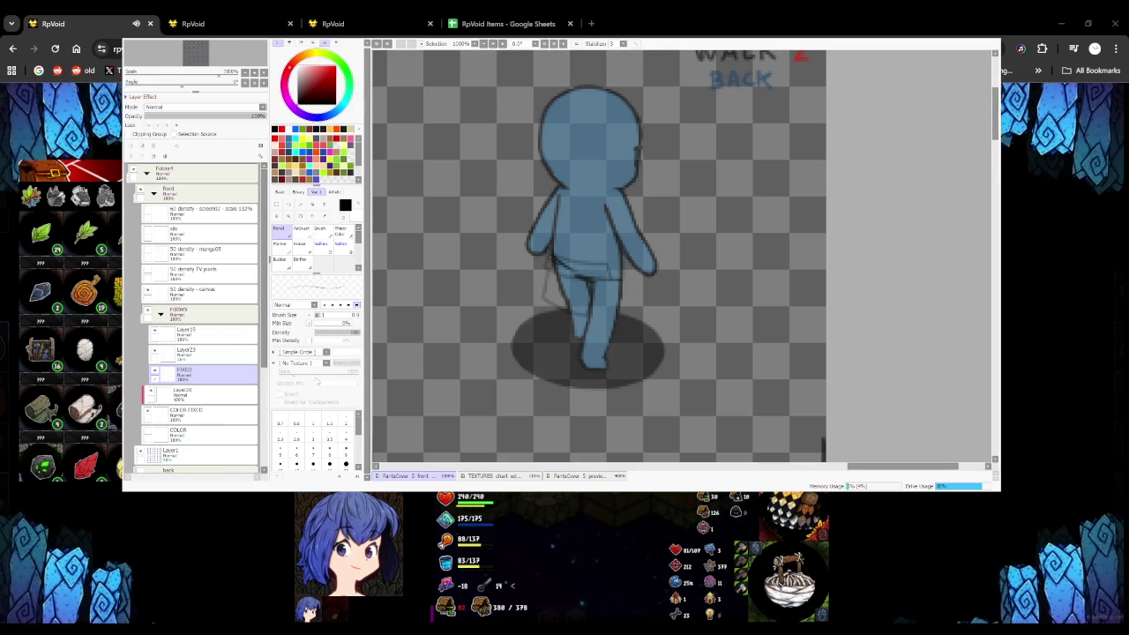
pyautogui.moveTo(413, 323)
pyautogui.mouseDown()
pyautogui.moveTo(529, 249)
pyautogui.moveTo(655, 268)
pyautogui.mouseUp()
pyautogui.hotkey('ctrl', 'z')
pyautogui.scroll(2, 555, 257)
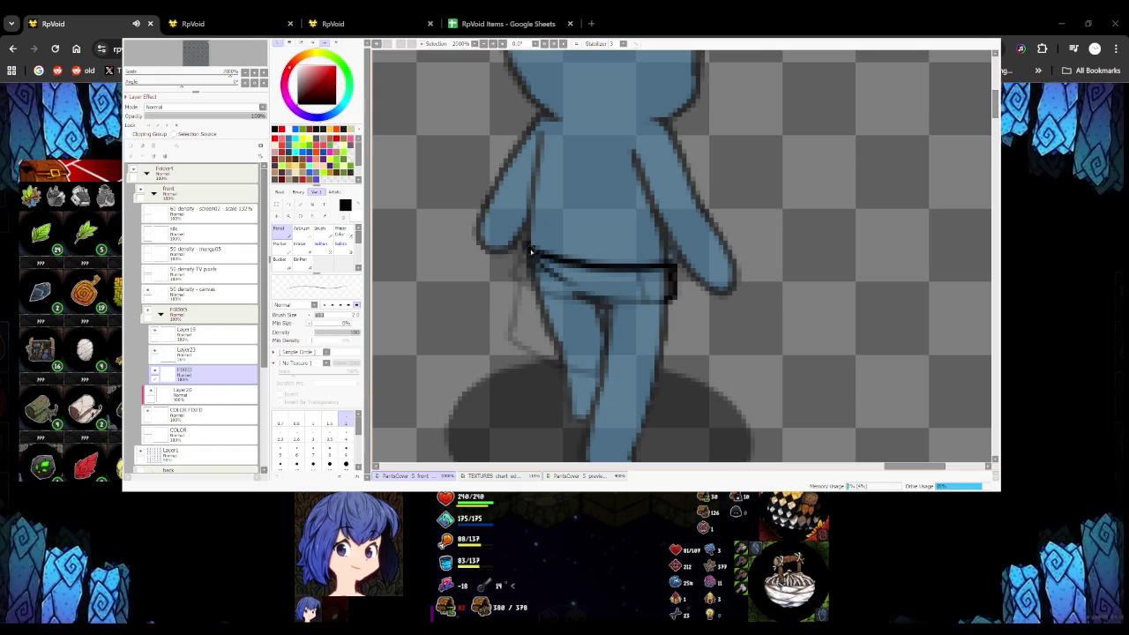
pyautogui.moveTo(516, 266)
pyautogui.mouseDown()
pyautogui.moveTo(534, 287)
pyautogui.moveTo(653, 313)
pyautogui.mouseUp()
pyautogui.hotkey('ctrl', 'z')
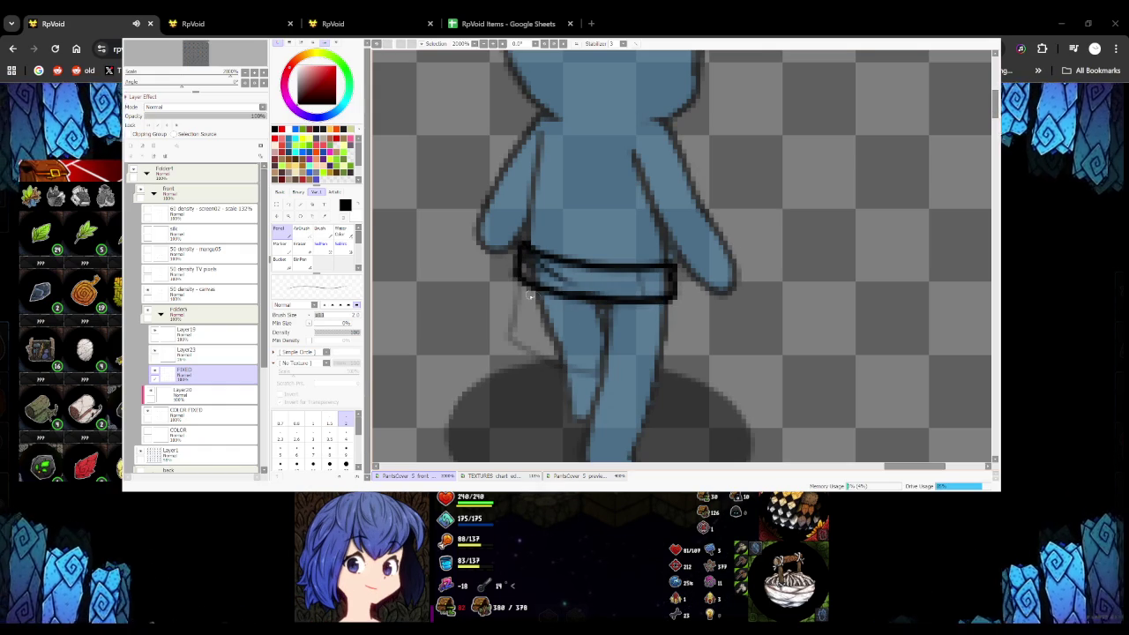
# Outline the hanging cloth flap, then paint a light belt highlight on Layer15
pyautogui.moveTo(522, 282)
pyautogui.mouseDown()
pyautogui.moveTo(512, 342)
pyautogui.moveTo(560, 363)
pyautogui.moveTo(598, 370)
pyautogui.moveTo(608, 301)
pyautogui.mouseUp()
pyautogui.scroll(-5, 609, 302)
pyautogui.scroll(3, 612, 339)
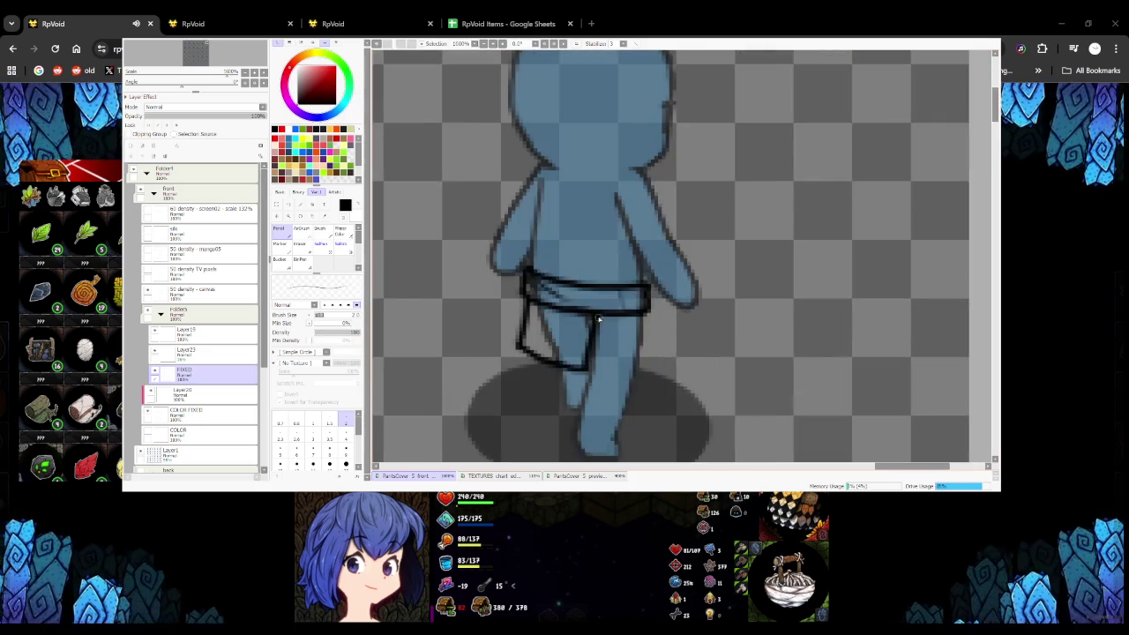
pyautogui.scroll(2, 581, 325)
pyautogui.click(207, 336)
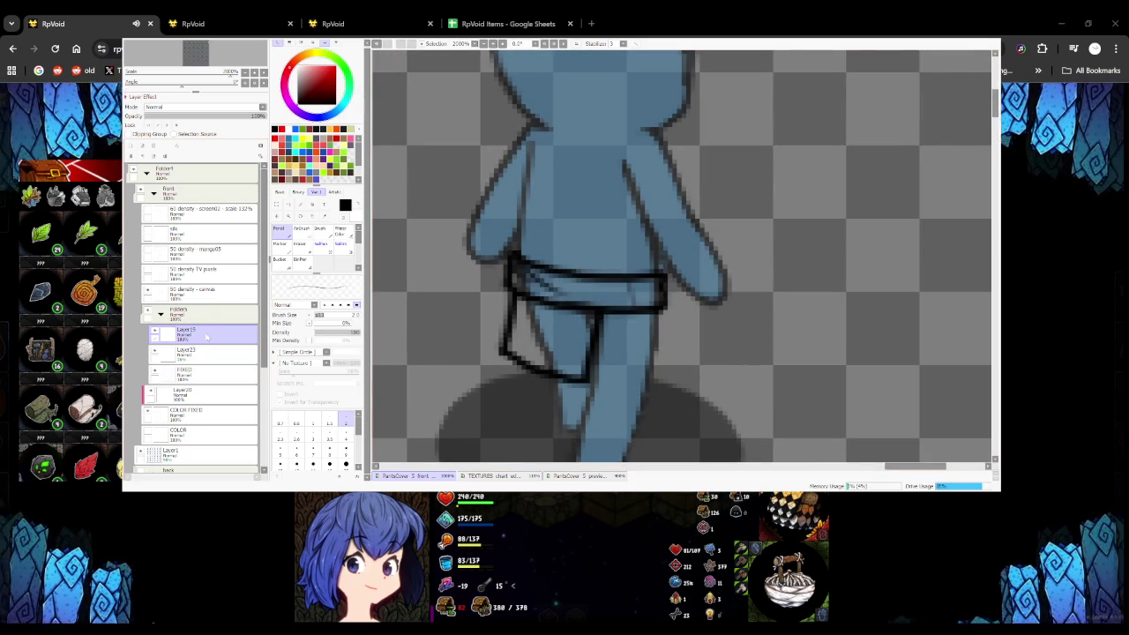
pyautogui.moveTo(558, 288); pyautogui.dragTo(650, 299)
pyautogui.click(190, 373)
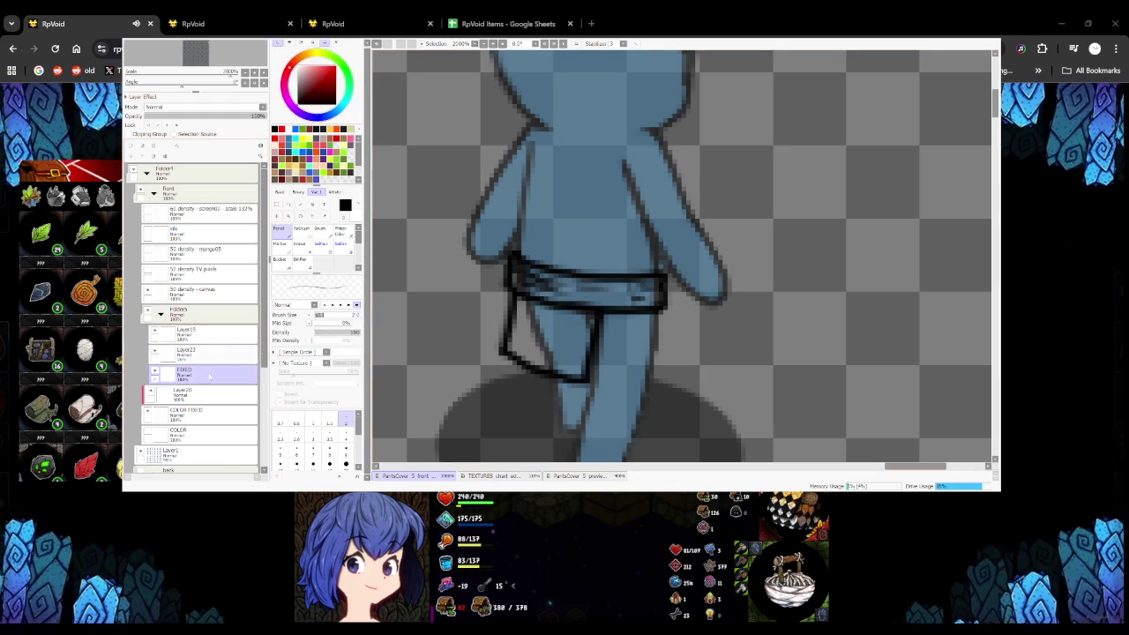
# On the COLOR layer, fill the back-view pants with white using the pencil
pyautogui.click(150, 431)
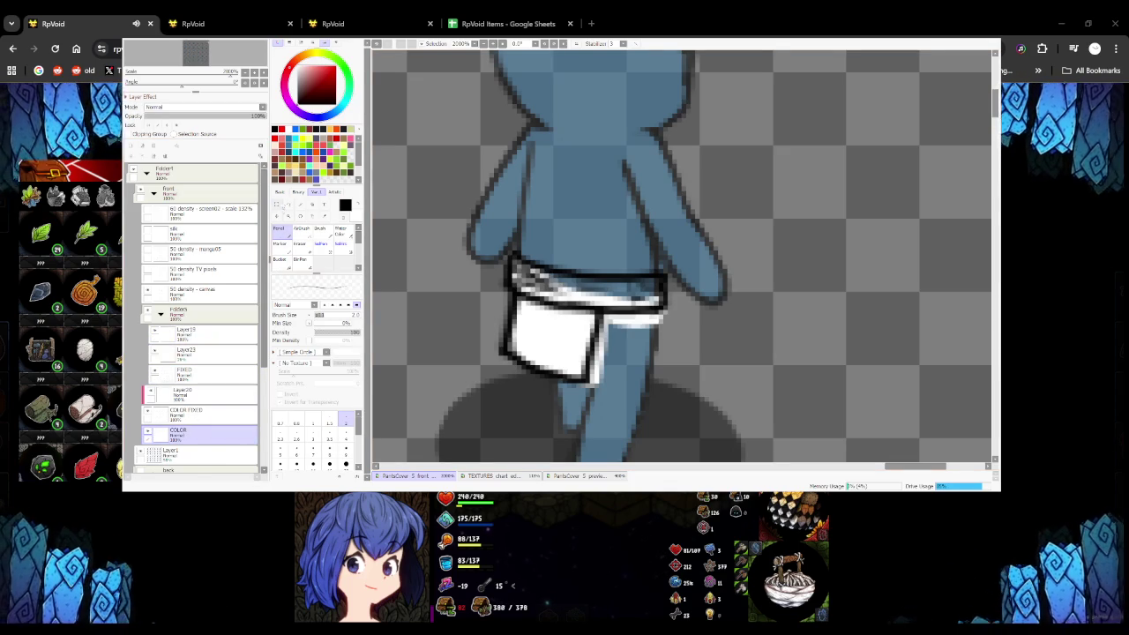
pyautogui.click(279, 204)
pyautogui.hotkey('ctrl', 'z')
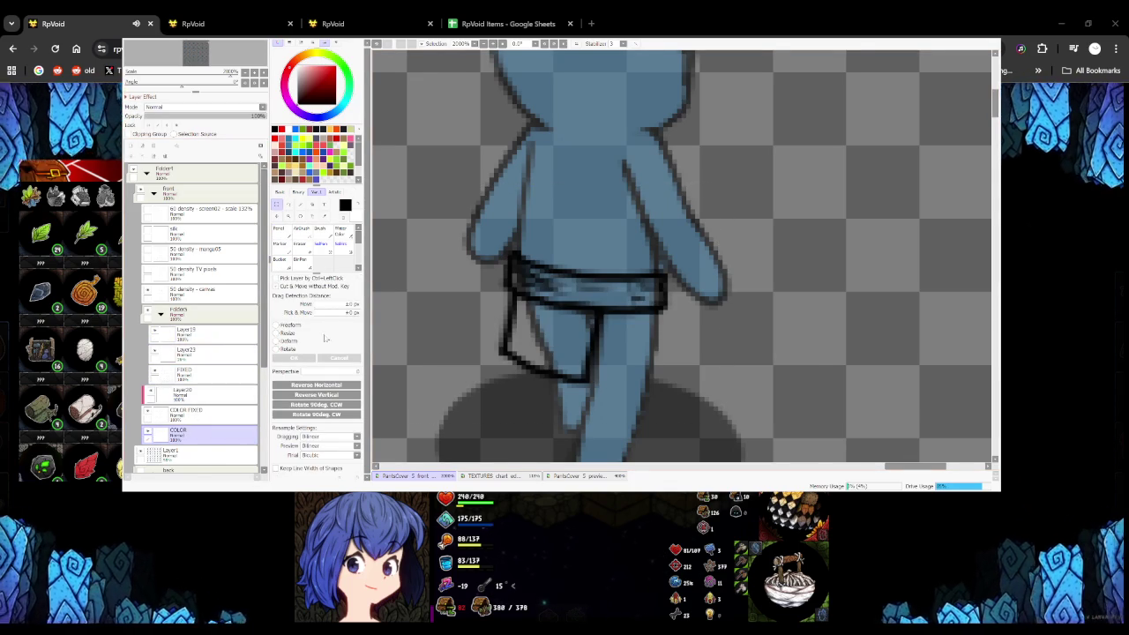
pyautogui.scroll(-1, 424, 287)
pyautogui.click(279, 228)
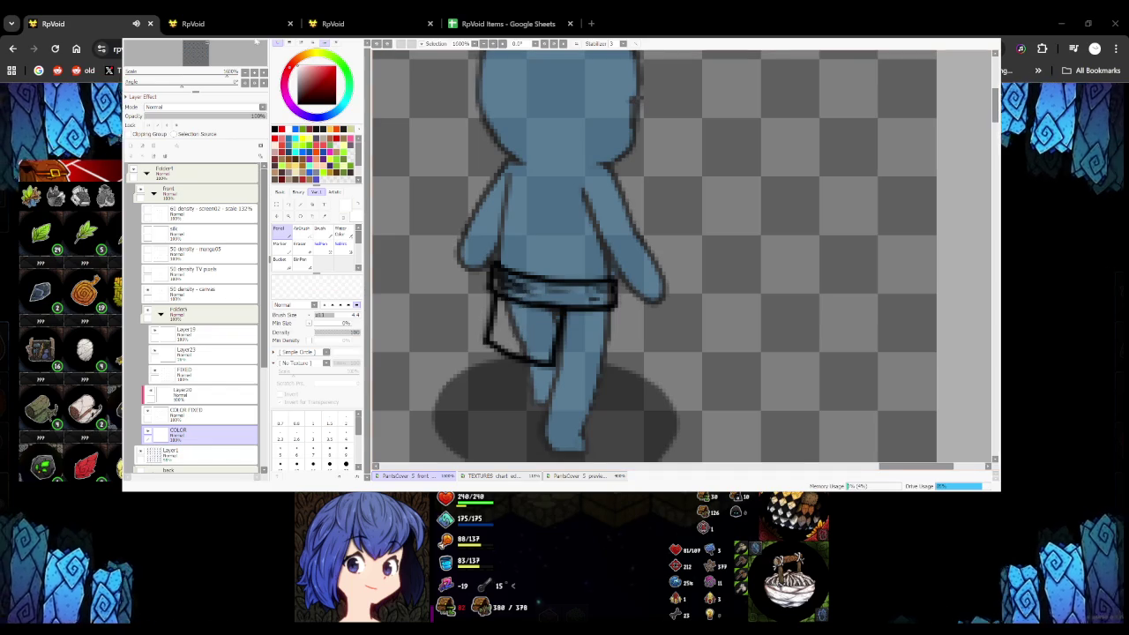
pyautogui.scroll(2, 538, 300)
pyautogui.moveTo(494, 291)
pyautogui.mouseDown()
pyautogui.moveTo(542, 369)
pyautogui.moveTo(568, 379)
pyautogui.moveTo(555, 397)
pyautogui.moveTo(467, 366)
pyautogui.moveTo(476, 318)
pyautogui.mouseUp()
pyautogui.moveTo(472, 361); pyautogui.dragTo(498, 319)
# Paint a shorter white highlight along the belt, redoing the first attempt
pyautogui.moveTo(467, 252)
pyautogui.mouseDown()
pyautogui.moveTo(520, 280)
pyautogui.moveTo(618, 284)
pyautogui.mouseUp()
pyautogui.hotkey('ctrl', 'z')
pyautogui.moveTo(520, 283)
pyautogui.mouseDown()
pyautogui.moveTo(625, 282)
pyautogui.moveTo(565, 302)
pyautogui.mouseUp()
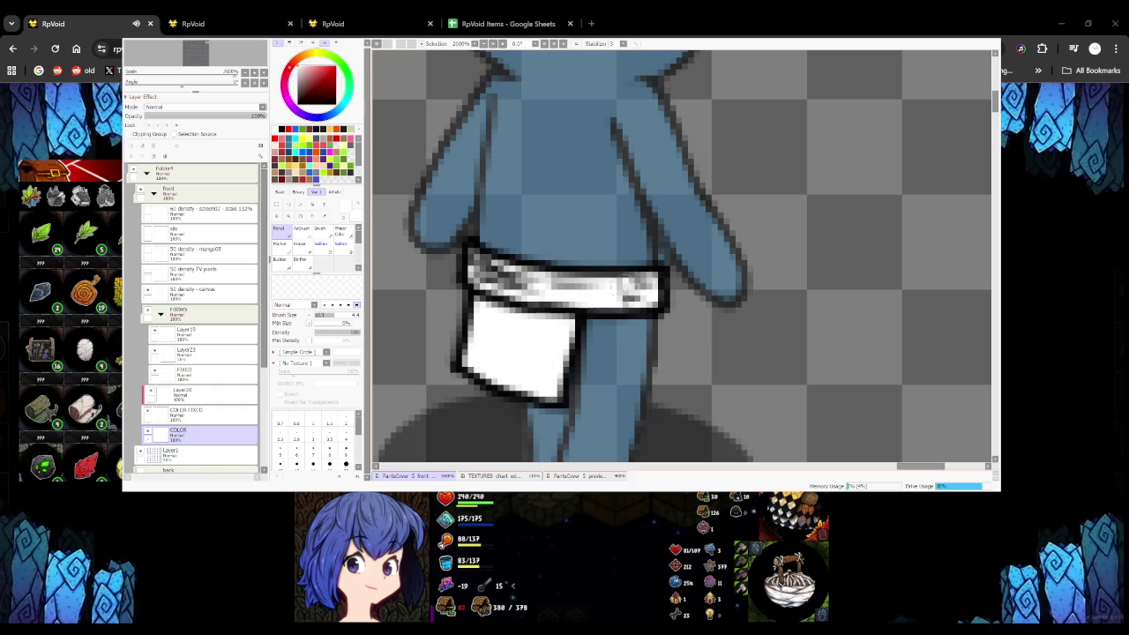
pyautogui.scroll(-1, 652, 305)
pyautogui.scroll(-1, 651, 305)
pyautogui.scroll(-1, 652, 305)
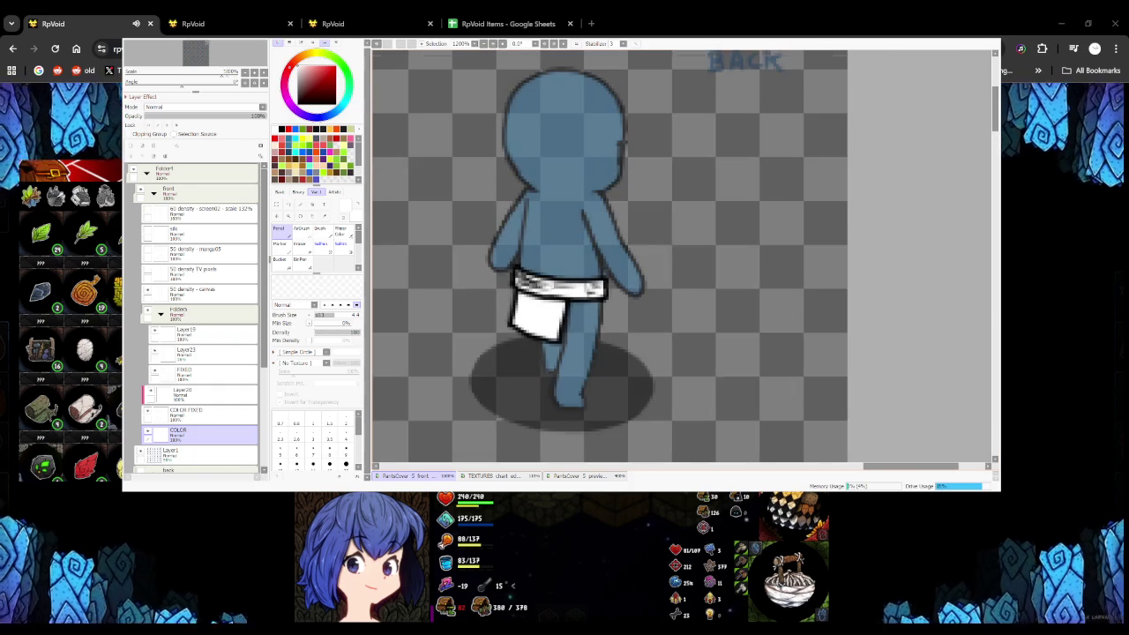
pyautogui.click(190, 413)
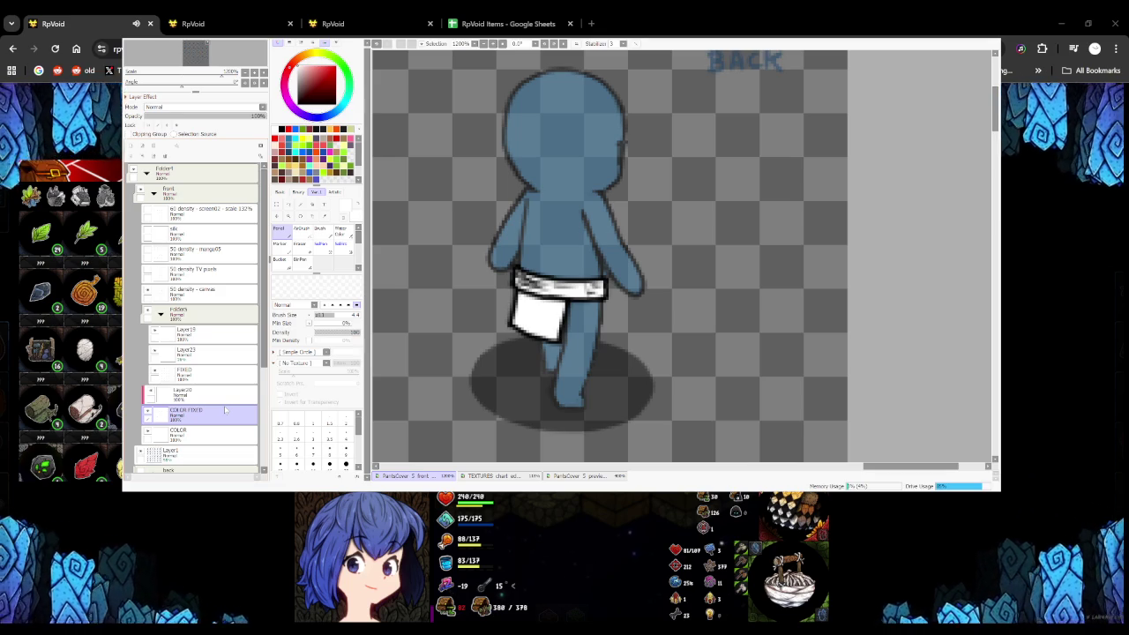
# Sample the figure's blue body colour and paint it over the waistband on COLOR FIXED
pyautogui.keyDown('alt'); pyautogui.click(545, 238); pyautogui.keyUp('alt')
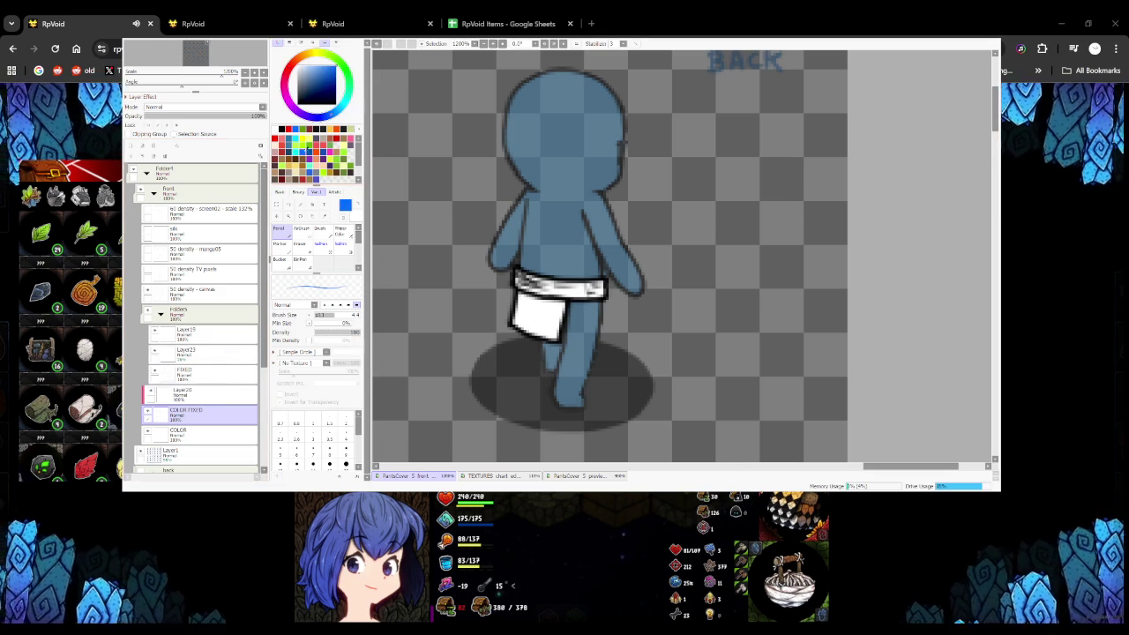
pyautogui.scroll(3, 554, 294)
pyautogui.moveTo(504, 282)
pyautogui.mouseDown()
pyautogui.moveTo(592, 298)
pyautogui.moveTo(622, 279)
pyautogui.moveTo(612, 283)
pyautogui.mouseUp()
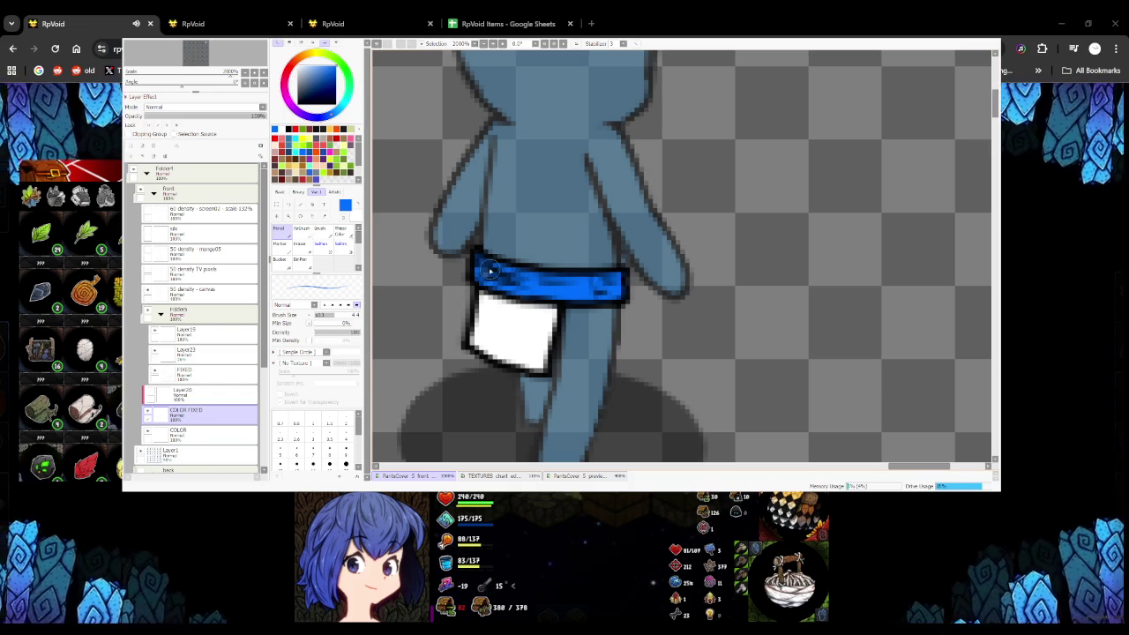
pyautogui.scroll(-2, 485, 276)
pyautogui.scroll(-2, 484, 276)
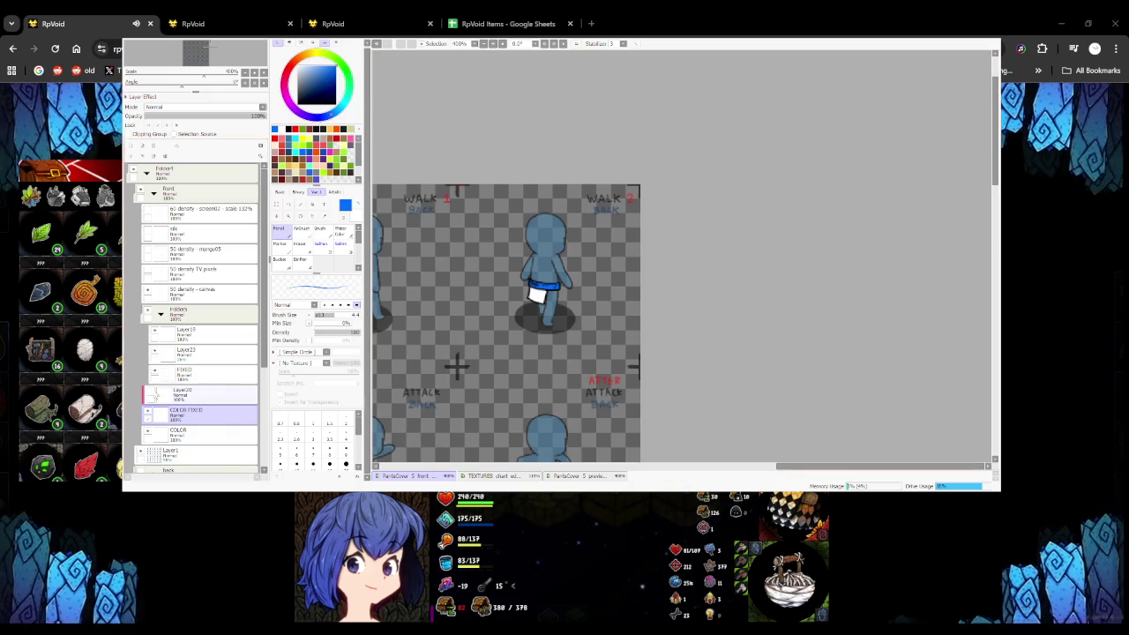
pyautogui.scroll(-2, 539, 305)
pyautogui.scroll(-3, 539, 305)
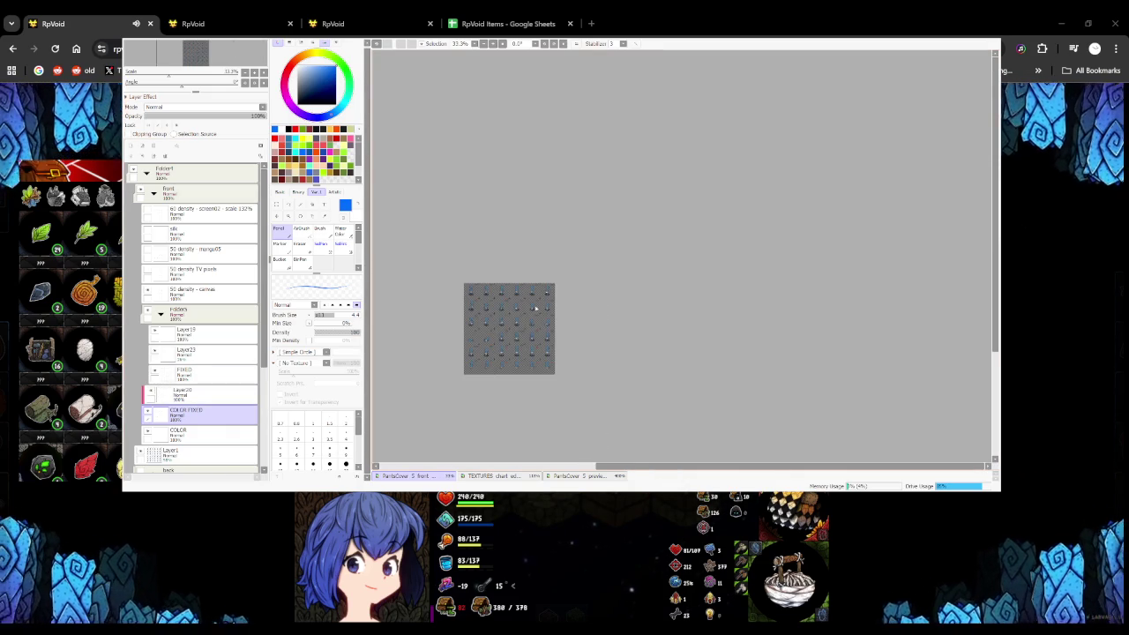
# On the 50 density - canvas layer, paint Canvas texture over the sheet at Min Size 0%, then reset brush size to 1
pyautogui.click(209, 294)
pyautogui.scroll(2, 478, 337)
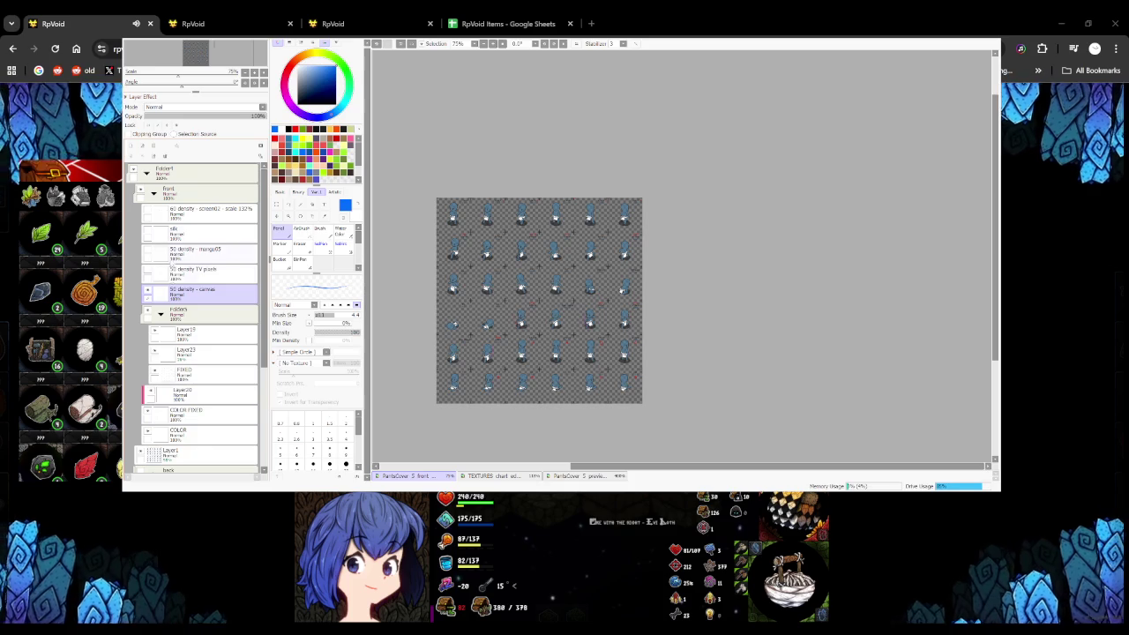
pyautogui.scroll(-1, 299, 362)
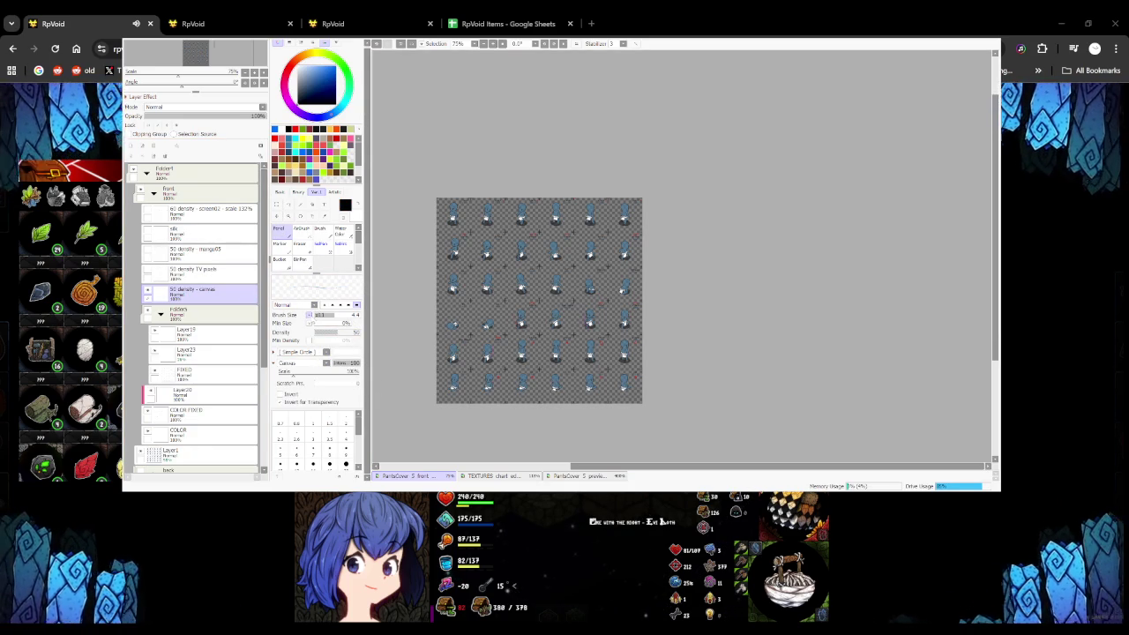
pyautogui.moveTo(347, 322); pyautogui.dragTo(309, 319)
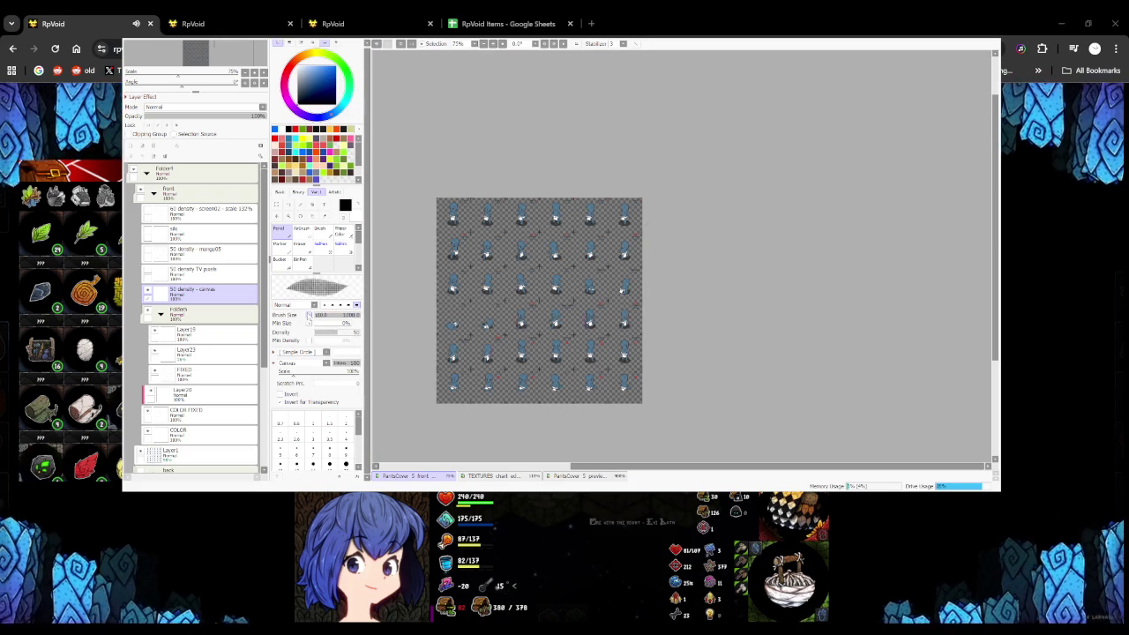
pyautogui.scroll(-4, 545, 124)
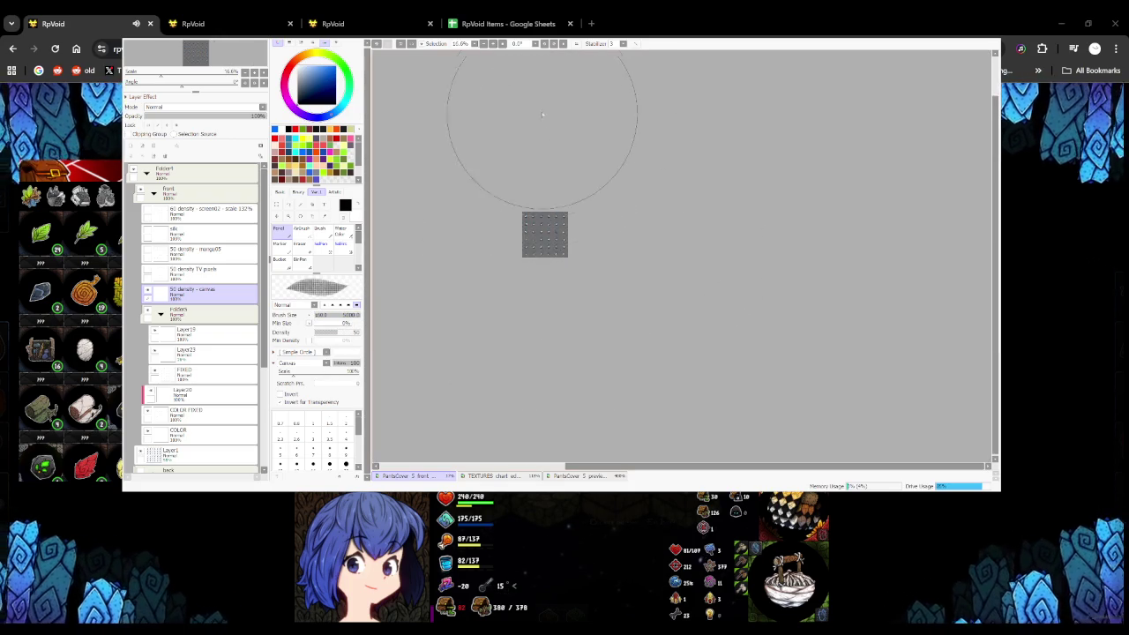
pyautogui.scroll(5, 543, 433)
pyautogui.scroll(1, 529, 353)
pyautogui.scroll(-3, 529, 264)
pyautogui.scroll(3, 514, 168)
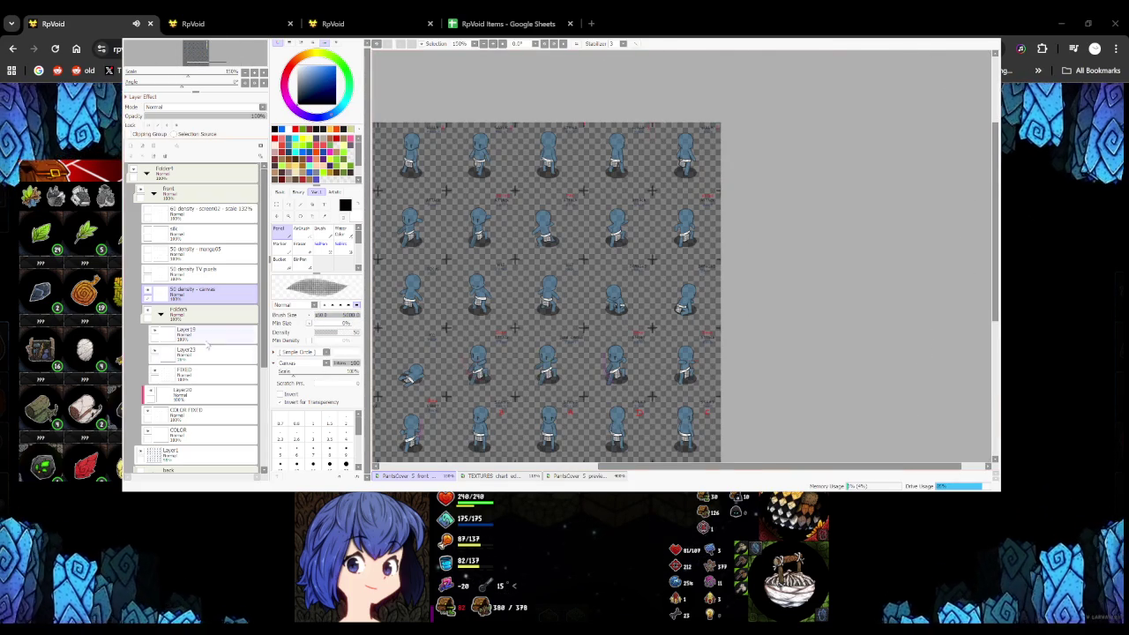
pyautogui.click(317, 315)
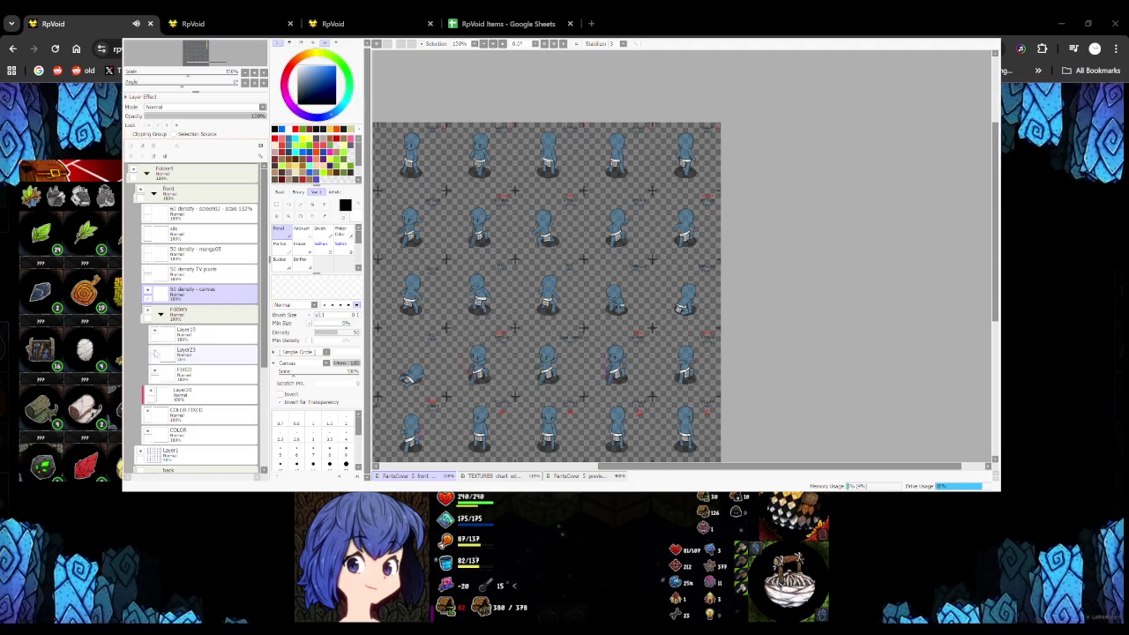
# Select Layer23 and pan across the sprite sheet
pyautogui.click(203, 353)
pyautogui.moveTo(533, 263); pyautogui.dragTo(494, 368)
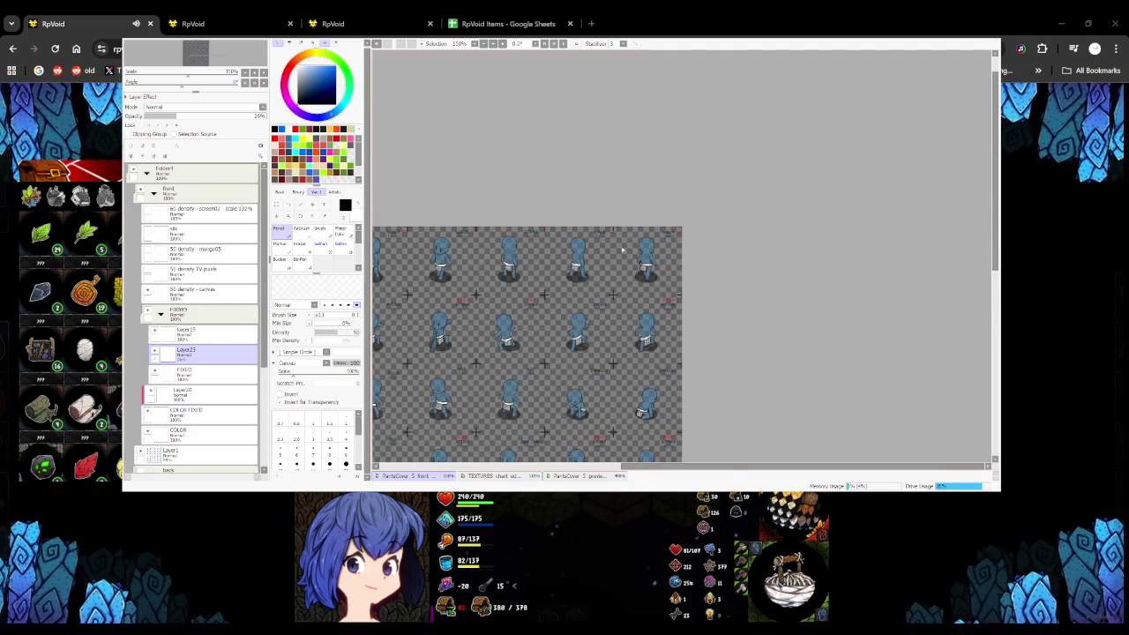
pyautogui.scroll(3, 623, 250)
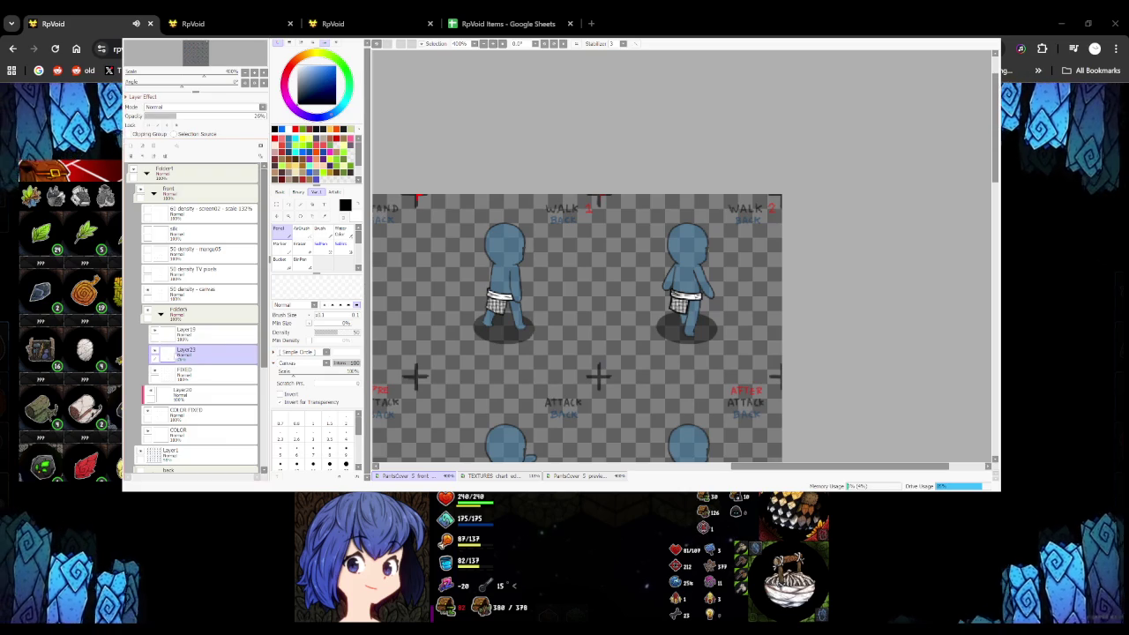
# Delete Layer23 and add a new empty layer 1.0 above Layer19 in Folder5
pyautogui.click(165, 156)
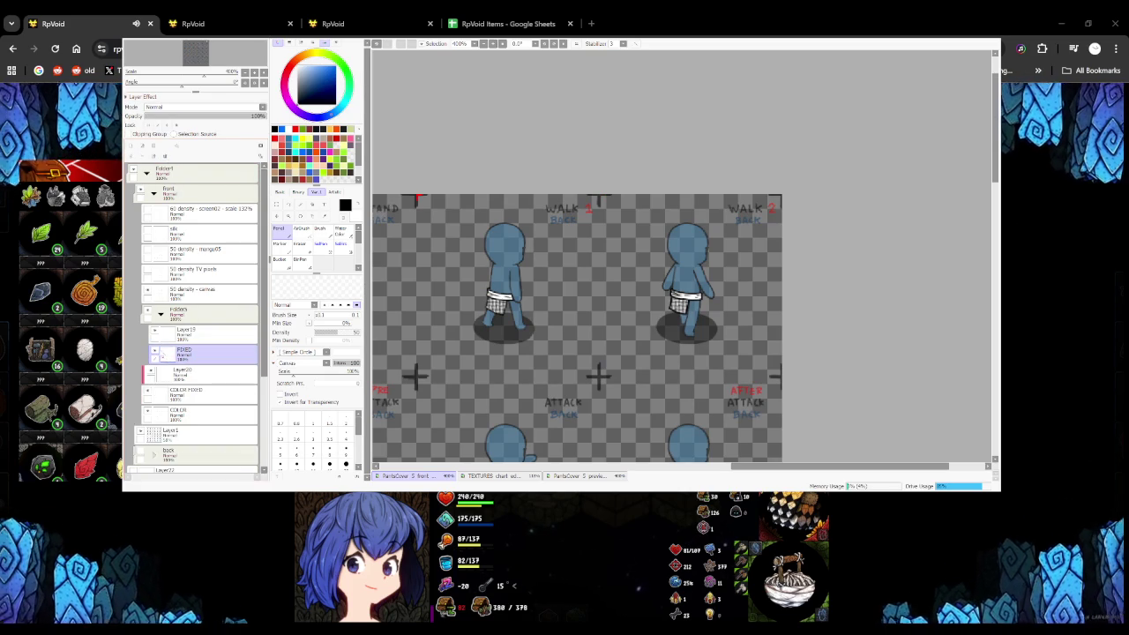
pyautogui.hotkey('ctrl', 't')
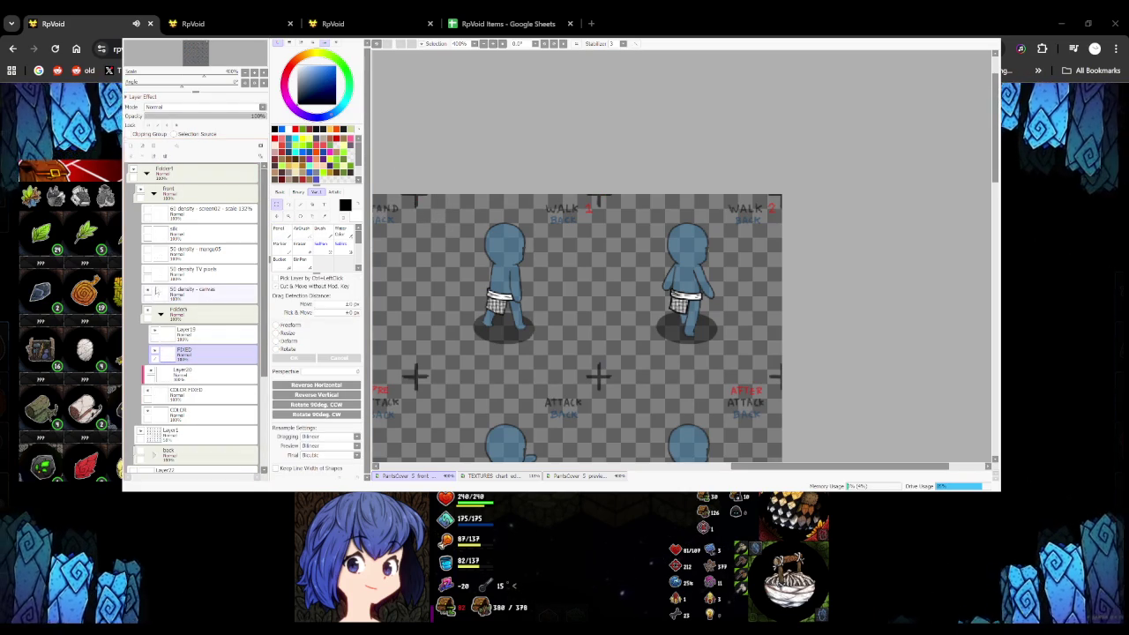
pyautogui.click(177, 293)
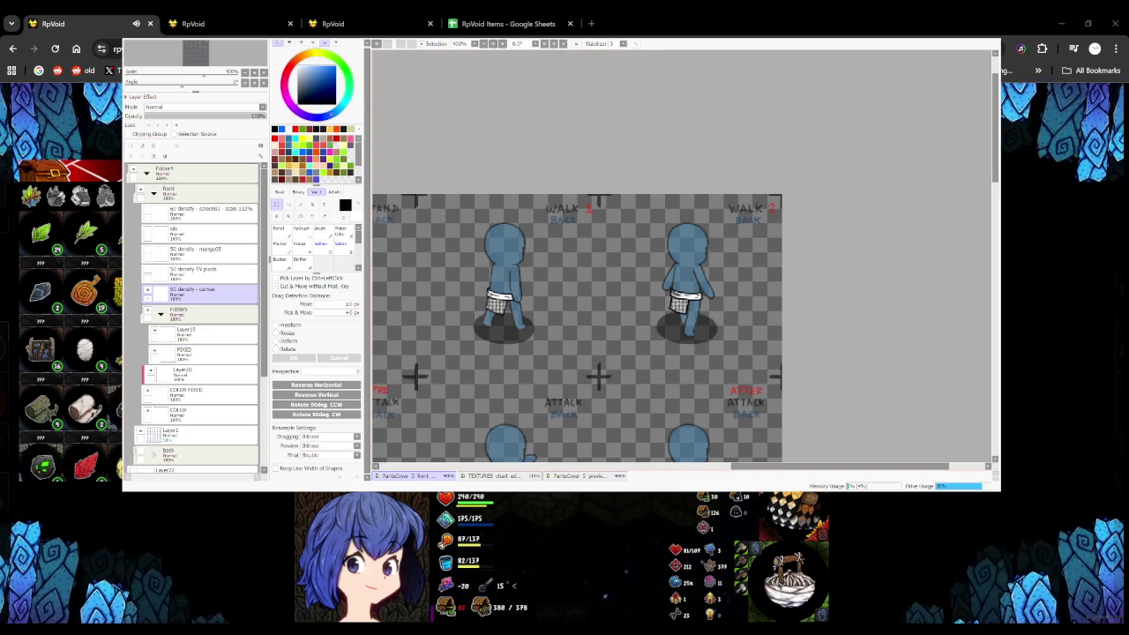
pyautogui.click(203, 335)
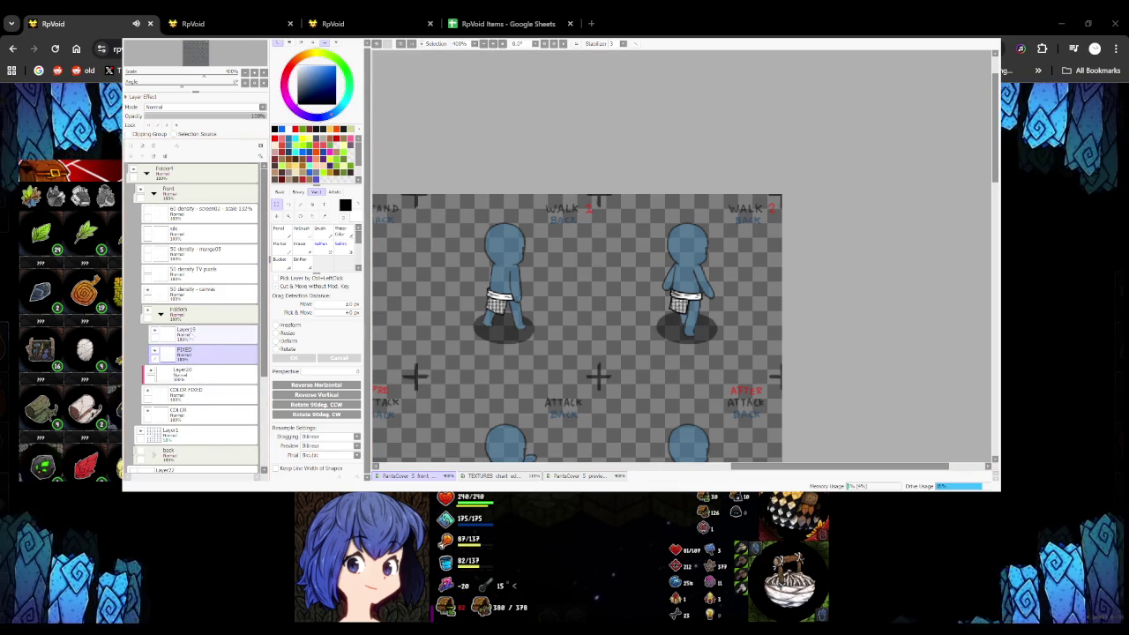
pyautogui.hotkey('ctrl', 'shift', 'n')
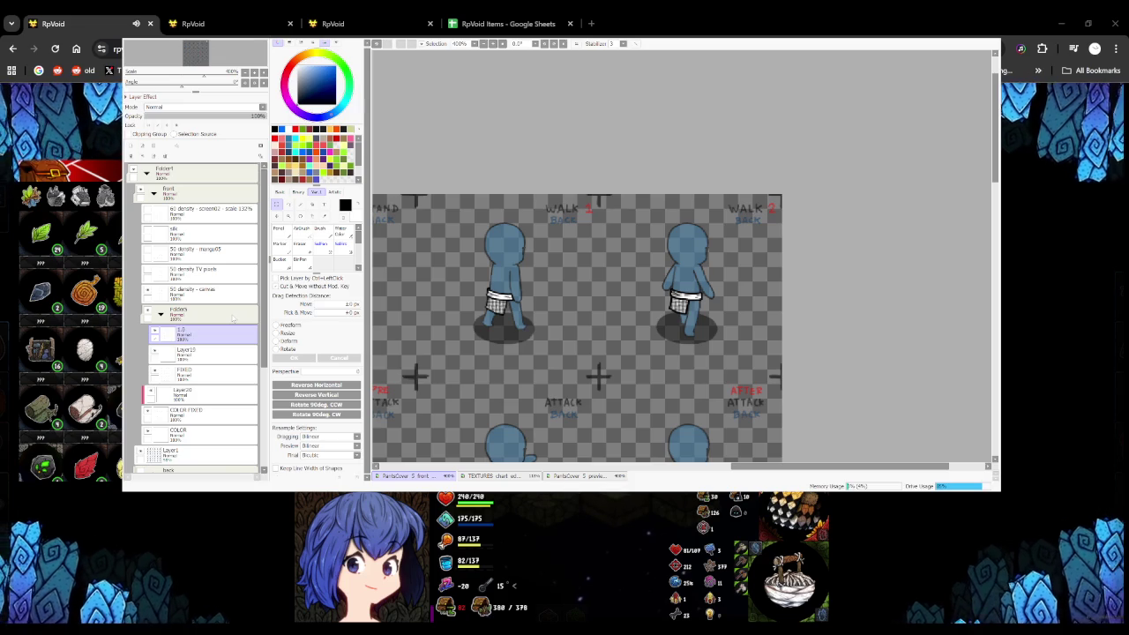
pyautogui.doubleClick(185, 333)
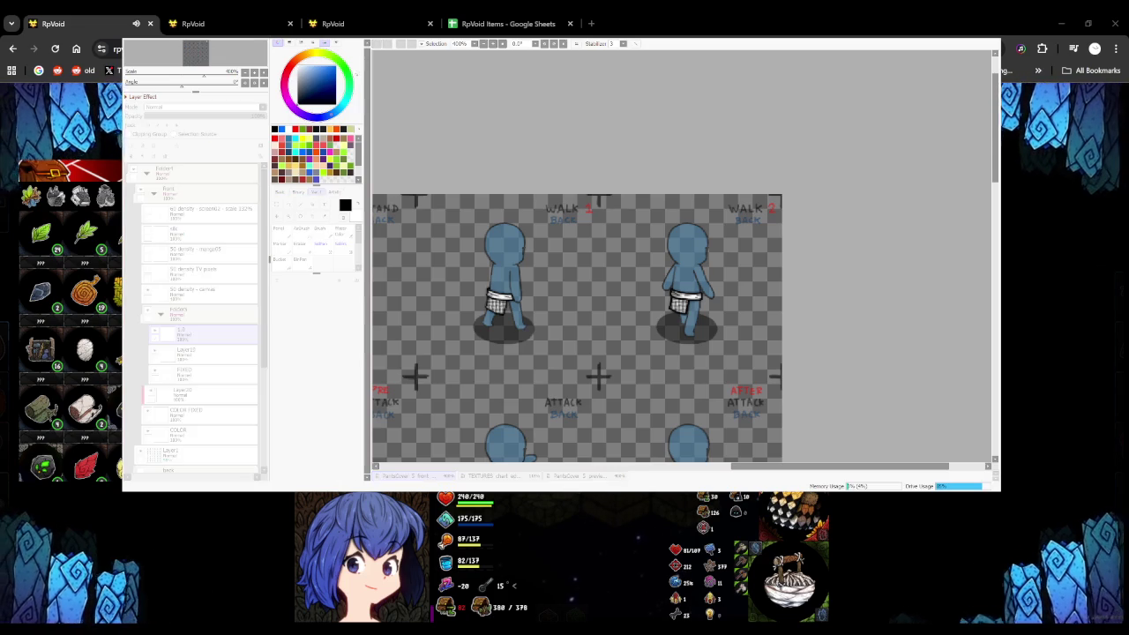
# Commit the transform, toggle visibility of layers 1.0, Layer20 and FIXED, and show the item editor tab
pyautogui.scroll(-10, 556, 404)
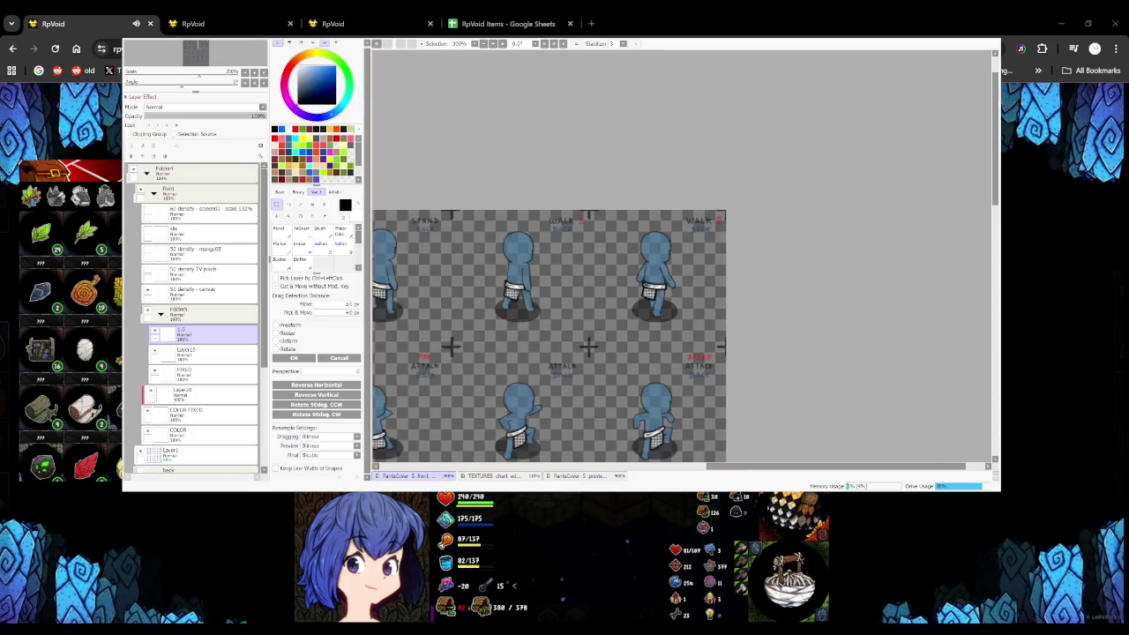
pyautogui.scroll(5, 546, 280)
pyautogui.scroll(-1, 546, 280)
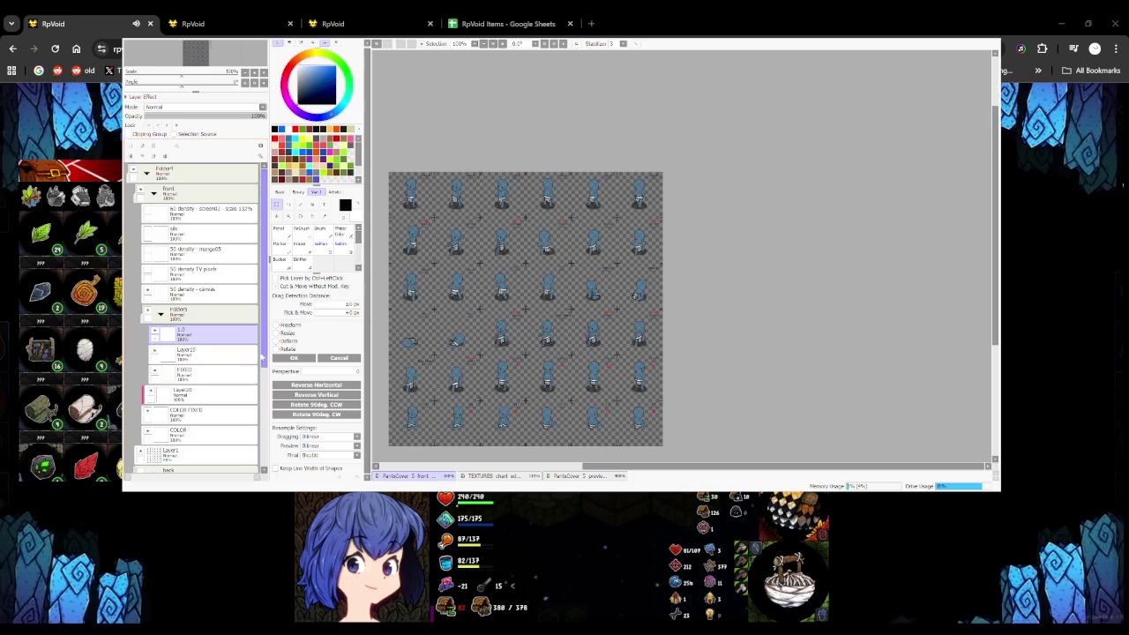
pyautogui.scroll(-2, 200, 391)
pyautogui.press('Return')
pyautogui.scroll(1, 201, 391)
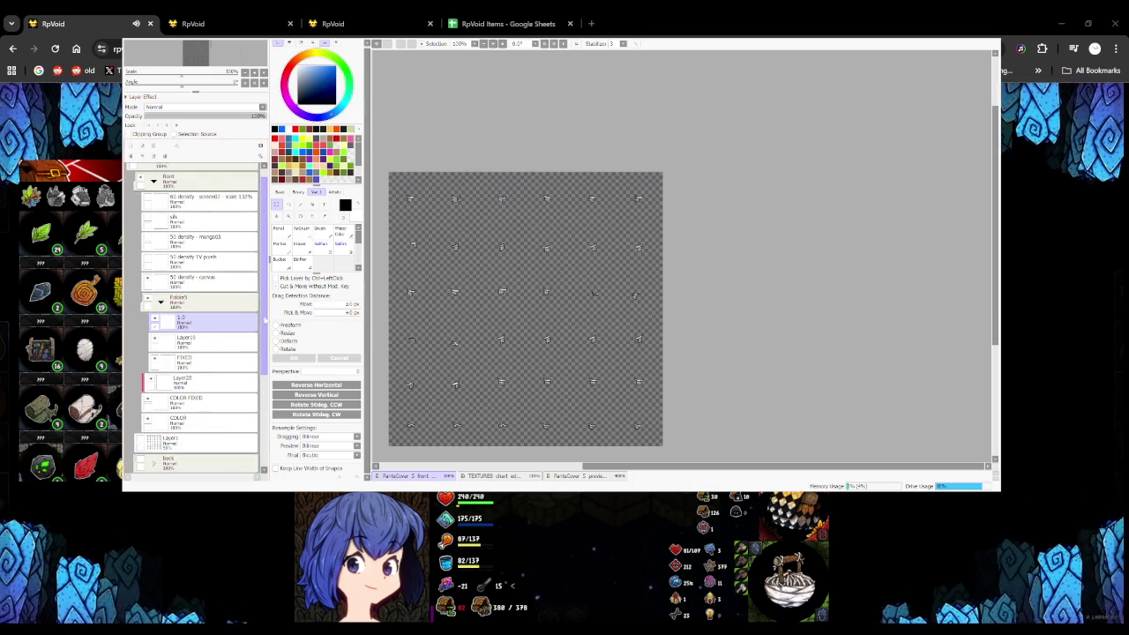
pyautogui.click(154, 323)
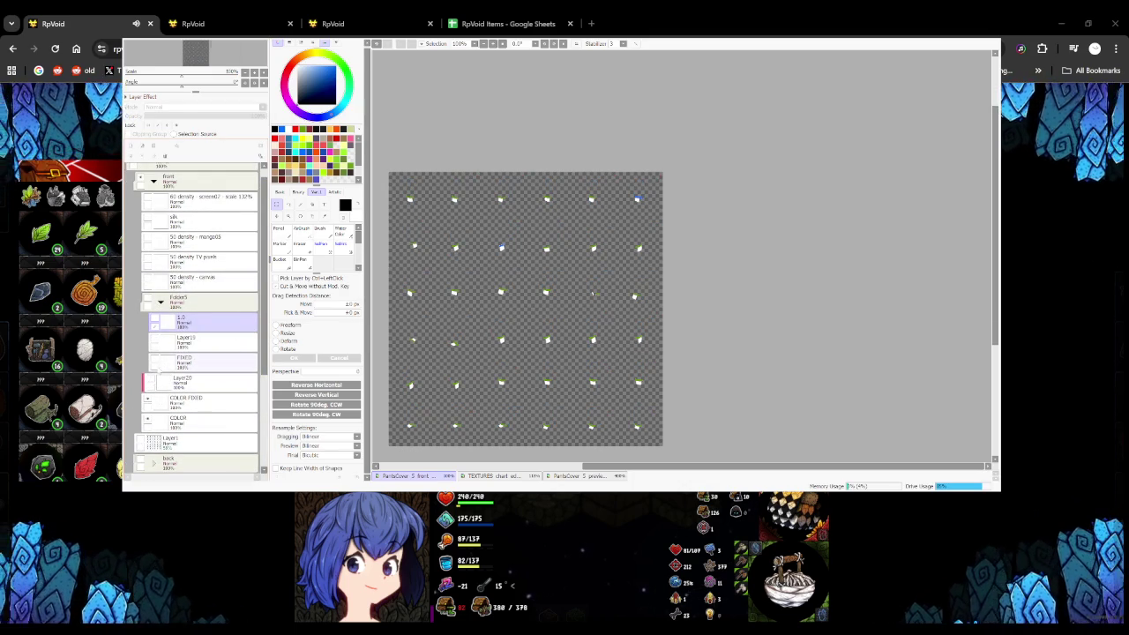
pyautogui.click(153, 386)
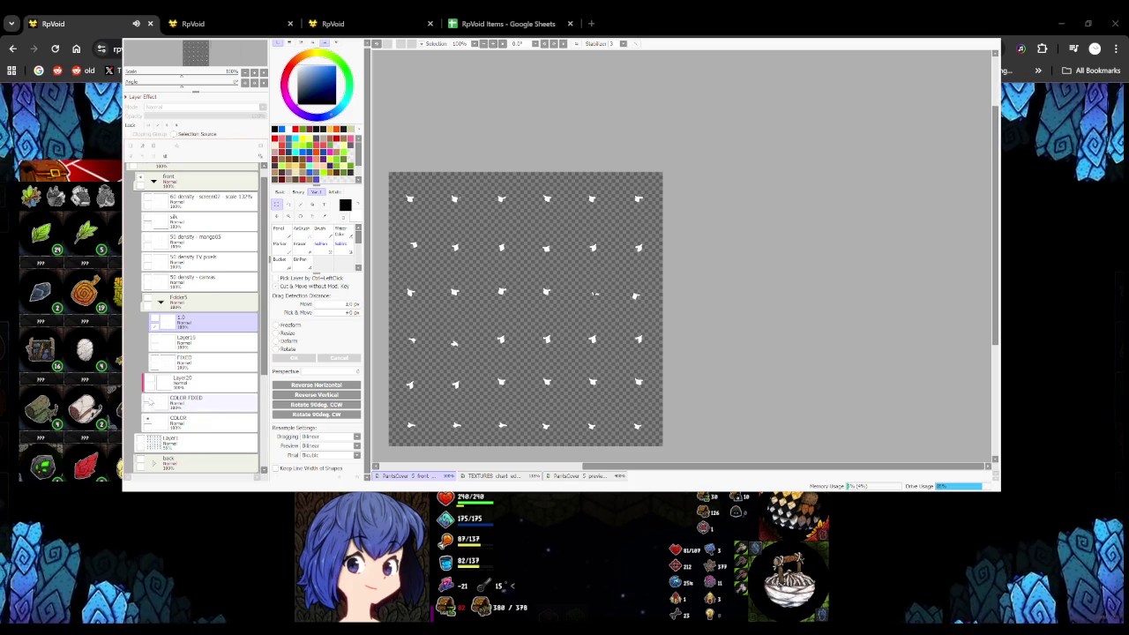
pyautogui.click(156, 359)
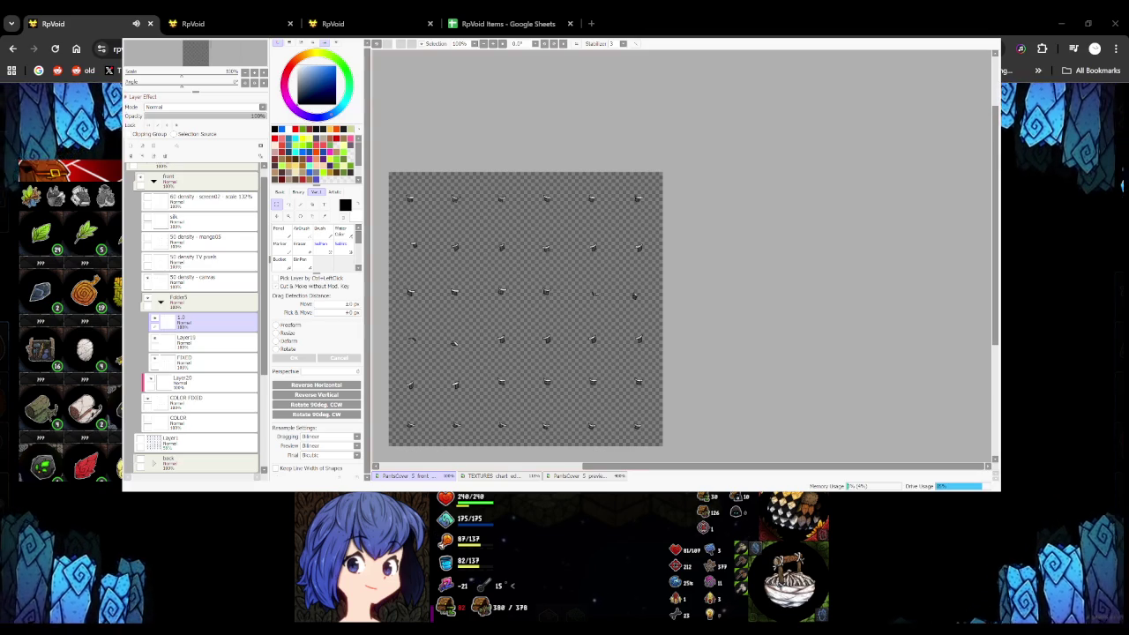
pyautogui.click(339, 17)
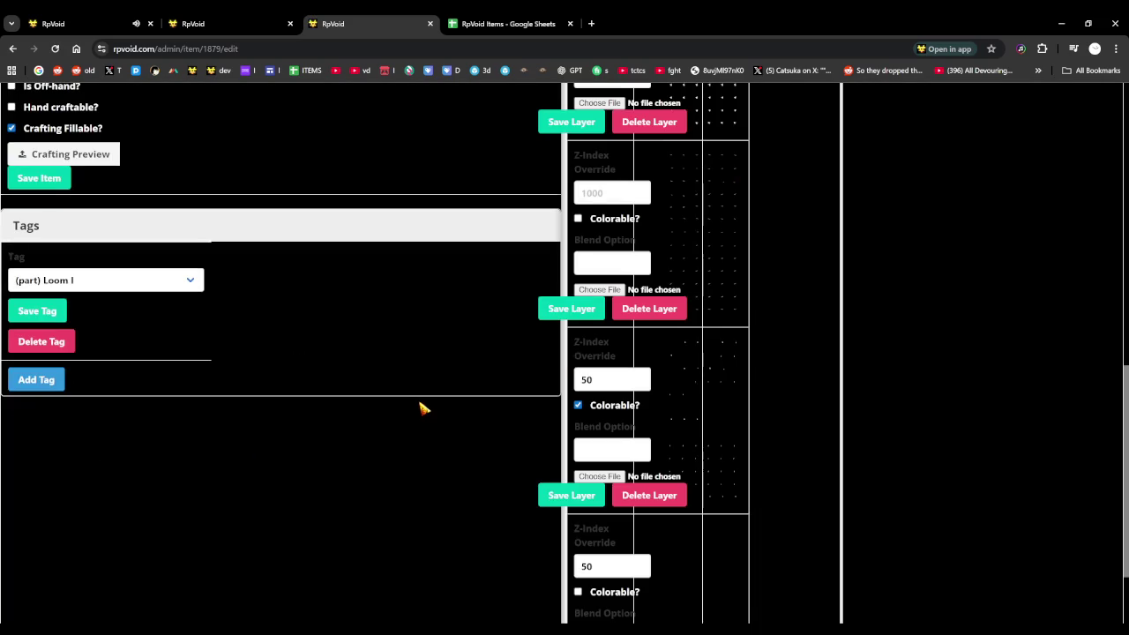
# Upload the PantsCover color PNG to layer 1 and the fixed PNG to layer 2, then return to the game
pyautogui.scroll(3, 452, 401)
pyautogui.click(579, 268)
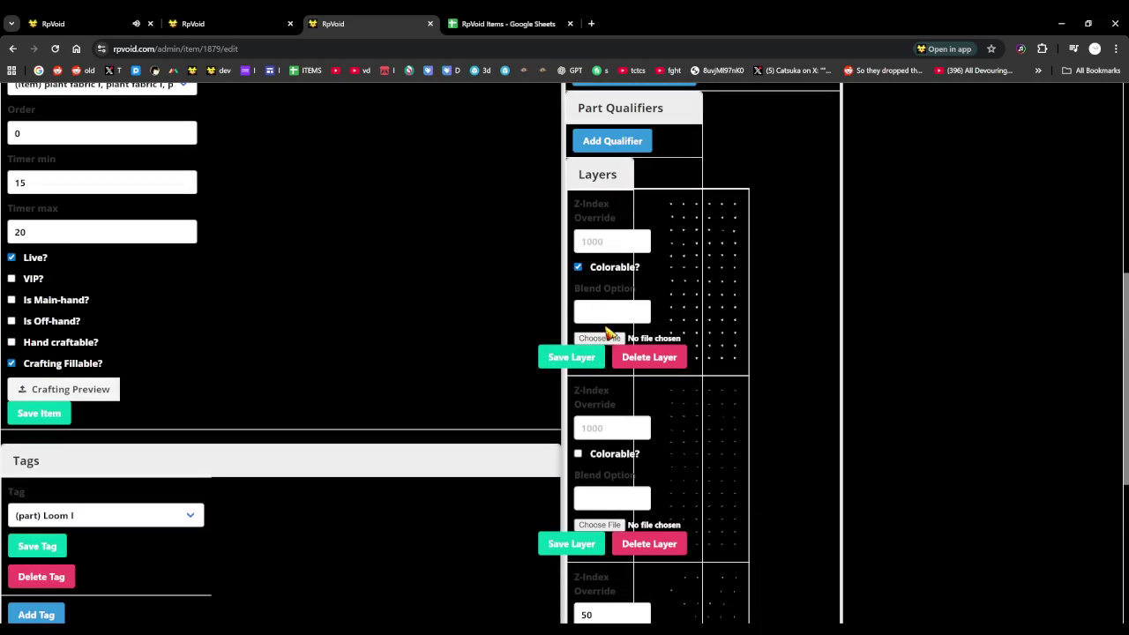
pyautogui.press('Return')
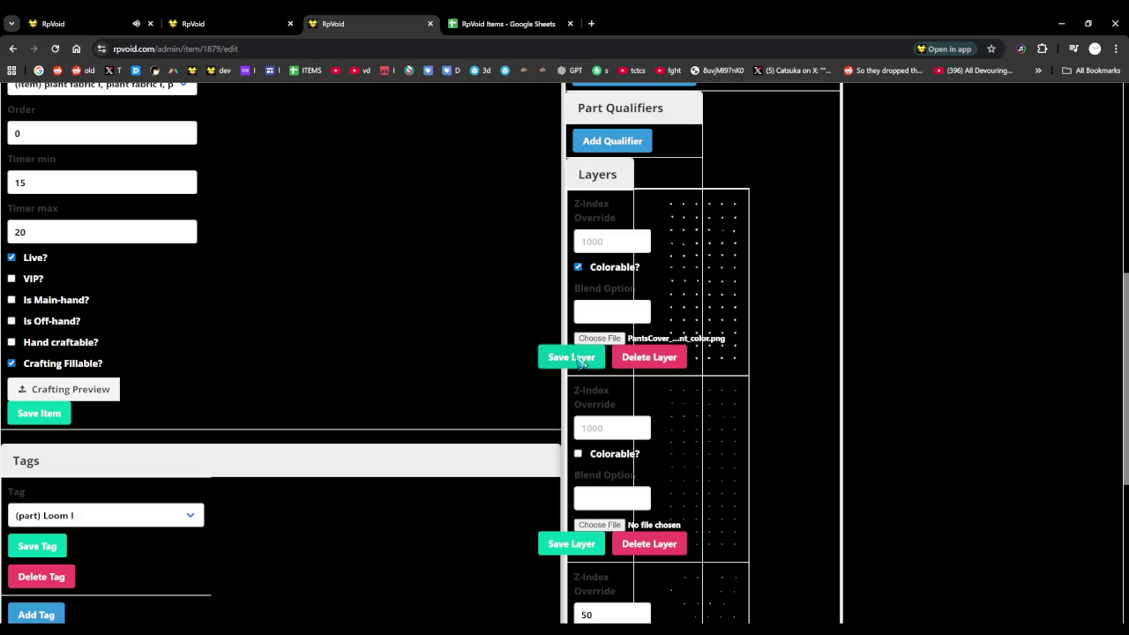
pyautogui.scroll(-1, 583, 379)
pyautogui.click(605, 469)
pyautogui.press('Return')
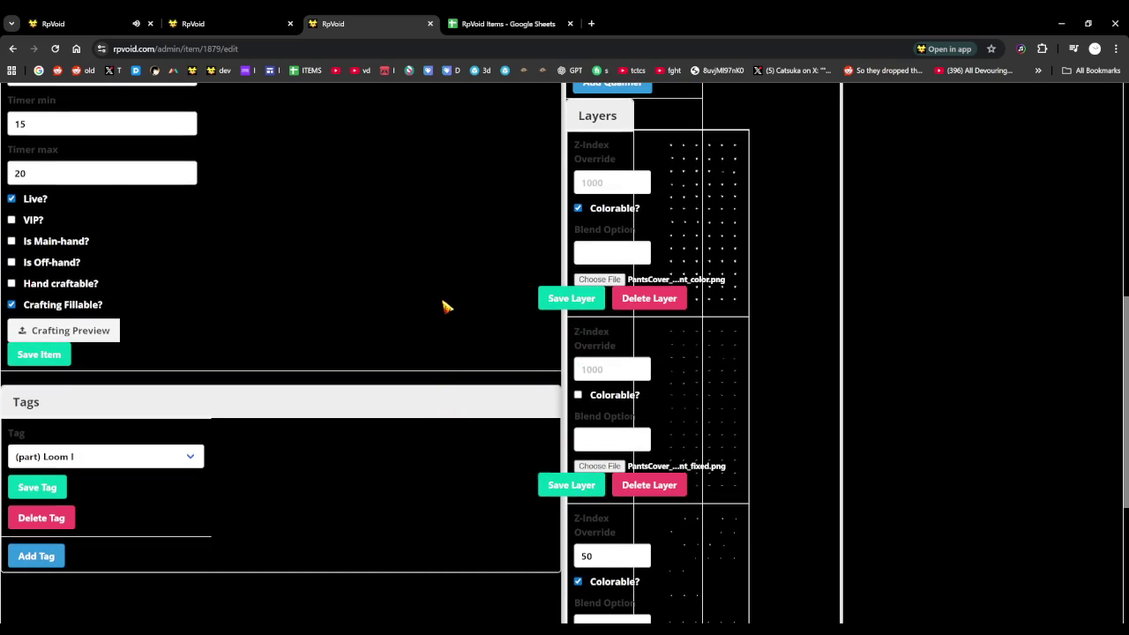
pyautogui.click(66, 24)
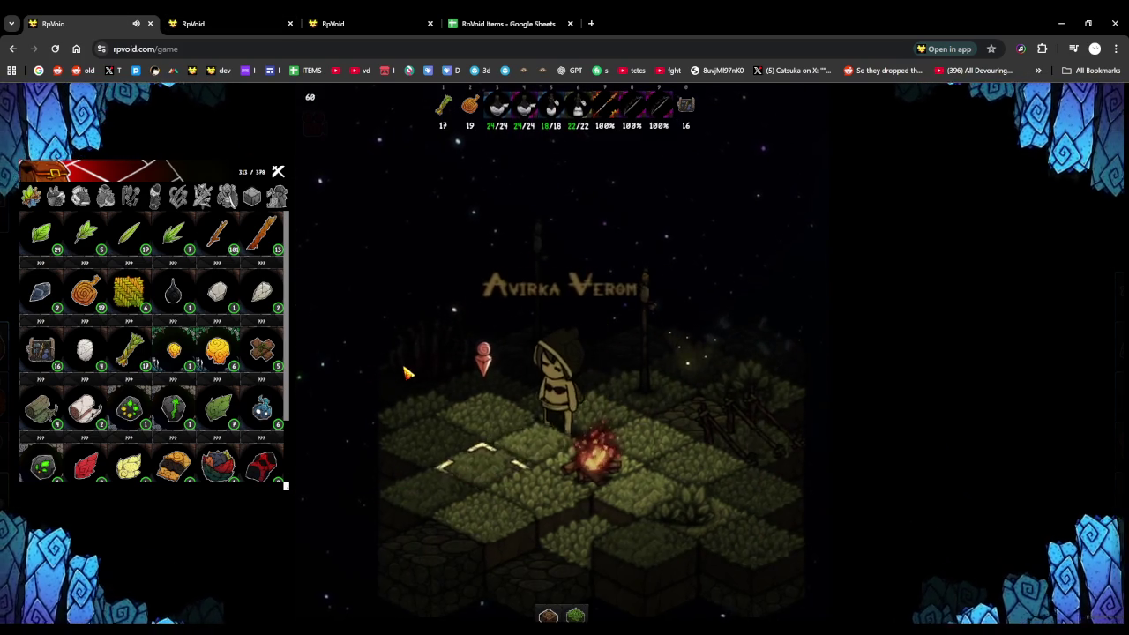
# Pick a character figure, walk it onto the glowing campfire tile marker, then reopen the materials inventory
pyautogui.click(155, 199)
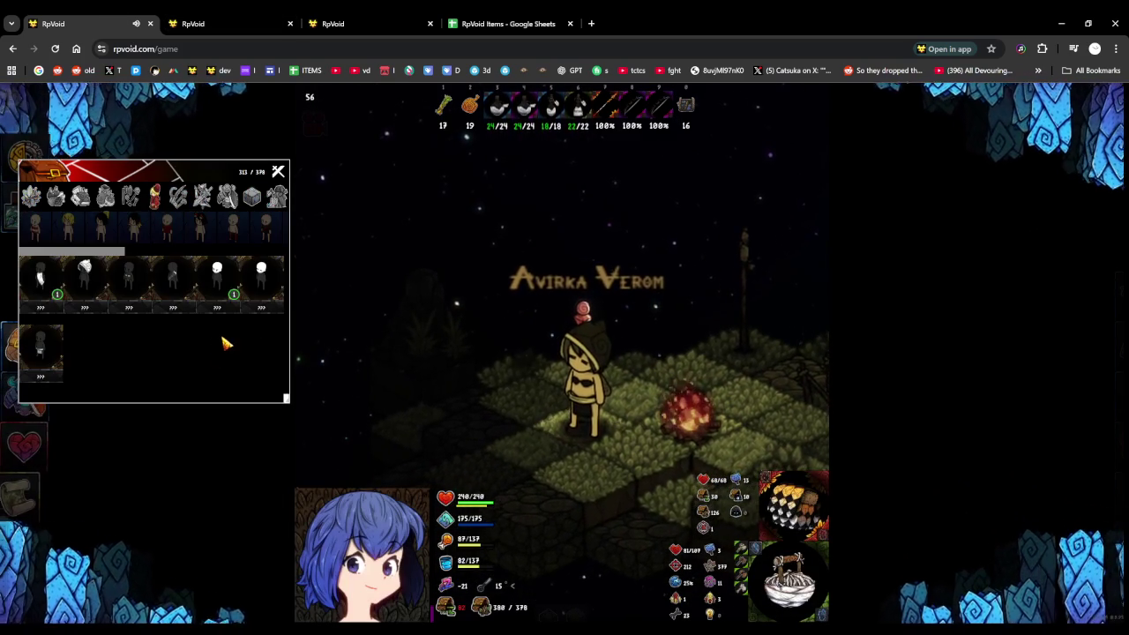
pyautogui.click(225, 278)
pyautogui.press('a')
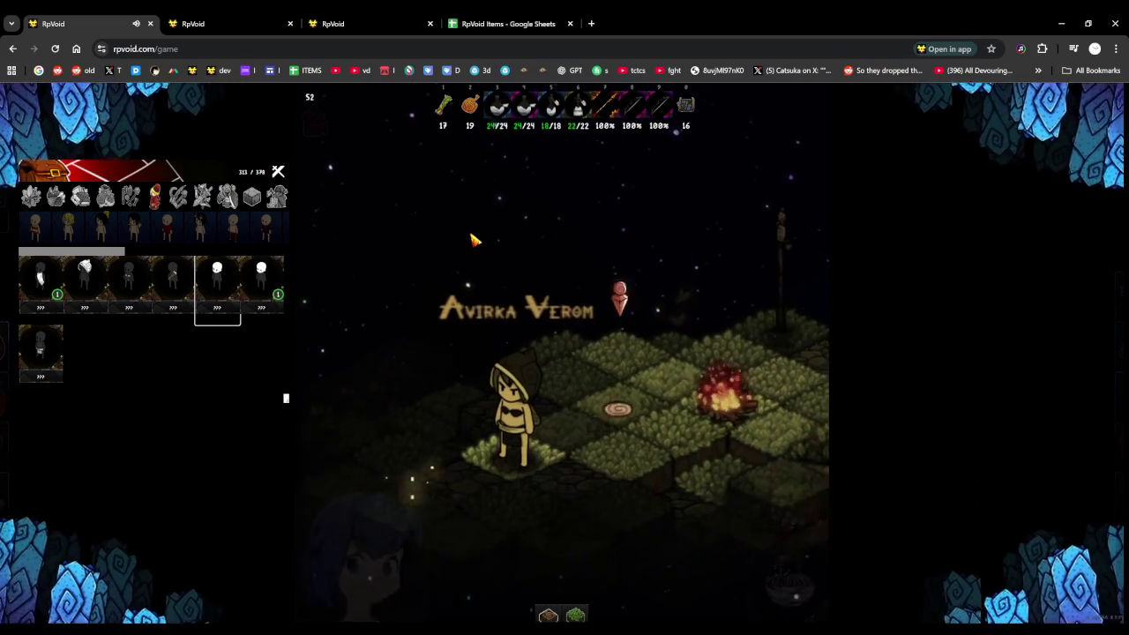
pyautogui.press('d')
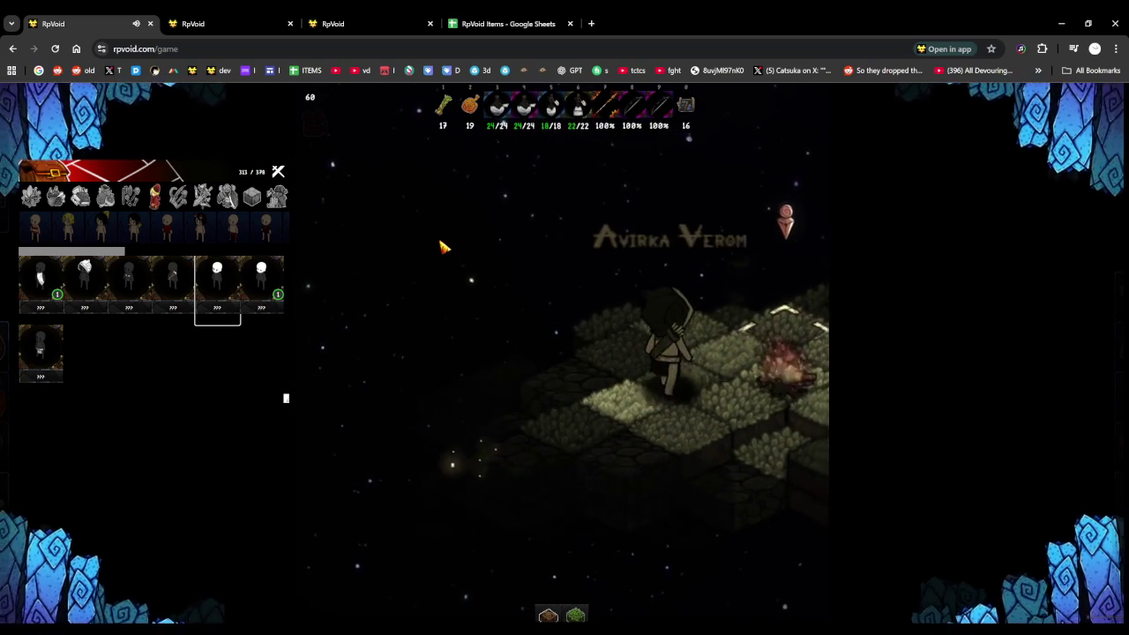
pyautogui.press('d')
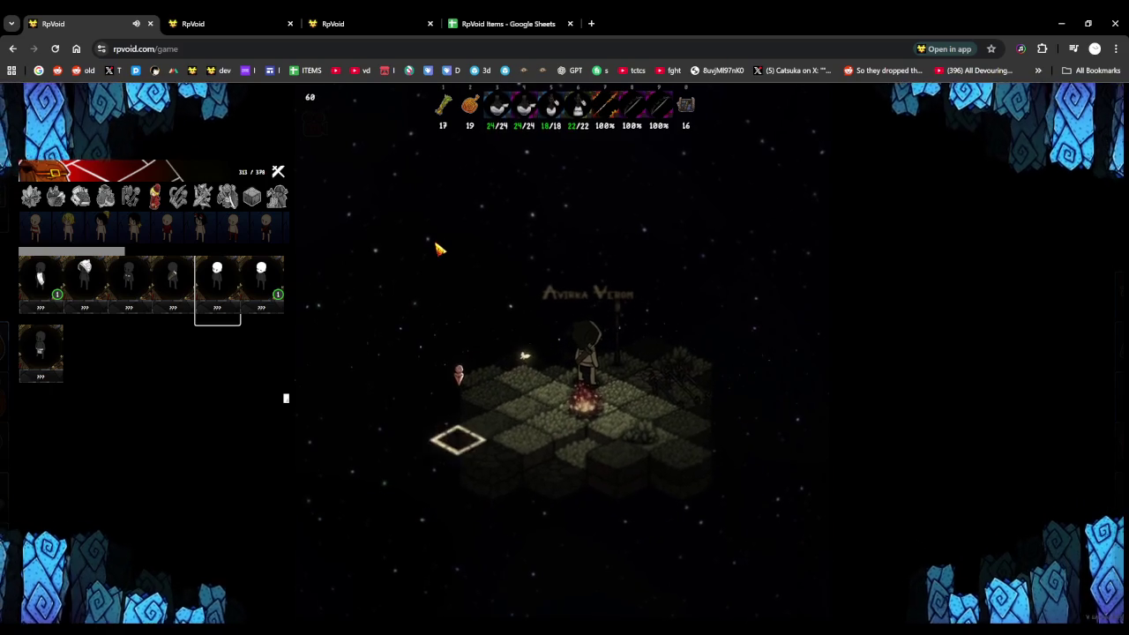
pyautogui.press('a')
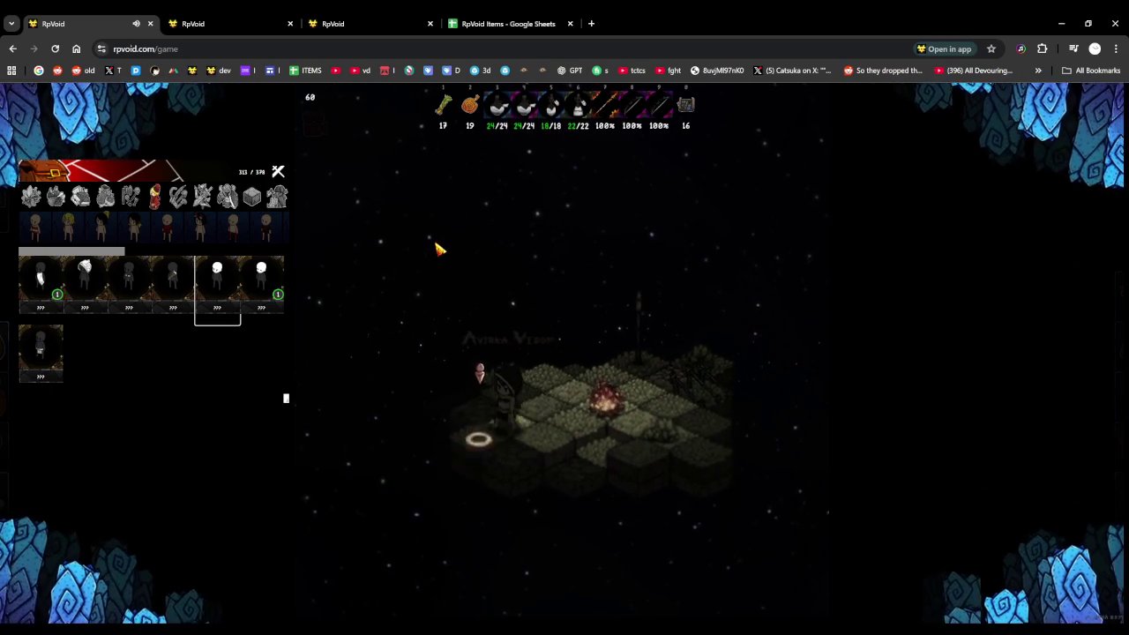
pyautogui.press('a')
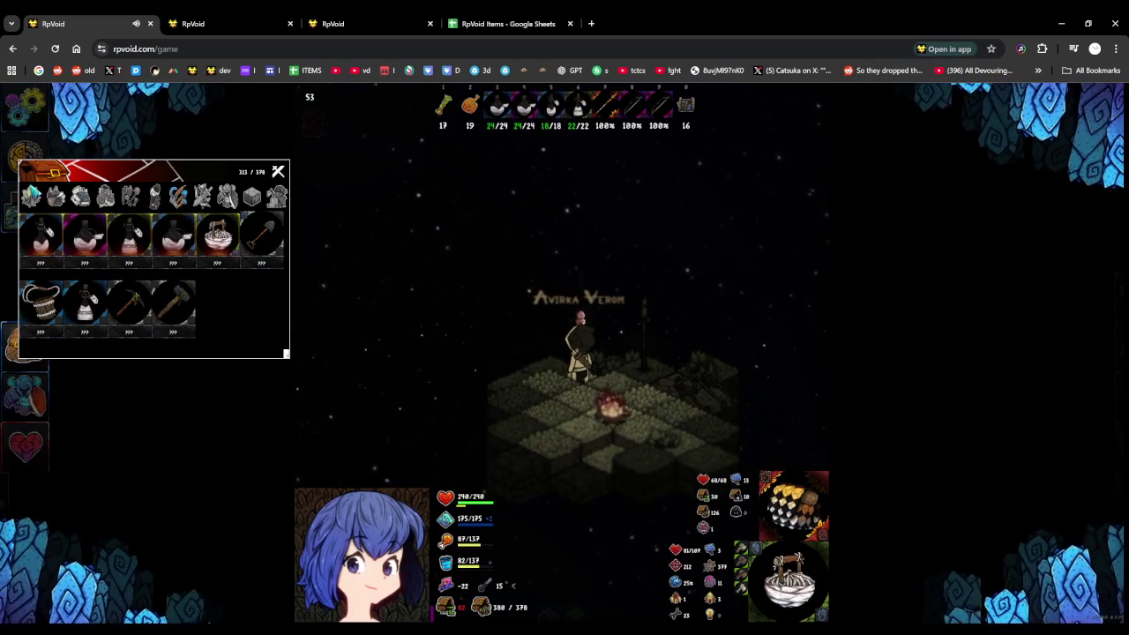
pyautogui.click(31, 198)
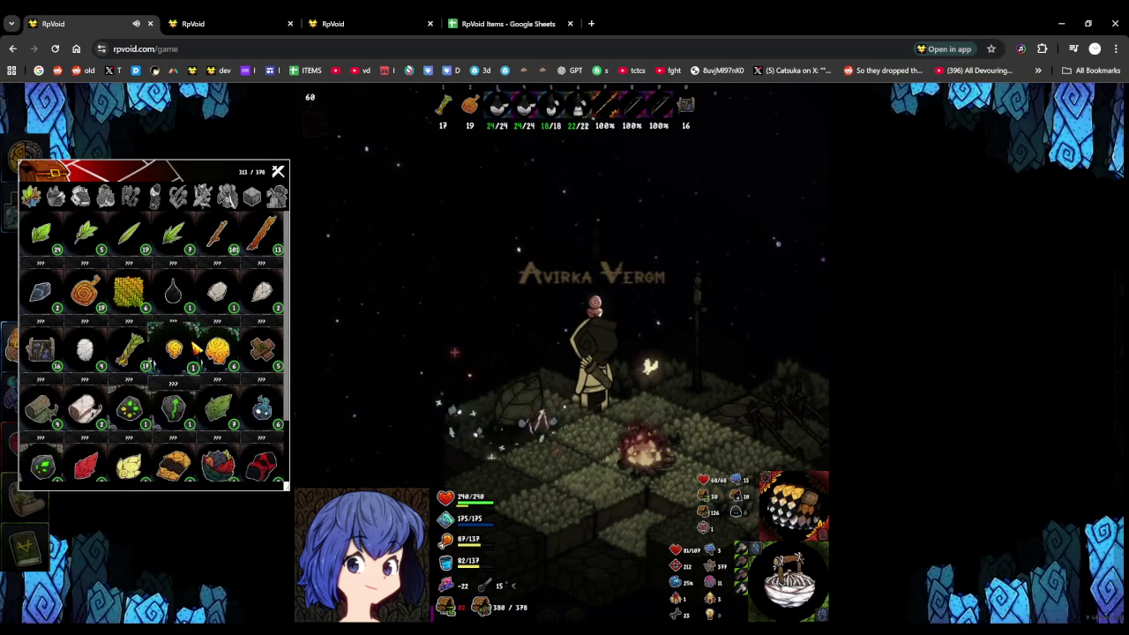
pyautogui.moveTo(147, 314); pyautogui.dragTo(323, 360)
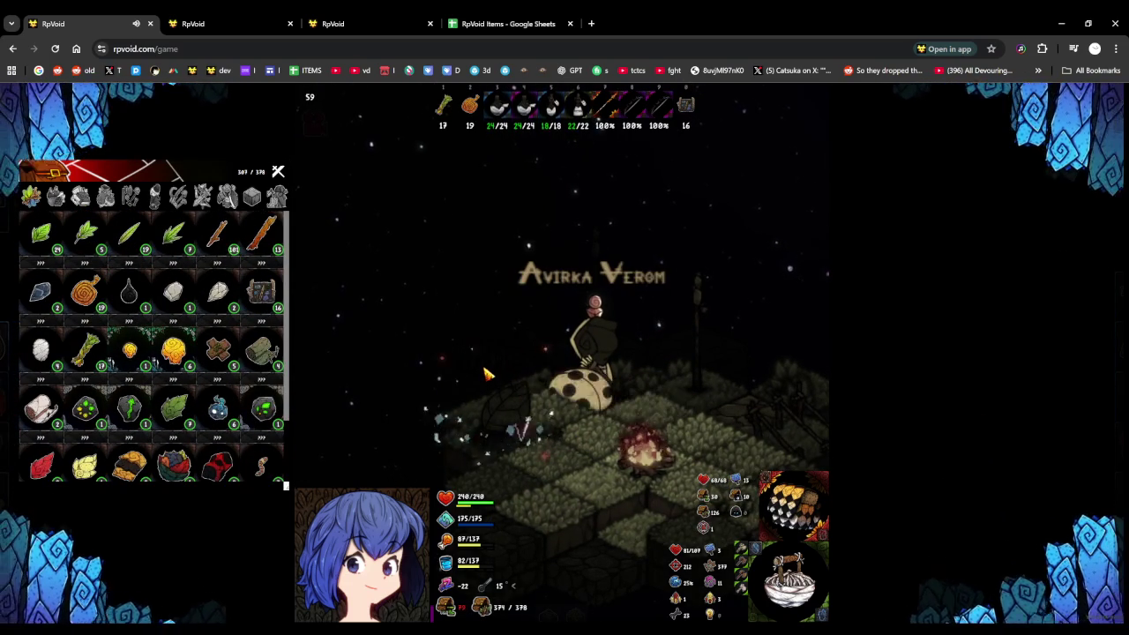
# Move the stick stack into the campfire storage and craft charcoal at the campfire
pyautogui.rightClick(547, 434)
pyautogui.moveTo(217, 233); pyautogui.dragTo(564, 418)
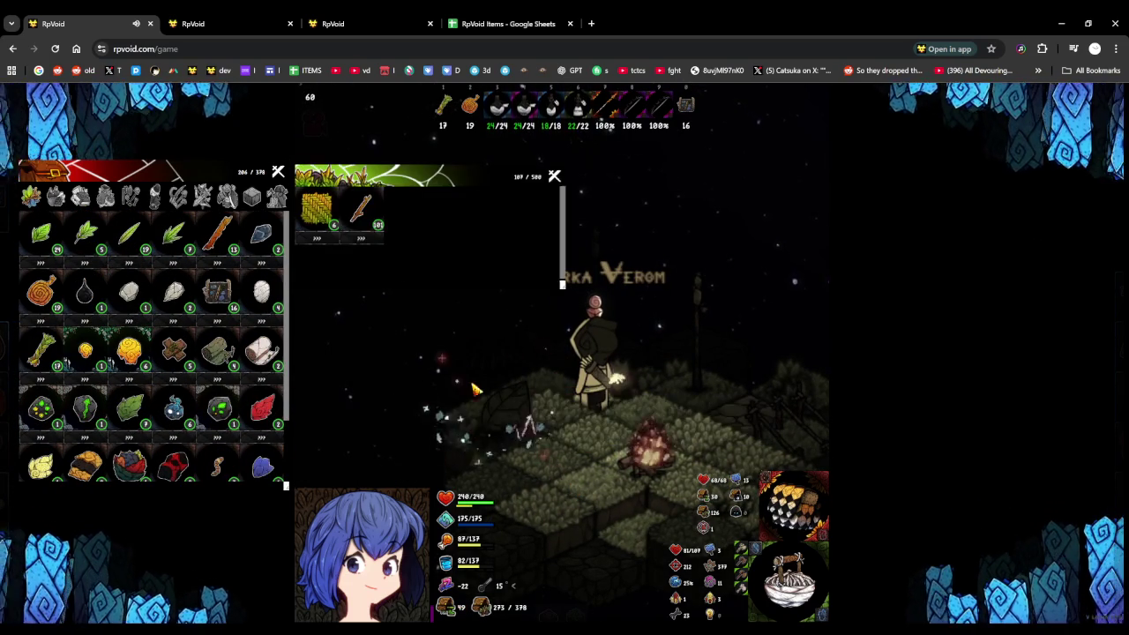
pyautogui.click(575, 445)
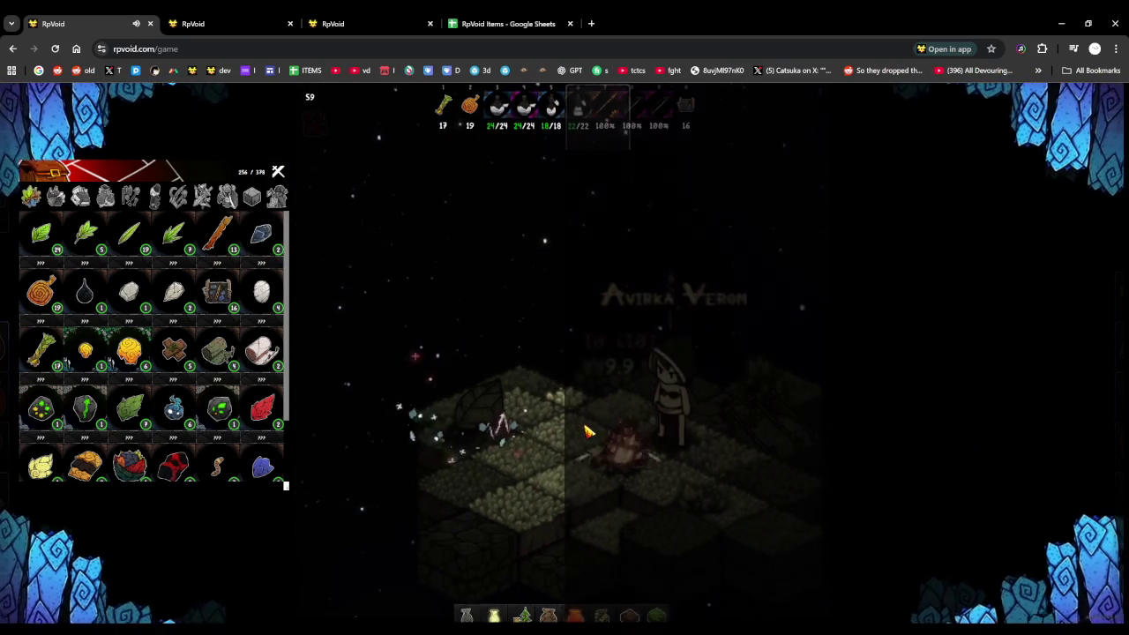
pyautogui.click(608, 455)
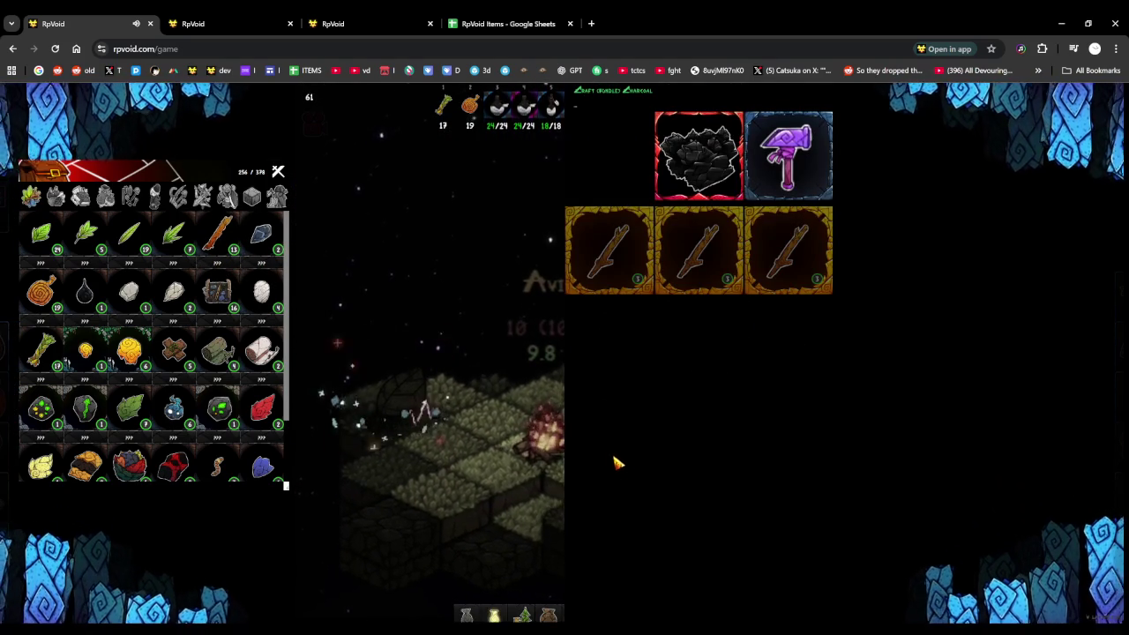
pyautogui.click(618, 461)
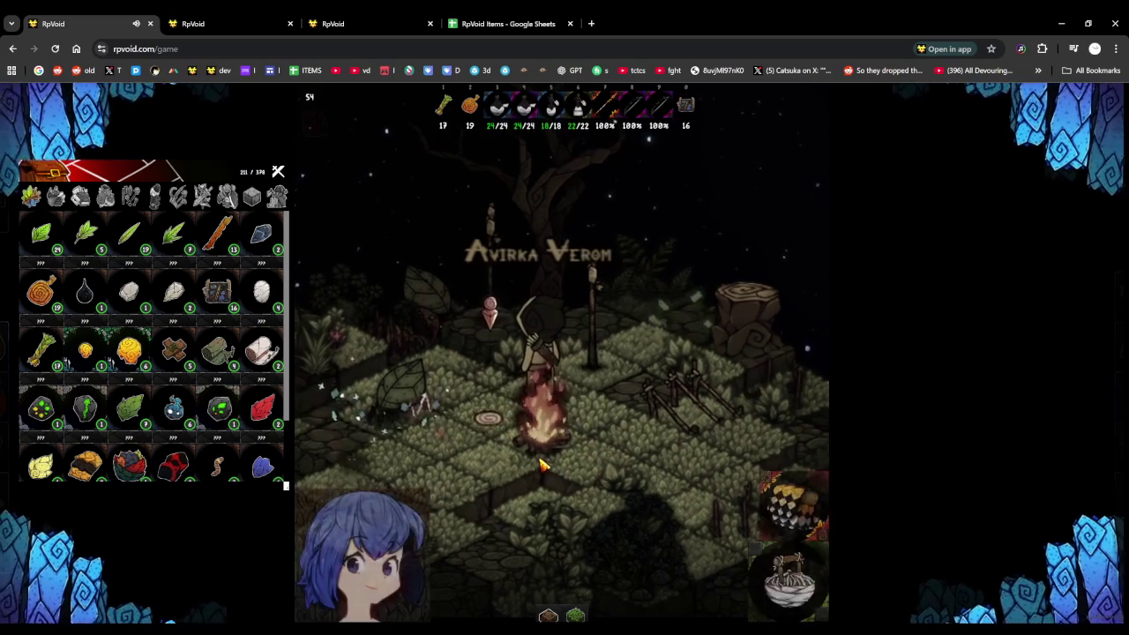
# Attack the creature beside the campfire, then bring PaintTool SAI back to the front
pyautogui.scroll(-3, 552, 464)
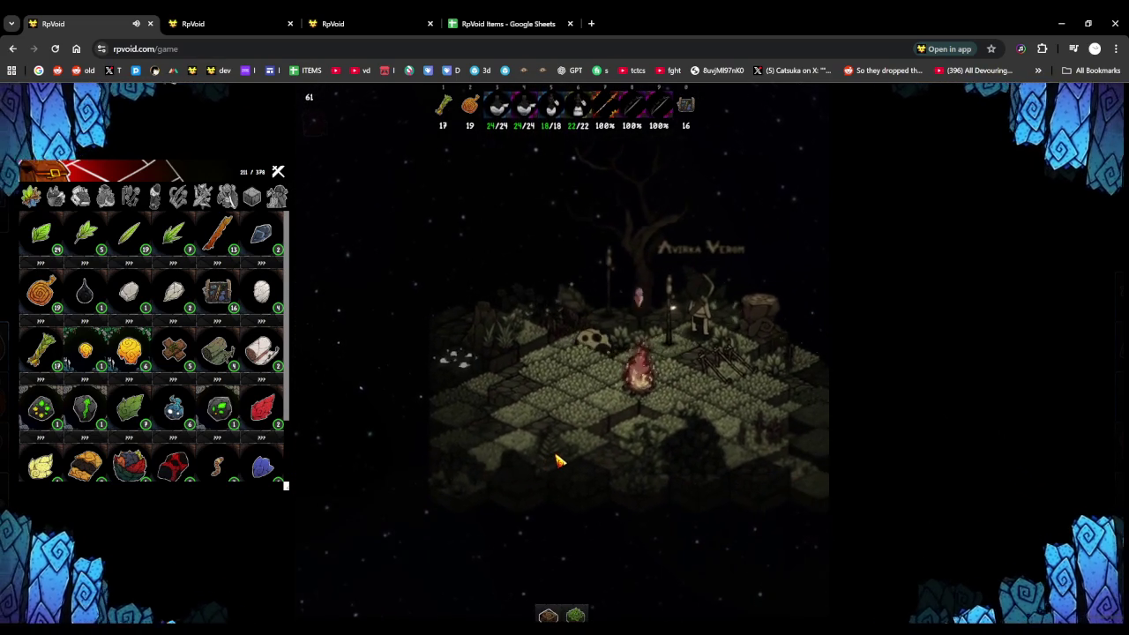
pyautogui.scroll(3, 564, 466)
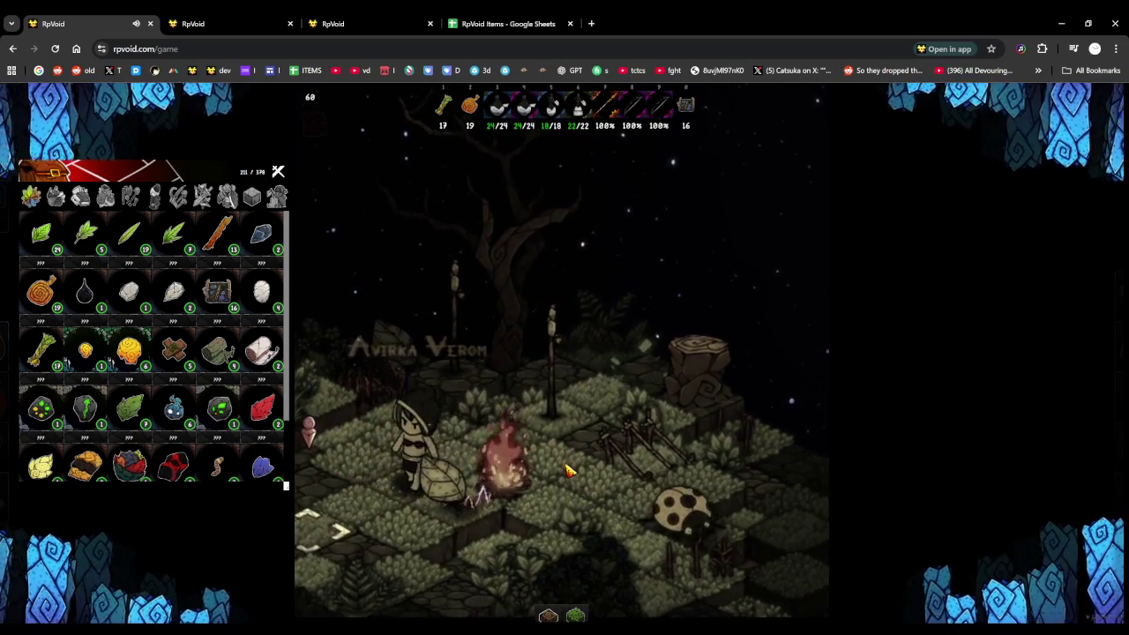
pyautogui.scroll(-3, 569, 472)
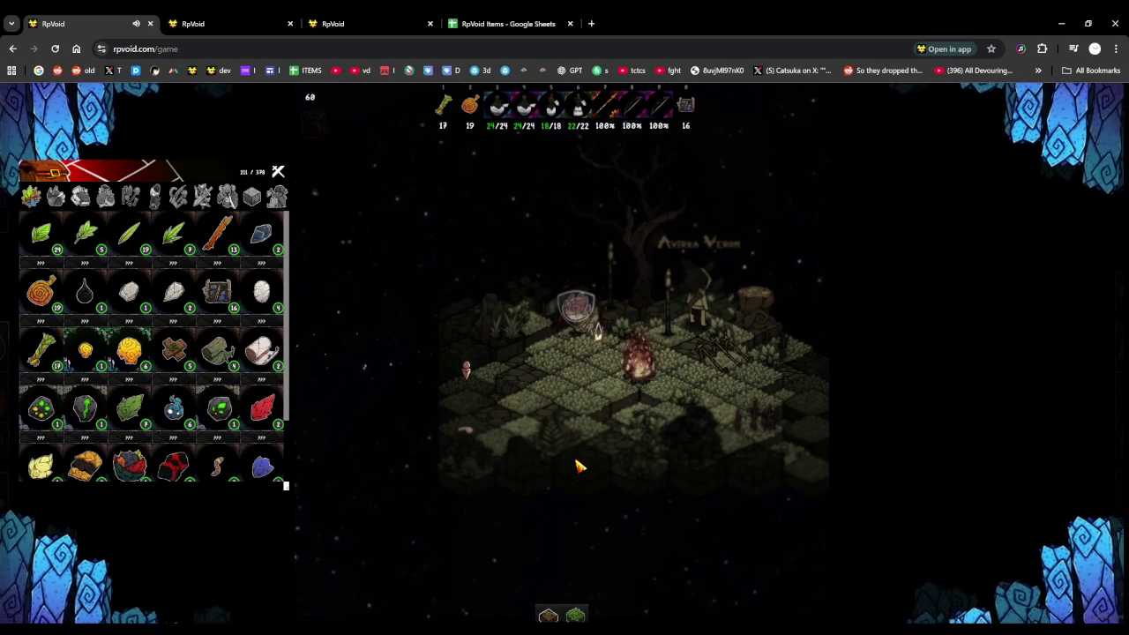
pyautogui.scroll(2, 623, 420)
pyautogui.click(647, 411)
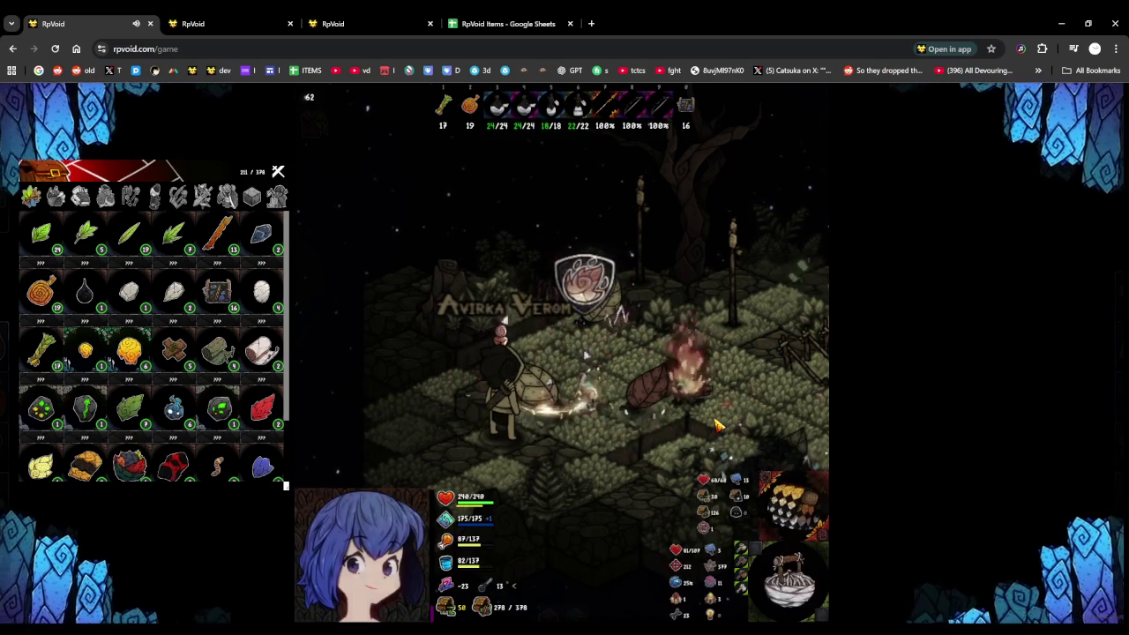
pyautogui.scroll(-2, 717, 425)
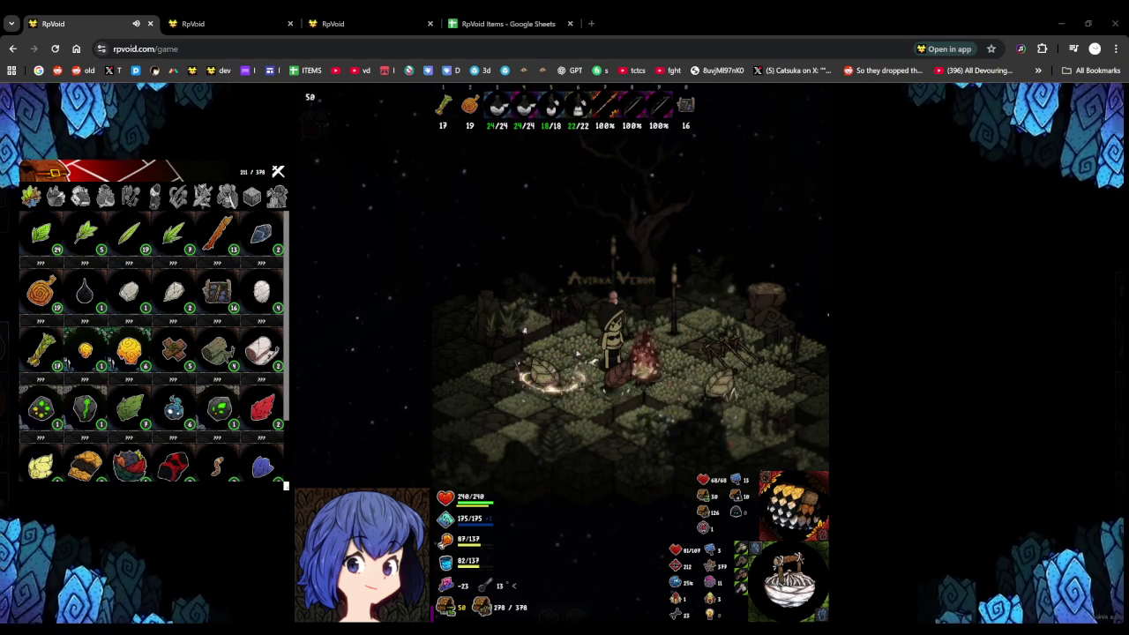
pyautogui.hotkey('alt', 'Tab')
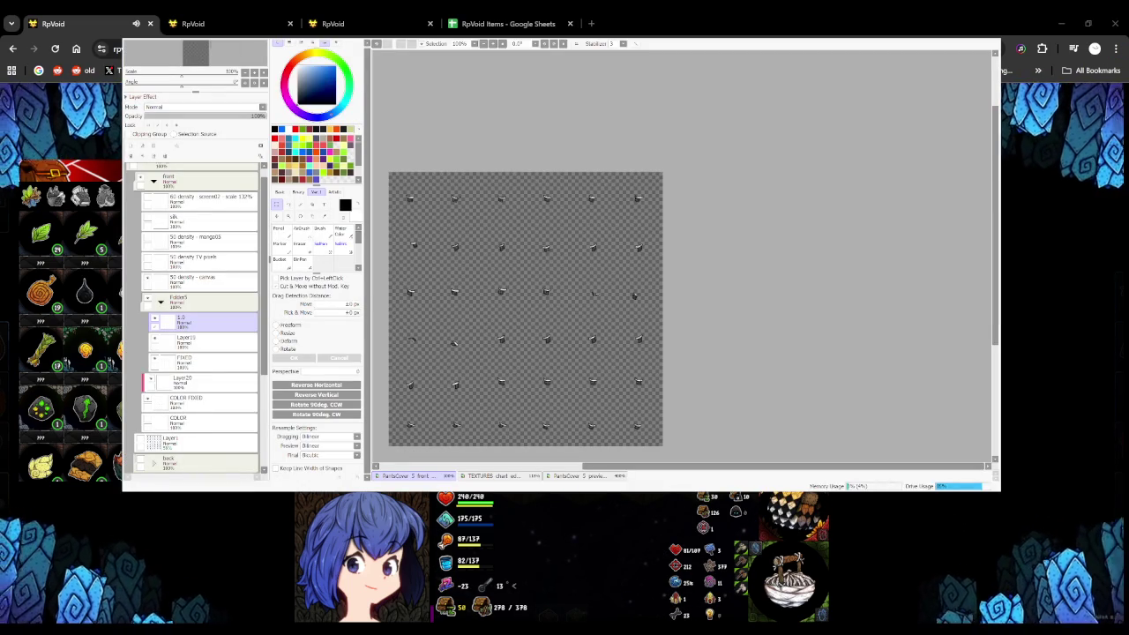
# Show Layer1's blue character figures, inspect the sprite sheet, and select the 50-density TV Pixels layer
pyautogui.scroll(-3, 526, 309)
pyautogui.scroll(3, 526, 309)
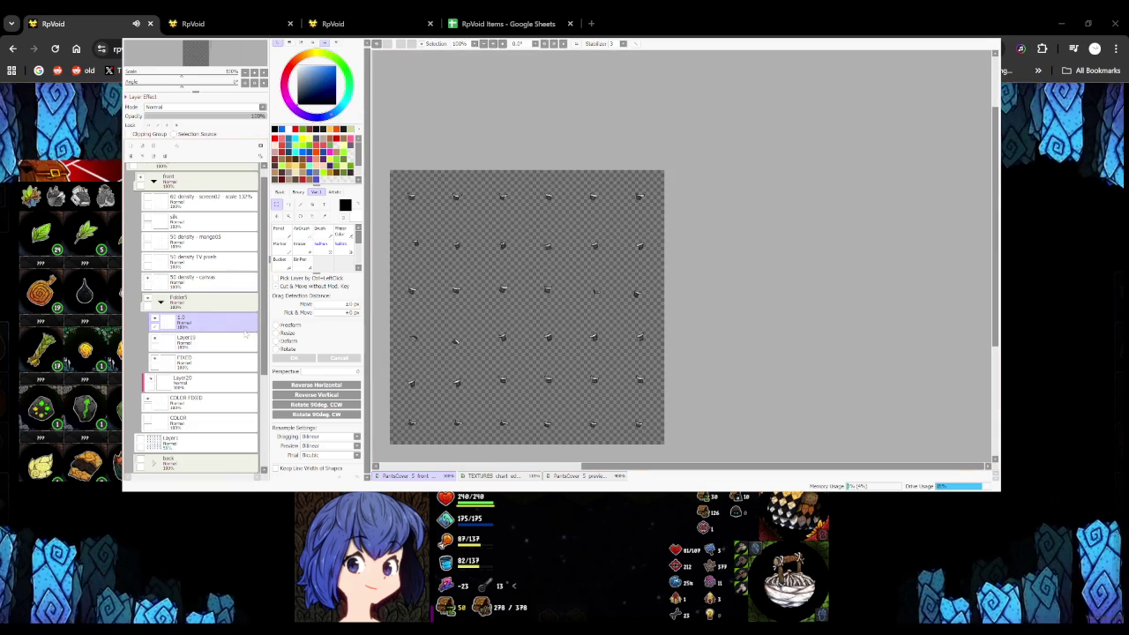
pyautogui.click(146, 441)
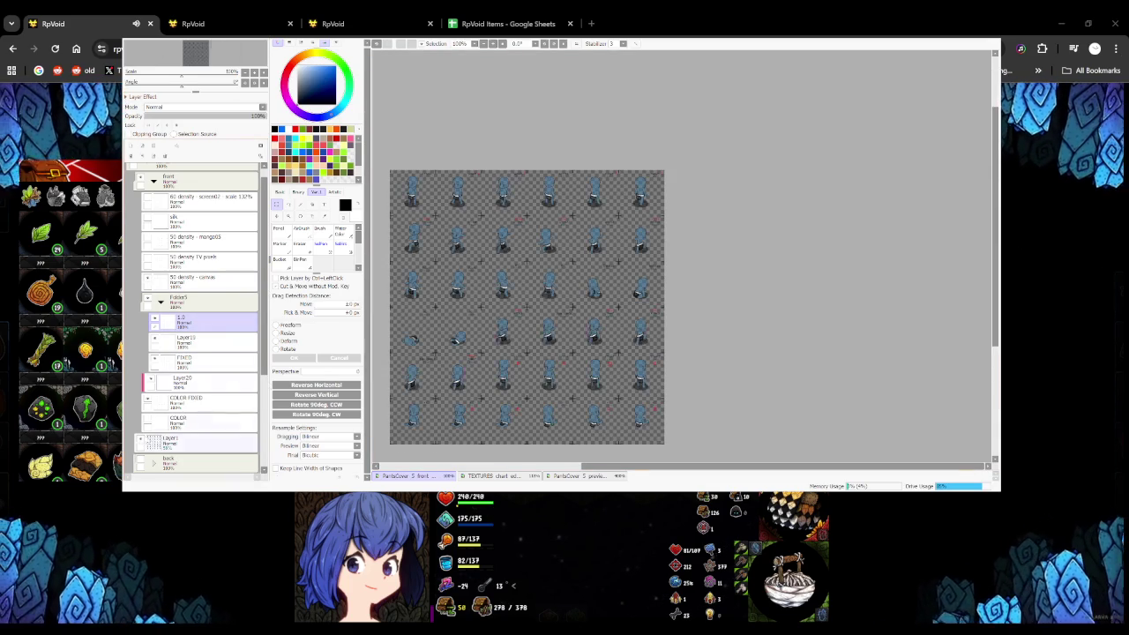
pyautogui.scroll(2, 605, 183)
pyautogui.scroll(2, 605, 183)
pyautogui.scroll(-1, 591, 194)
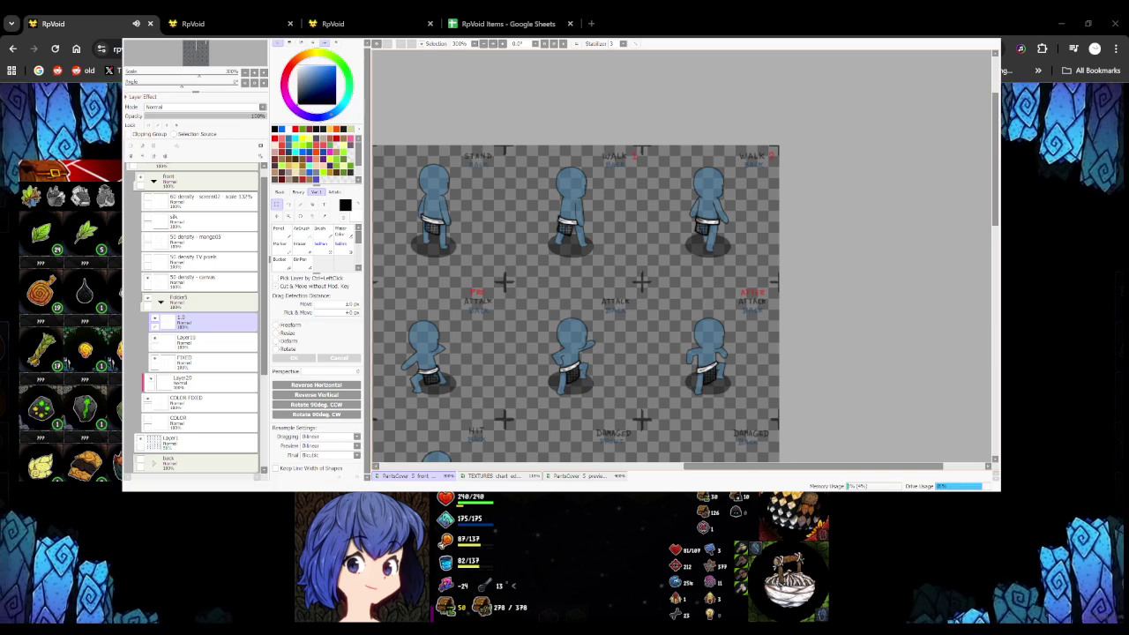
pyautogui.scroll(-3, 594, 198)
pyautogui.scroll(2, 412, 187)
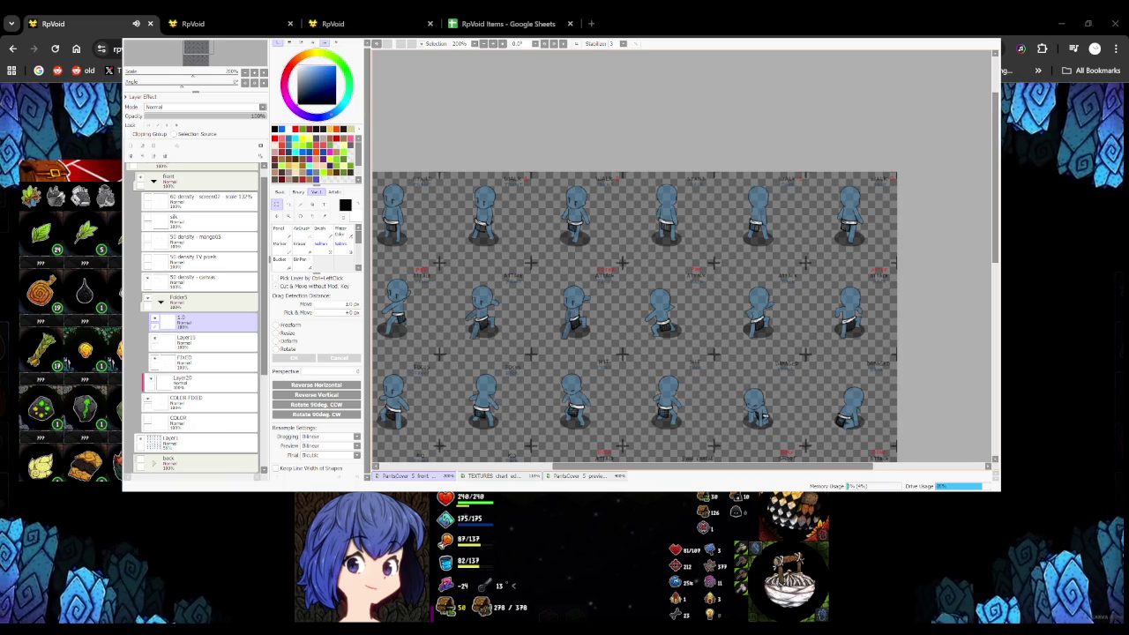
pyautogui.scroll(-5, 635, 264)
pyautogui.scroll(3, 635, 265)
pyautogui.scroll(-1, 635, 265)
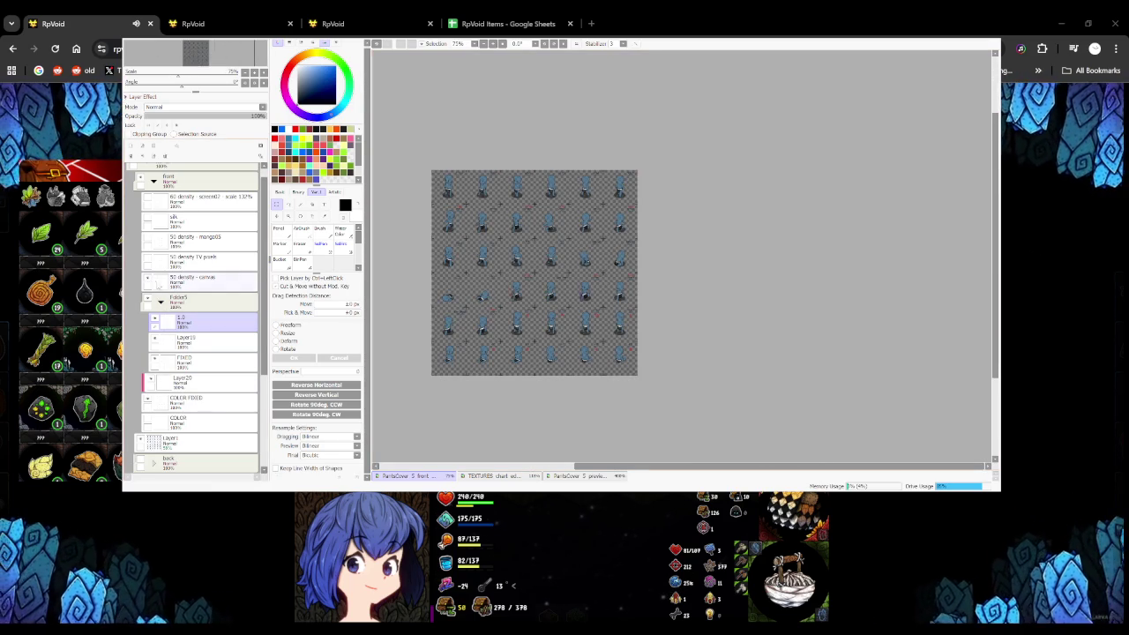
pyautogui.click(185, 261)
# Reduce the brush size to about 1 and hide the blue figure colour layer
pyautogui.press('Return')
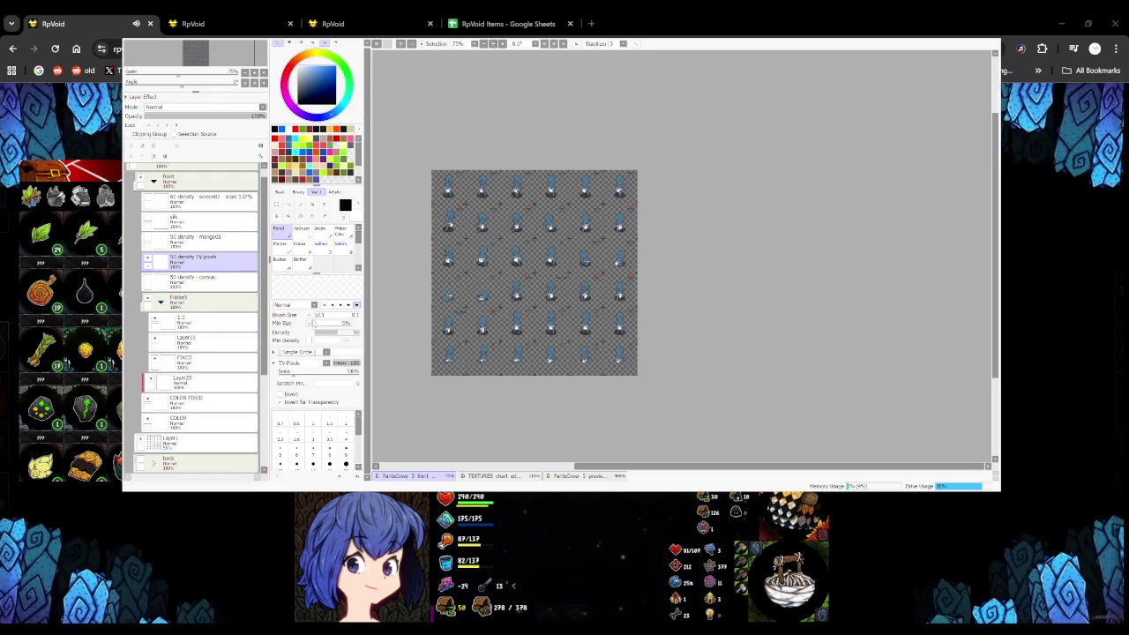
pyautogui.moveTo(309, 315); pyautogui.dragTo(363, 322)
pyautogui.scroll(-5, 524, 202)
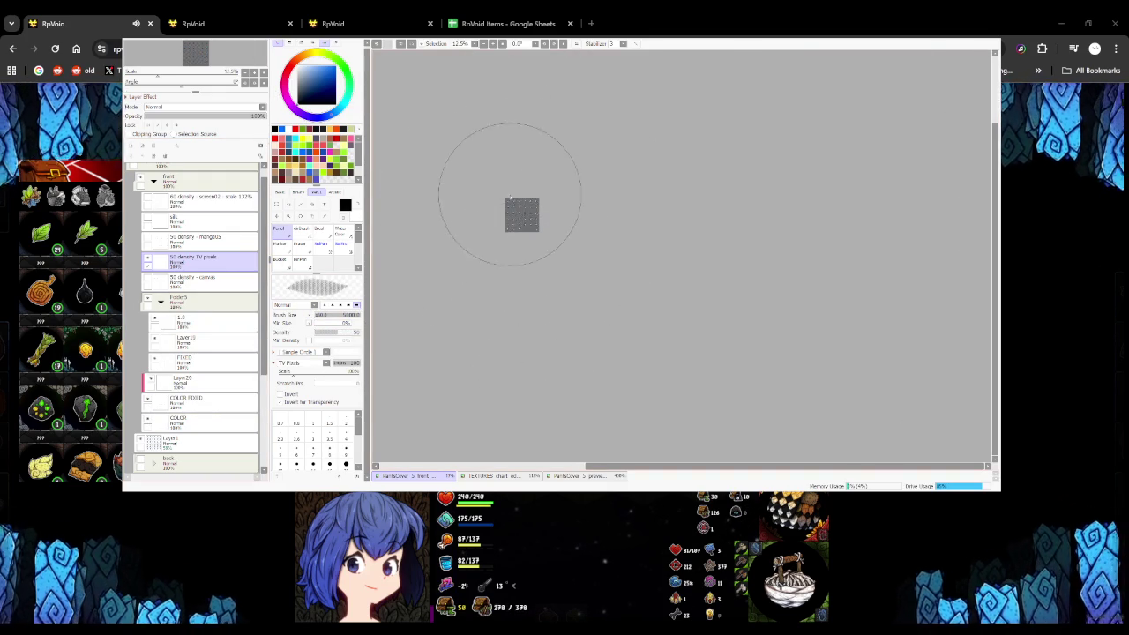
pyautogui.scroll(6, 512, 189)
pyautogui.scroll(4, 530, 225)
pyautogui.scroll(-4, 492, 237)
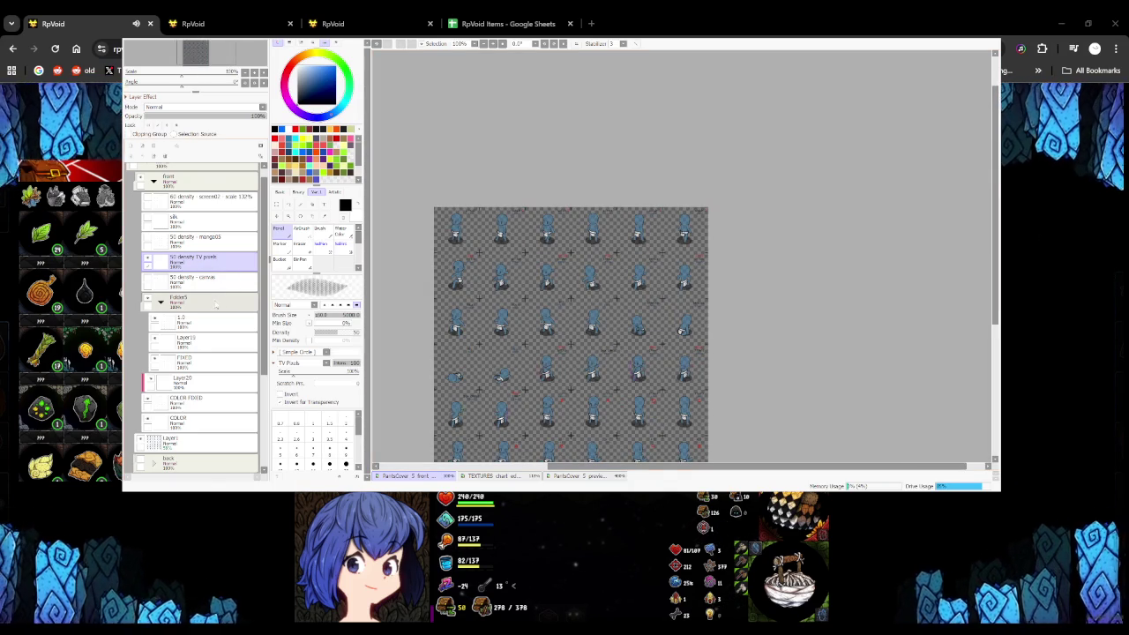
pyautogui.moveTo(326, 315); pyautogui.dragTo(309, 315)
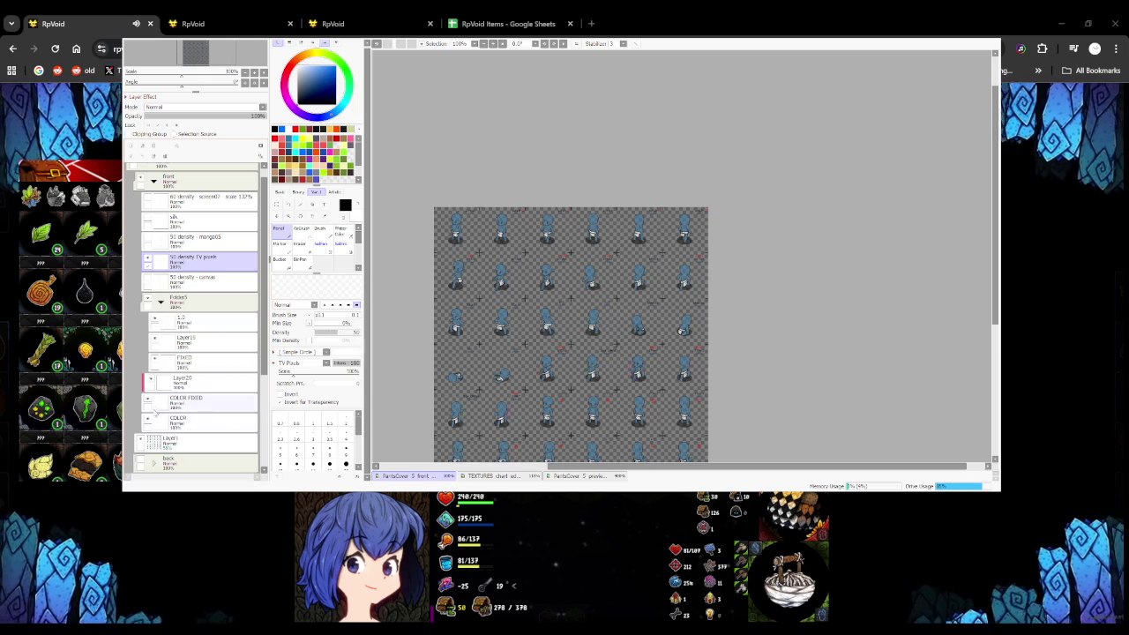
pyautogui.click(147, 441)
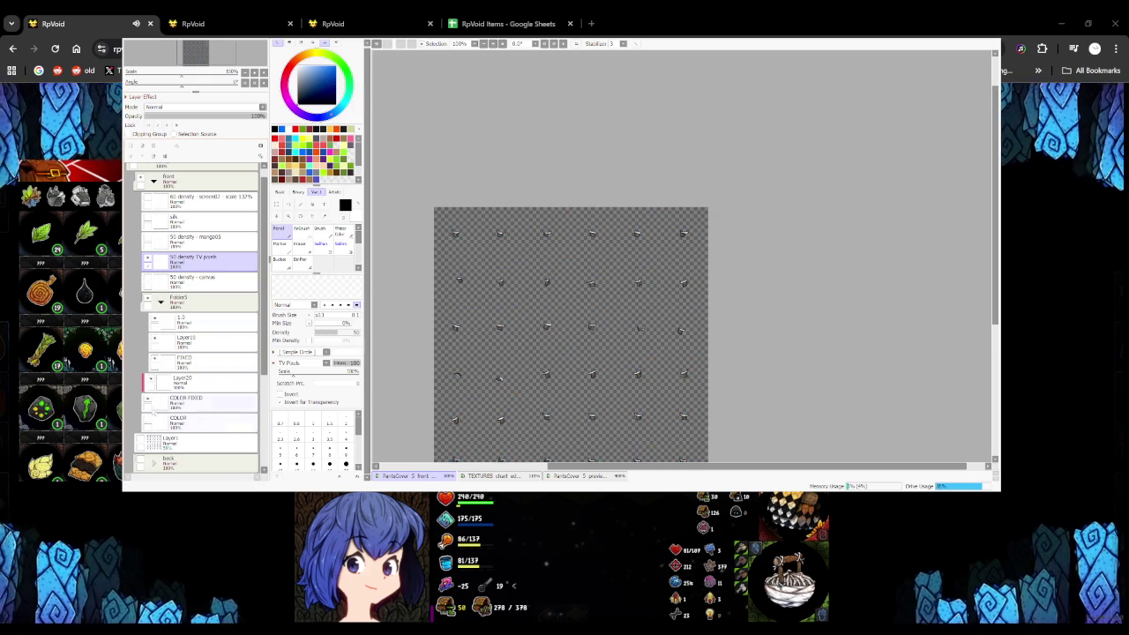
# Toggle the COLOR and COLOR FIXED layers so marks show white, and collapse Folder5
pyautogui.click(151, 422)
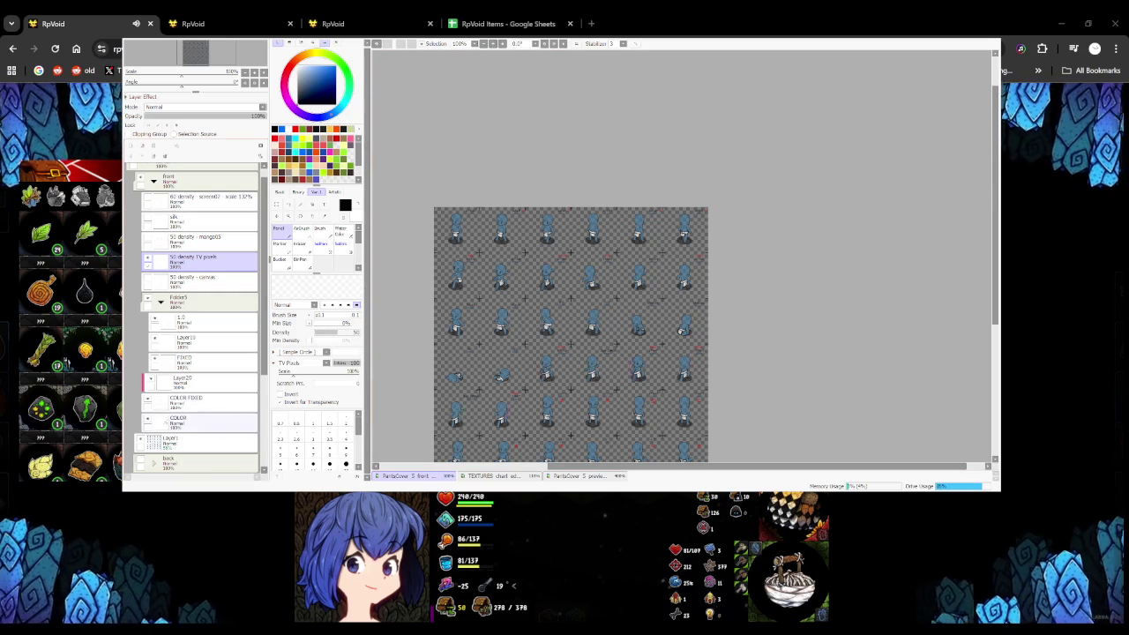
pyautogui.click(148, 422)
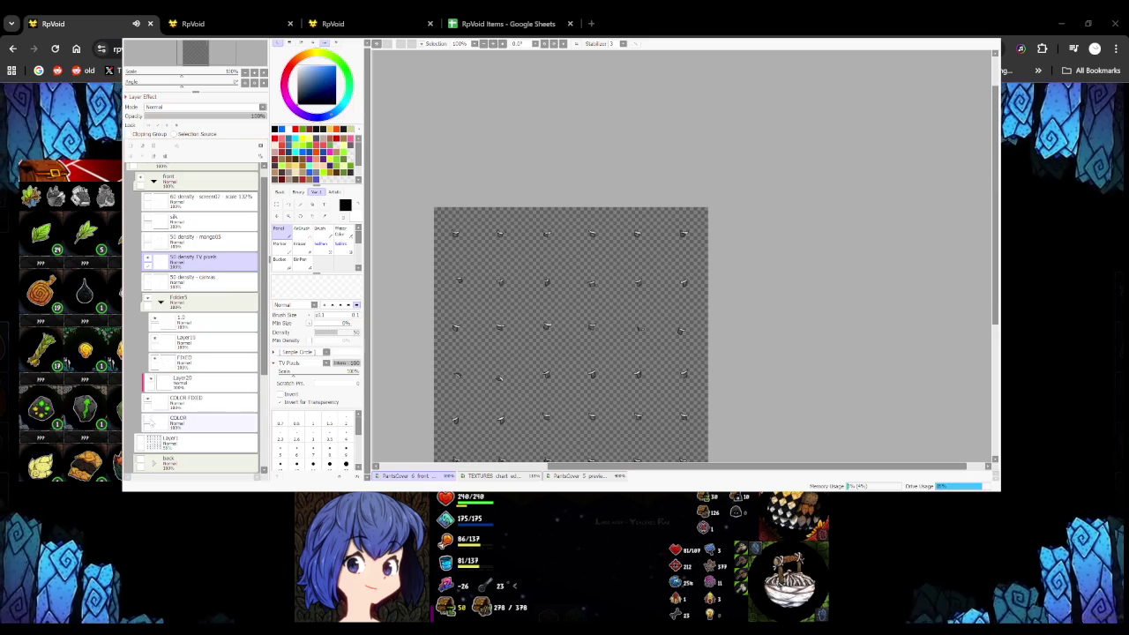
pyautogui.click(146, 451)
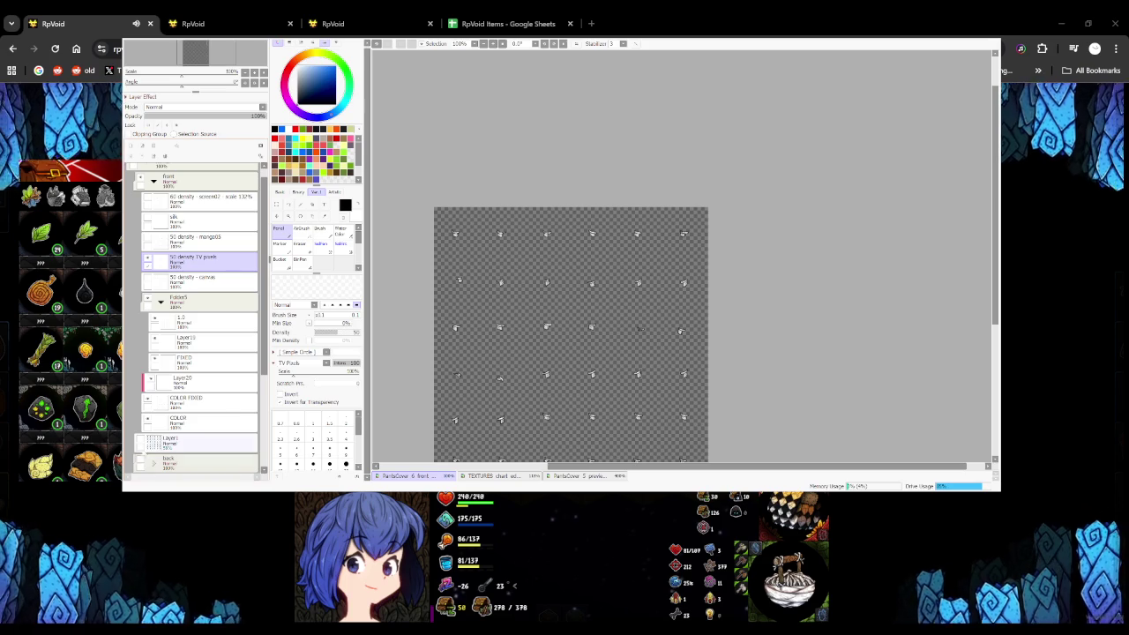
pyautogui.click(160, 300)
pyautogui.click(194, 181)
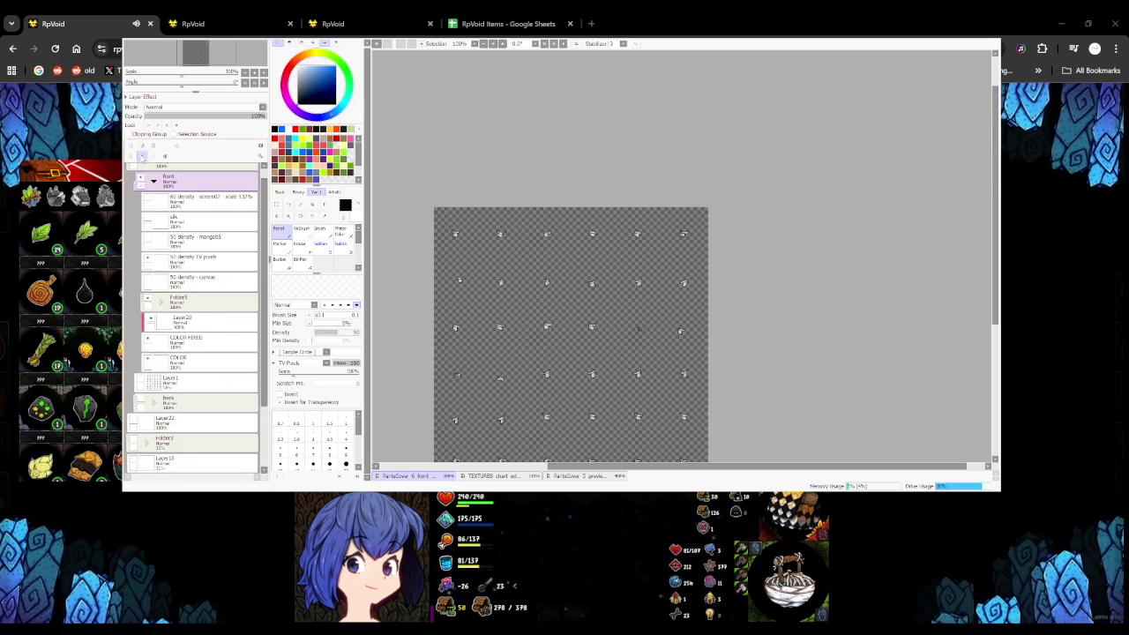
# Paste the white cloth piece as a new layer in the character preview document
pyautogui.click(154, 180)
pyautogui.click(153, 181)
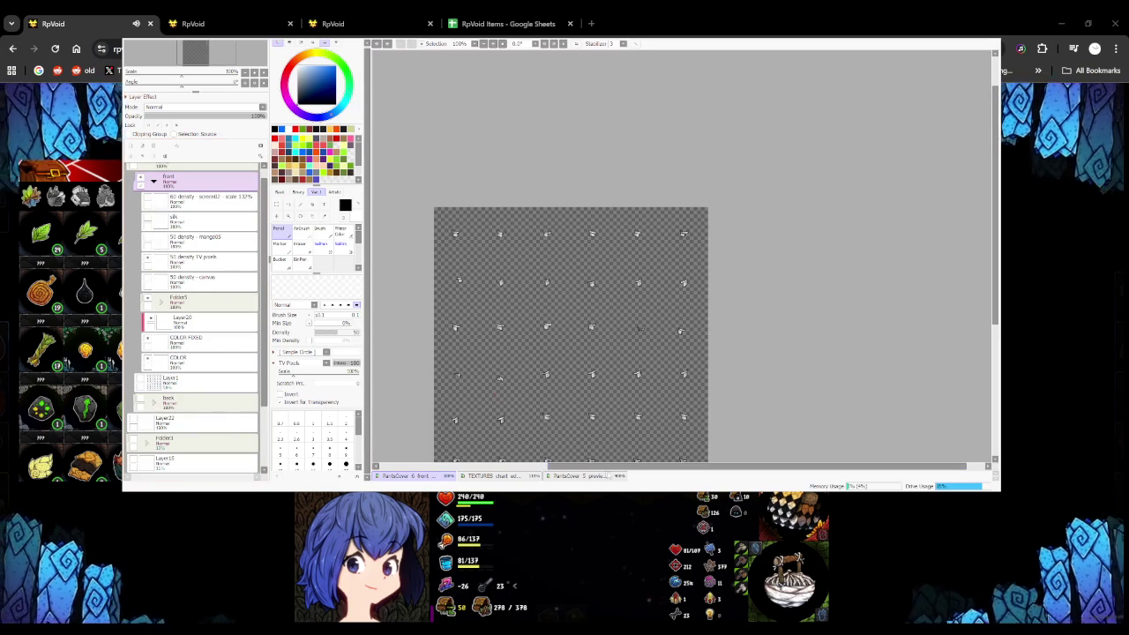
pyautogui.click(578, 475)
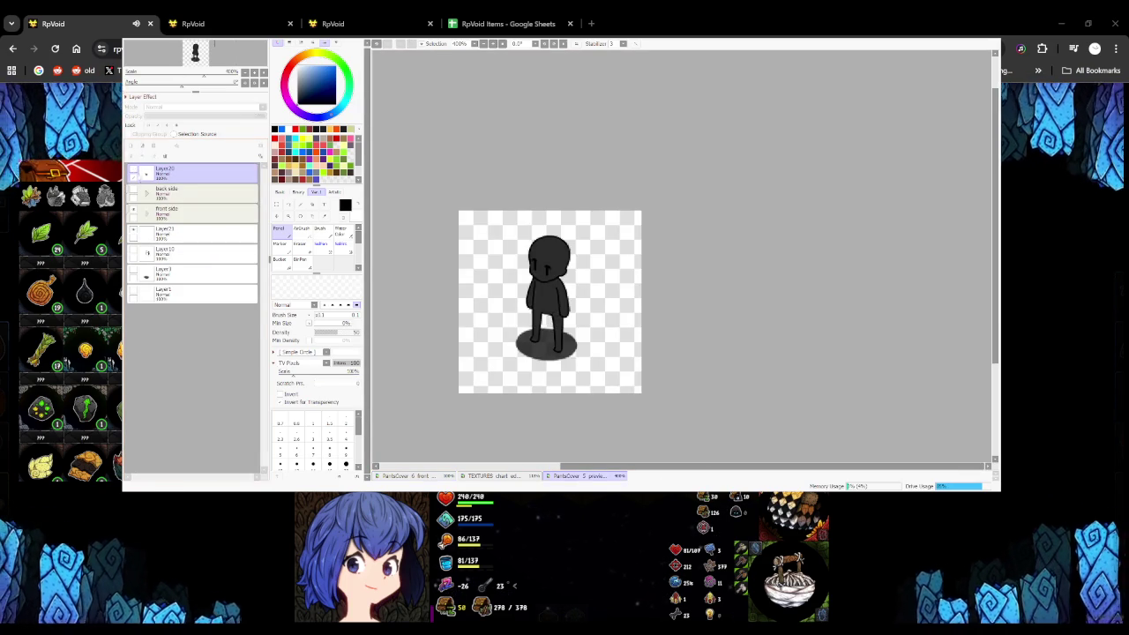
pyautogui.hotkey('ctrl', 'v')
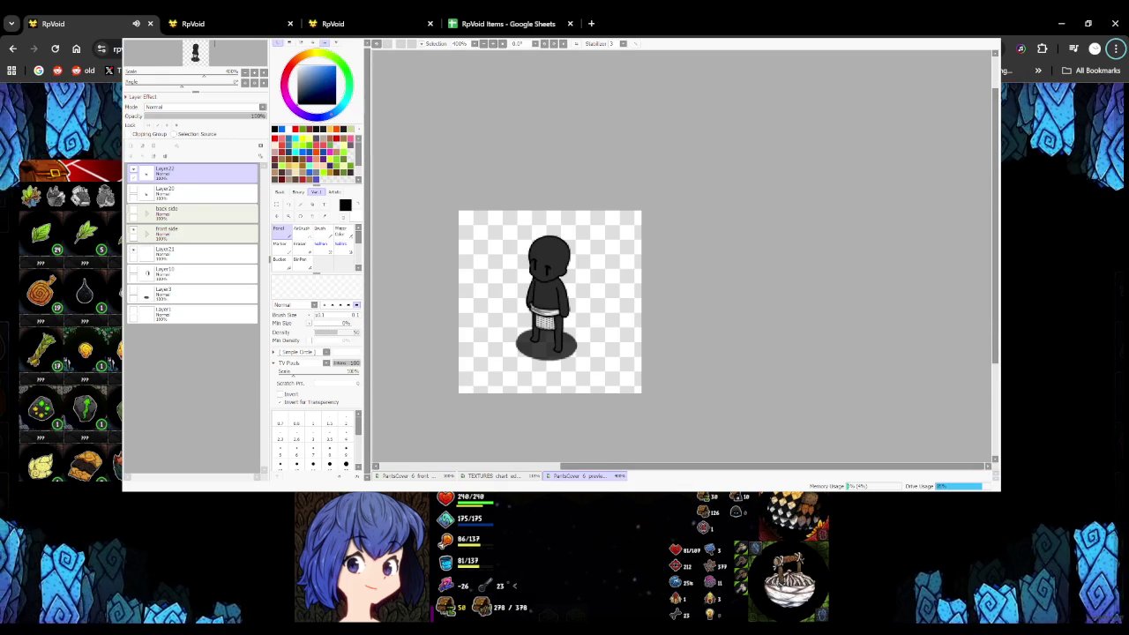
pyautogui.click(357, 28)
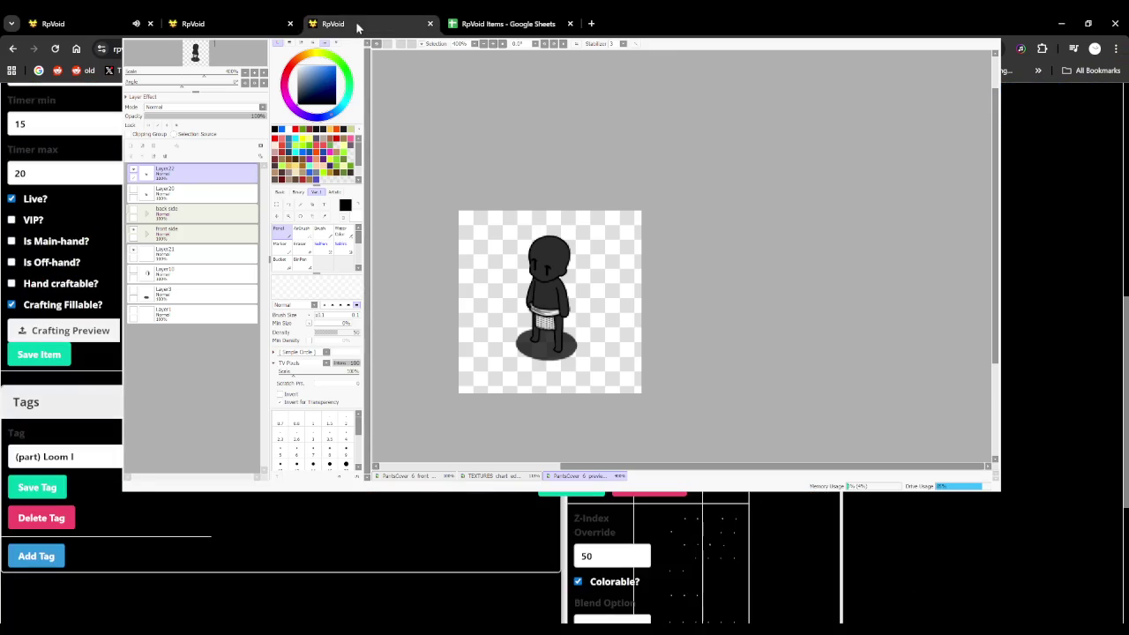
# Start a new item using Pants Cover 5's name, with rarity 35 and degradation and weight 0
pyautogui.click(108, 98)
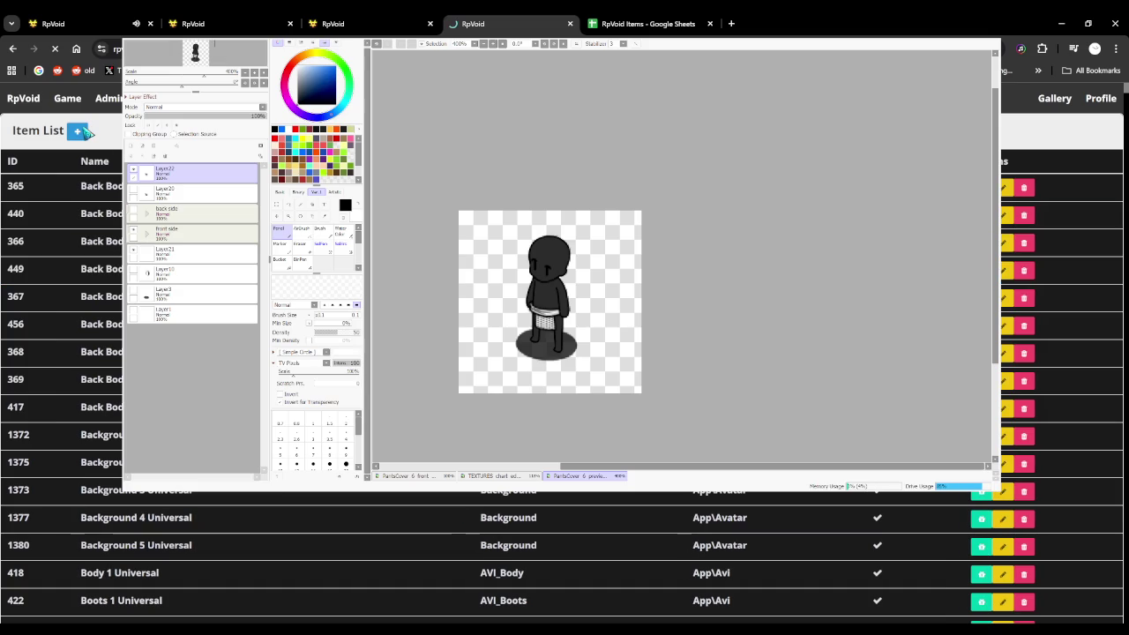
pyautogui.click(86, 132)
pyautogui.moveTo(92, 181); pyautogui.dragTo(10, 185)
pyautogui.hotkey('ctrl', 'c')
pyautogui.hotkey('ctrl', 'Tab')
pyautogui.hotkey('ctrl', 'v')
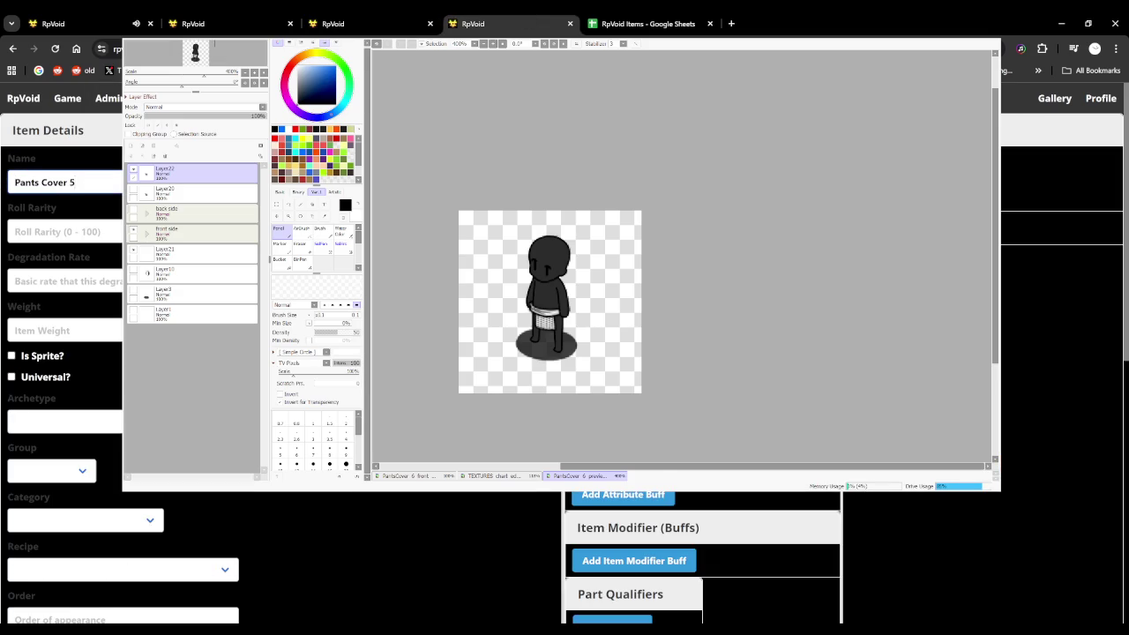
pyautogui.press('Tab')
pyautogui.write('35')
pyautogui.press('Tab')
pyautogui.write('0')
pyautogui.press('Tab')
pyautogui.write('0')
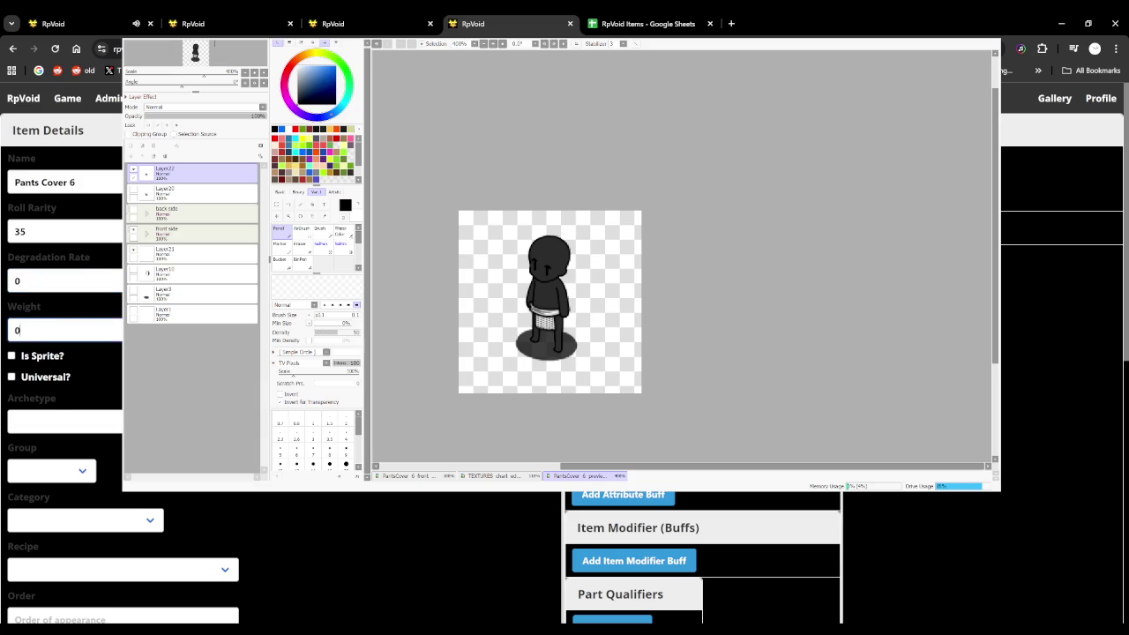
# Mark the item Universal and set its category to AVI_Pants_Cover
pyautogui.click(46, 423)
pyautogui.write('Axe')
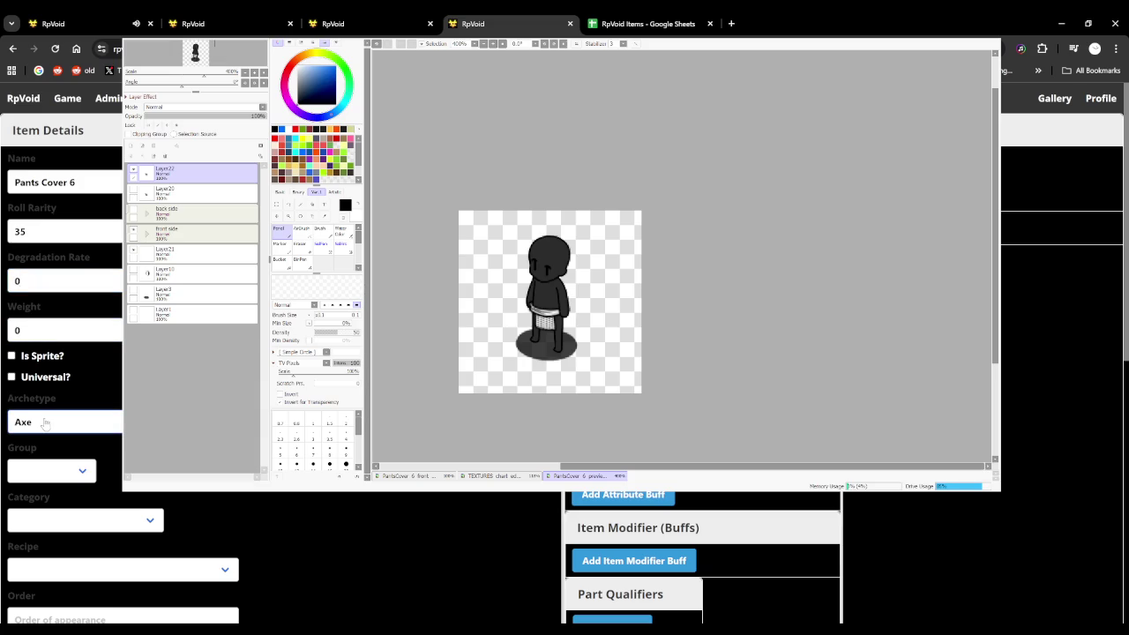
pyautogui.click(11, 377)
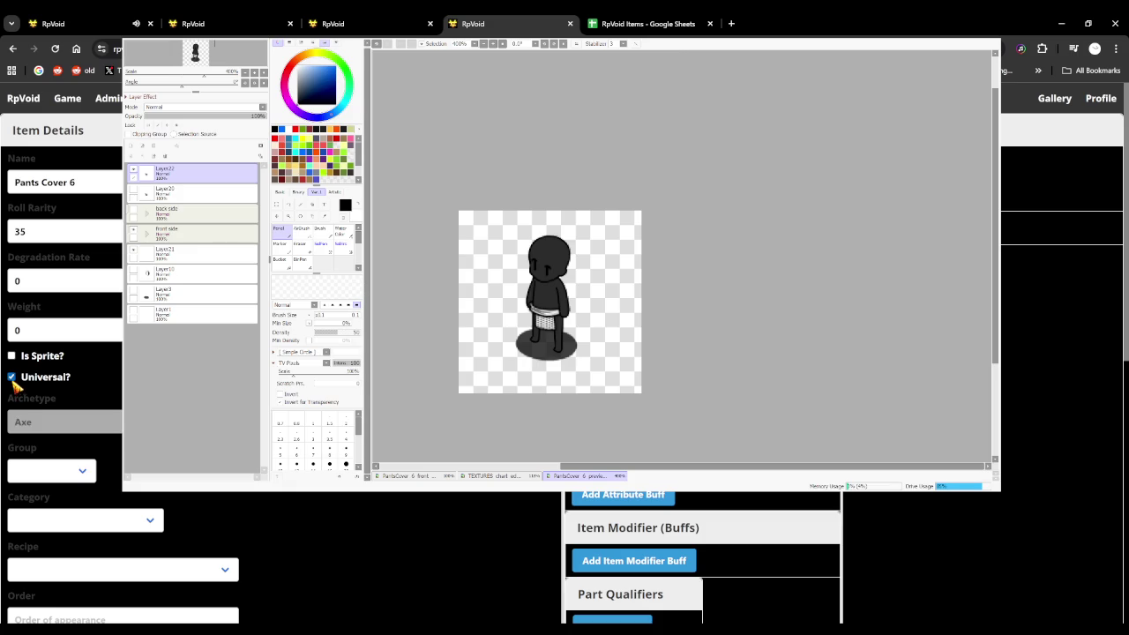
pyautogui.click(12, 377)
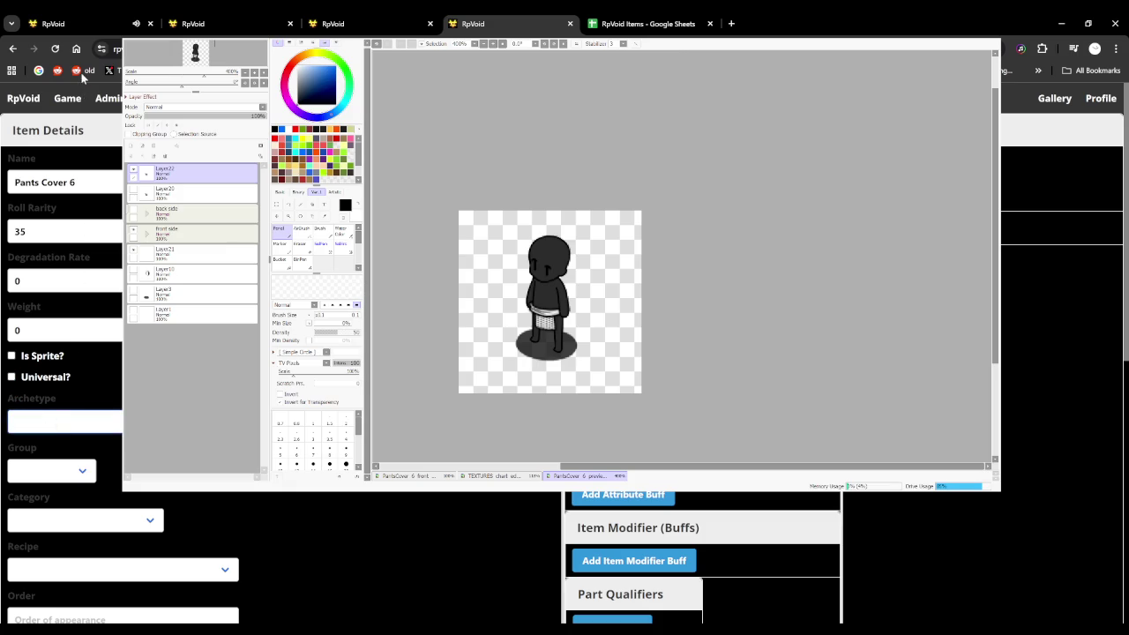
pyautogui.click(11, 377)
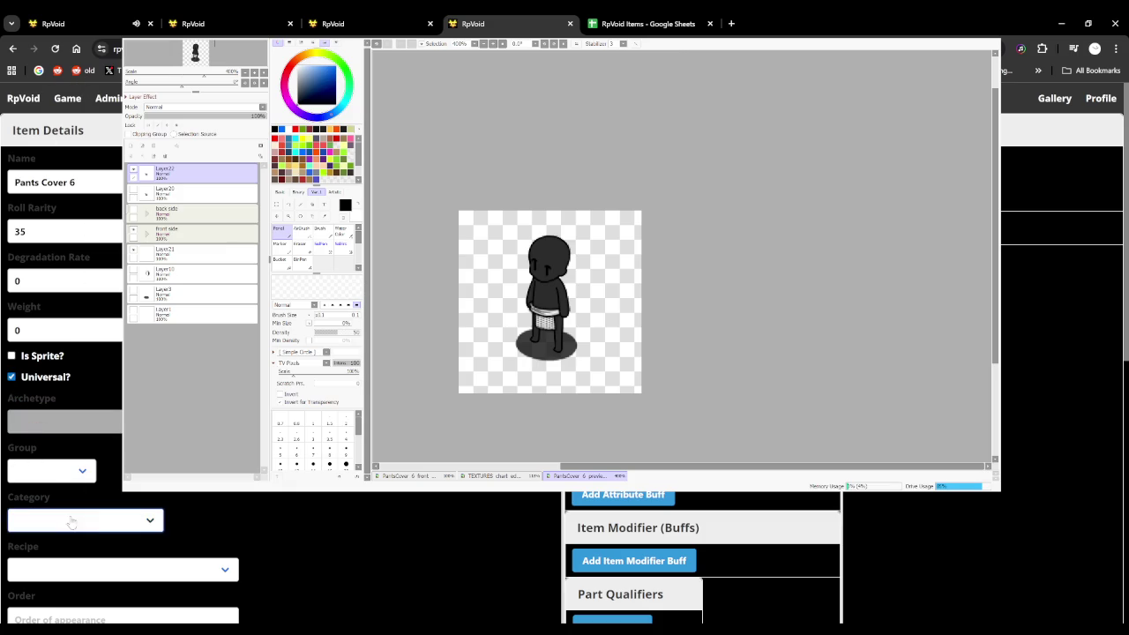
pyautogui.press('Down')
pyautogui.press('Down')
pyautogui.press('Down')
pyautogui.click(102, 487)
pyautogui.scroll(-1, 102, 488)
pyautogui.scroll(1, 102, 488)
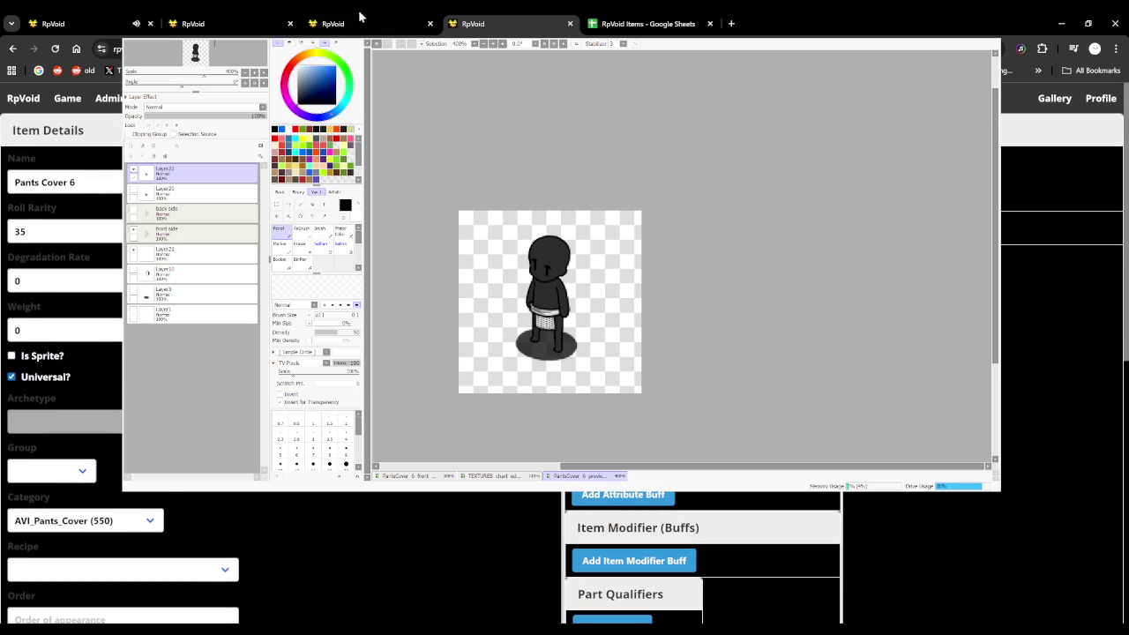
pyautogui.click(386, 18)
pyautogui.click(496, 15)
# Choose the cloth I, cloth I, sewing kit I recipe and tick Live and Crafting Fillable
pyautogui.click(163, 561)
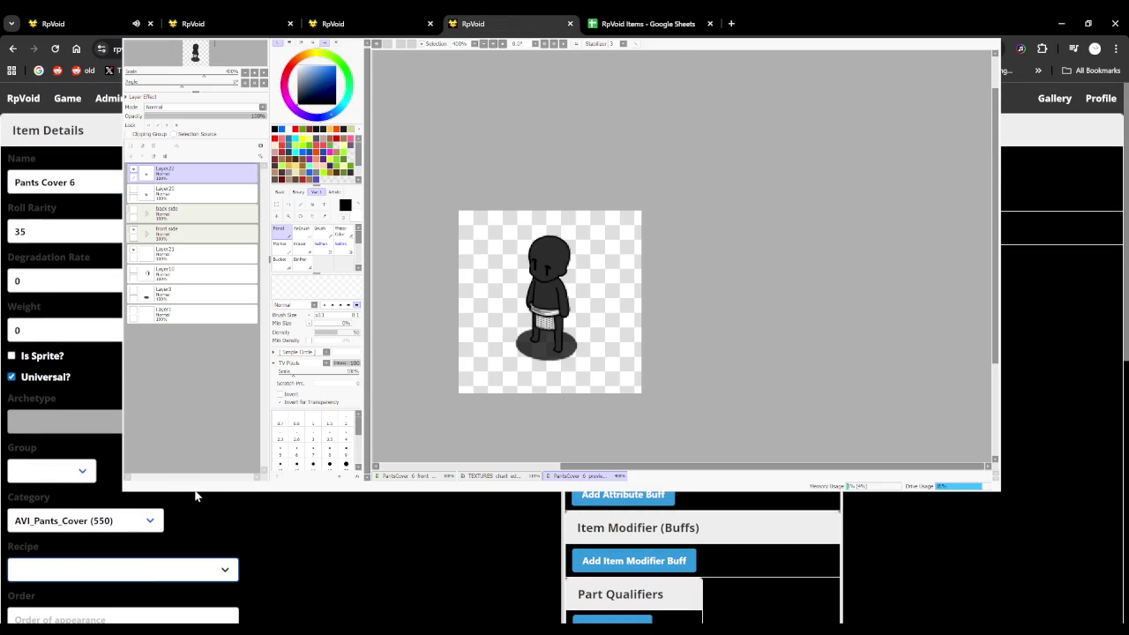
pyautogui.press('Down')
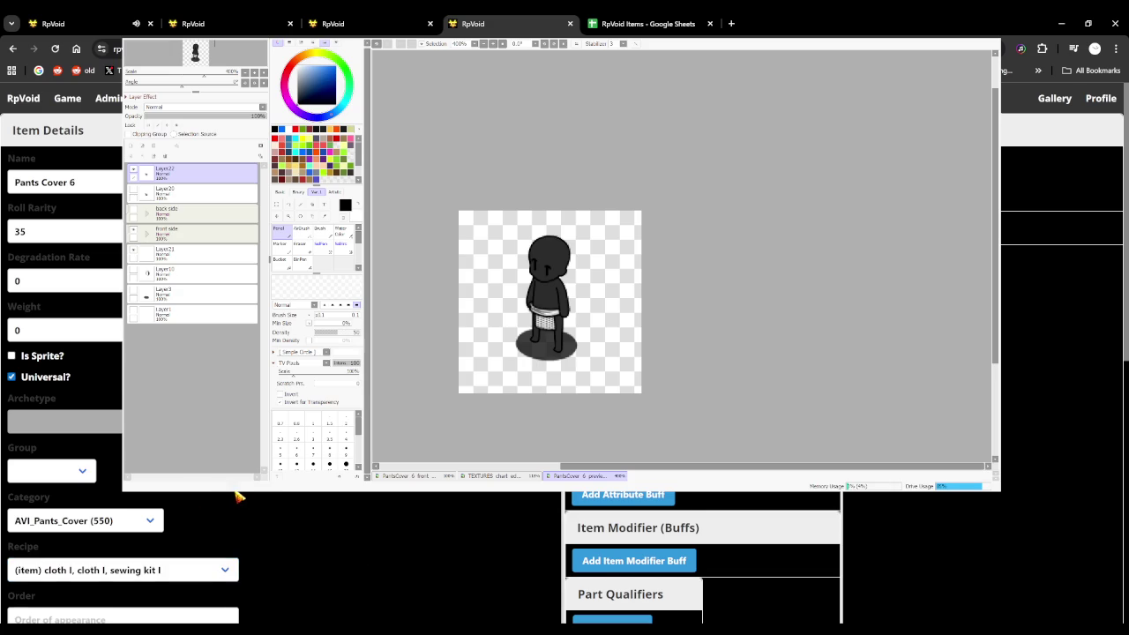
pyautogui.scroll(-2, 239, 495)
pyautogui.scroll(-2, 239, 495)
pyautogui.scroll(-1, 239, 496)
pyautogui.click(11, 332)
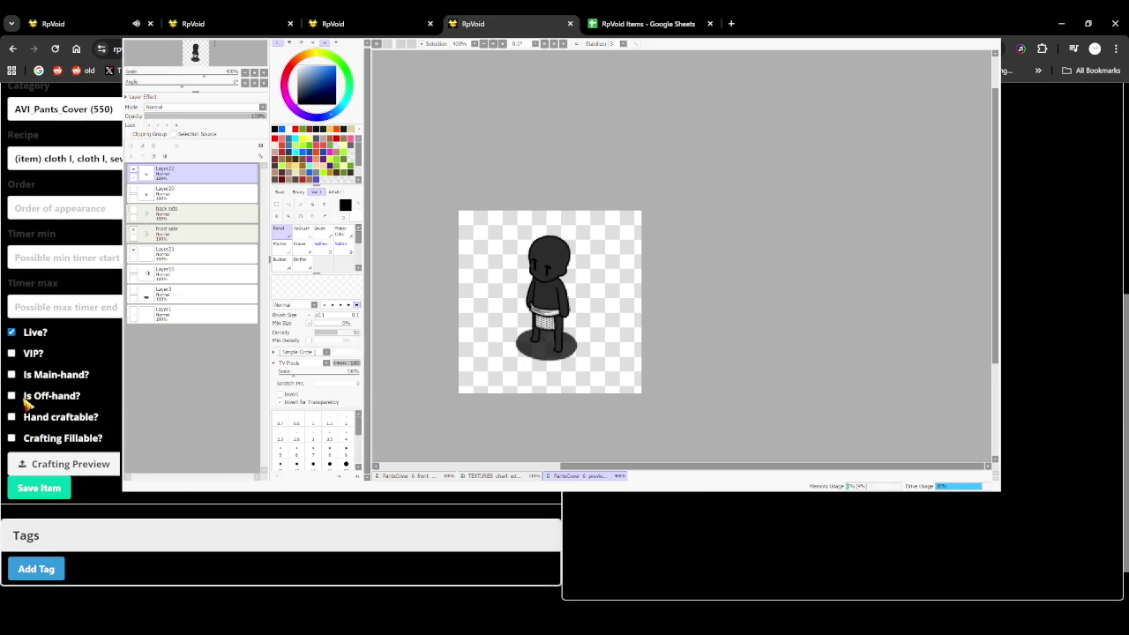
pyautogui.click(11, 437)
pyautogui.click(213, 42)
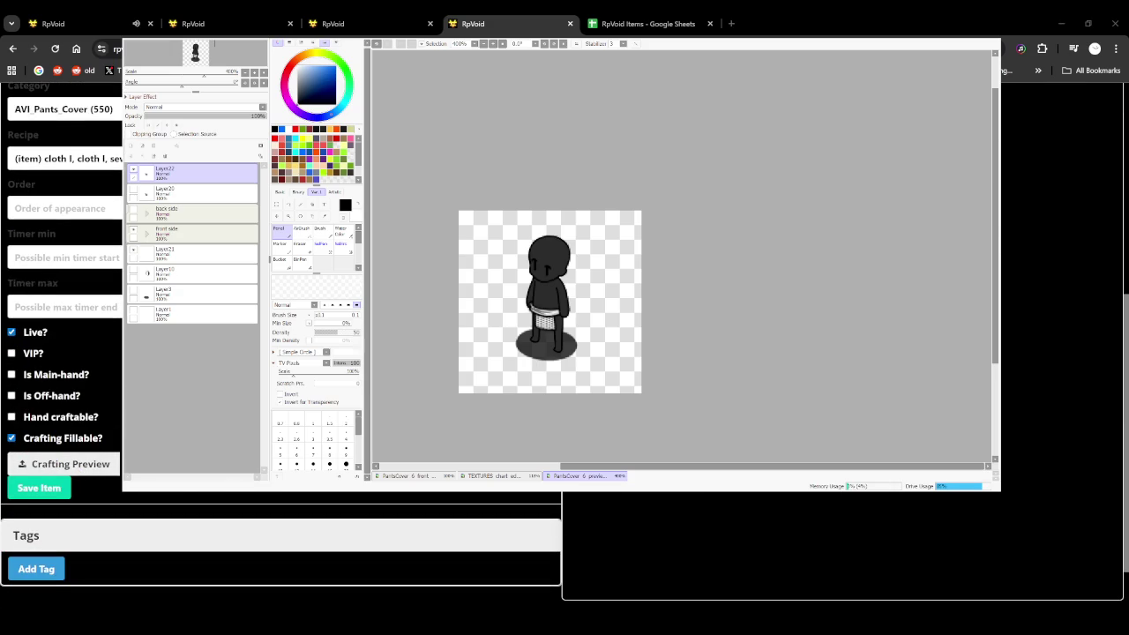
pyautogui.click(49, 487)
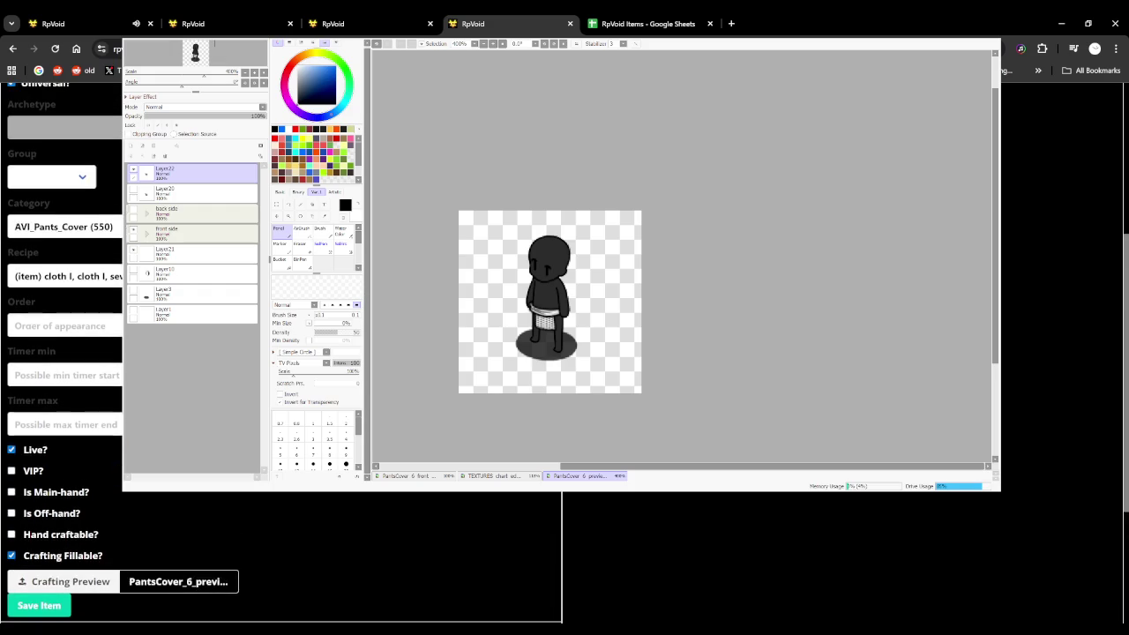
# Set Timer min 15, Timer max 20 and Order 0, then save the new item
pyautogui.click(356, 15)
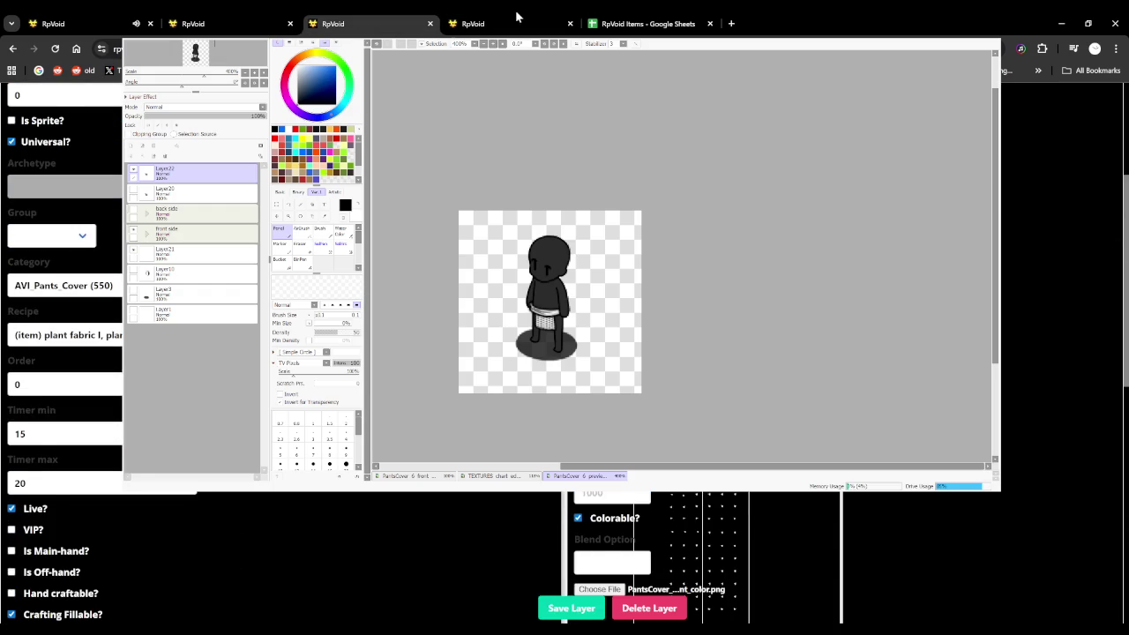
pyautogui.click(511, 16)
pyautogui.click(63, 378)
pyautogui.write('15')
pyautogui.click(41, 427)
pyautogui.write('20')
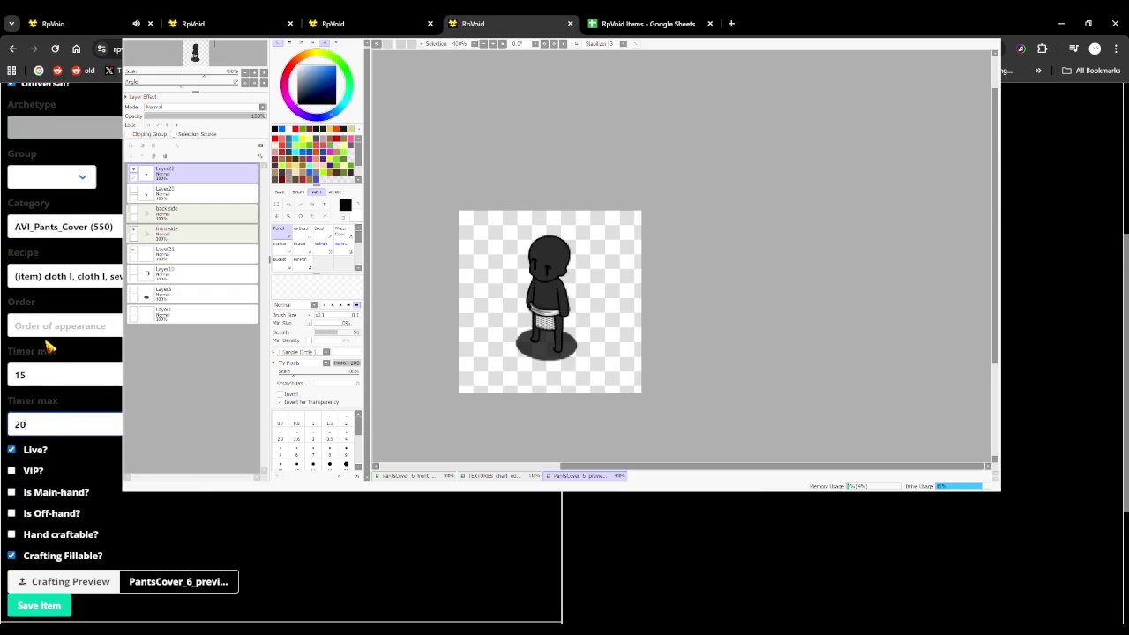
pyautogui.scroll(-2, 50, 346)
pyautogui.click(362, 24)
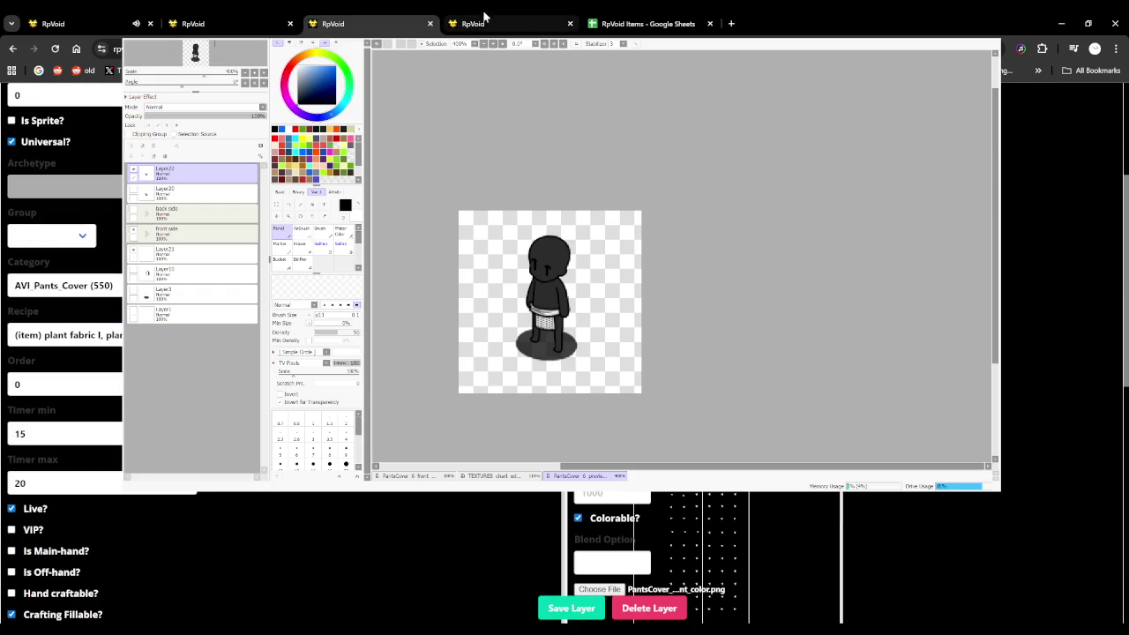
pyautogui.click(477, 19)
pyautogui.click(67, 209)
pyautogui.write('0')
pyautogui.click(42, 485)
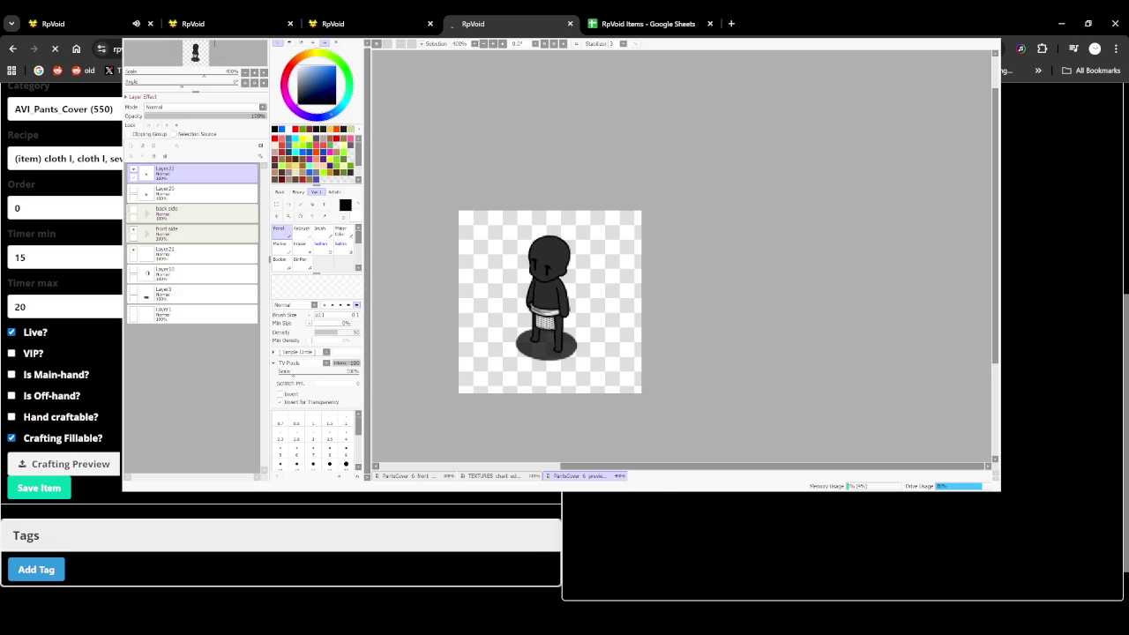
# Upload an image file for the first layer and save it
pyautogui.scroll(-5, 613, 529)
pyautogui.scroll(-3, 613, 529)
pyautogui.scroll(-2, 609, 520)
pyautogui.click(600, 501)
pyautogui.press('Return')
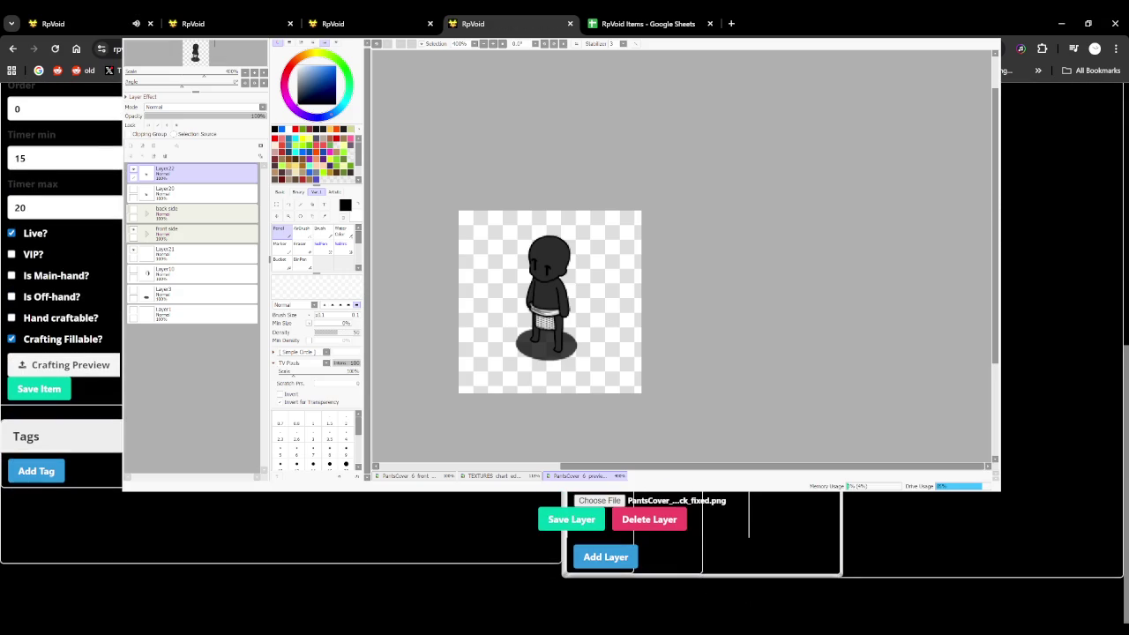
pyautogui.click(586, 519)
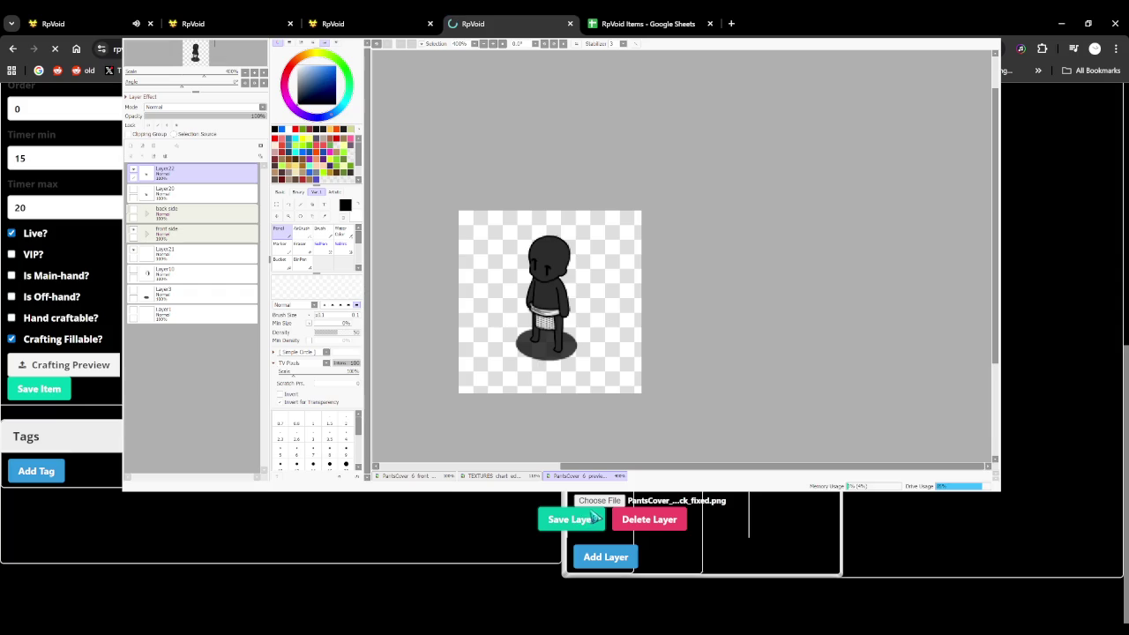
pyautogui.scroll(-5, 615, 498)
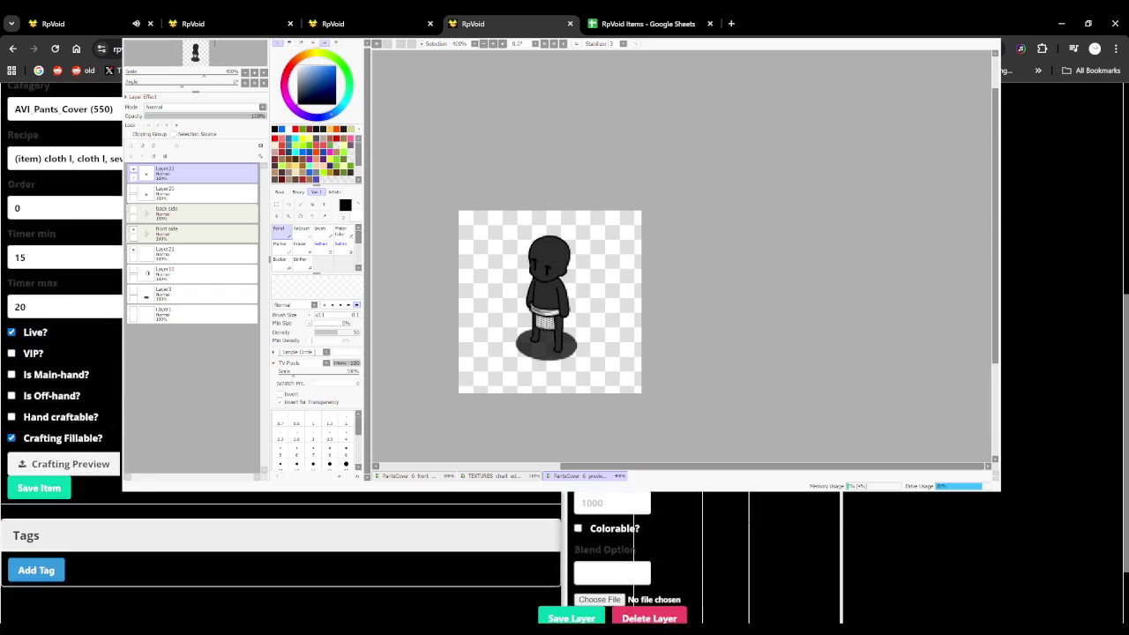
pyautogui.scroll(-3, 615, 499)
pyautogui.scroll(-2, 615, 498)
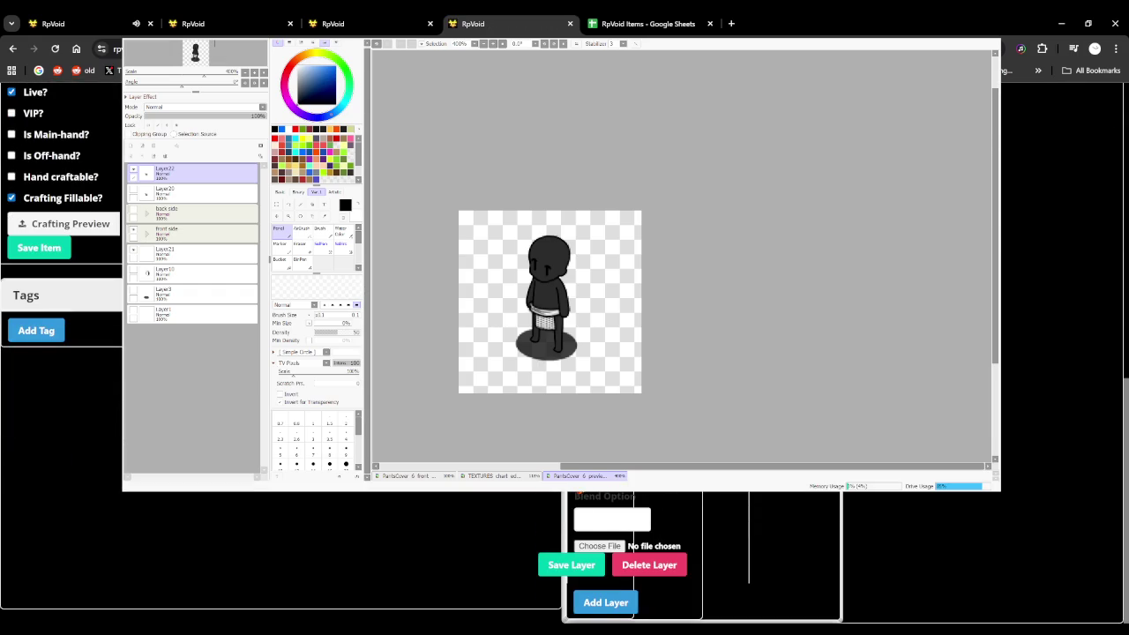
pyautogui.click(593, 545)
pyautogui.scroll(1, 62, 264)
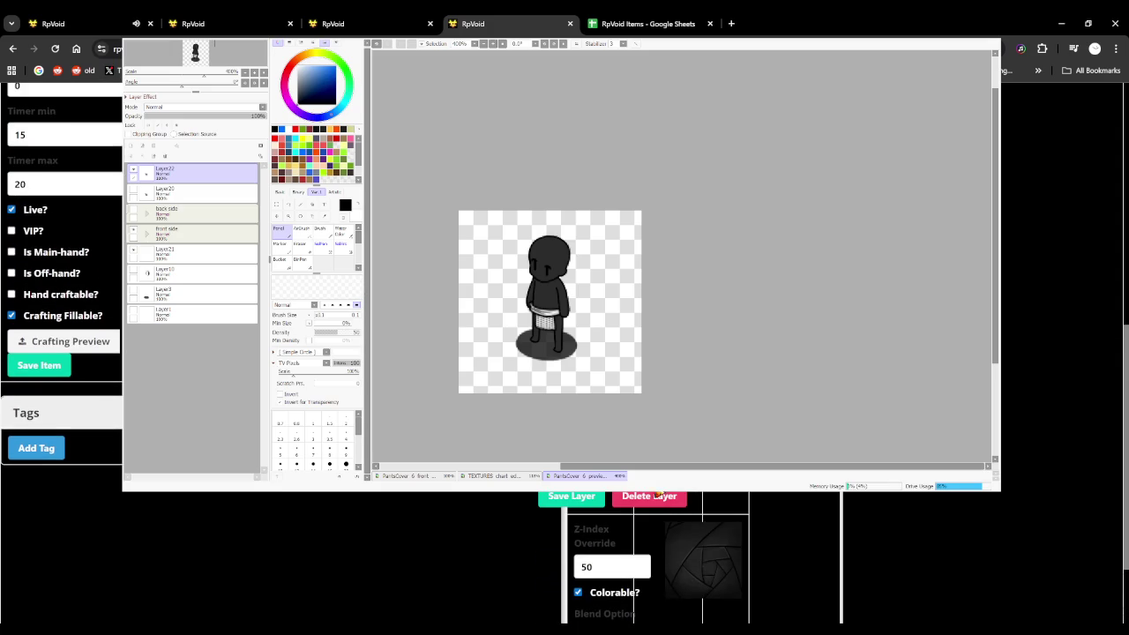
pyautogui.scroll(1, 62, 265)
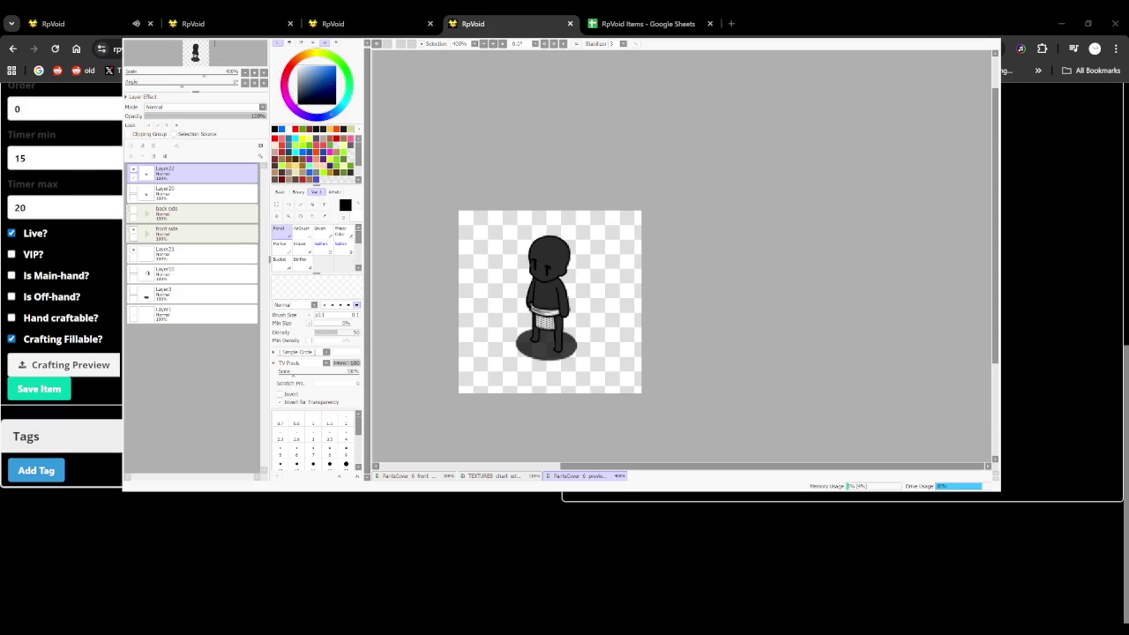
pyautogui.hotkey('alt', 'Tab')
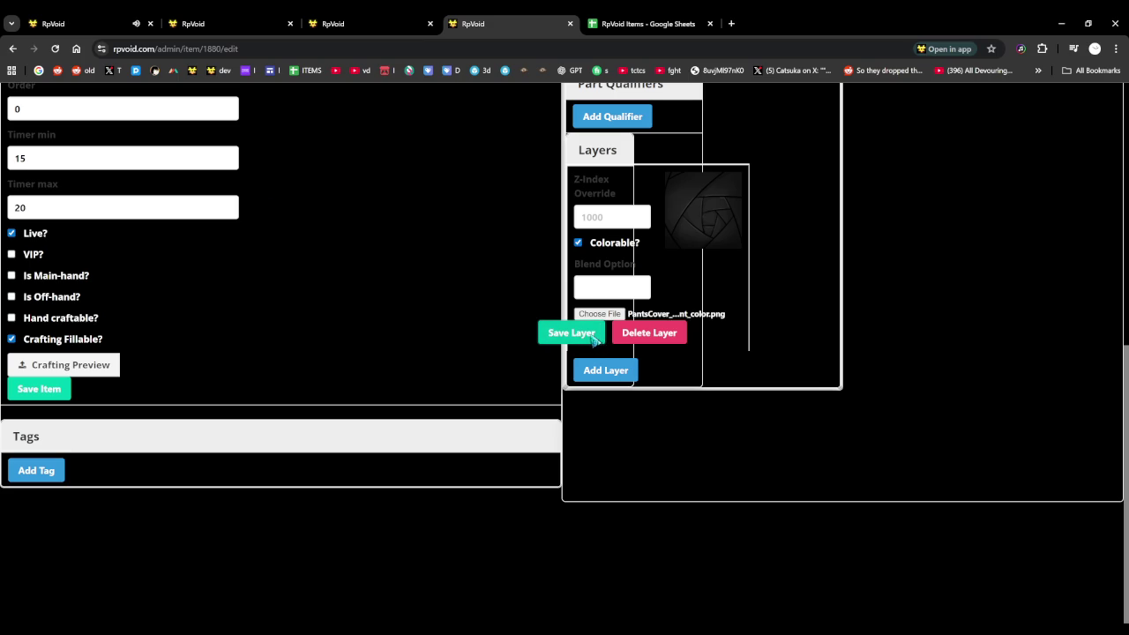
pyautogui.click(591, 337)
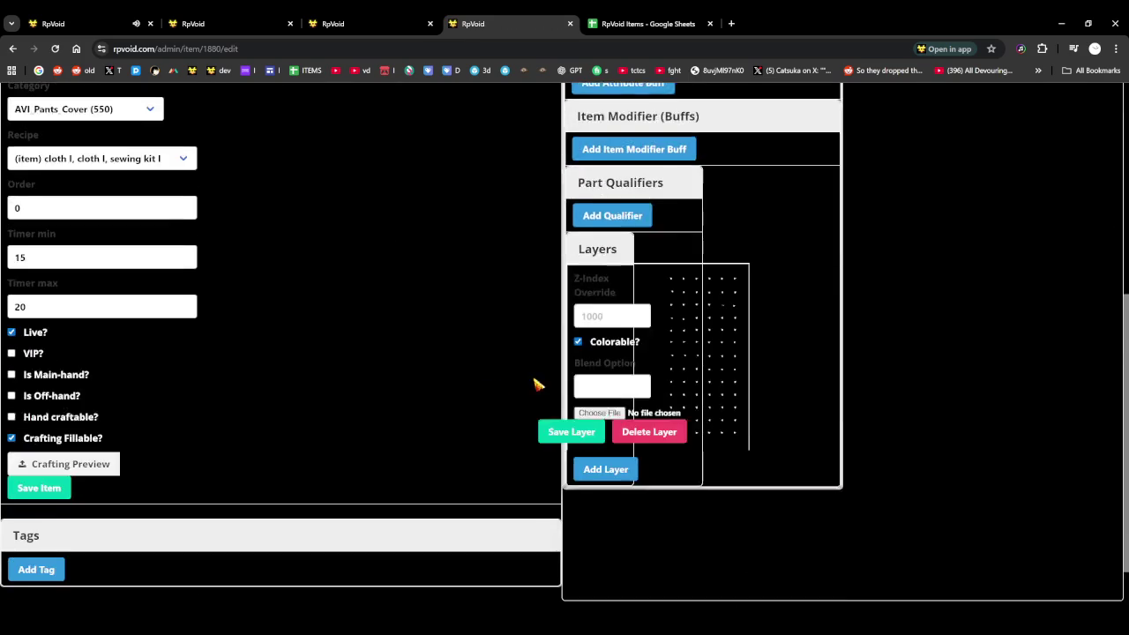
# Add a second layer with the fixed PNG image and save it
pyautogui.scroll(-1, 538, 385)
pyautogui.click(613, 372)
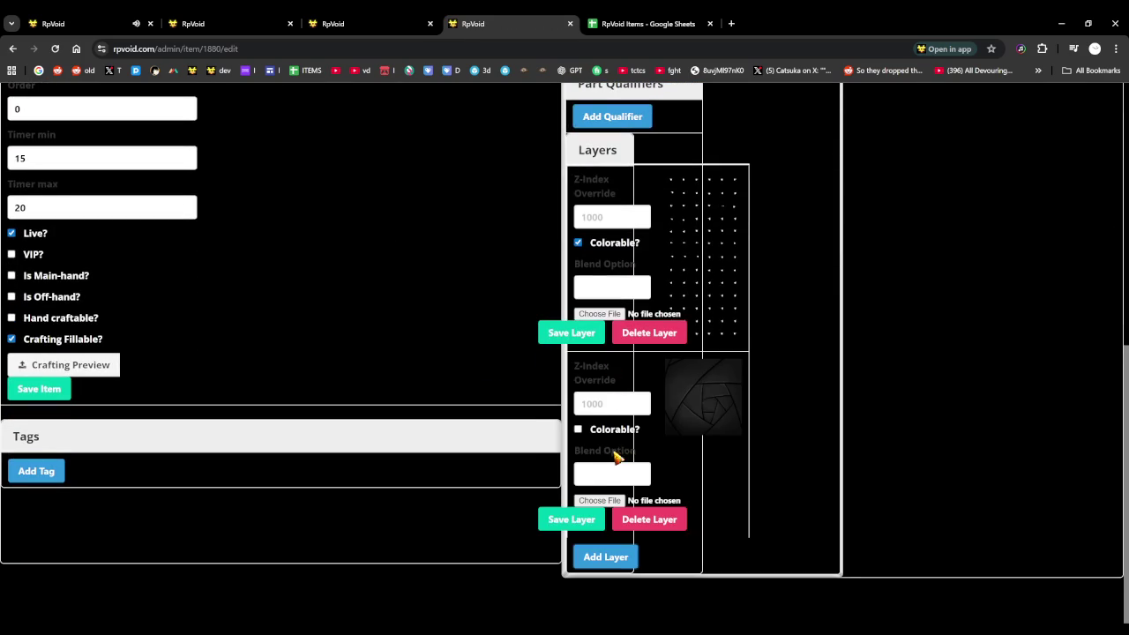
pyautogui.moveTo(1128, 501); pyautogui.dragTo(617, 501)
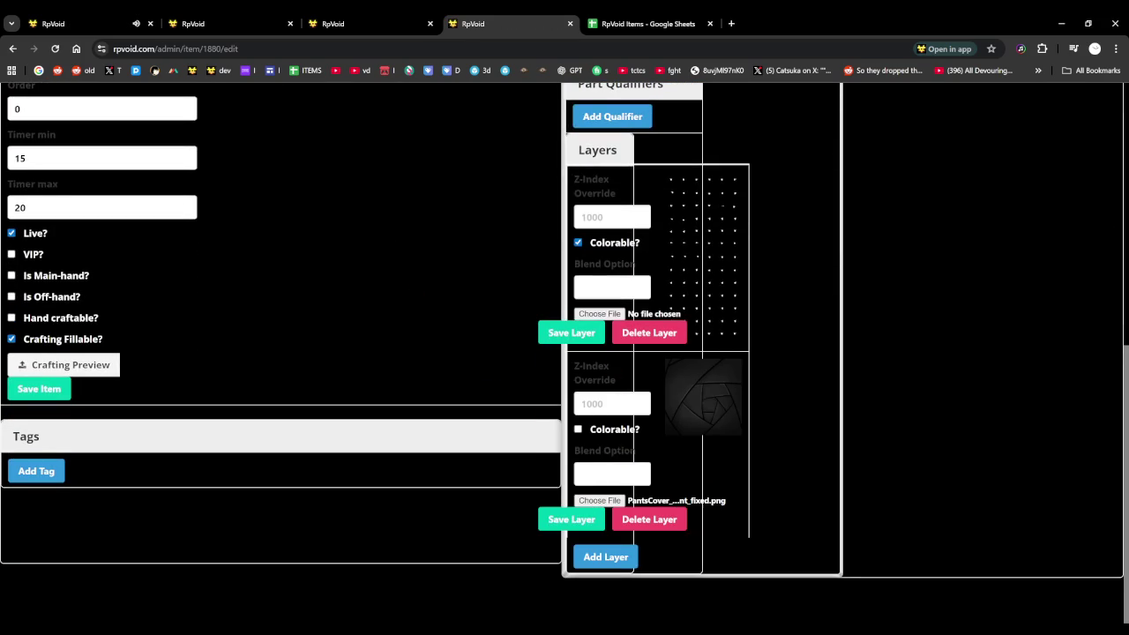
pyautogui.click(581, 522)
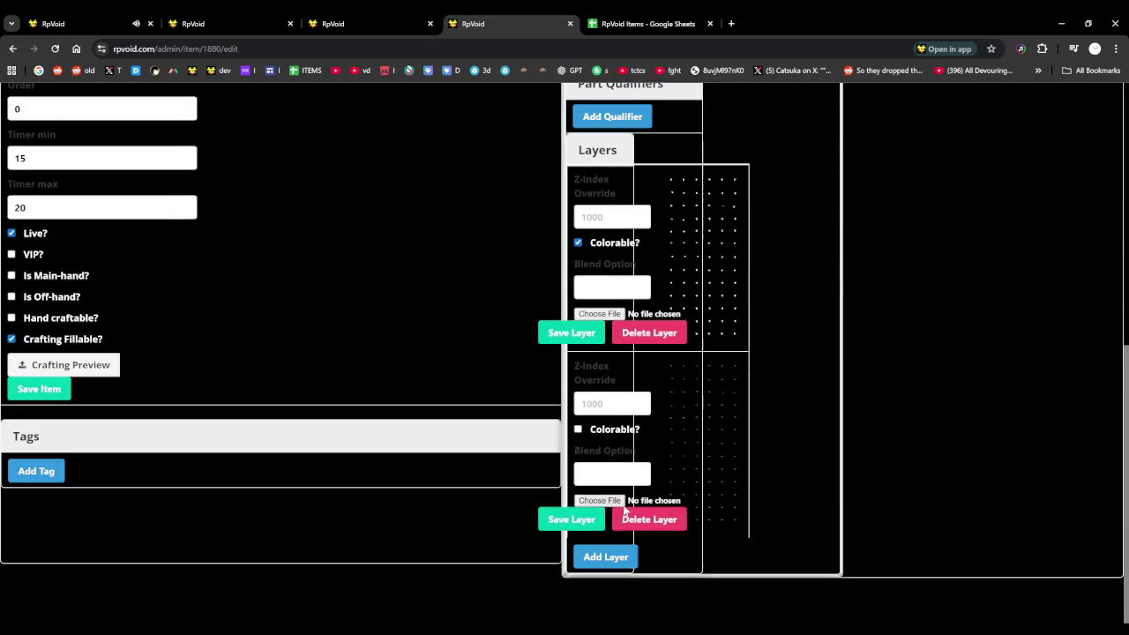
# Add a third colorable layer with z-index 50 and the color PNG, and save it
pyautogui.click(605, 557)
pyautogui.scroll(-2, 605, 557)
pyautogui.click(612, 449)
pyautogui.write('50')
pyautogui.click(578, 475)
pyautogui.press('Return')
pyautogui.click(564, 564)
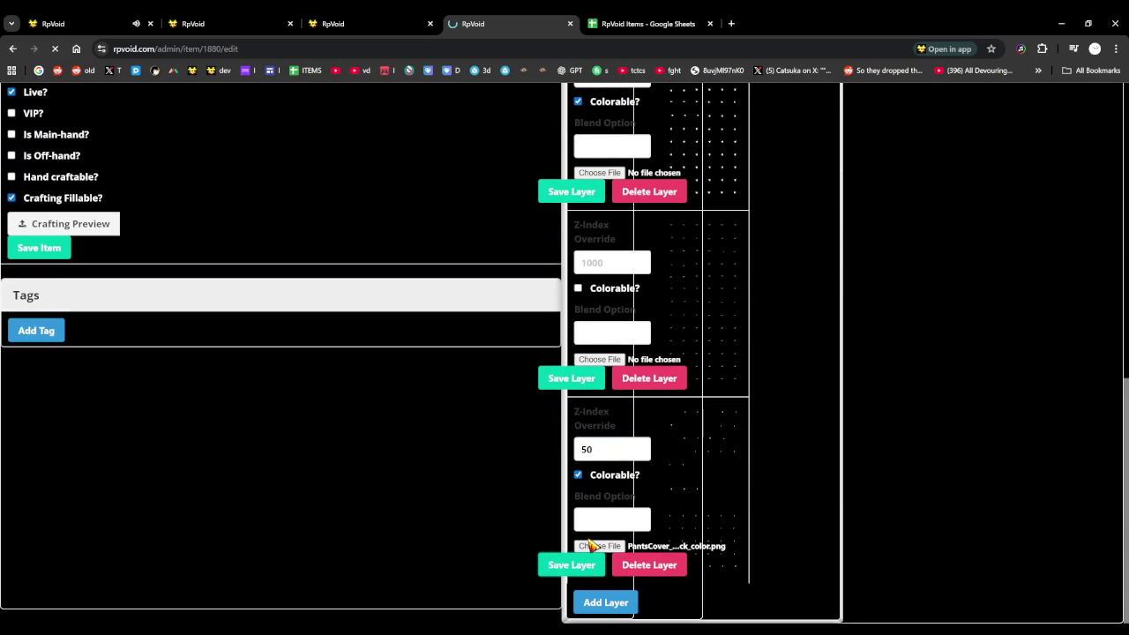
# Add a fourth layer with z-index override 50 and save it
pyautogui.scroll(-5, 630, 529)
pyautogui.scroll(-3, 630, 565)
pyautogui.click(618, 599)
pyautogui.scroll(-1, 582, 529)
pyautogui.scroll(-2, 567, 512)
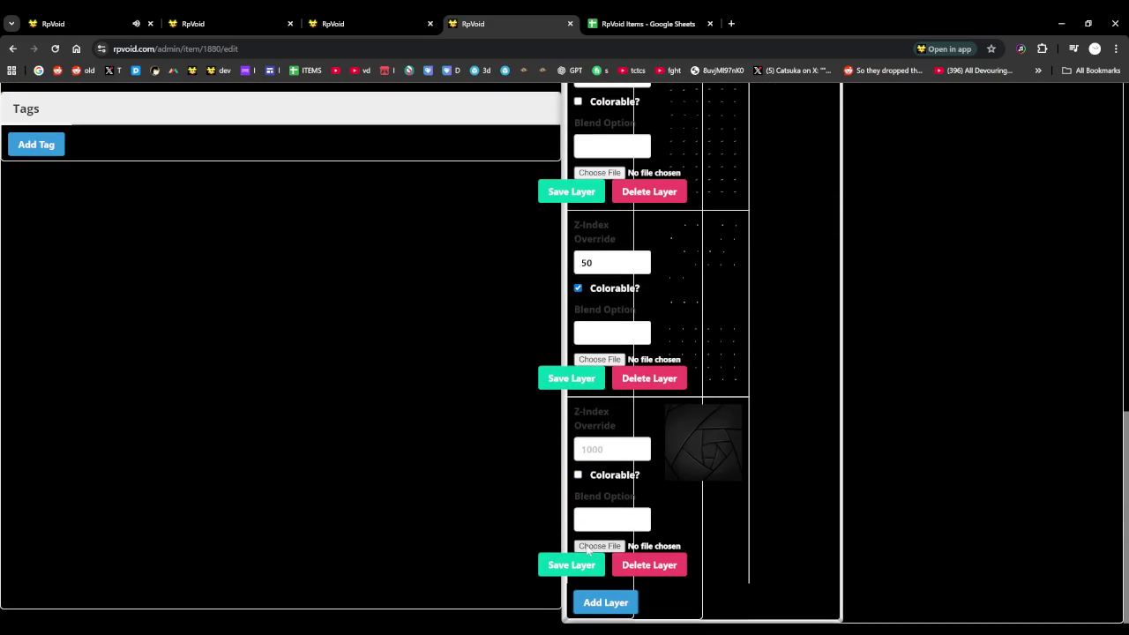
pyautogui.click(589, 449)
pyautogui.write('50')
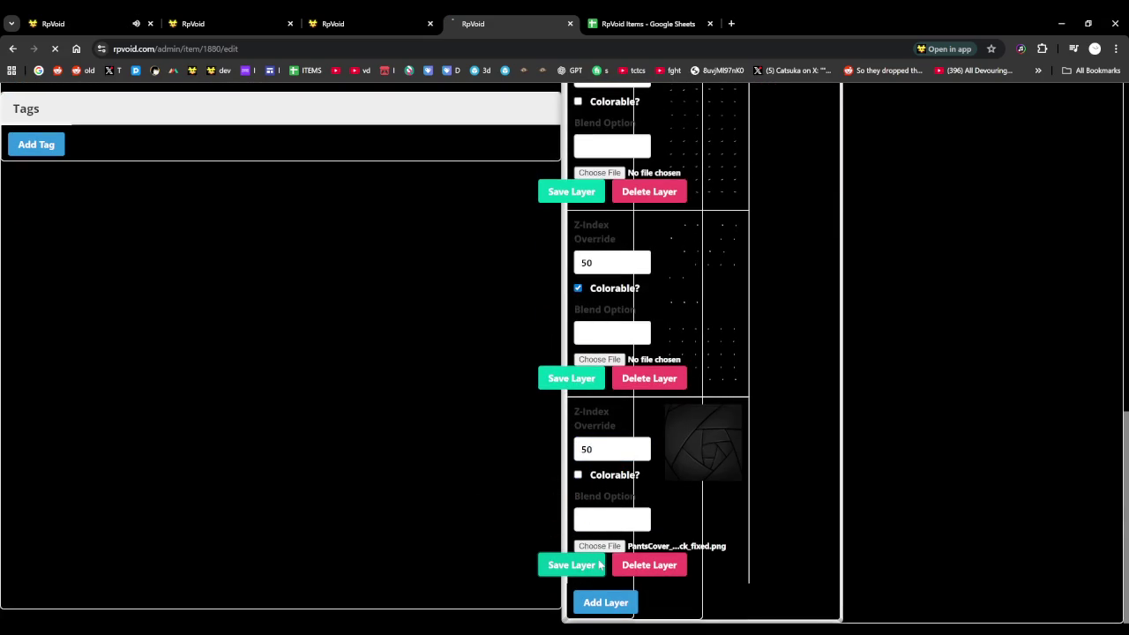
pyautogui.click(599, 565)
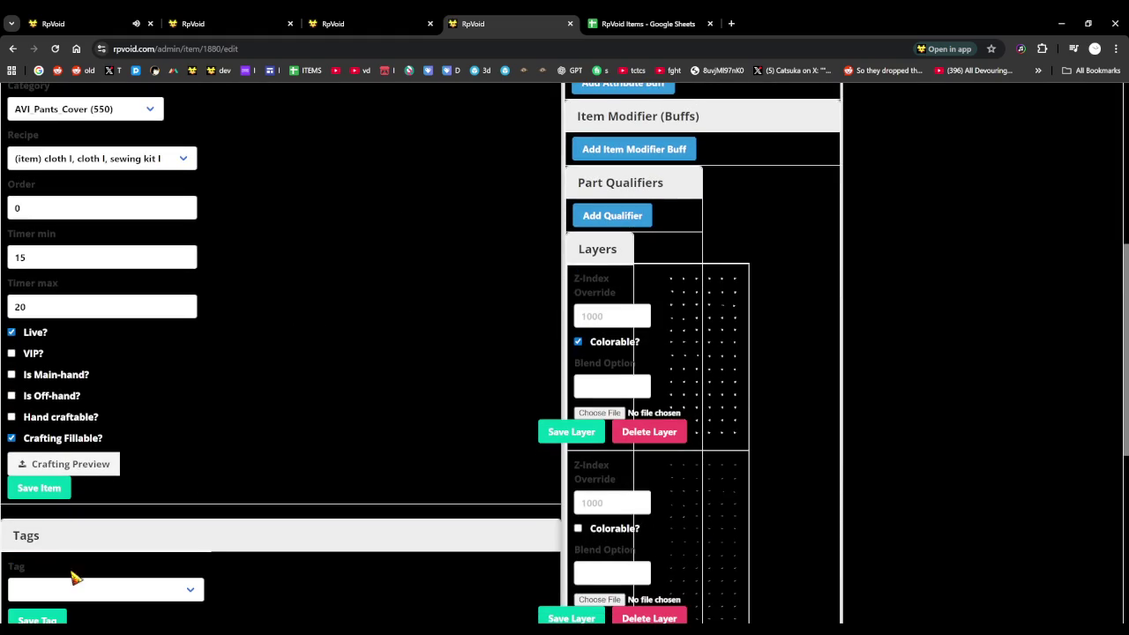
# Save a (part) Loom I tag on the item and go back to the game
pyautogui.click(105, 590)
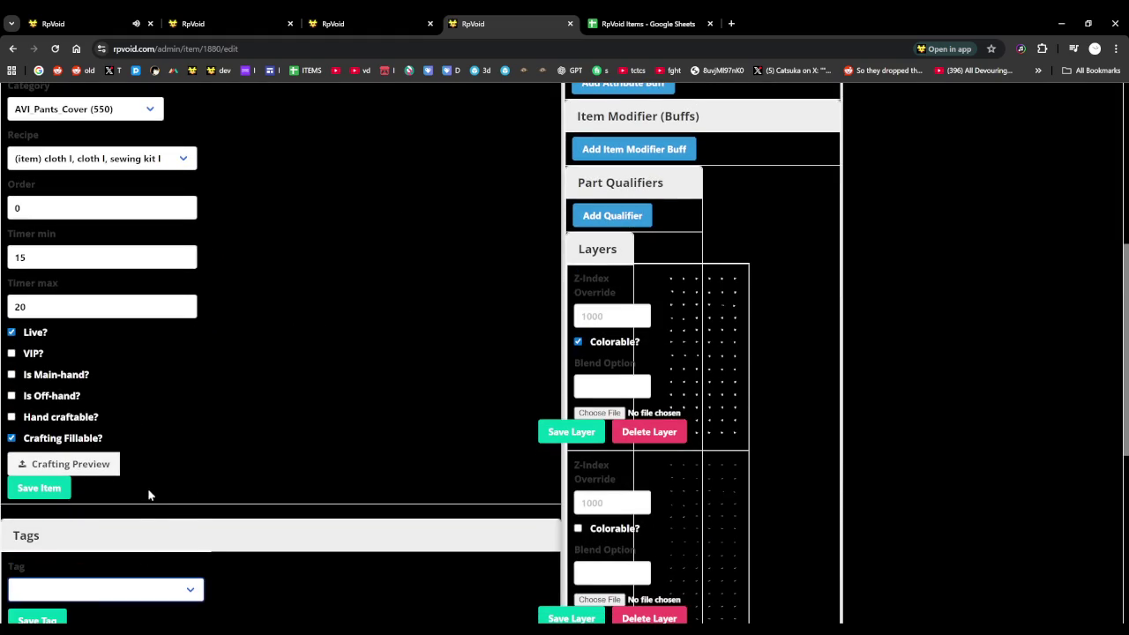
pyautogui.press('Down')
pyautogui.scroll(-1, 152, 474)
pyautogui.click(37, 502)
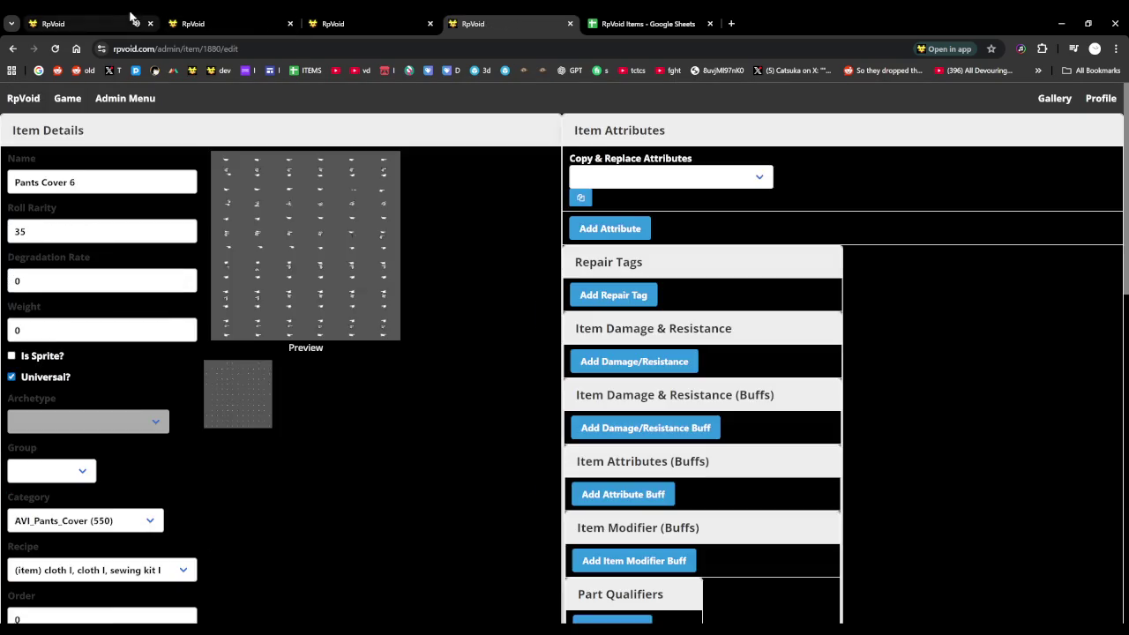
pyautogui.click(132, 23)
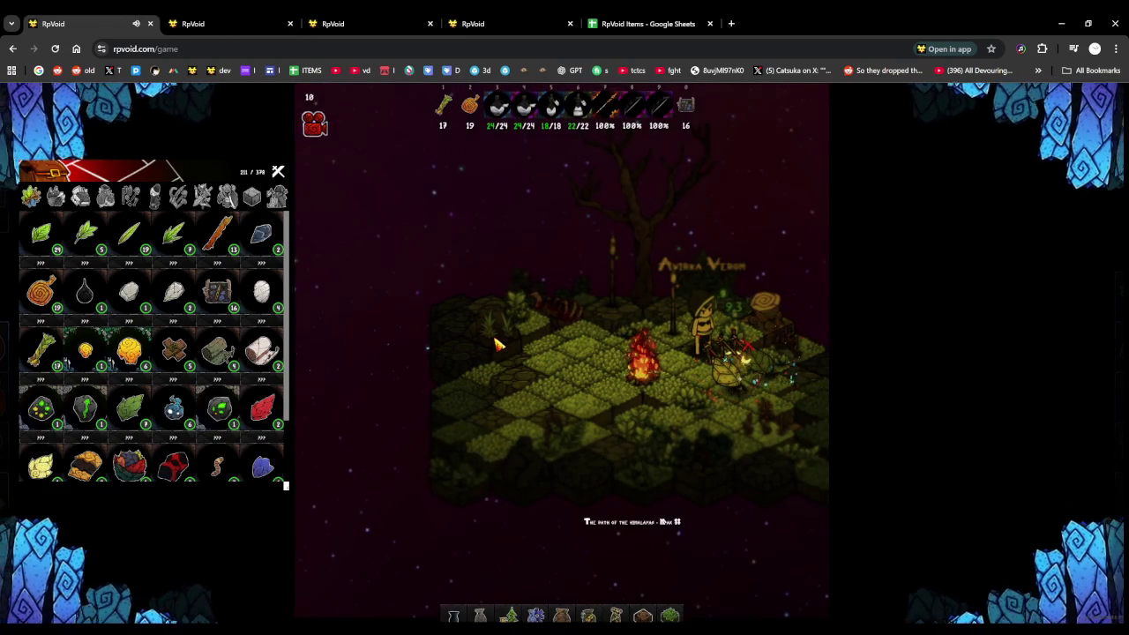
# Open the equipment panel and walk the character to the Hunter's Pass campfire
pyautogui.press('i')
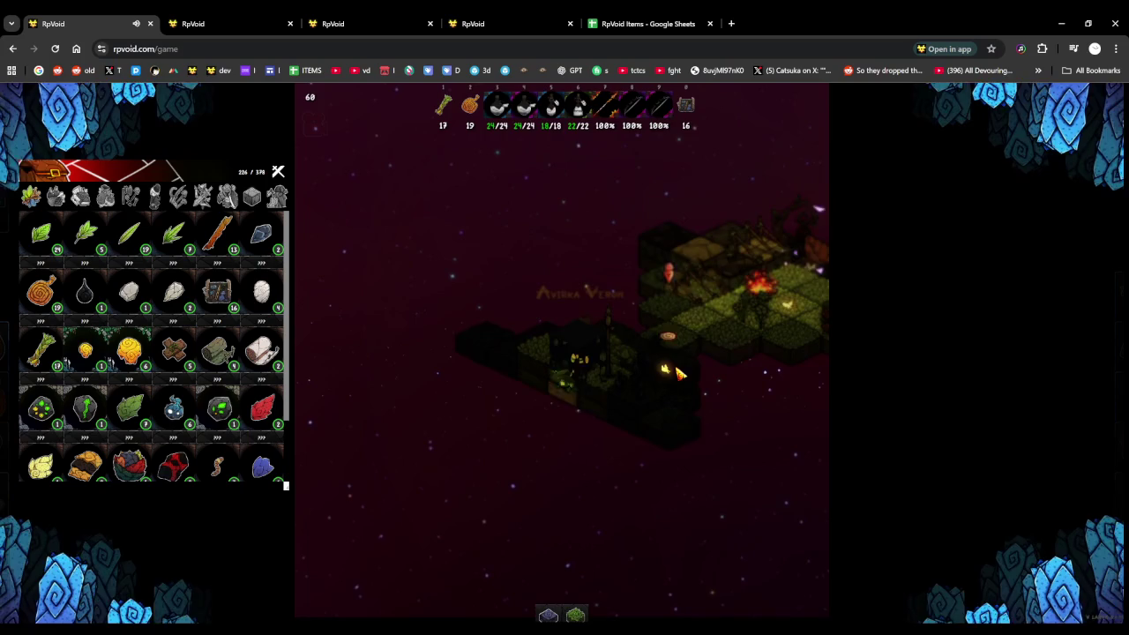
pyautogui.click(710, 348)
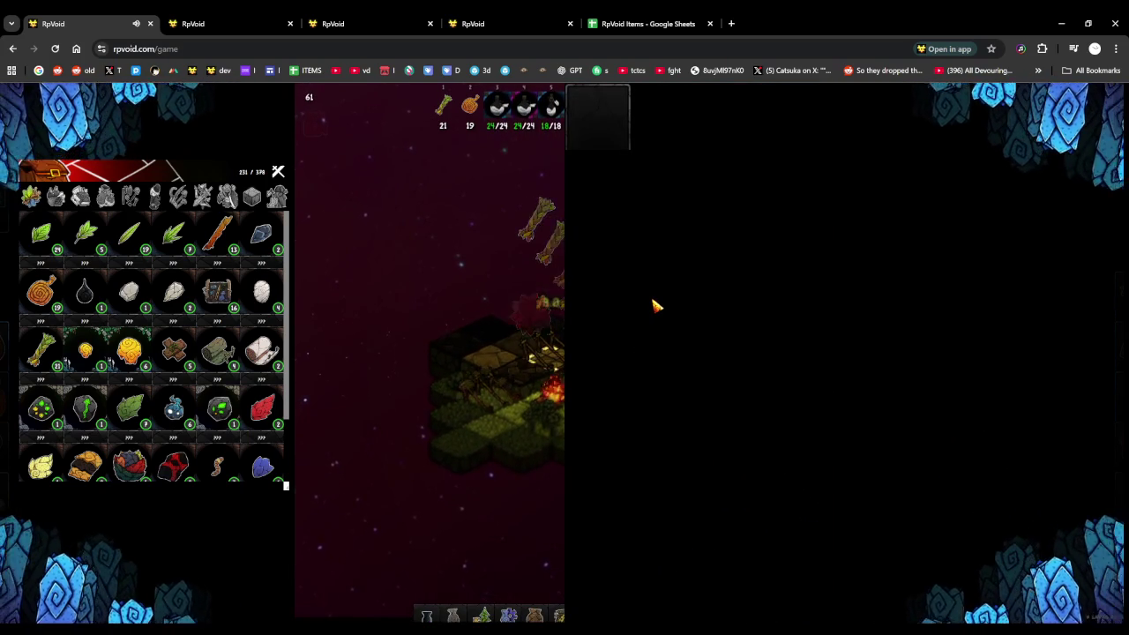
# Craft the white cloth item from its listed materials and view the firefly recipe
pyautogui.click(716, 304)
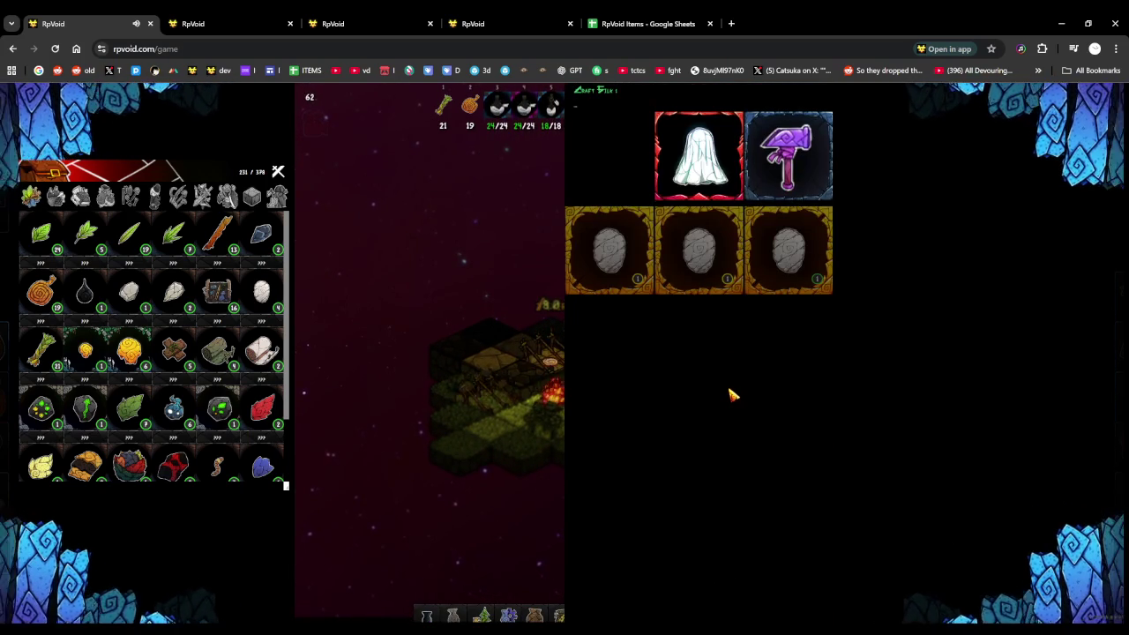
pyautogui.click(722, 383)
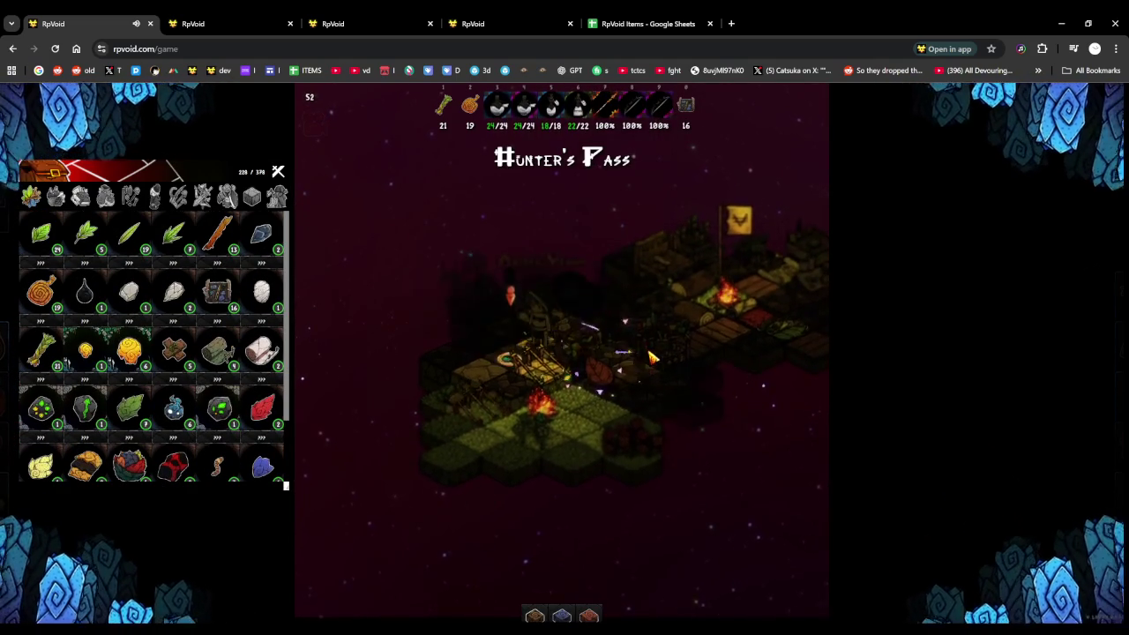
pyautogui.click(652, 353)
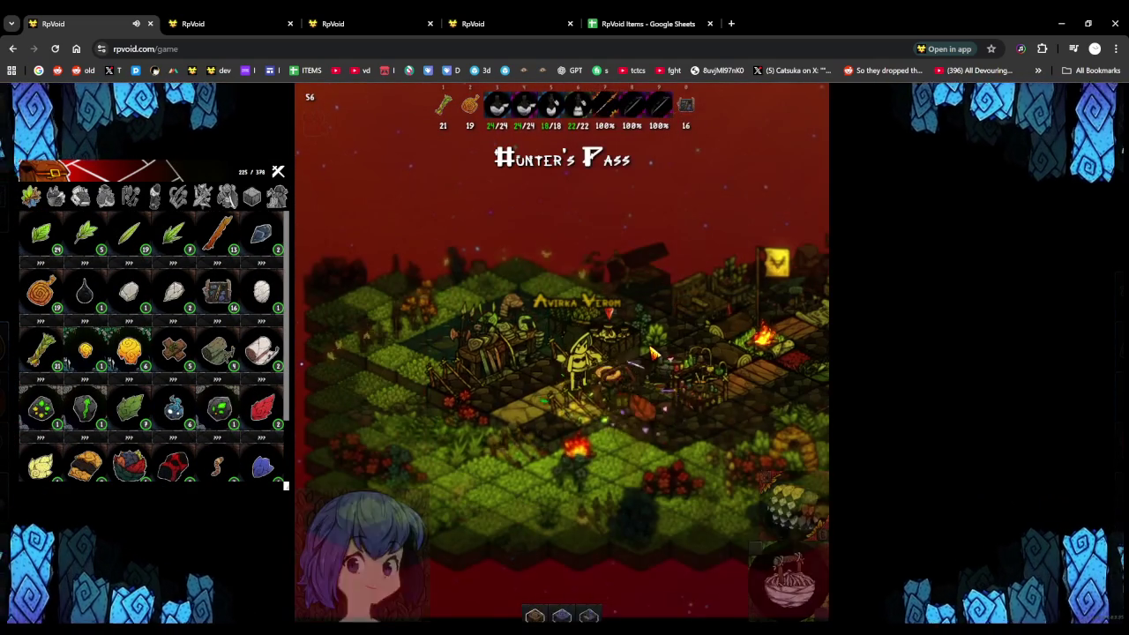
# Drag white cloth from the storage chests into the inventory, then return to the admin page
pyautogui.click(549, 335)
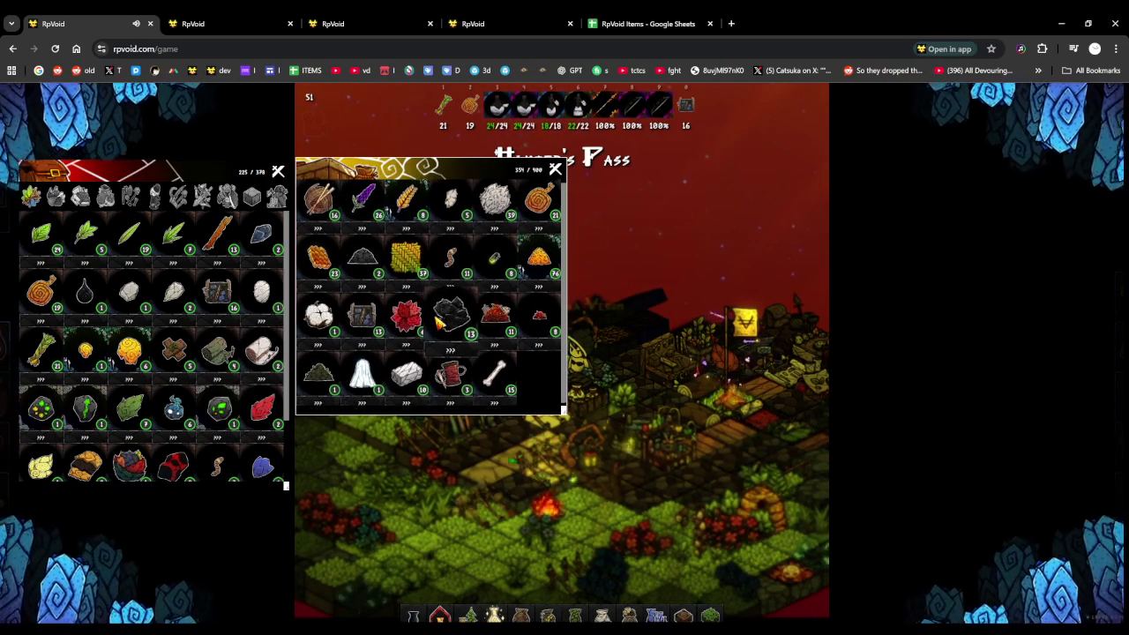
pyautogui.press('Escape')
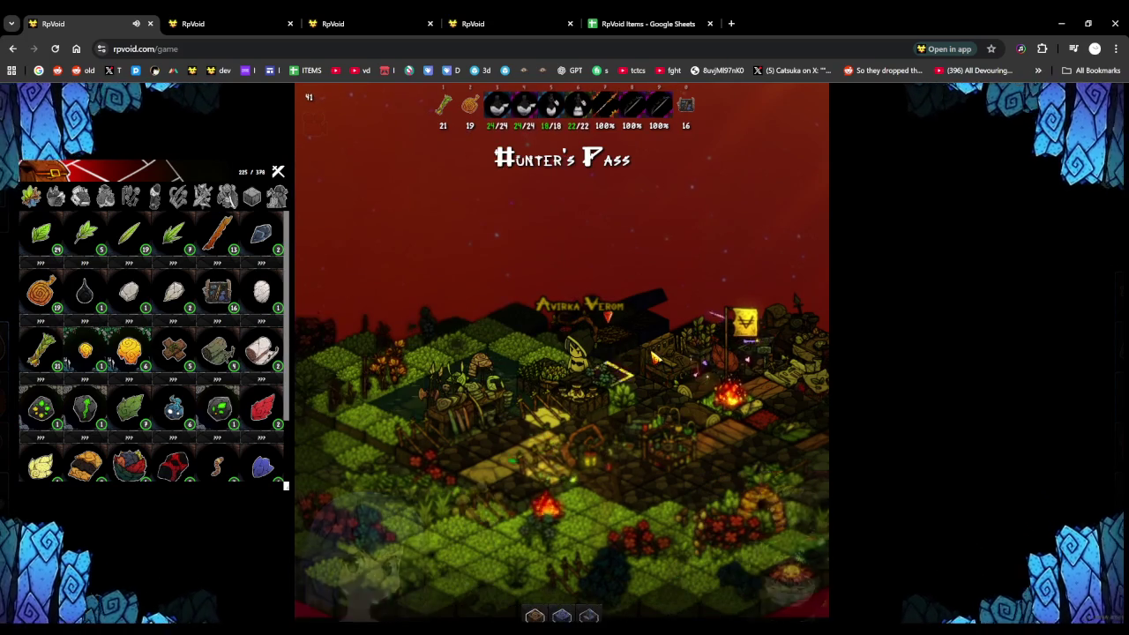
pyautogui.click(646, 351)
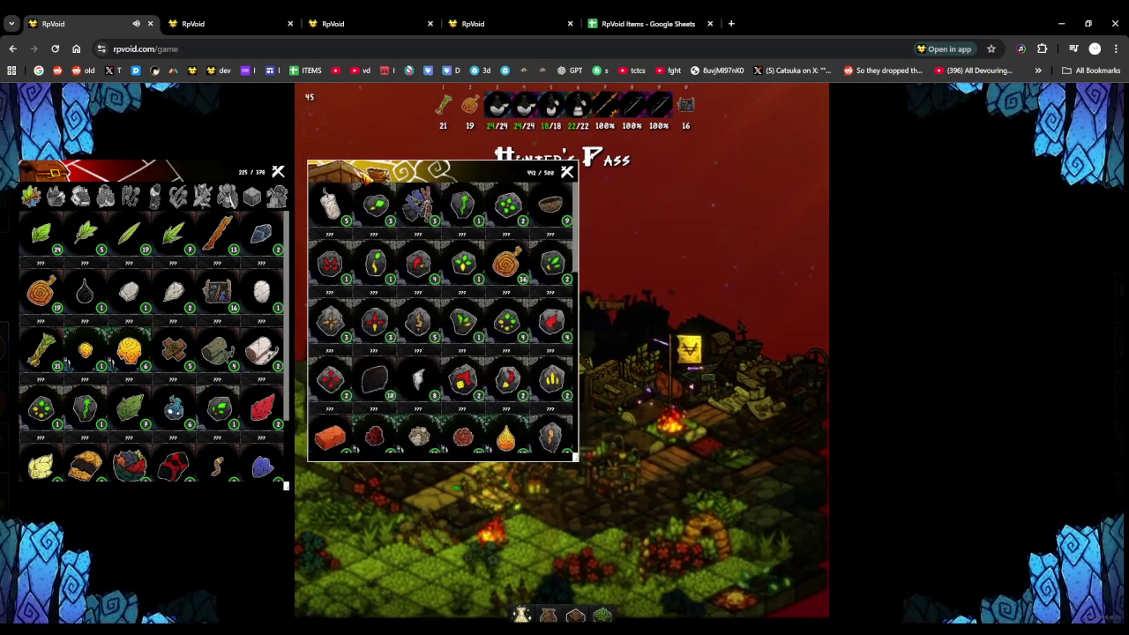
pyautogui.scroll(-2, 433, 317)
pyautogui.scroll(-2, 432, 317)
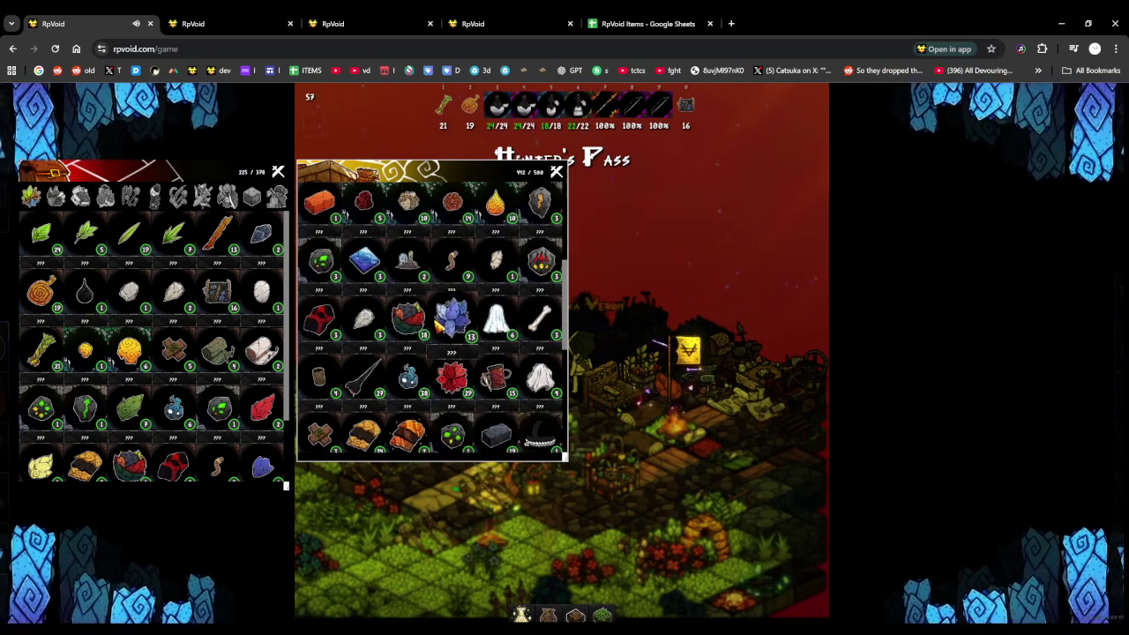
pyautogui.moveTo(188, 346); pyautogui.dragTo(141, 339)
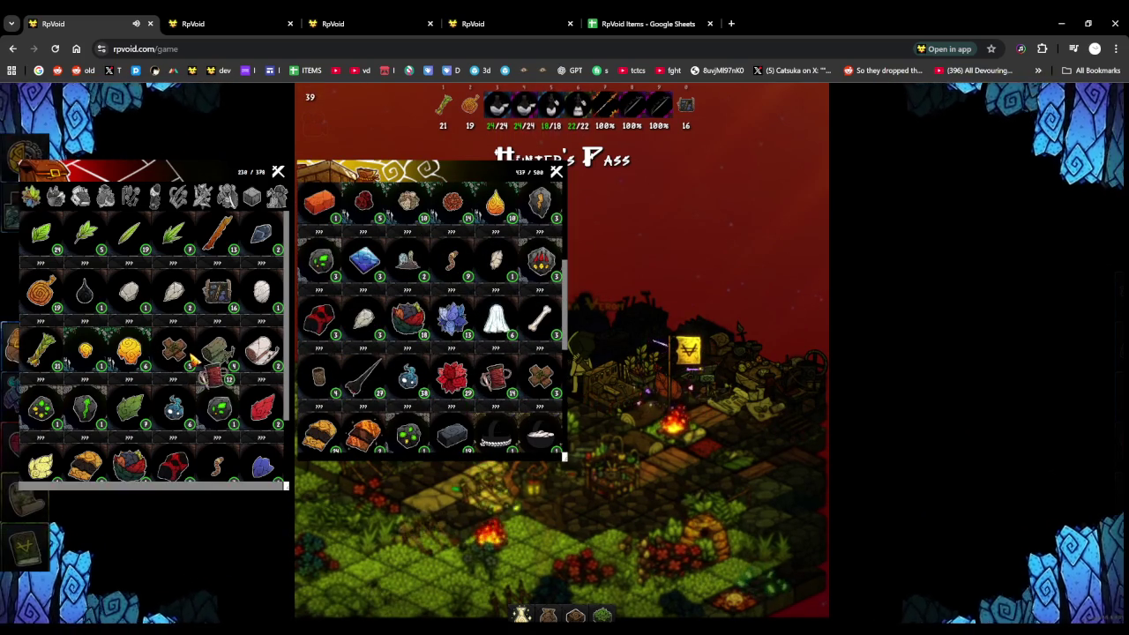
pyautogui.click(595, 434)
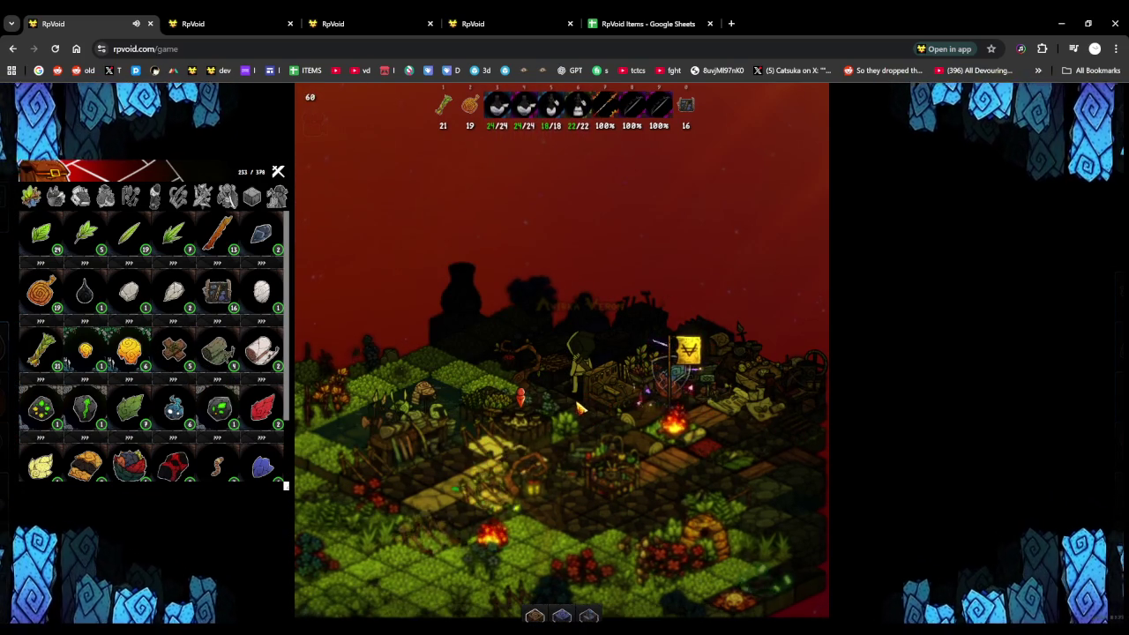
pyautogui.click(517, 441)
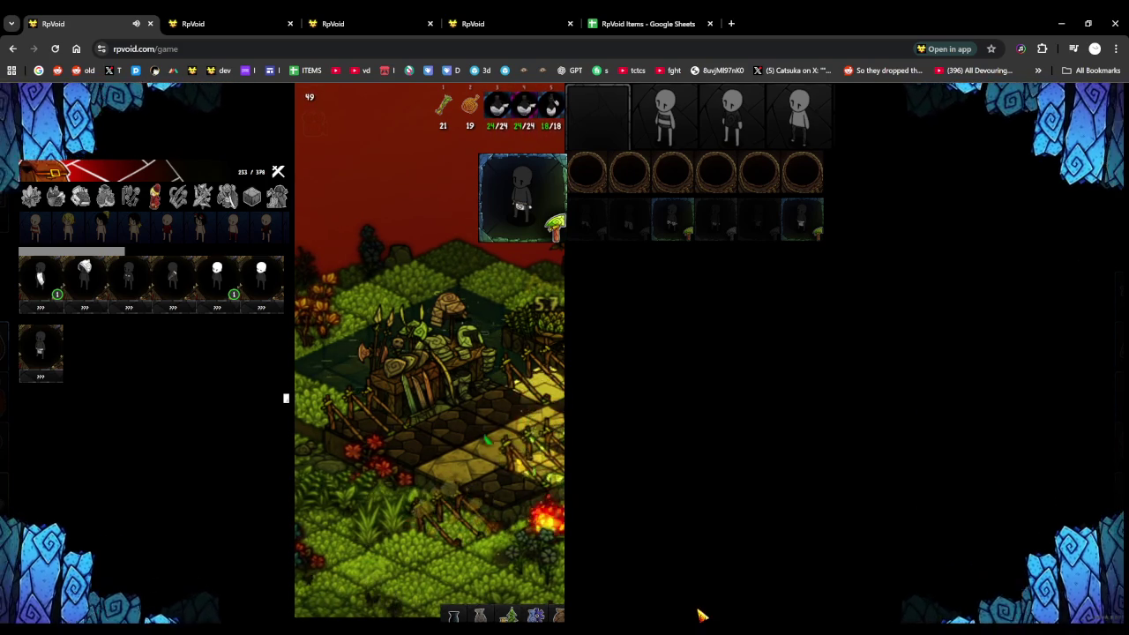
pyautogui.click(239, 21)
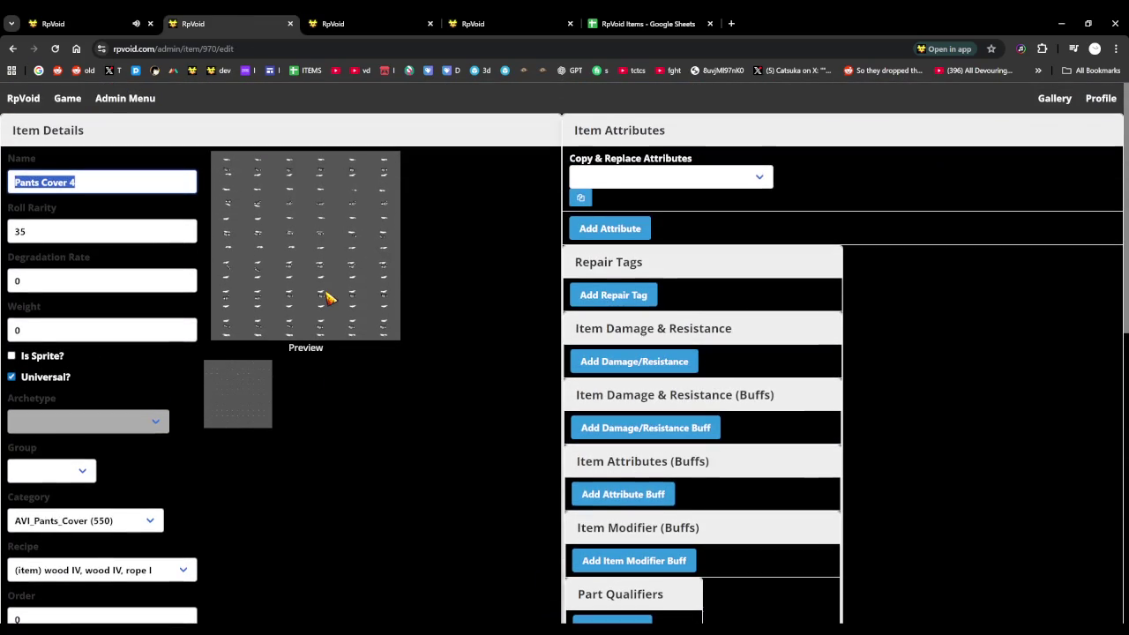
# Mark Pants Cover 5 as Crafting Fillable and return to the game tab
pyautogui.click(338, 16)
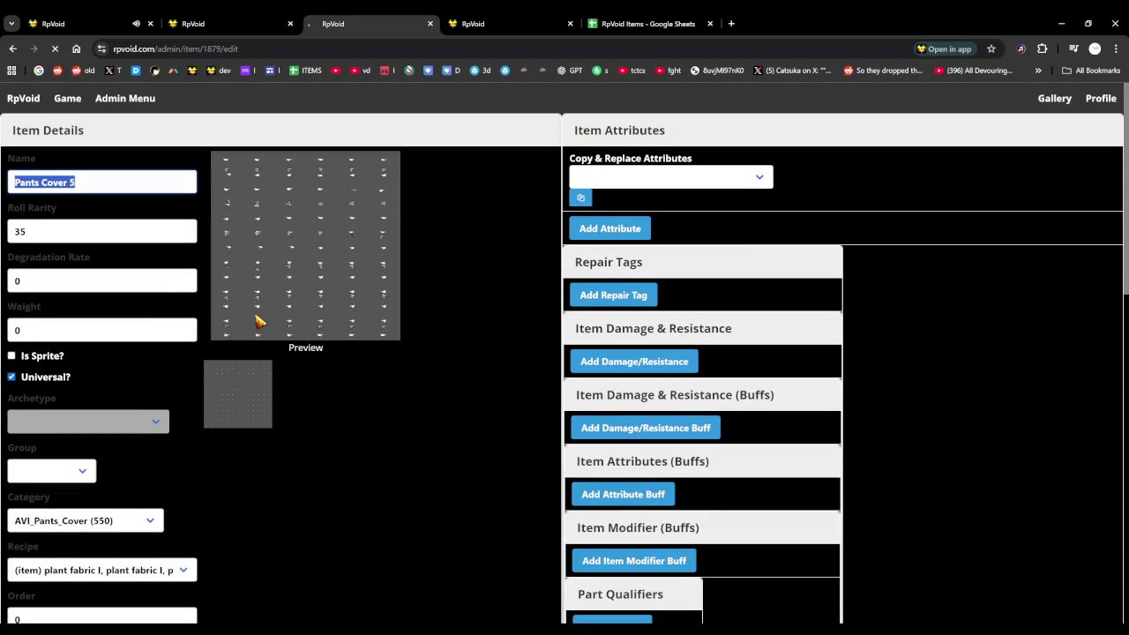
pyautogui.scroll(-5, 259, 319)
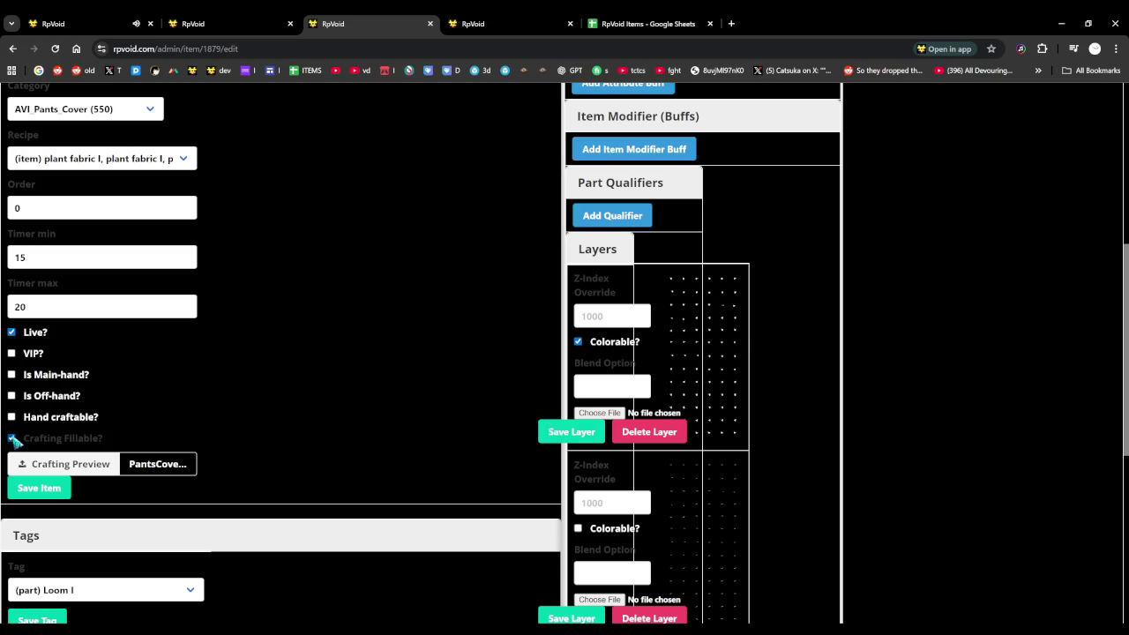
pyautogui.scroll(-2, 15, 441)
pyautogui.scroll(-2, 38, 459)
pyautogui.click(41, 194)
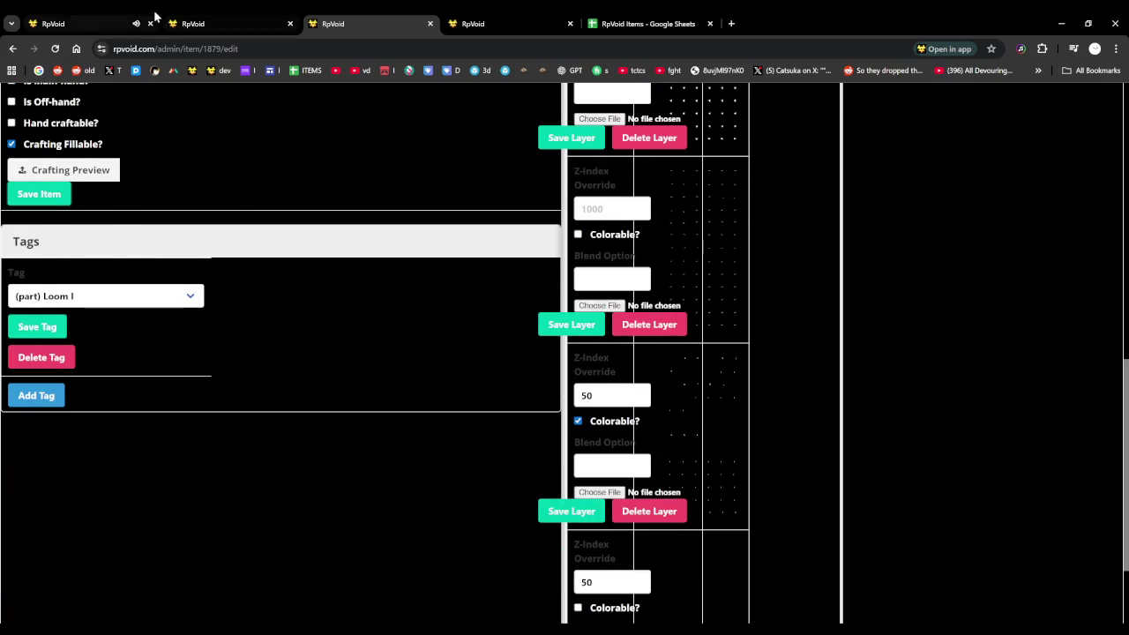
pyautogui.click(132, 23)
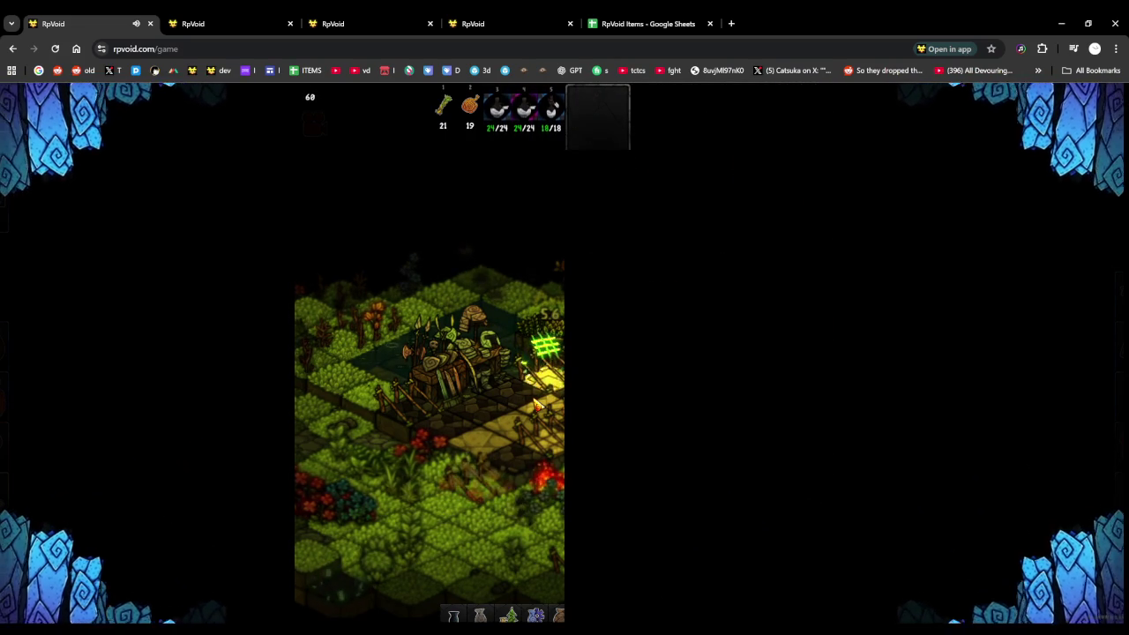
# Check the inventory, use the stump beside the lantern, then view the Pants Cover 6 page
pyautogui.press('i')
pyautogui.press('i')
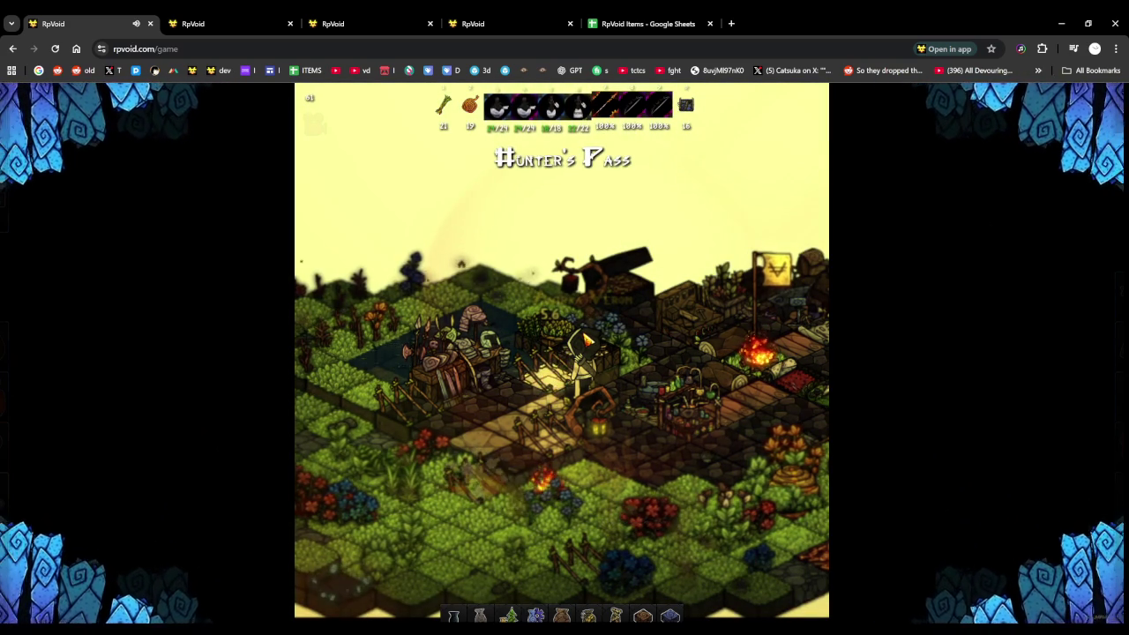
pyautogui.scroll(2, 432, 265)
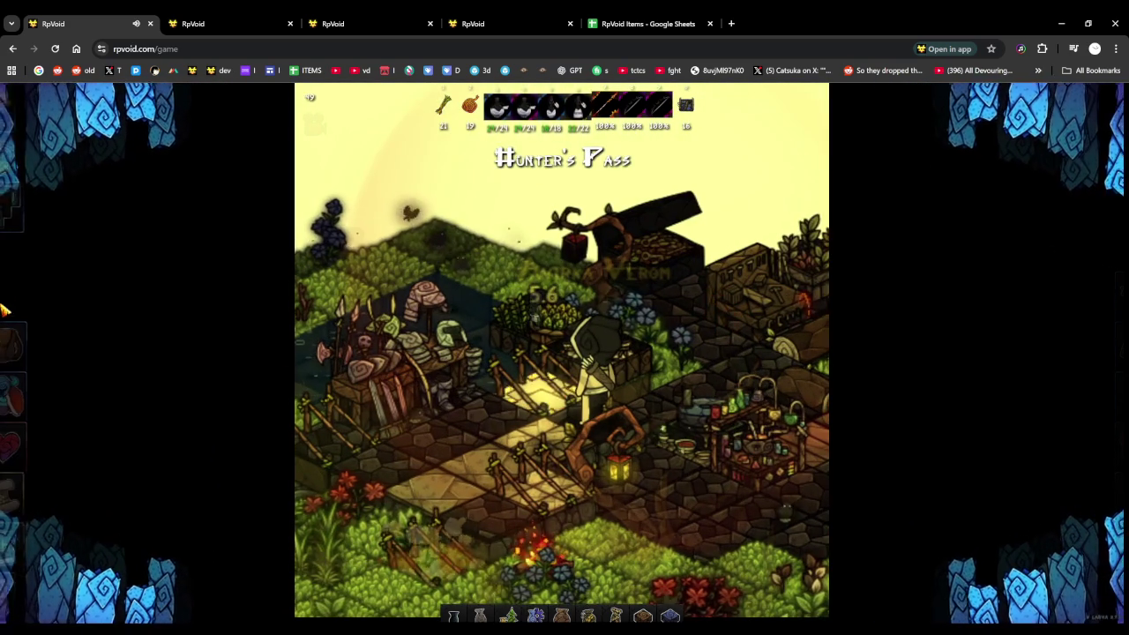
pyautogui.click(24, 344)
pyautogui.scroll(-3, 201, 269)
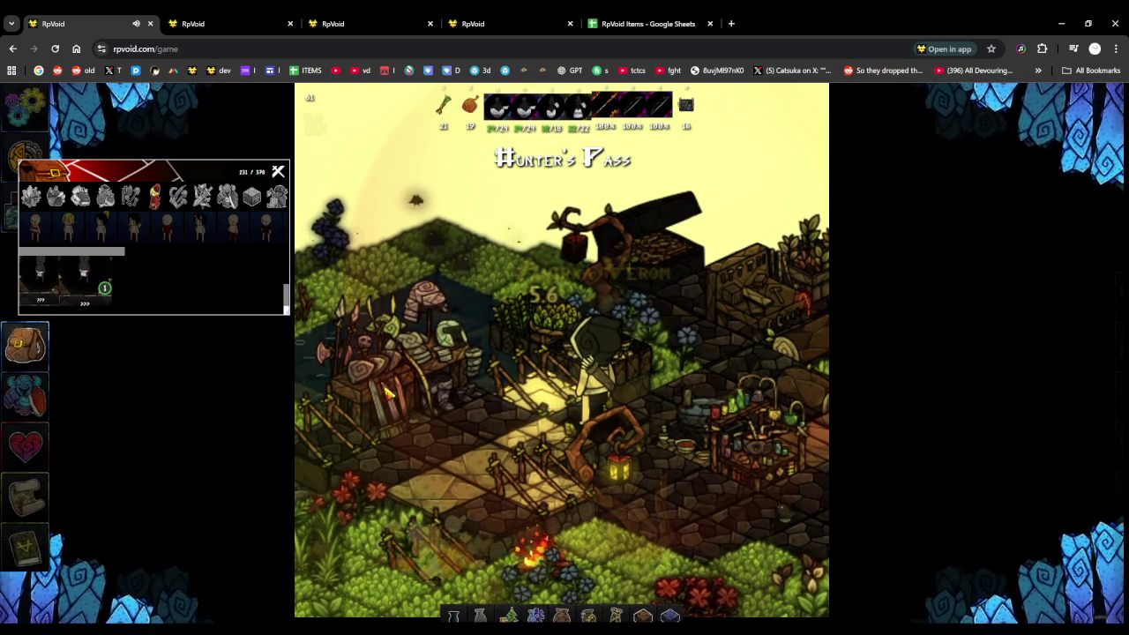
pyautogui.click(582, 447)
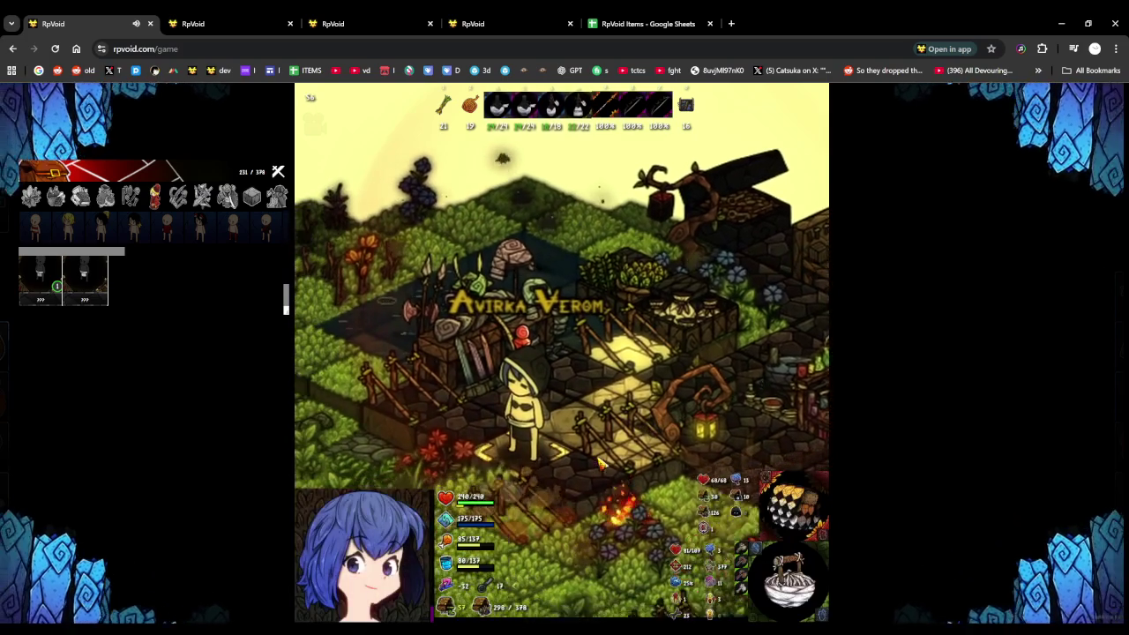
pyautogui.scroll(-5, 598, 460)
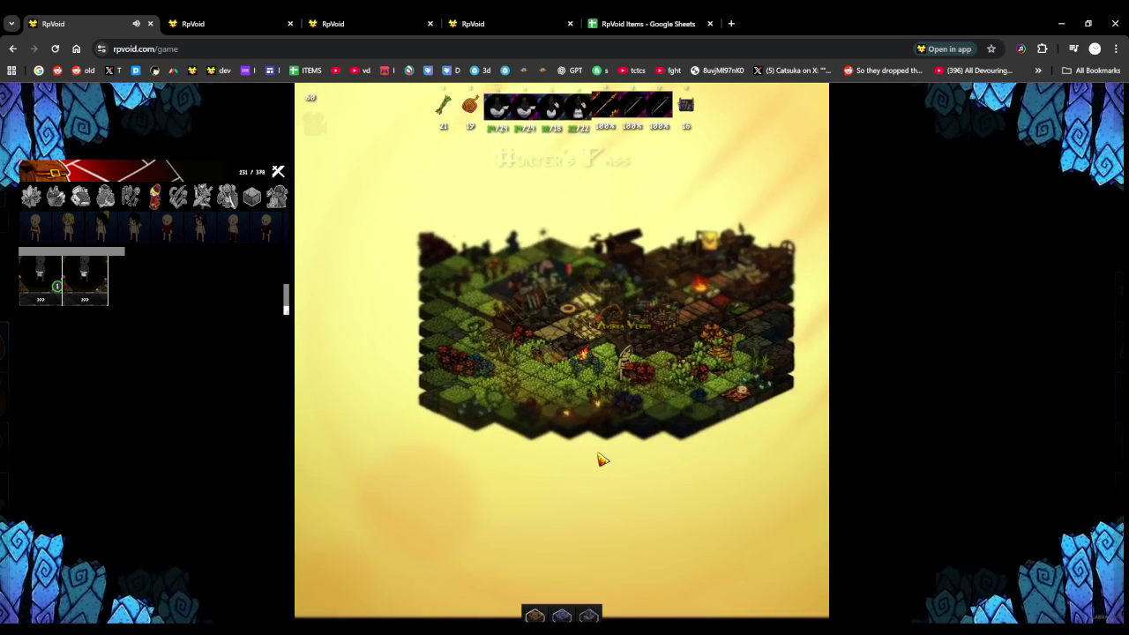
pyautogui.scroll(3, 598, 459)
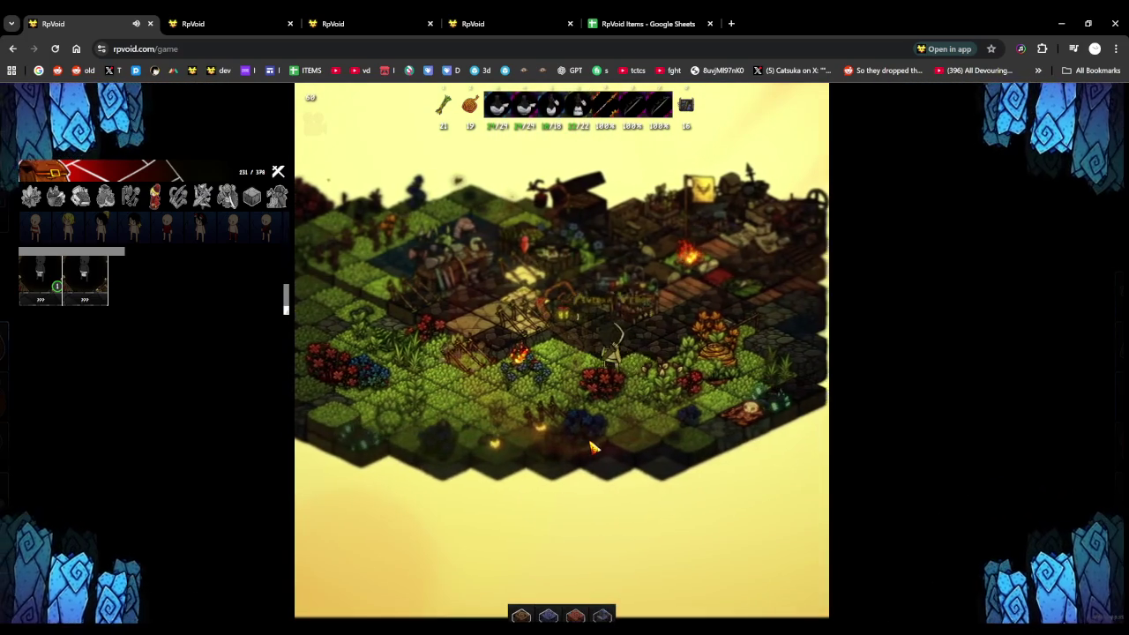
pyautogui.scroll(3, 594, 448)
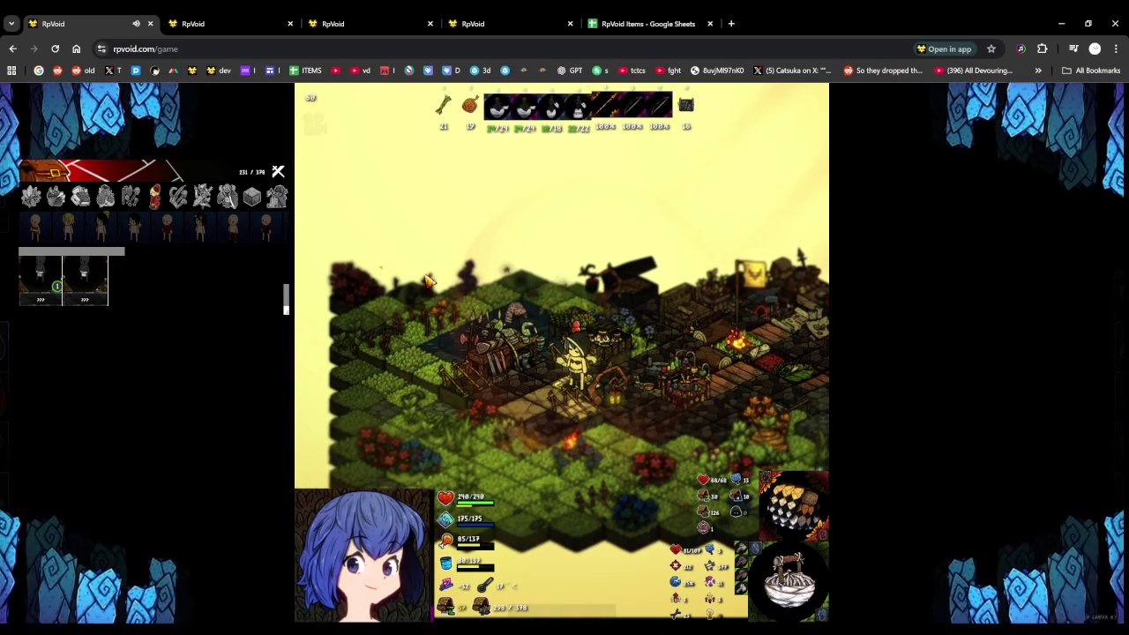
pyautogui.click(547, 21)
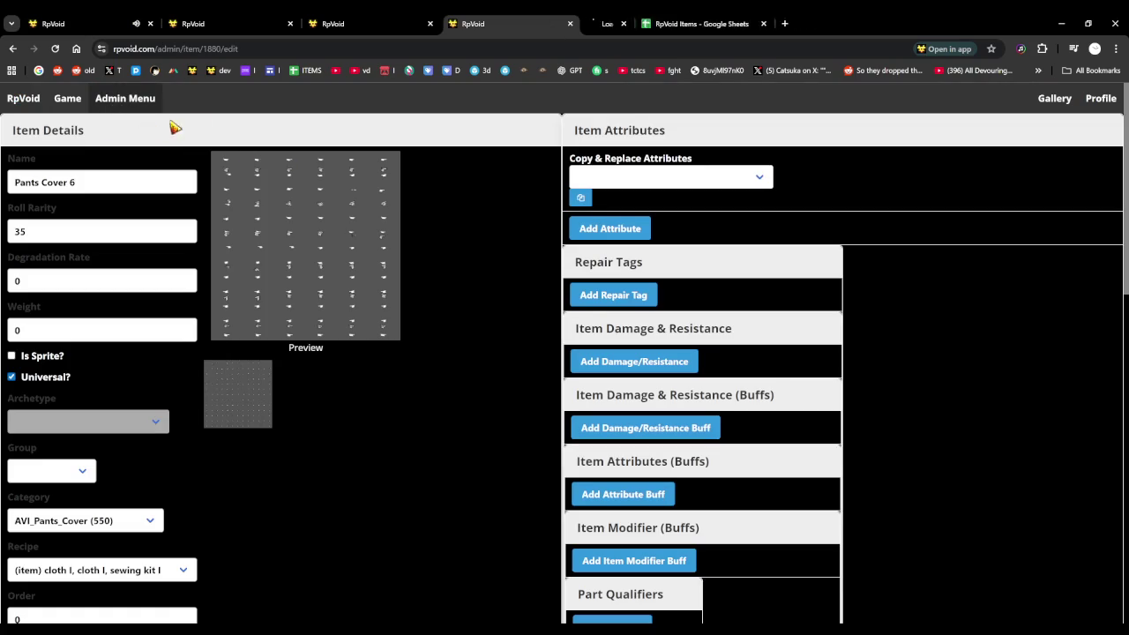
# Create a new item group named Pants Cover A under Admin Menu > Groups
pyautogui.click(615, 27)
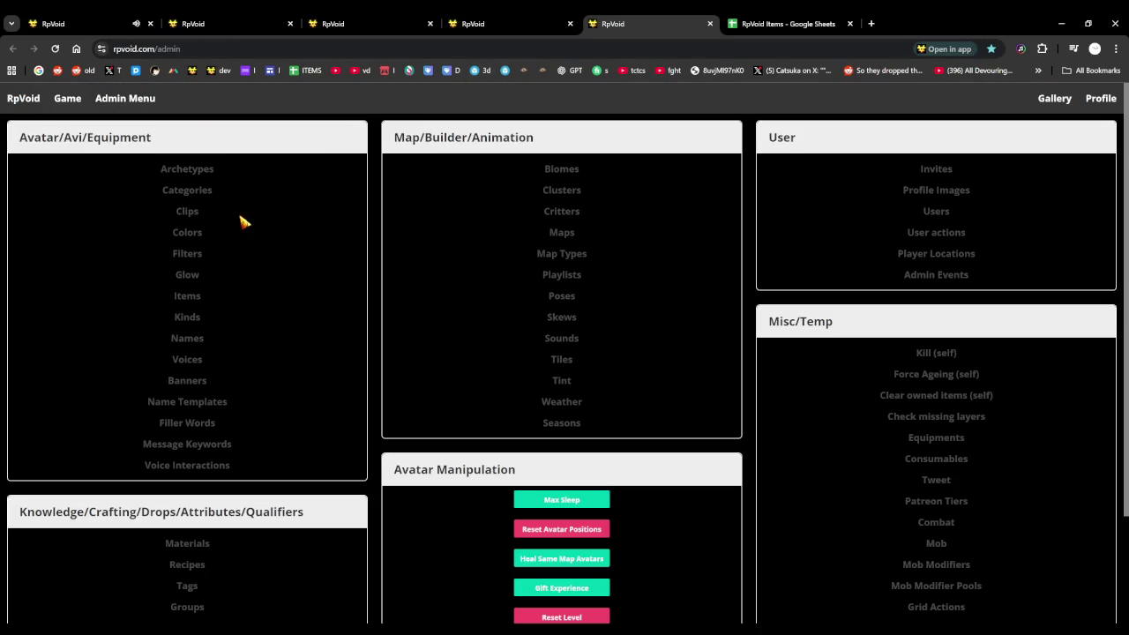
pyautogui.scroll(-2, 256, 256)
pyautogui.click(190, 472)
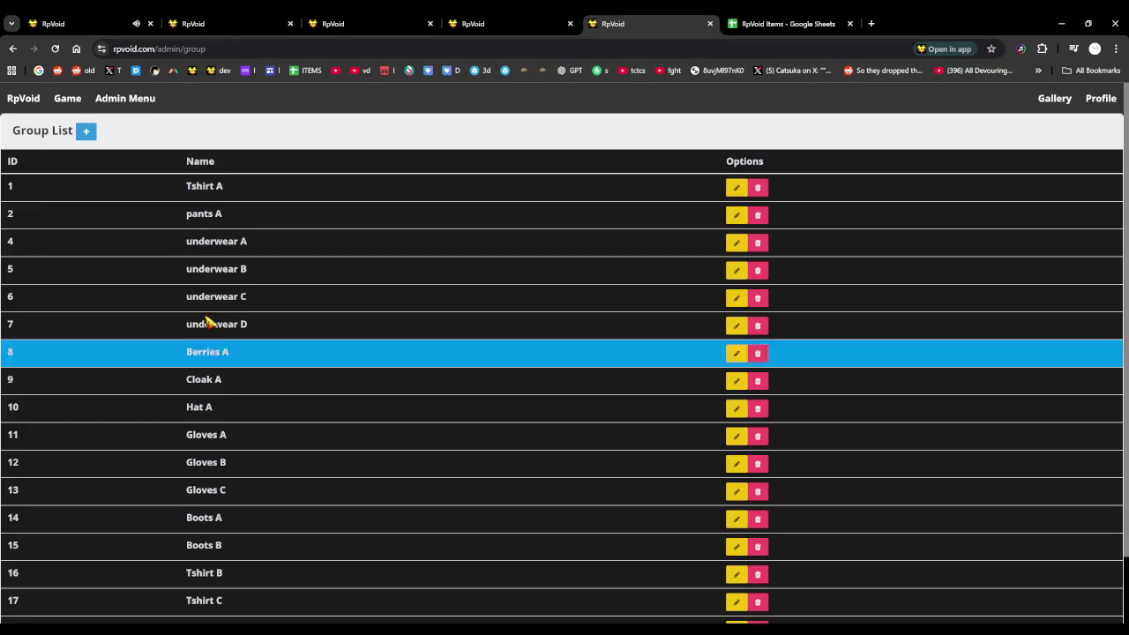
pyautogui.click(87, 131)
pyautogui.write('Pants Cover A')
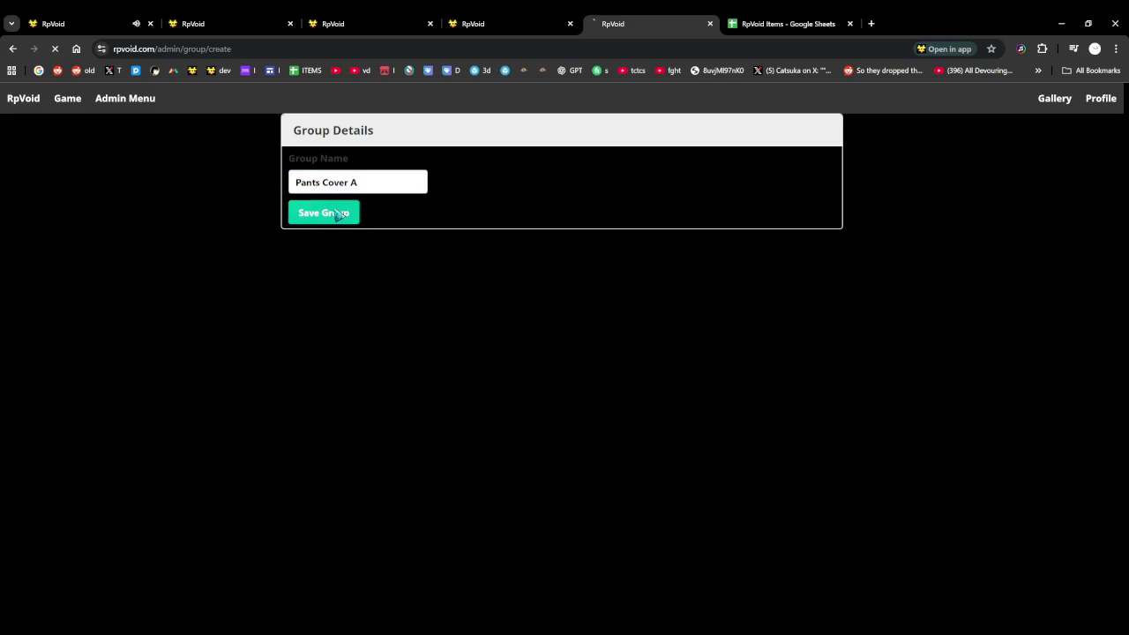
pyautogui.click(476, 19)
# Move between the item edit tabs and settle on the Pants Cover 5 page
pyautogui.click(357, 23)
pyautogui.scroll(10, 309, 294)
pyautogui.scroll(3, 344, 230)
pyautogui.click(466, 24)
pyautogui.click(370, 24)
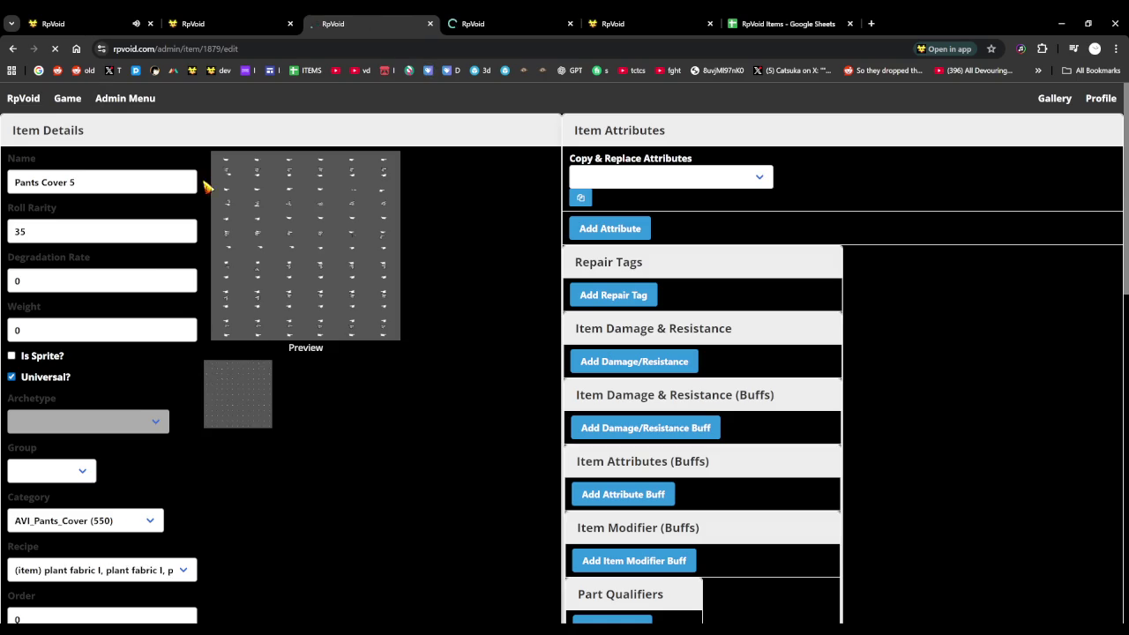
# Assign Pants Cover 5 and Pants Cover 6 to the Pants Cover A group, then return to the game
pyautogui.scroll(-4, 132, 381)
pyautogui.scroll(2, 97, 353)
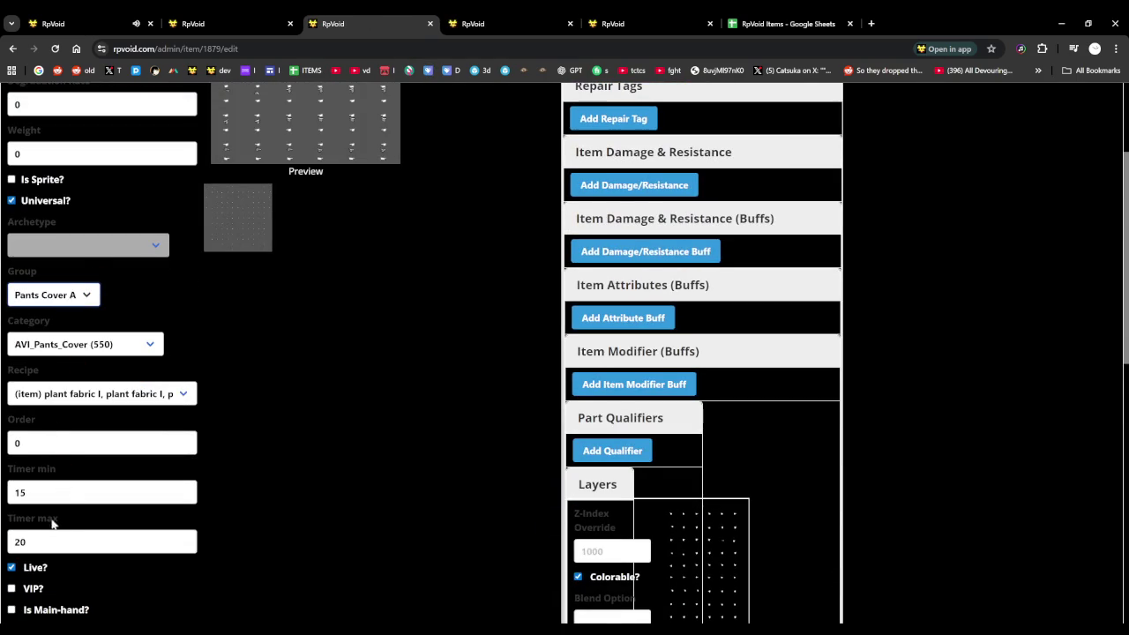
pyautogui.scroll(-5, 62, 502)
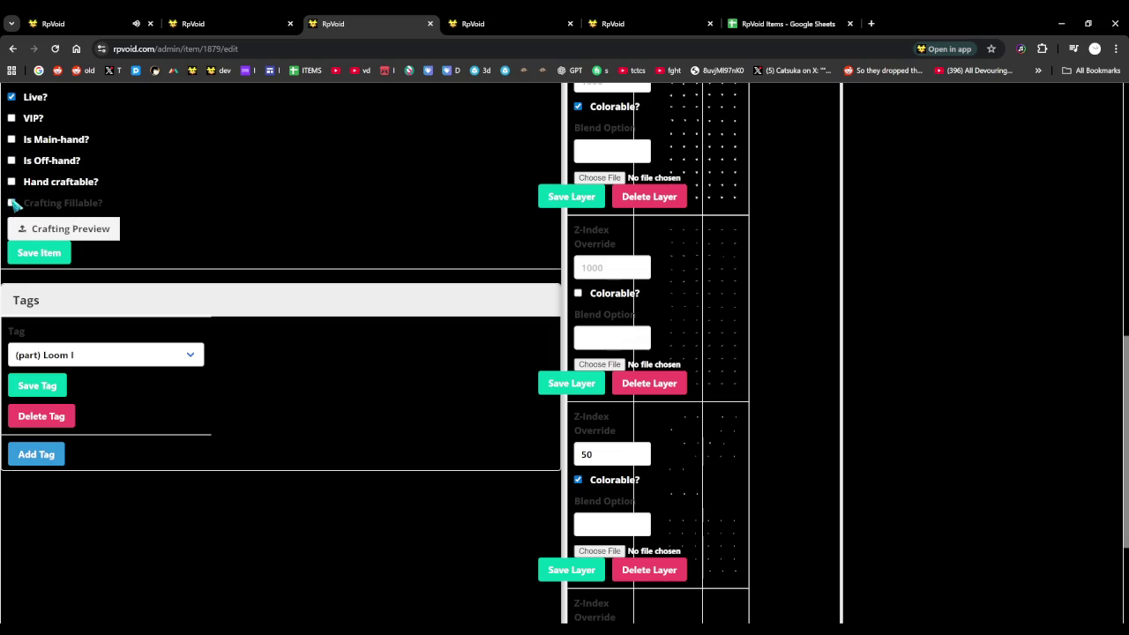
pyautogui.click(476, 23)
pyautogui.scroll(-3, 56, 332)
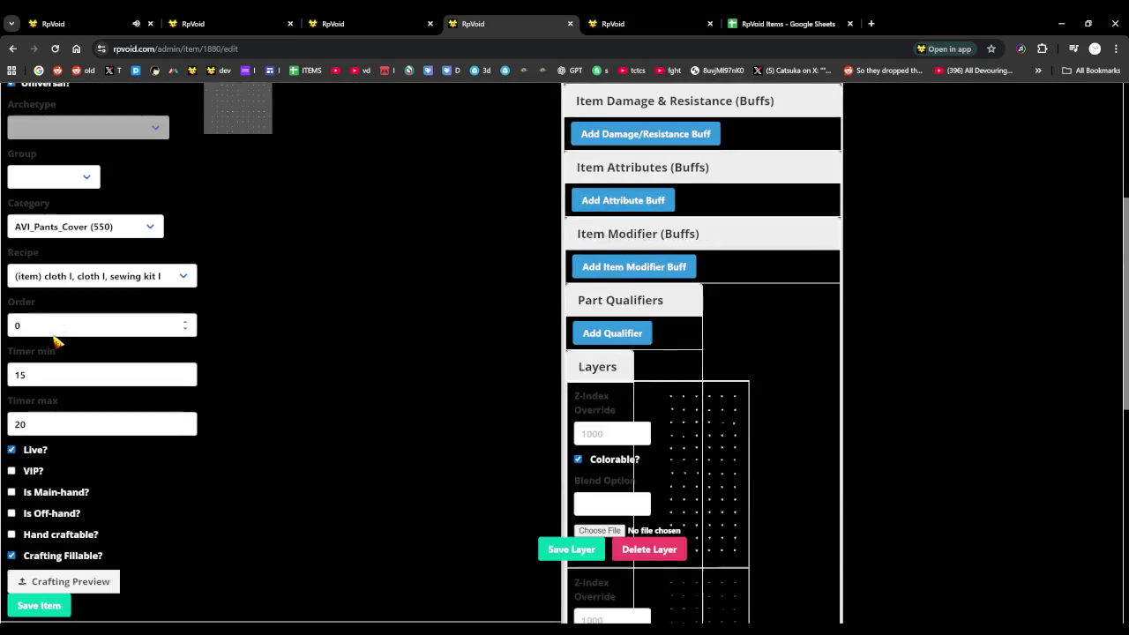
pyautogui.scroll(1, 50, 310)
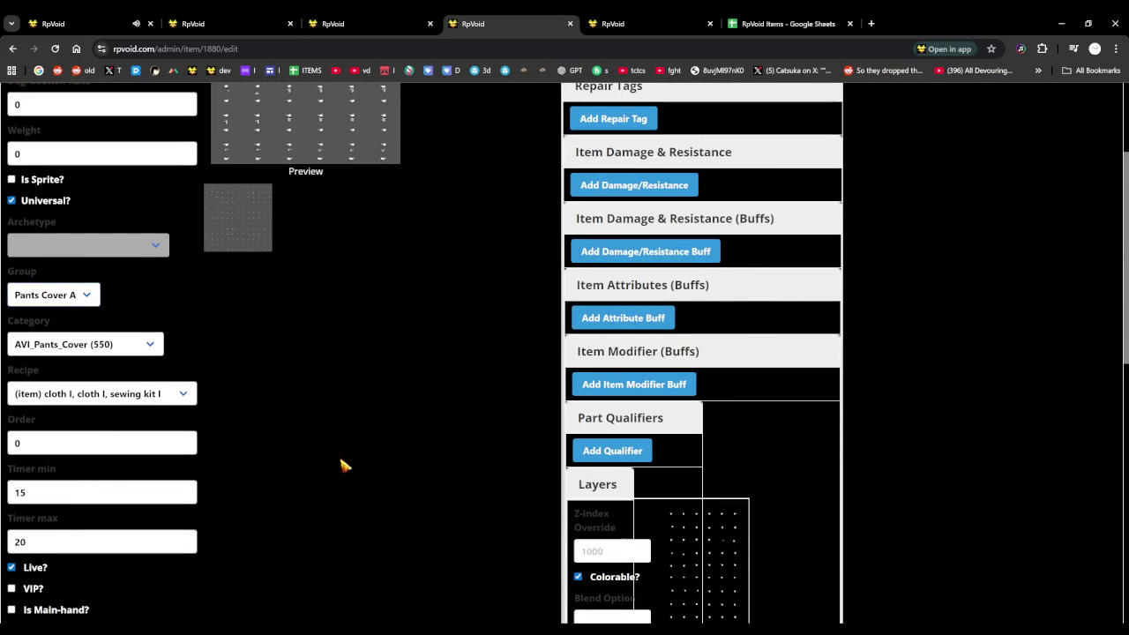
pyautogui.scroll(-4, 76, 420)
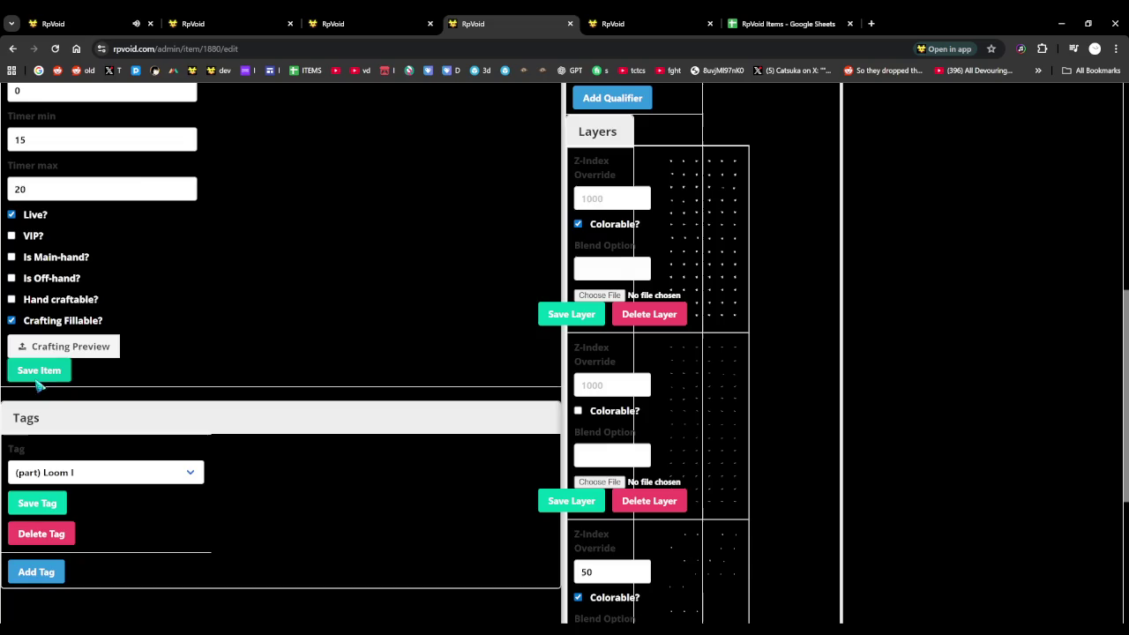
pyautogui.click(110, 21)
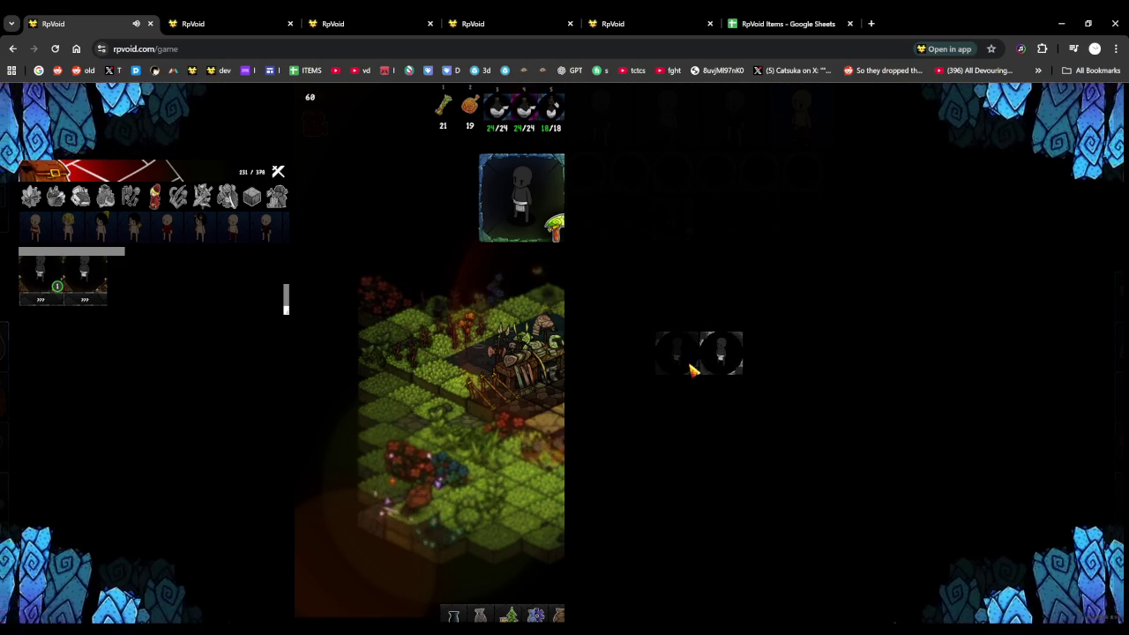
# Open and close the Pick Category crafting picker to restore the Hunter's Pass map
pyautogui.click(687, 368)
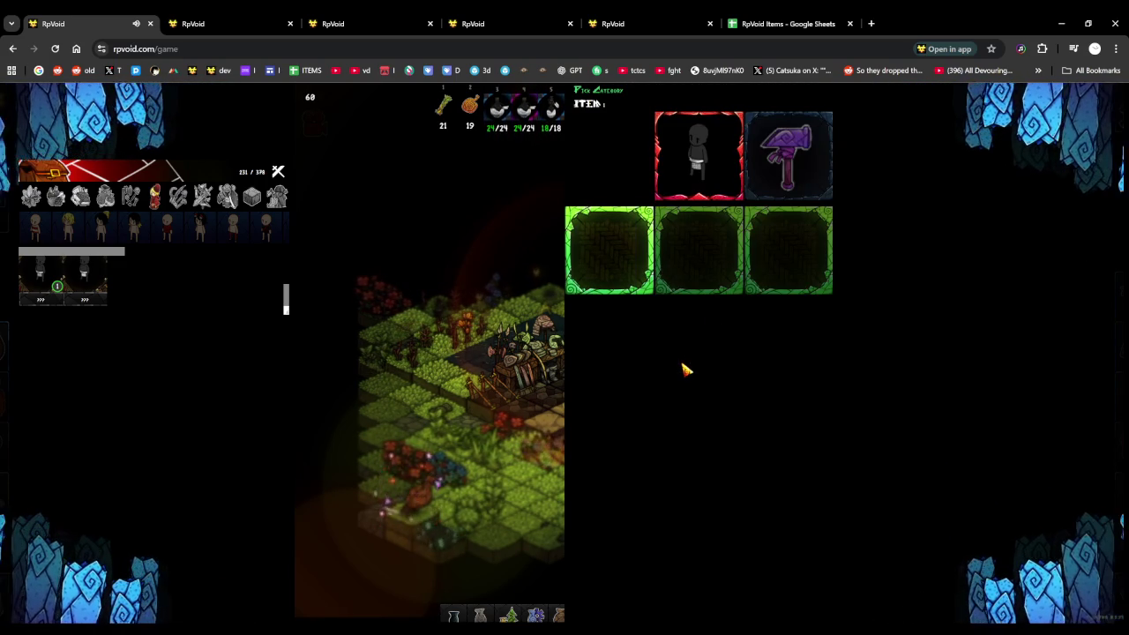
pyautogui.click(688, 371)
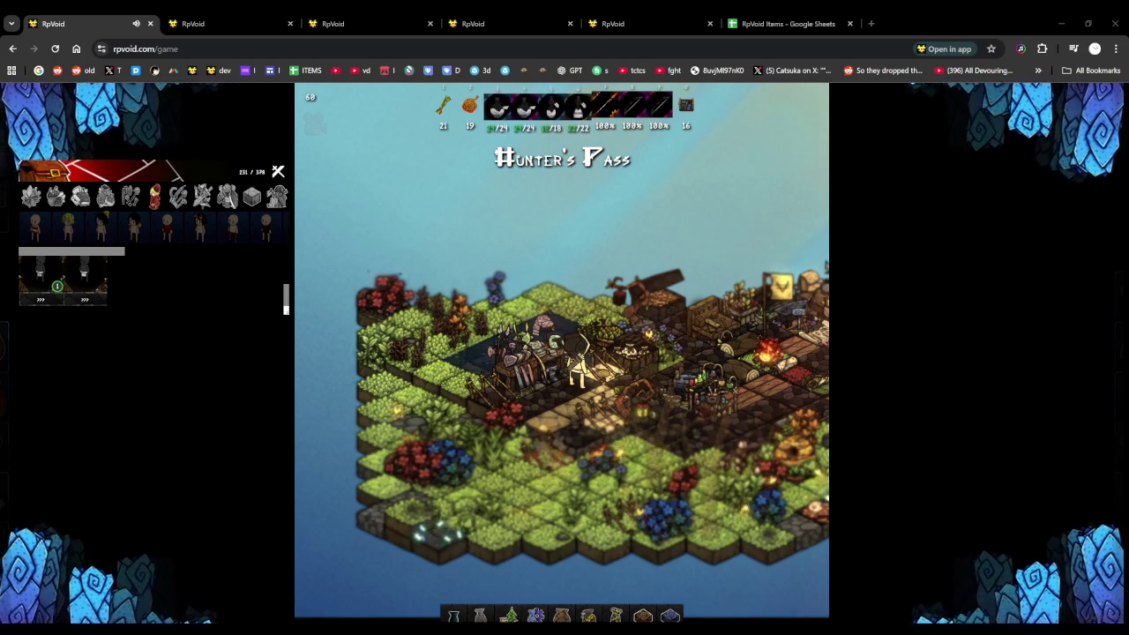
# Open a new item form from the admin items list
pyautogui.click(487, 16)
pyautogui.scroll(5, 396, 247)
pyautogui.scroll(3, 403, 220)
pyautogui.scroll(-6, 450, 212)
pyautogui.scroll(6, 500, 207)
pyautogui.click(621, 26)
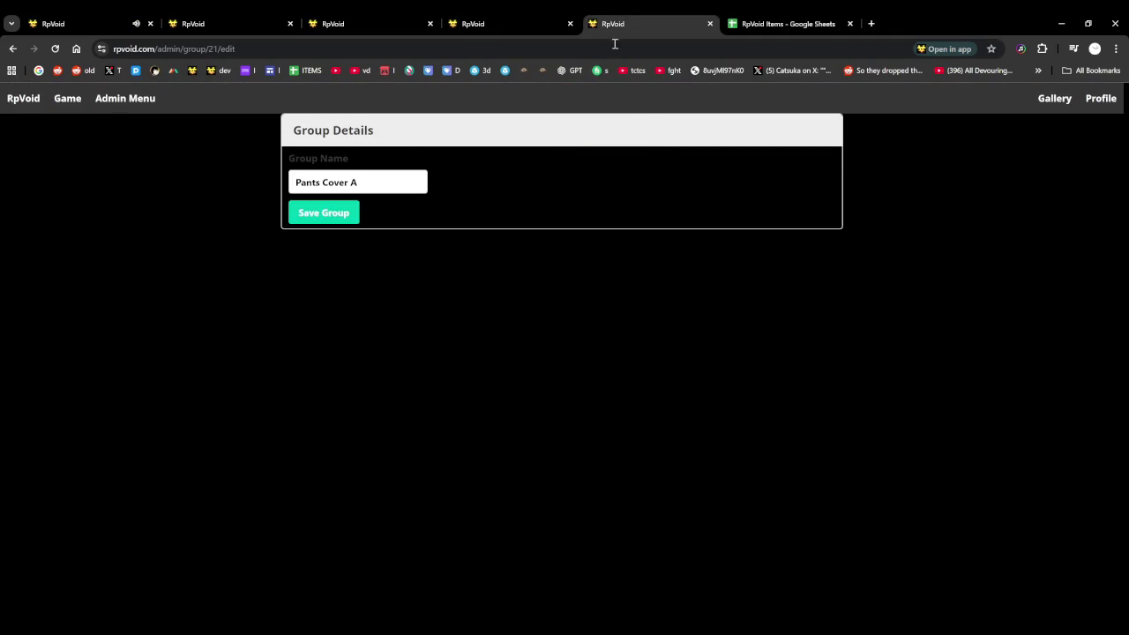
pyautogui.click(132, 101)
pyautogui.click(194, 303)
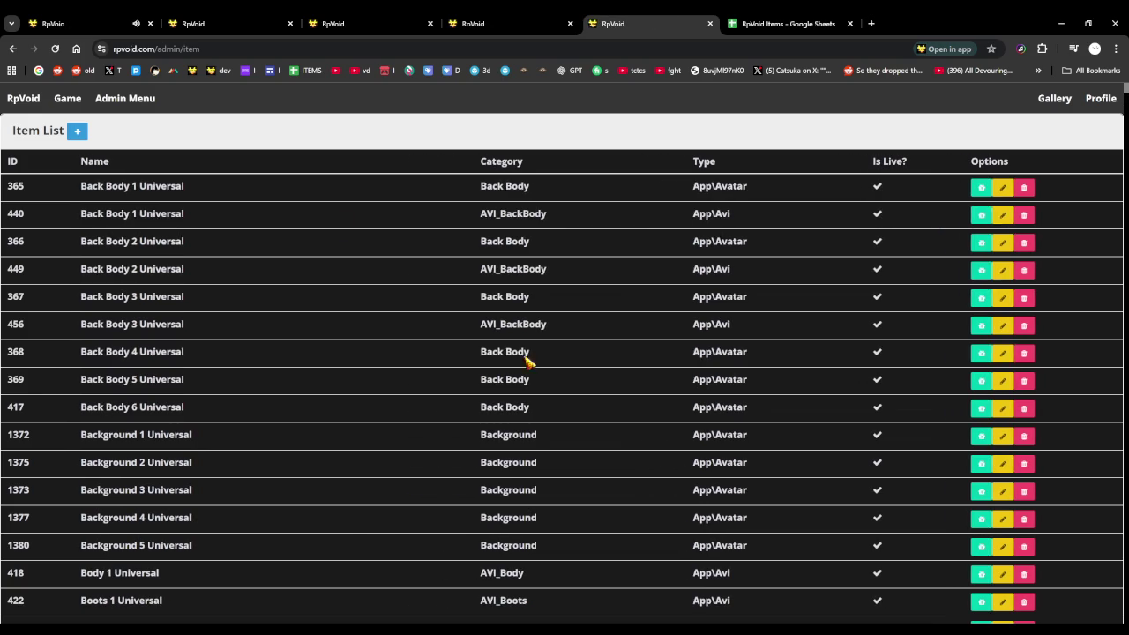
pyautogui.click(499, 22)
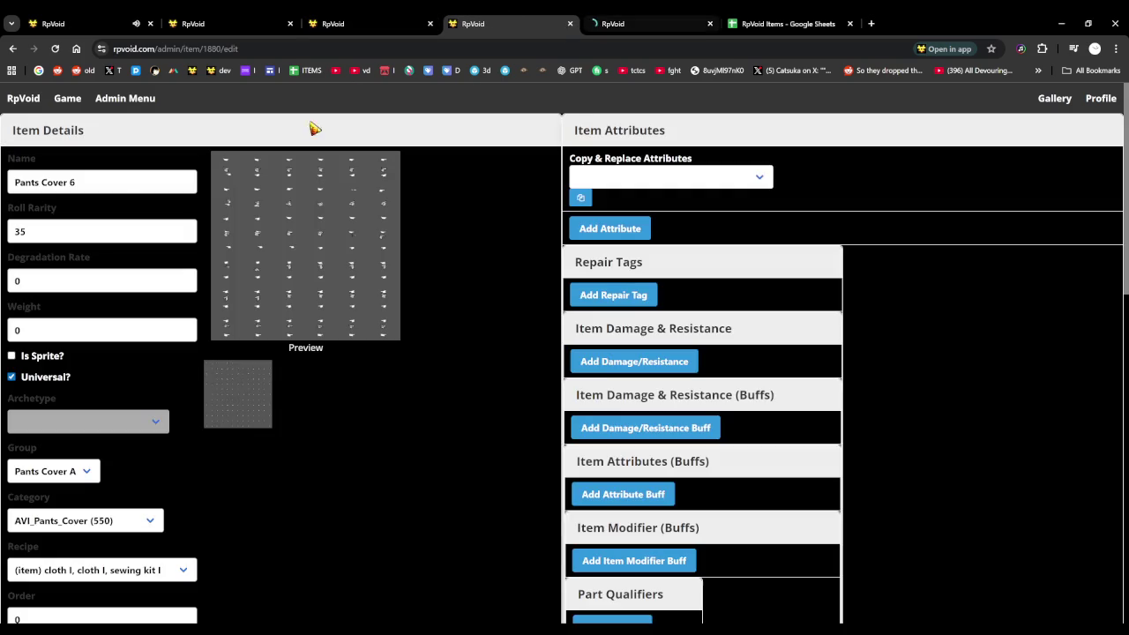
pyautogui.click(379, 23)
pyautogui.click(459, 23)
# Paste the Pants Cover name, set rarity 35 and degradation 0, and mark it universal
pyautogui.click(648, 18)
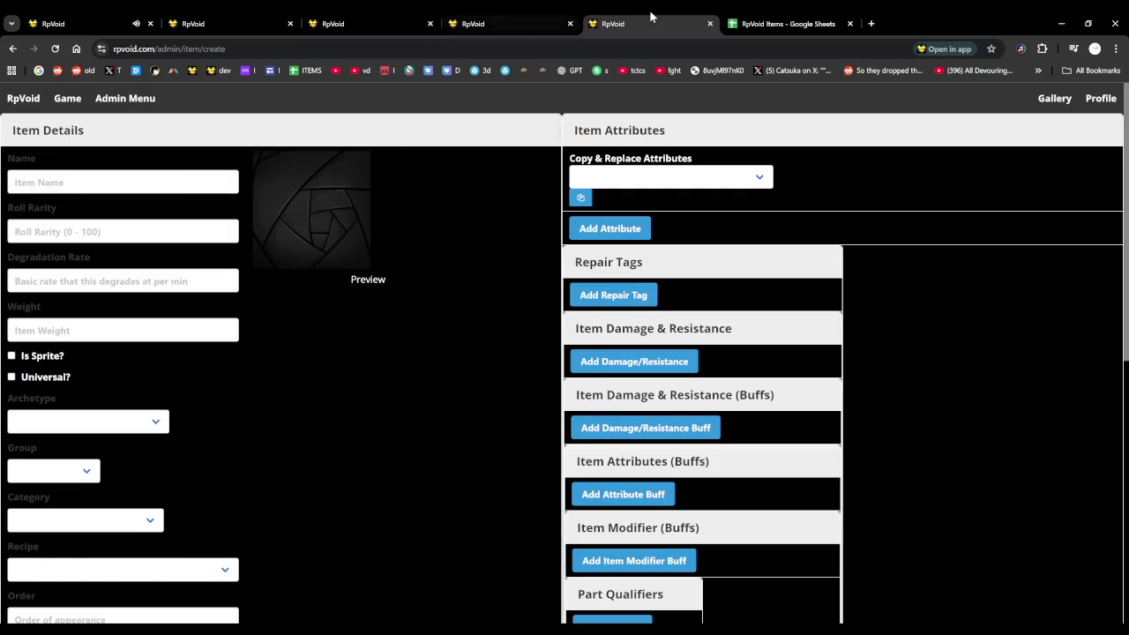
pyautogui.click(123, 181)
pyautogui.write('Pants Cover 6')
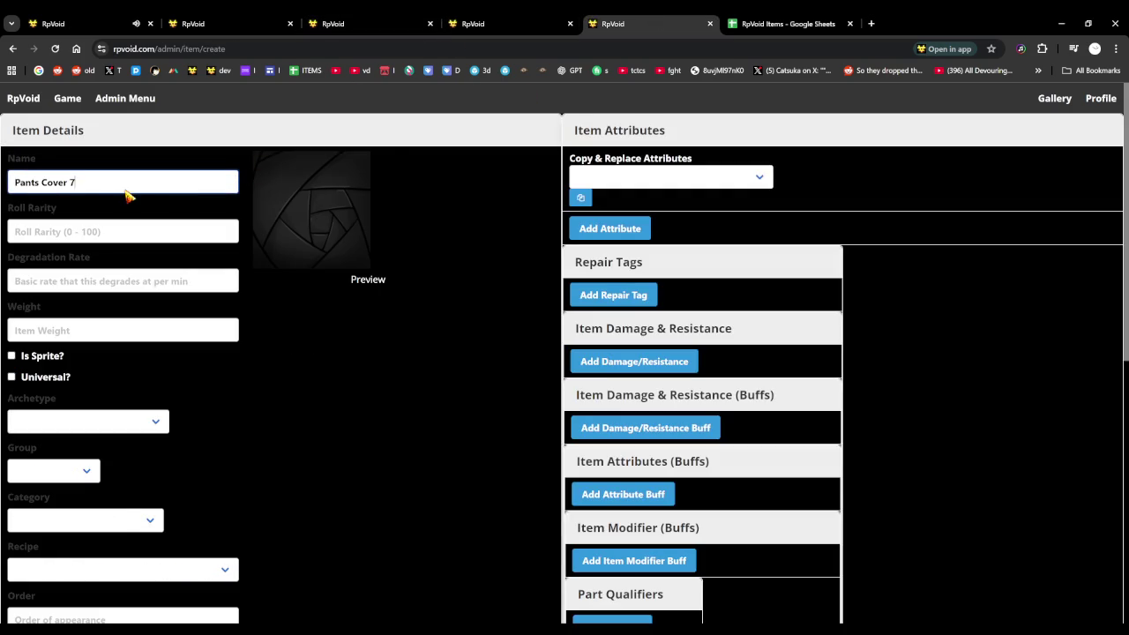
pyautogui.click(78, 231)
pyautogui.write('35')
pyautogui.press('Tab')
pyautogui.write('0')
pyautogui.press('Tab')
pyautogui.write('0')
pyautogui.click(11, 376)
# Set group Pants Cover A, category AVI_Pants_Cover and the yarn I recipe
pyautogui.click(41, 472)
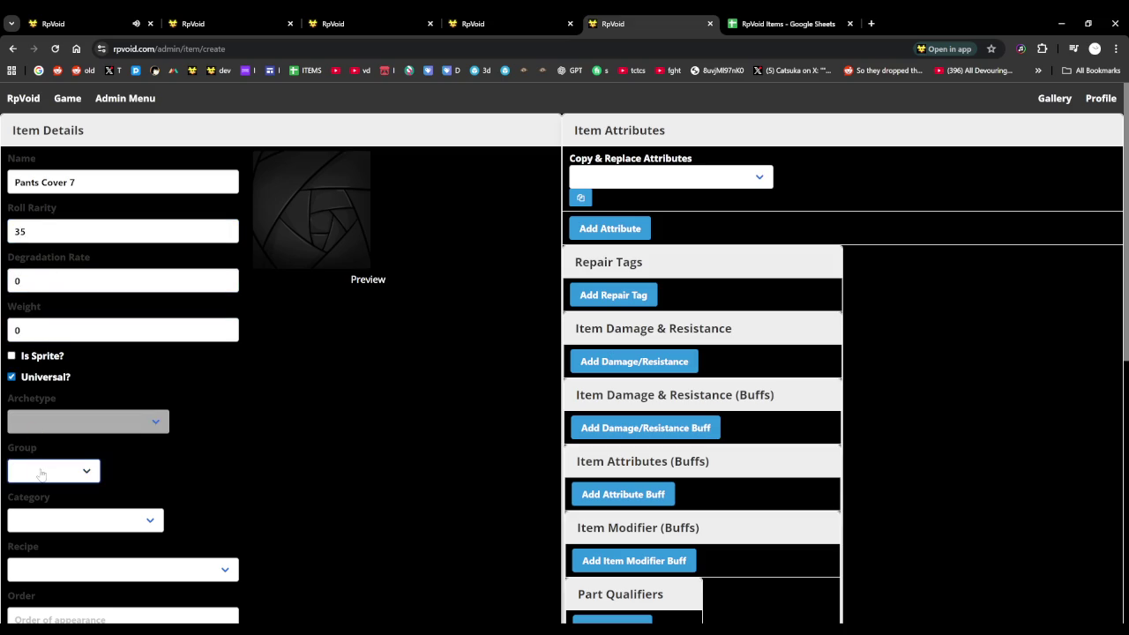
pyautogui.click(71, 330)
pyautogui.scroll(-2, 182, 494)
pyautogui.click(80, 346)
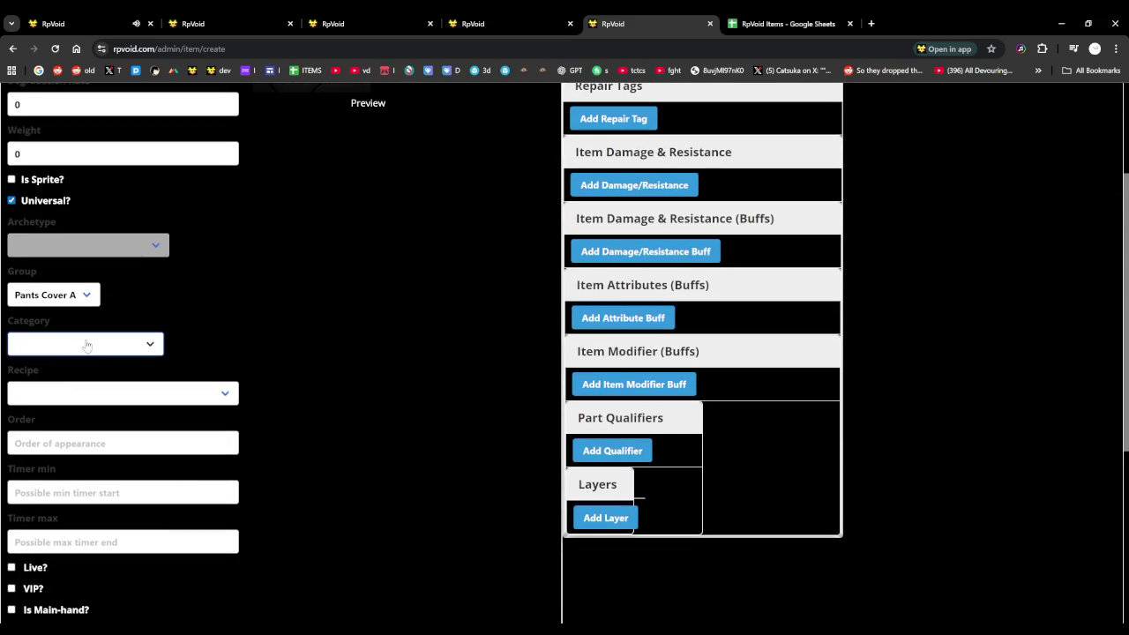
pyautogui.press('Down')
pyautogui.click(122, 399)
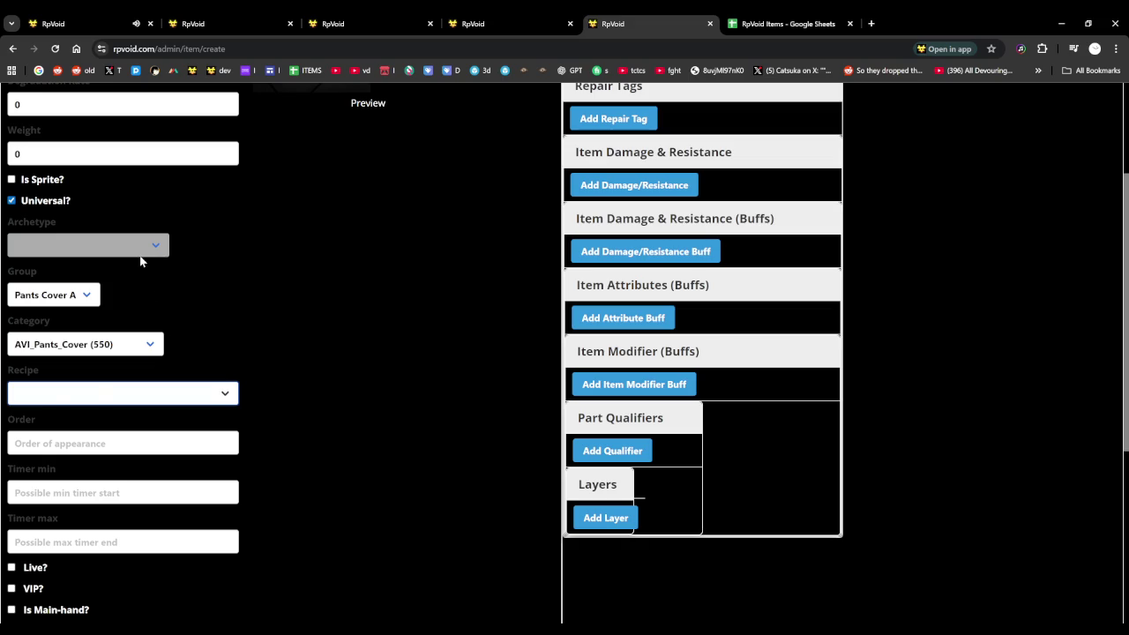
pyautogui.press('Down')
# Mark it crafting fillable with order 0 and timers 15–20
pyautogui.scroll(-2, 328, 449)
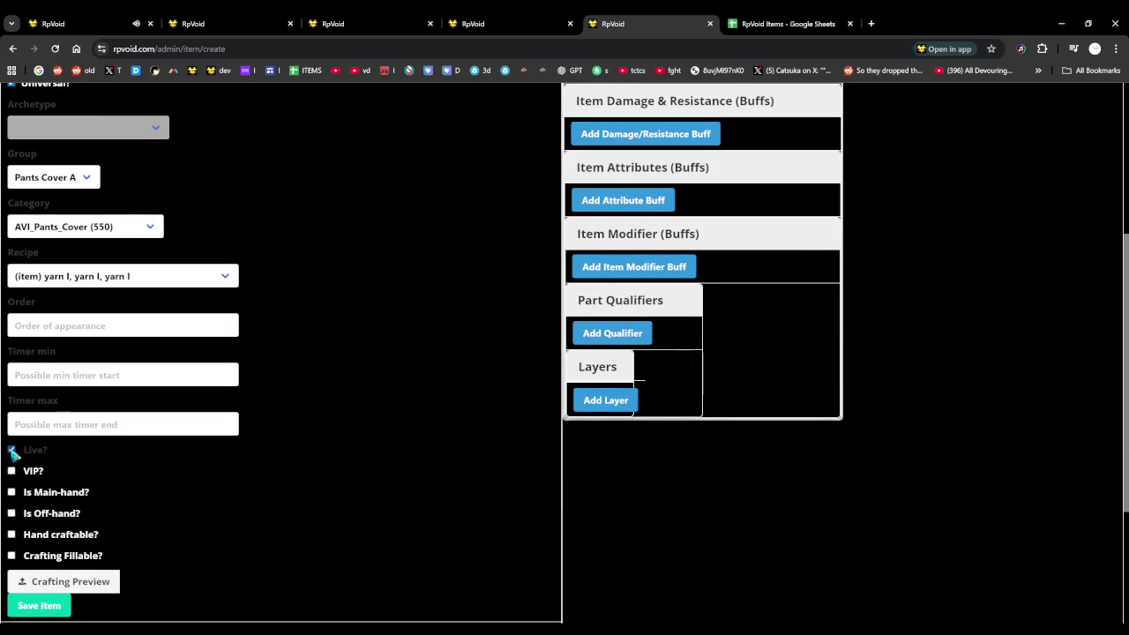
pyautogui.click(12, 556)
pyautogui.click(104, 328)
pyautogui.write('0')
pyautogui.press('Tab')
pyautogui.write('15')
pyautogui.press('Tab')
# Upload the crafting preview image and save the new item
pyautogui.scroll(-2, 97, 441)
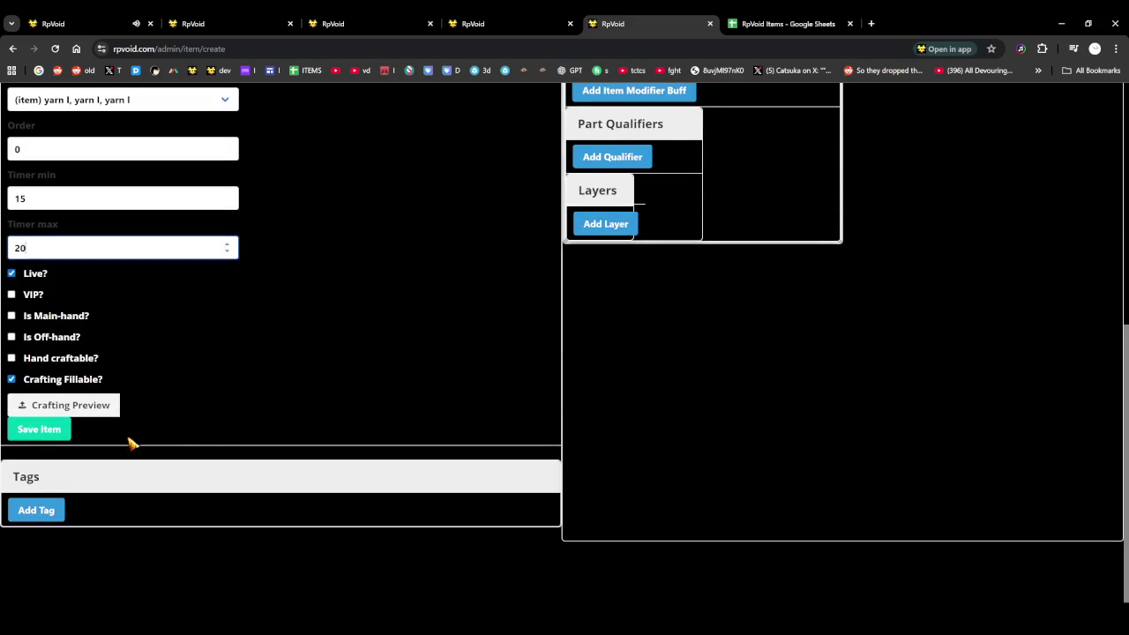
pyautogui.click(90, 411)
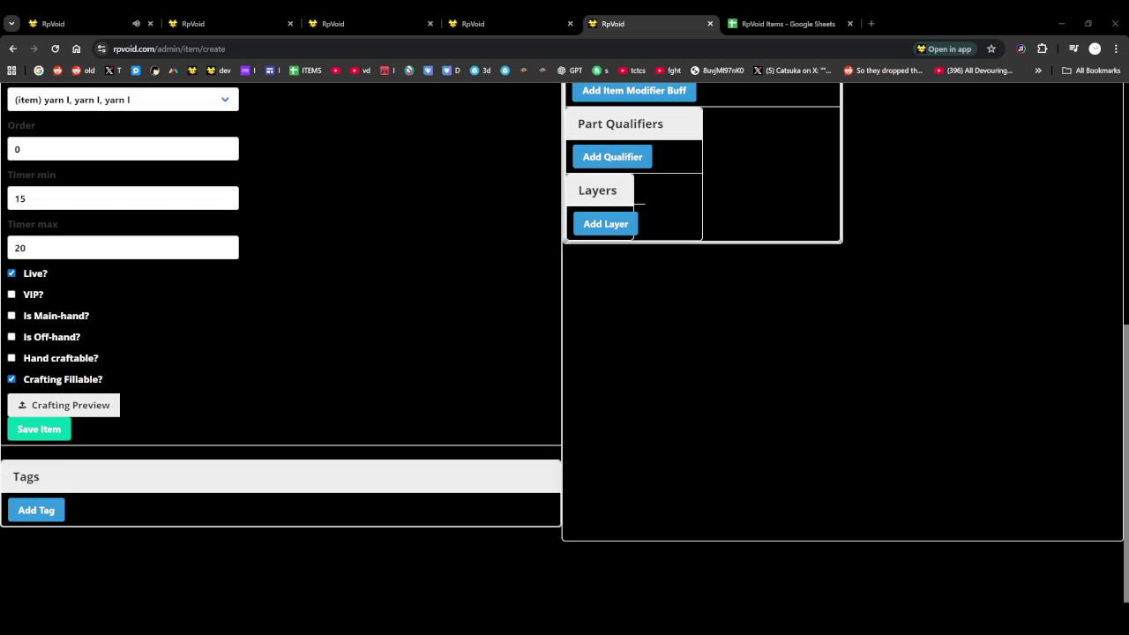
pyautogui.press('Return')
pyautogui.click(46, 437)
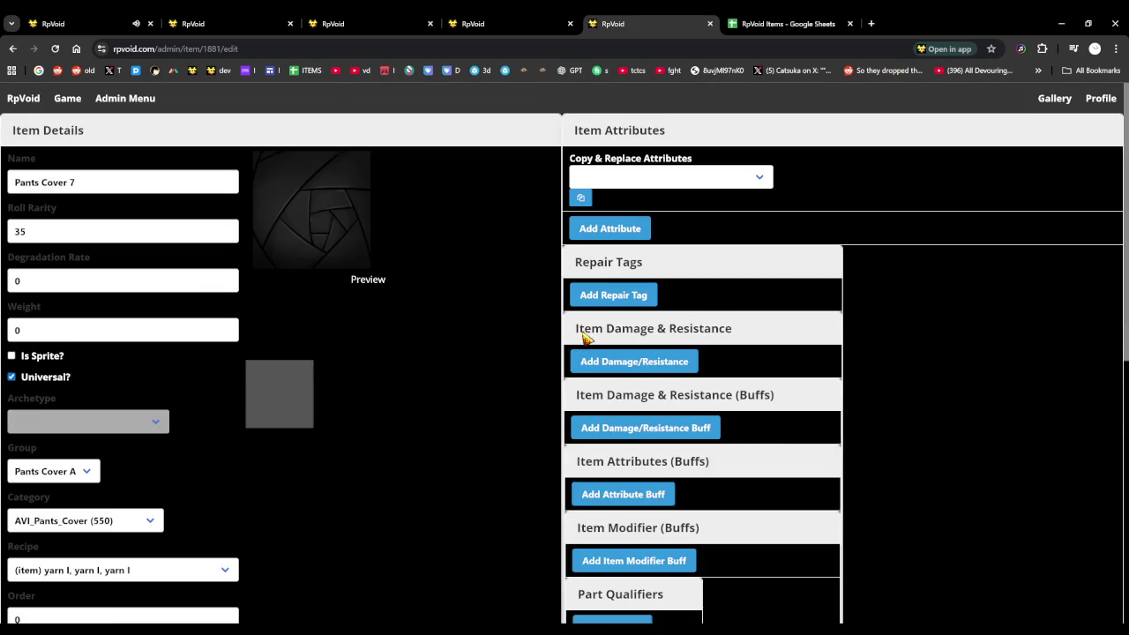
# Add and save a colour PNG layer and a fixed PNG layer
pyautogui.scroll(-5, 587, 335)
pyautogui.click(605, 284)
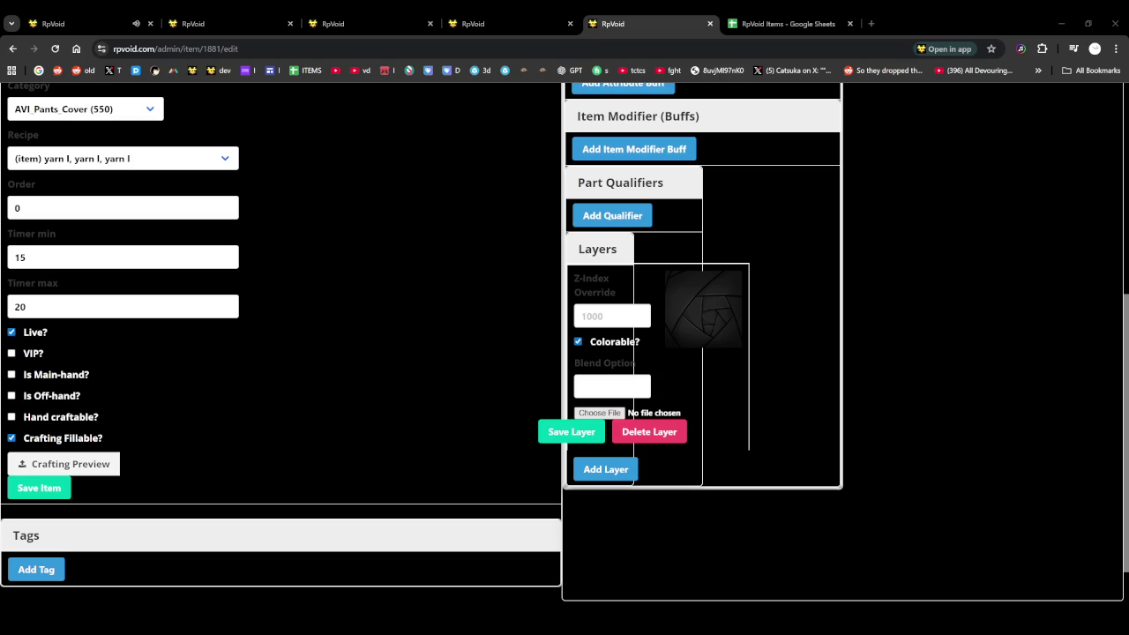
pyautogui.press('Return')
pyautogui.click(569, 431)
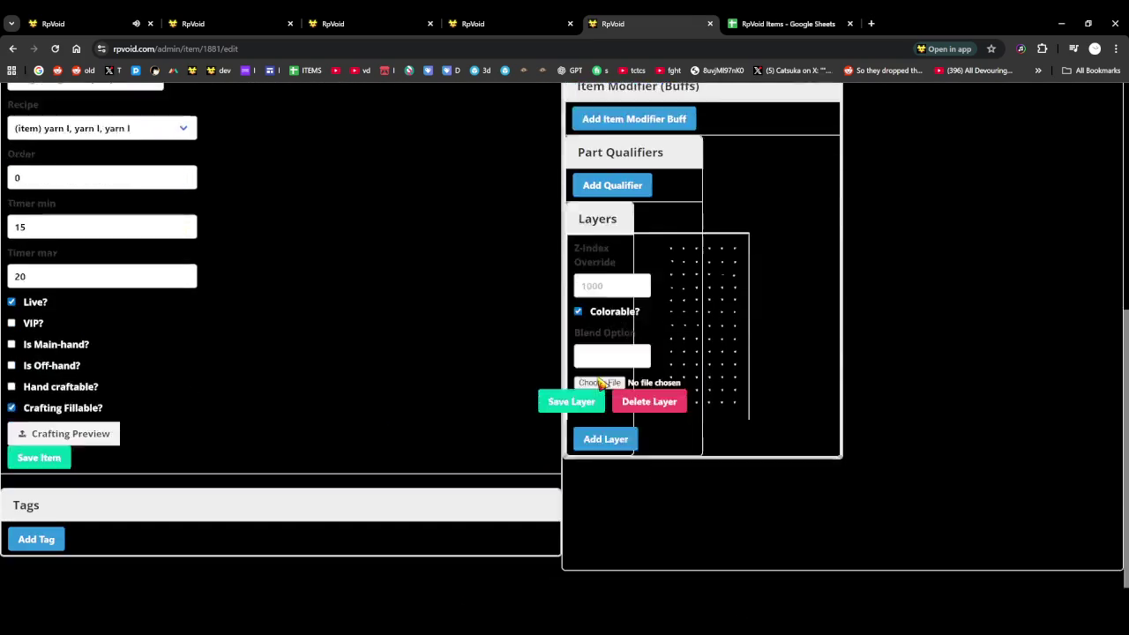
pyautogui.scroll(-1, 600, 371)
pyautogui.click(603, 370)
pyautogui.click(594, 496)
pyautogui.press('Return')
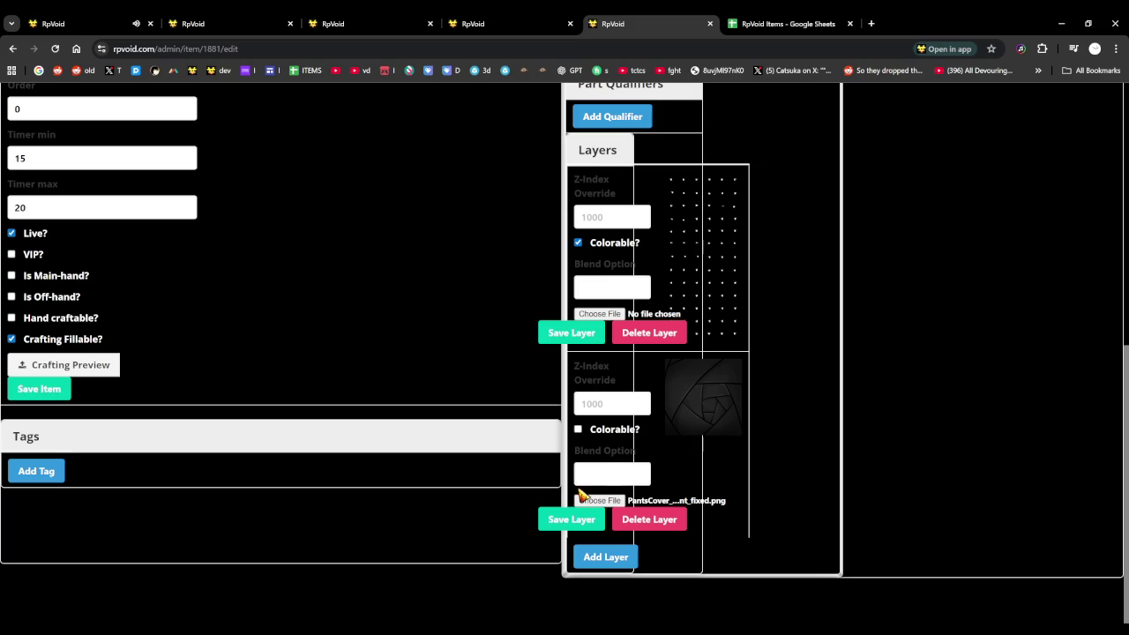
pyautogui.click(580, 522)
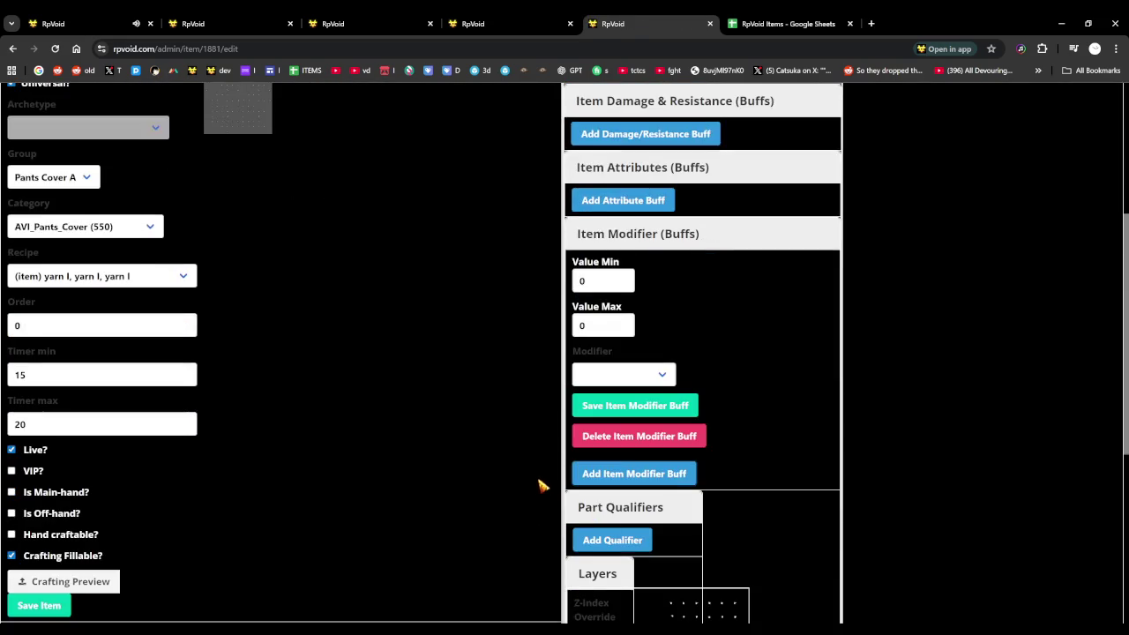
# Add a colorable z-index 50 colour layer and a fourth fixed layer, saving each
pyautogui.click(607, 602)
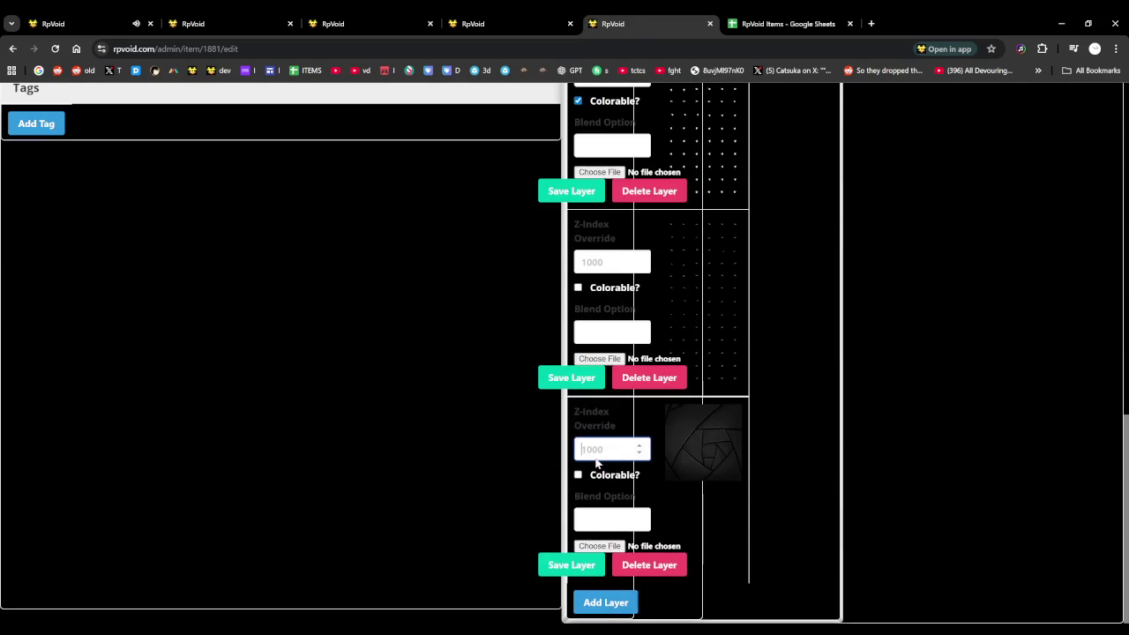
pyautogui.write('50')
pyautogui.click(577, 474)
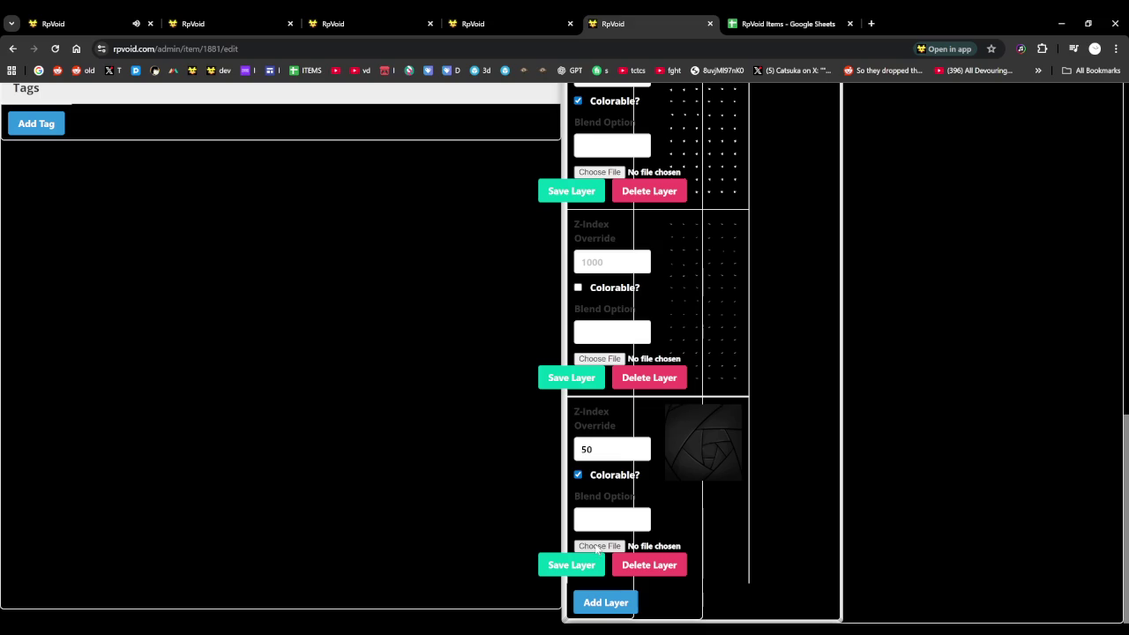
pyautogui.click(599, 547)
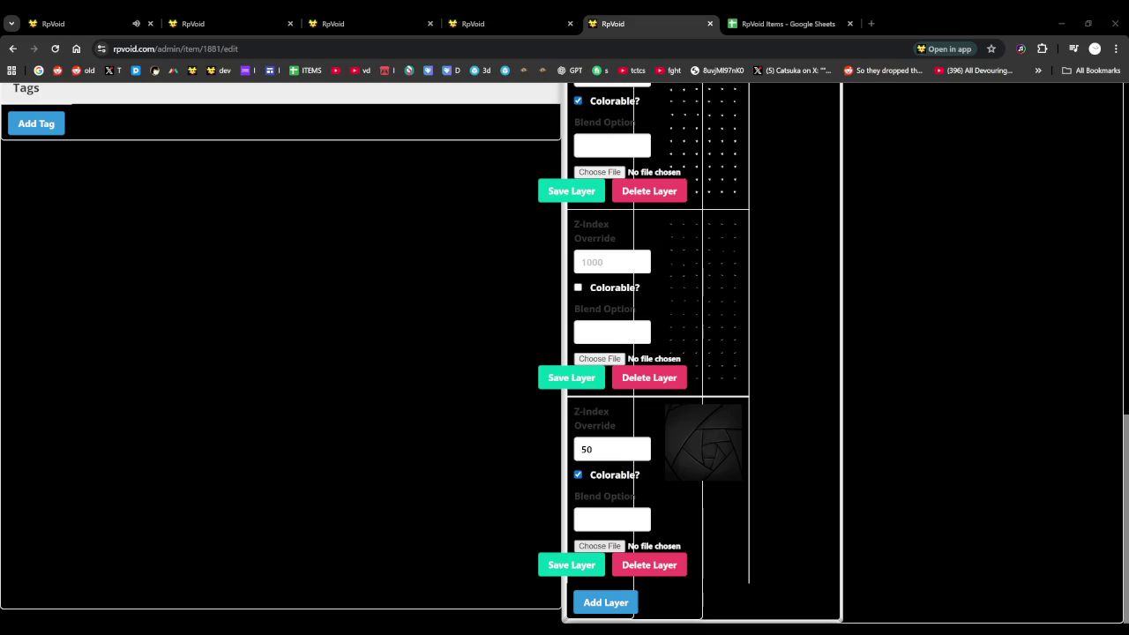
pyautogui.click(589, 566)
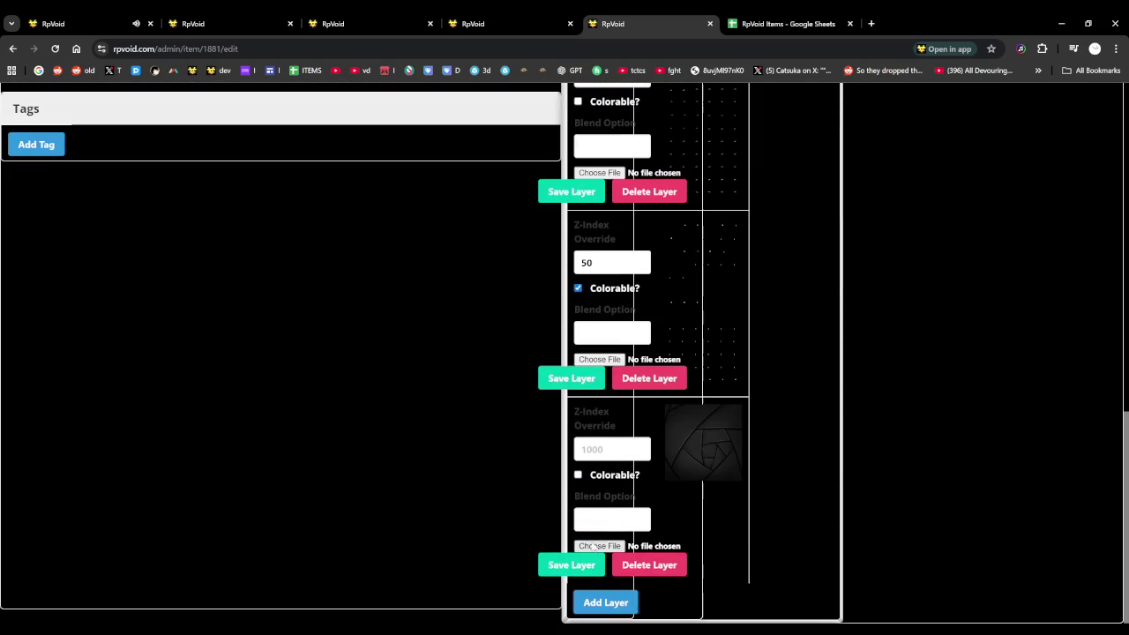
pyautogui.click(599, 547)
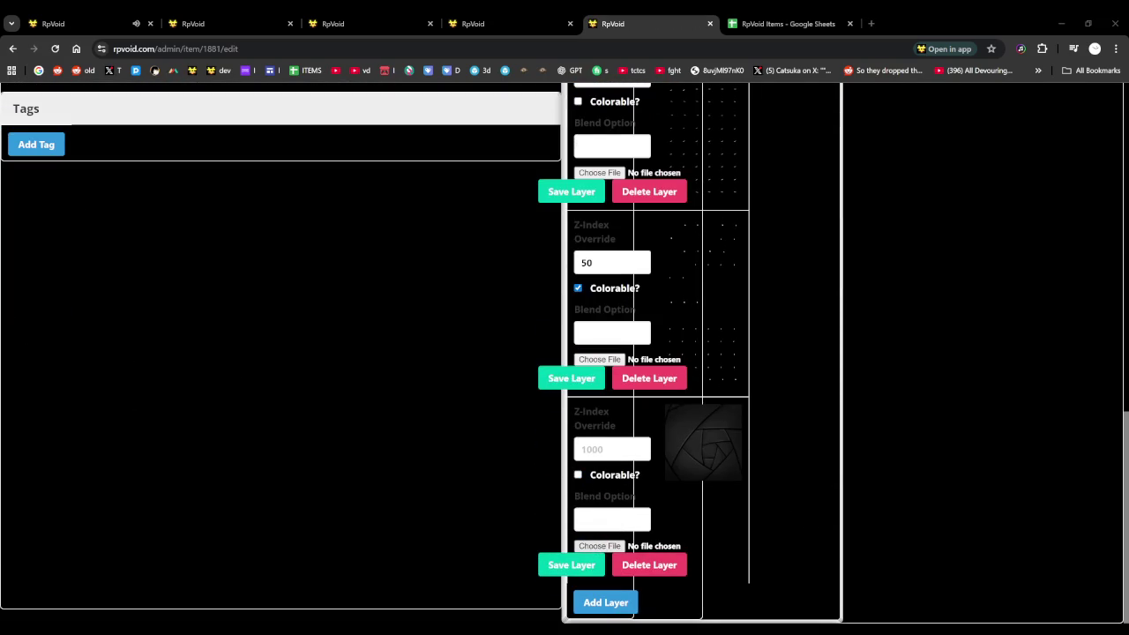
pyautogui.doubleClick(316, 347)
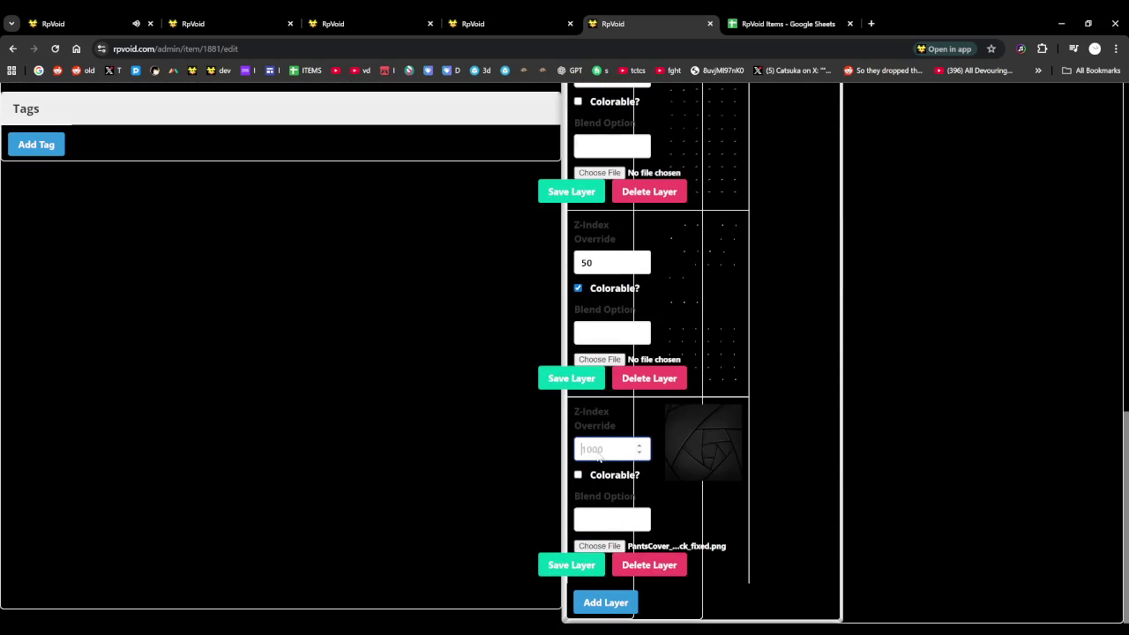
pyautogui.write('50')
pyautogui.click(604, 565)
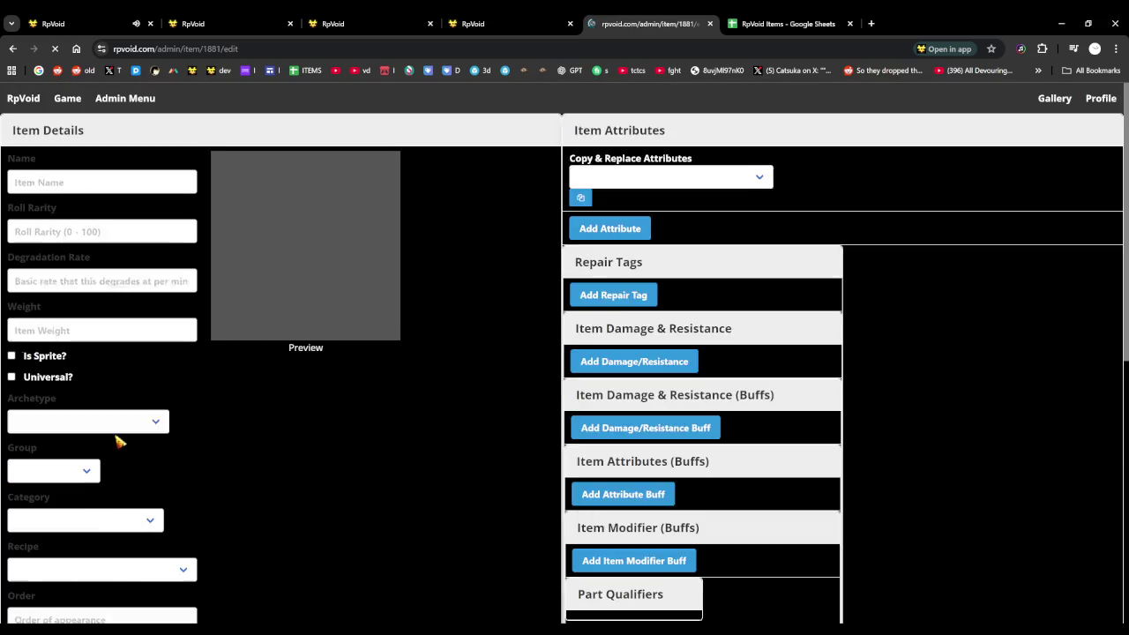
# Add the (part) Loom I tag to the item and switch to the game tab
pyautogui.scroll(-5, 113, 441)
pyautogui.scroll(-3, 80, 388)
pyautogui.click(37, 333)
pyautogui.click(108, 362)
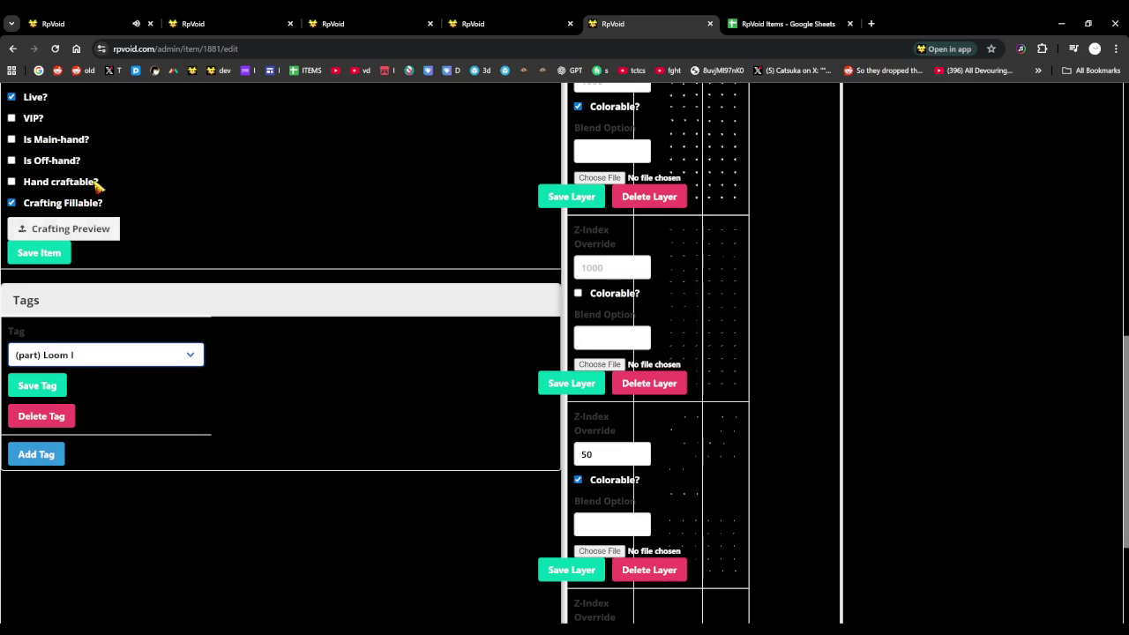
pyautogui.click(37, 386)
pyautogui.click(89, 23)
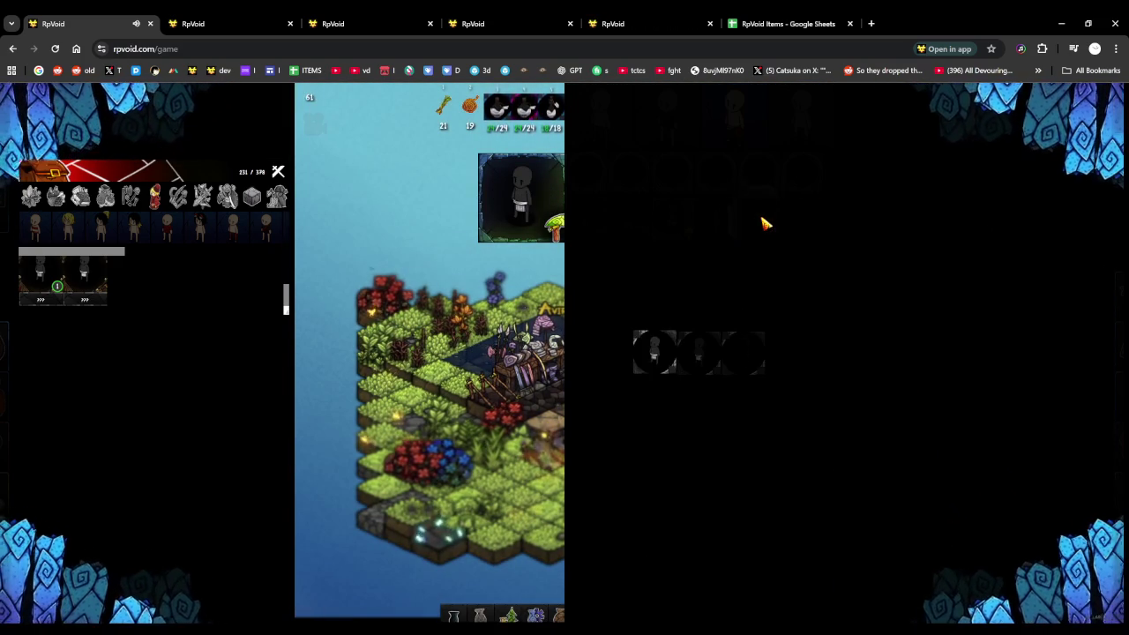
# Walk the character into the village after dismissing the crafting category picker
pyautogui.click(738, 369)
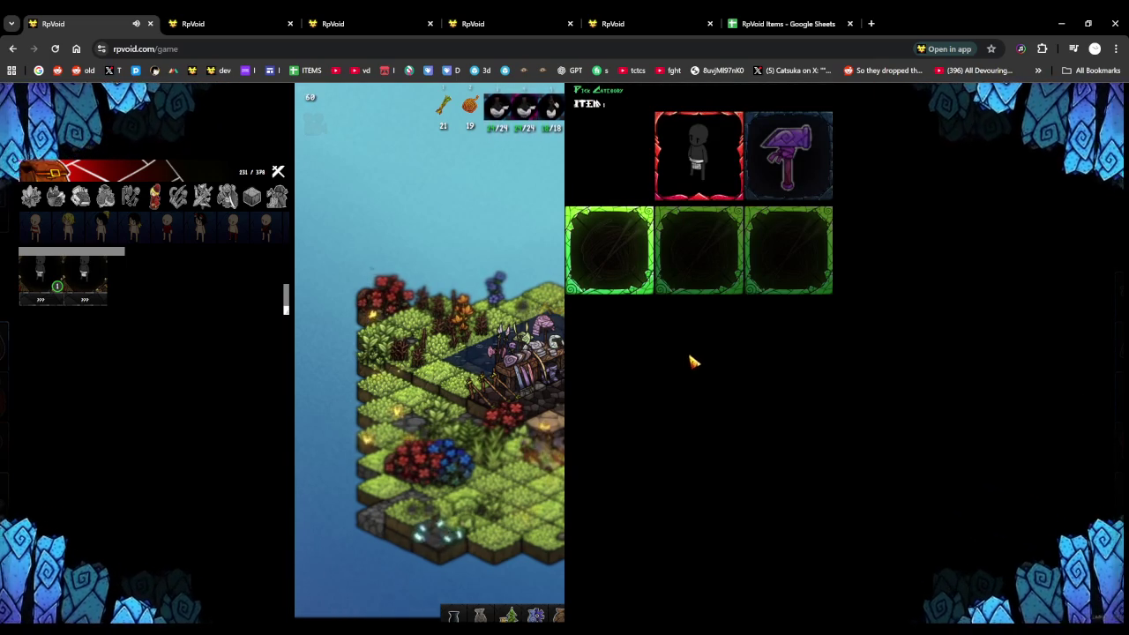
pyautogui.click(694, 361)
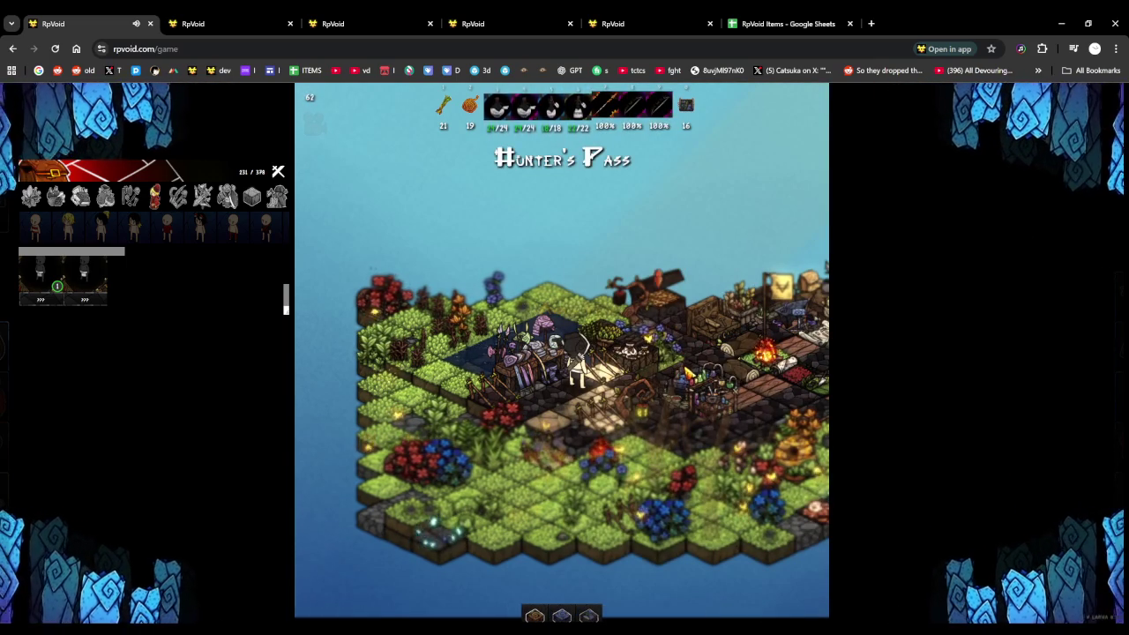
pyautogui.click(686, 372)
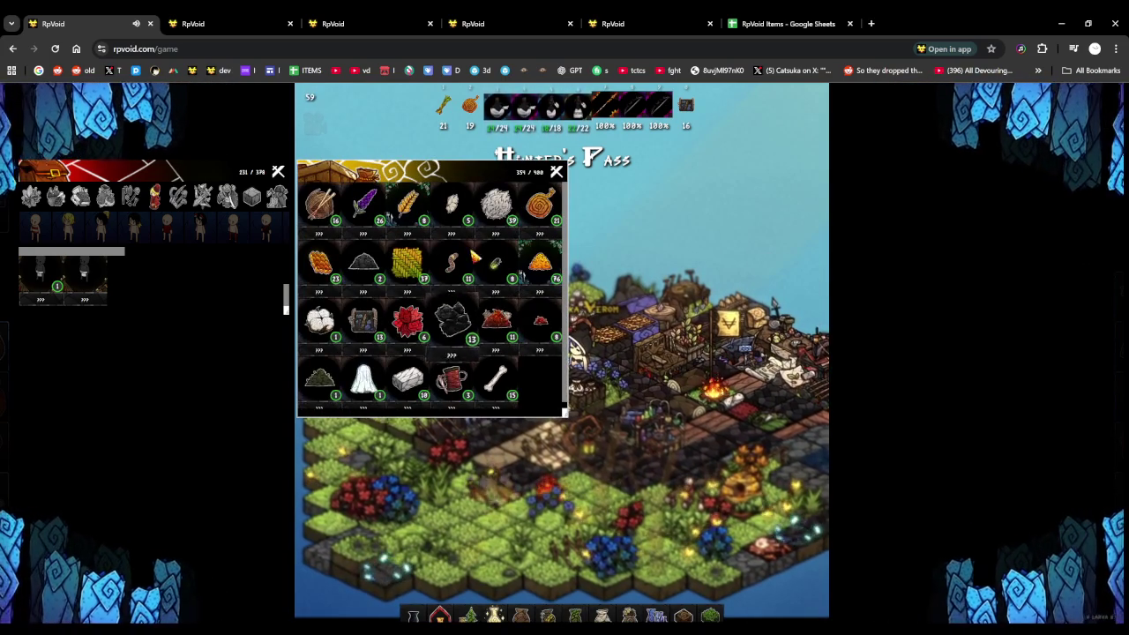
# Pick up the wool in the materials inventory and check the Craft Yarn panel
pyautogui.moveTo(496, 209); pyautogui.dragTo(182, 247)
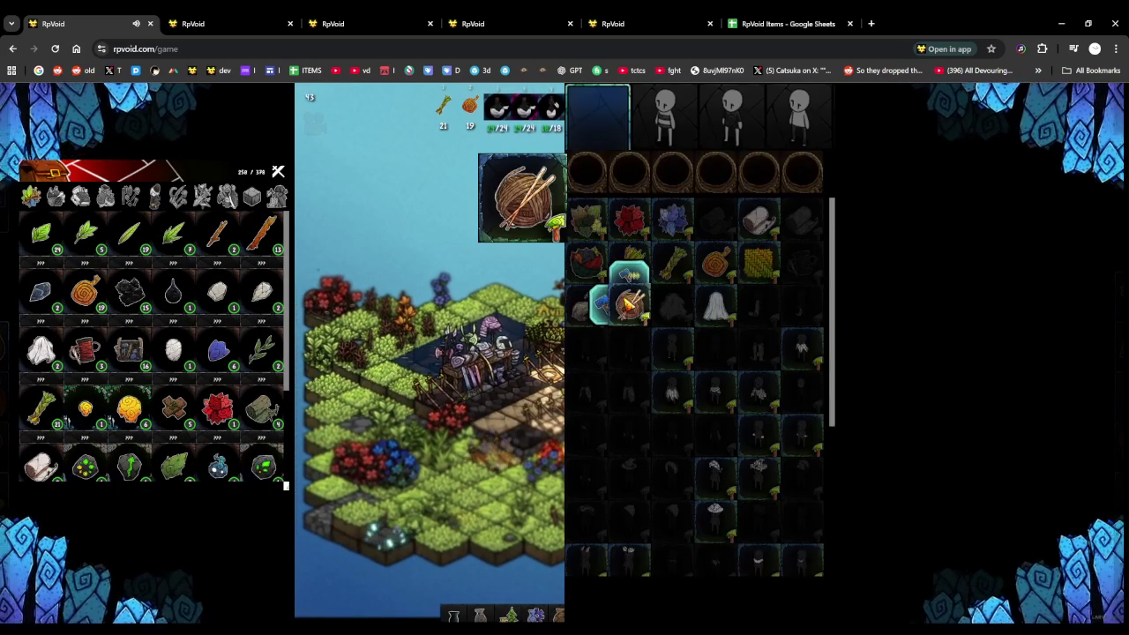
pyautogui.click(627, 303)
pyautogui.click(657, 368)
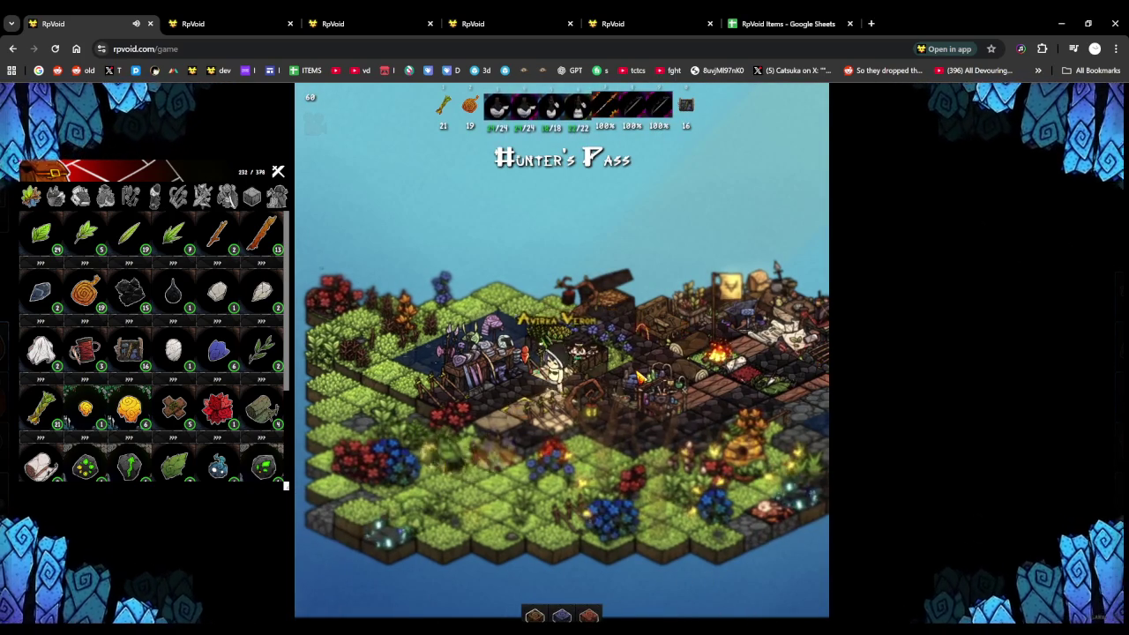
# Use up the white fibre from the inventory so a yarn ball appears
pyautogui.click(639, 377)
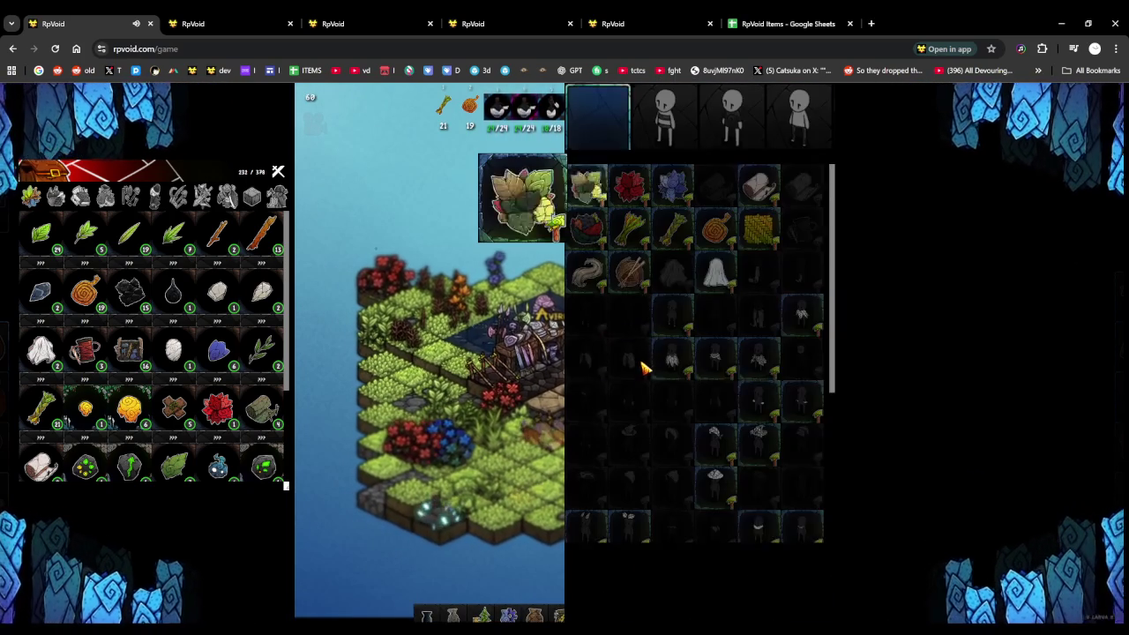
pyautogui.click(670, 364)
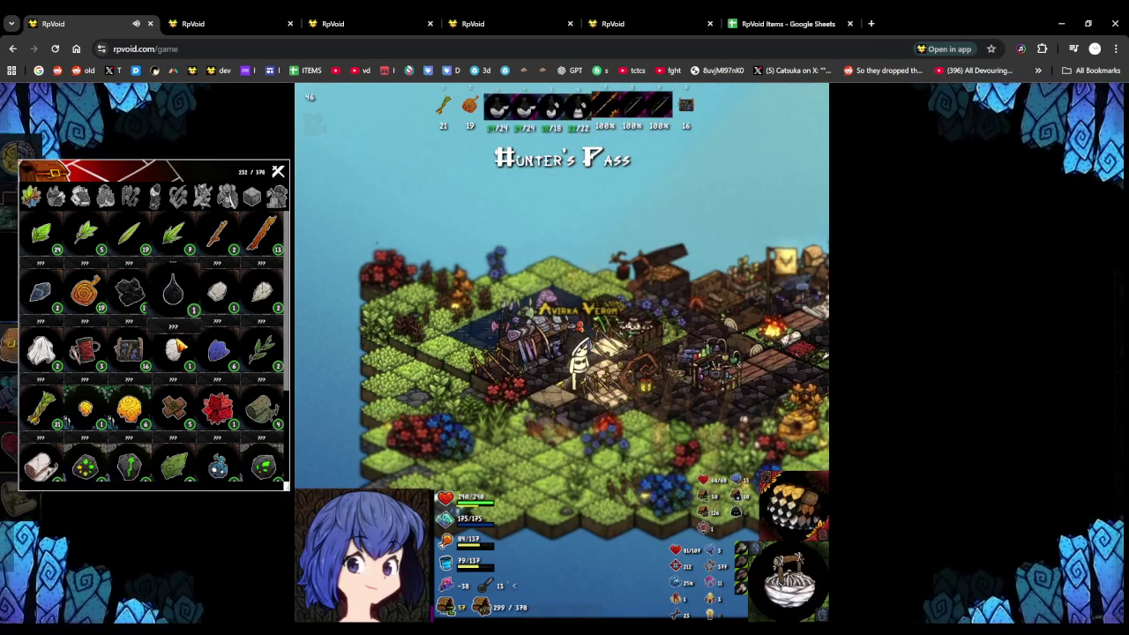
pyautogui.scroll(-3, 122, 463)
pyautogui.moveTo(41, 445); pyautogui.dragTo(457, 432)
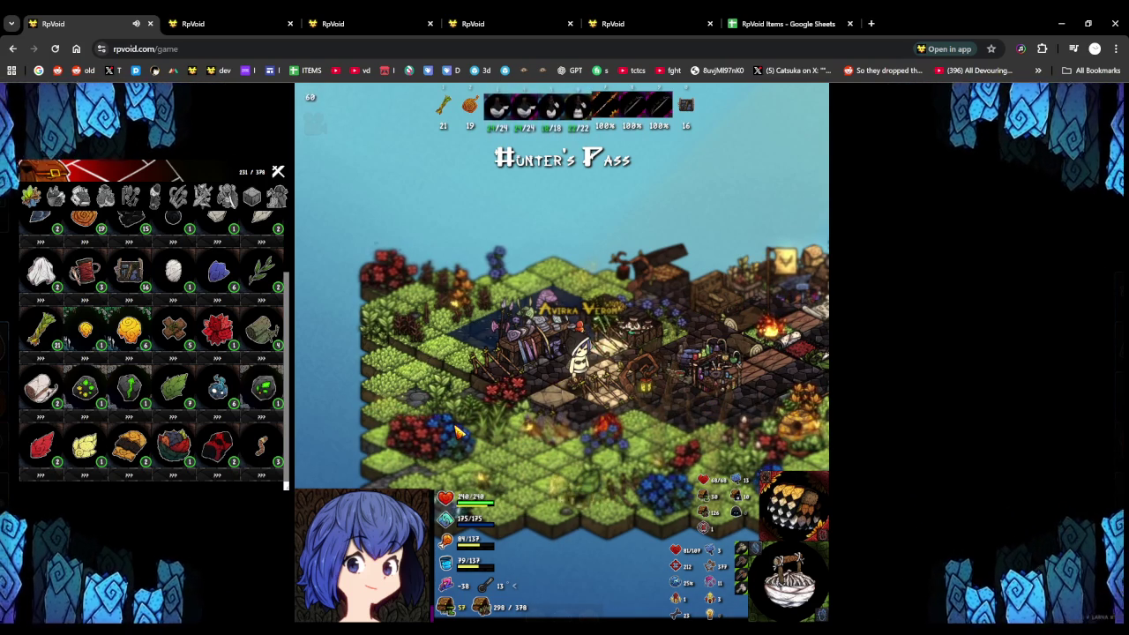
# Hide the character status display with the H key
pyautogui.press('h')
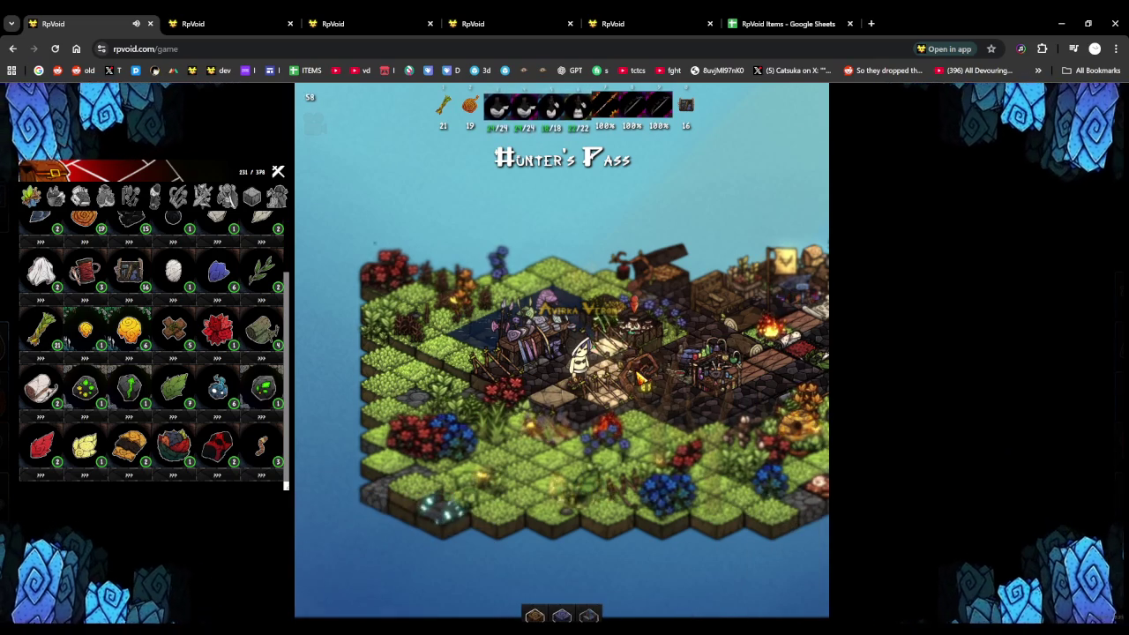
pyautogui.scroll(3, 641, 379)
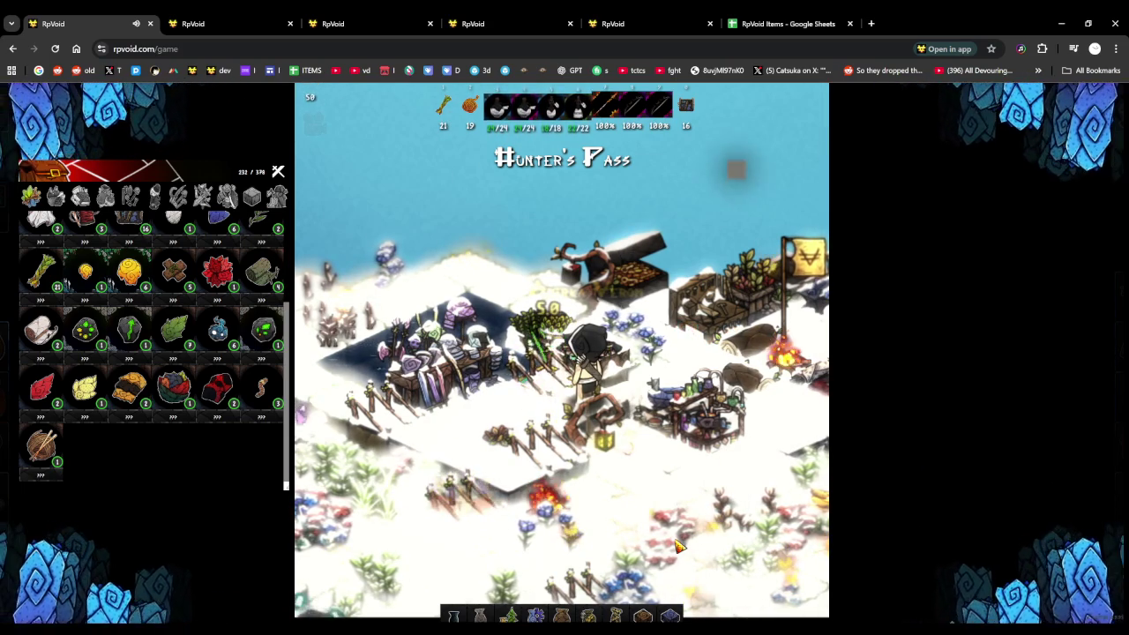
pyautogui.scroll(-3, 653, 551)
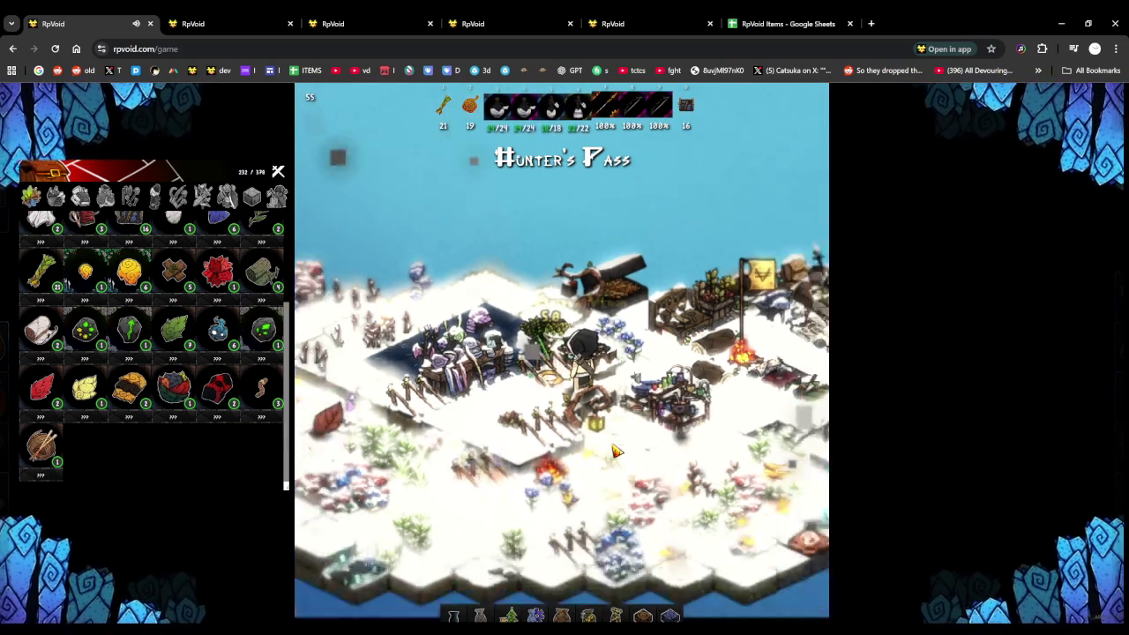
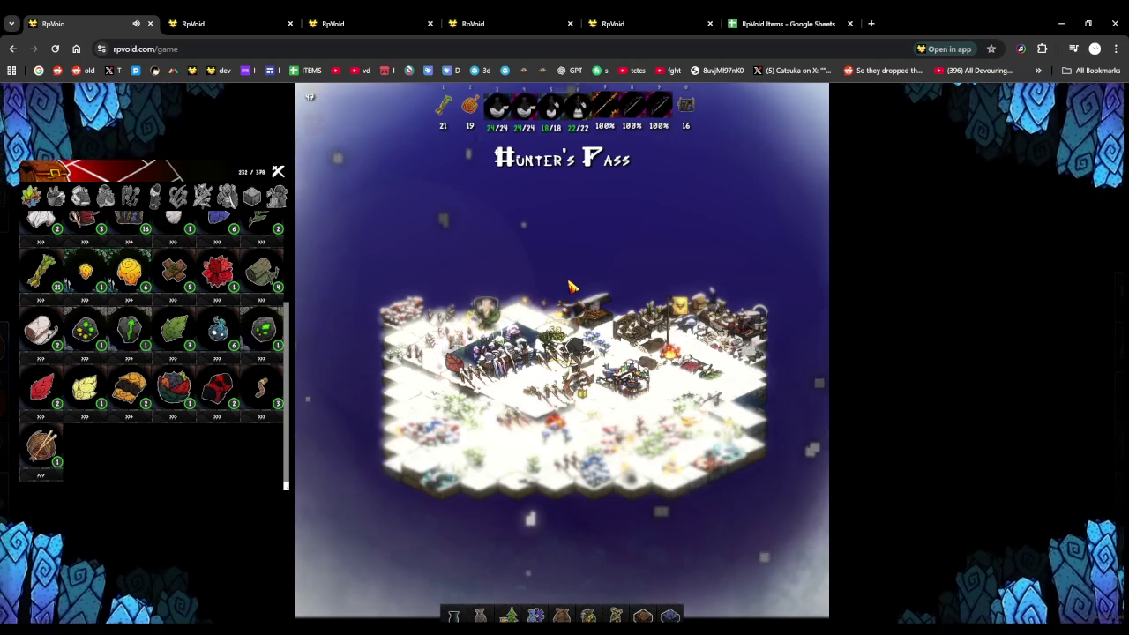
# Equip the teal item onto the character from the inventory panel
pyautogui.click(585, 359)
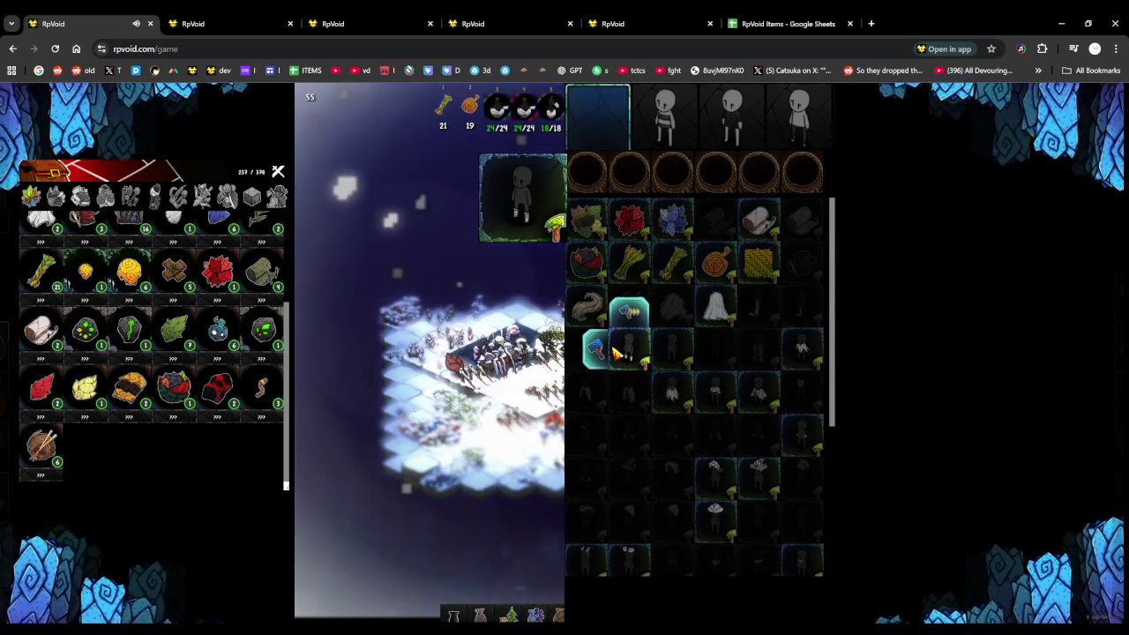
pyautogui.click(617, 354)
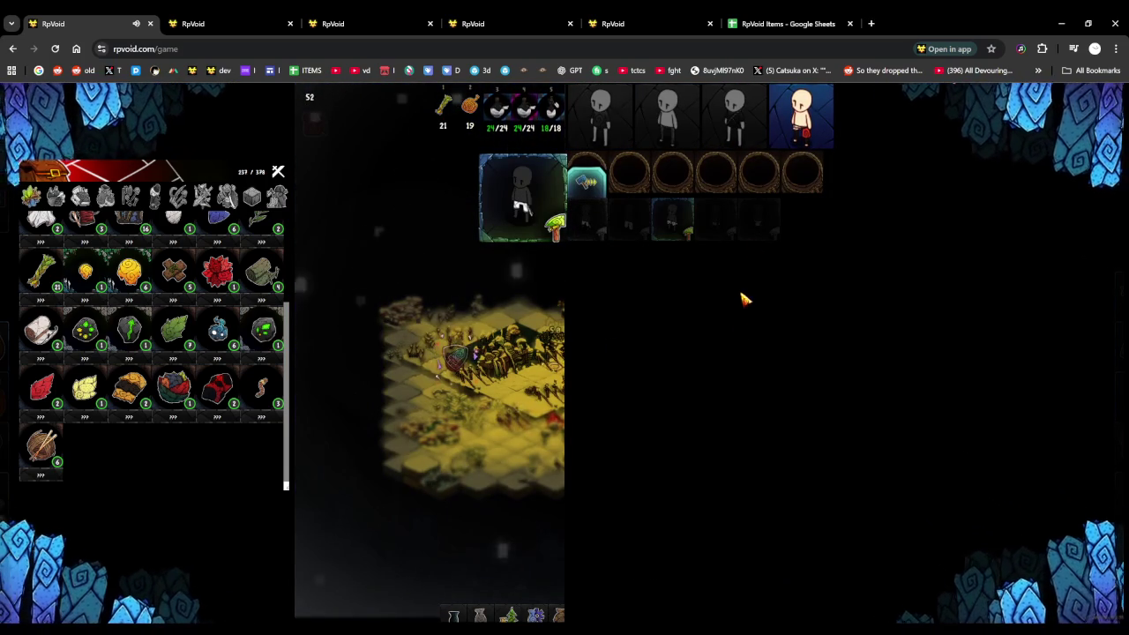
pyautogui.click(757, 234)
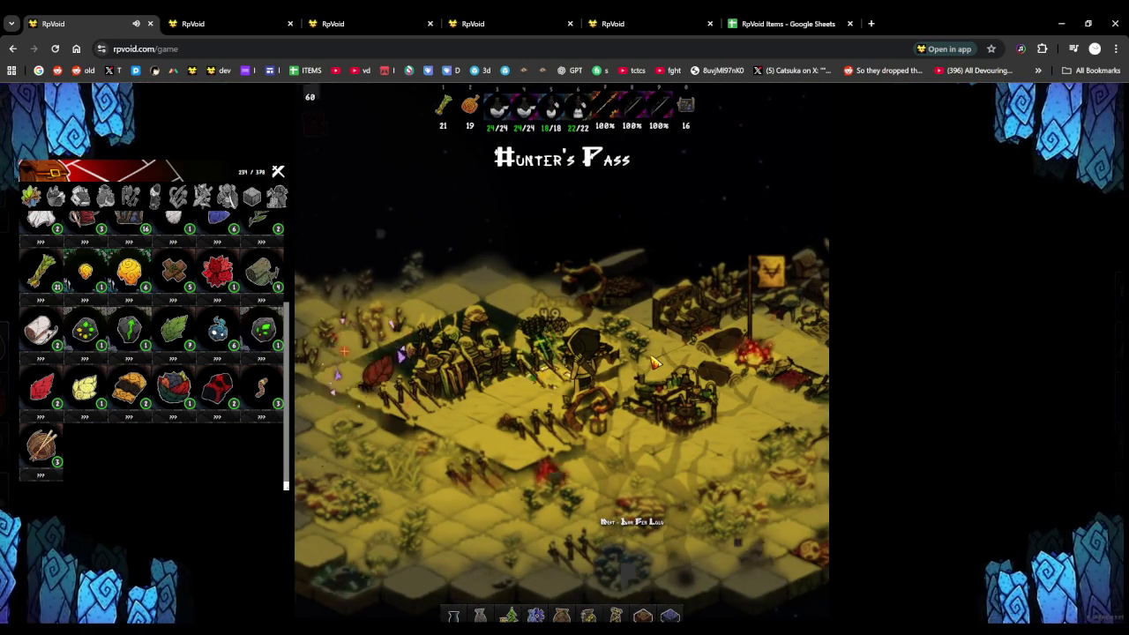
# Bring up the admin edit page for Pants Cover 4
pyautogui.click(327, 19)
pyautogui.click(231, 18)
pyautogui.click(300, 19)
pyautogui.click(189, 20)
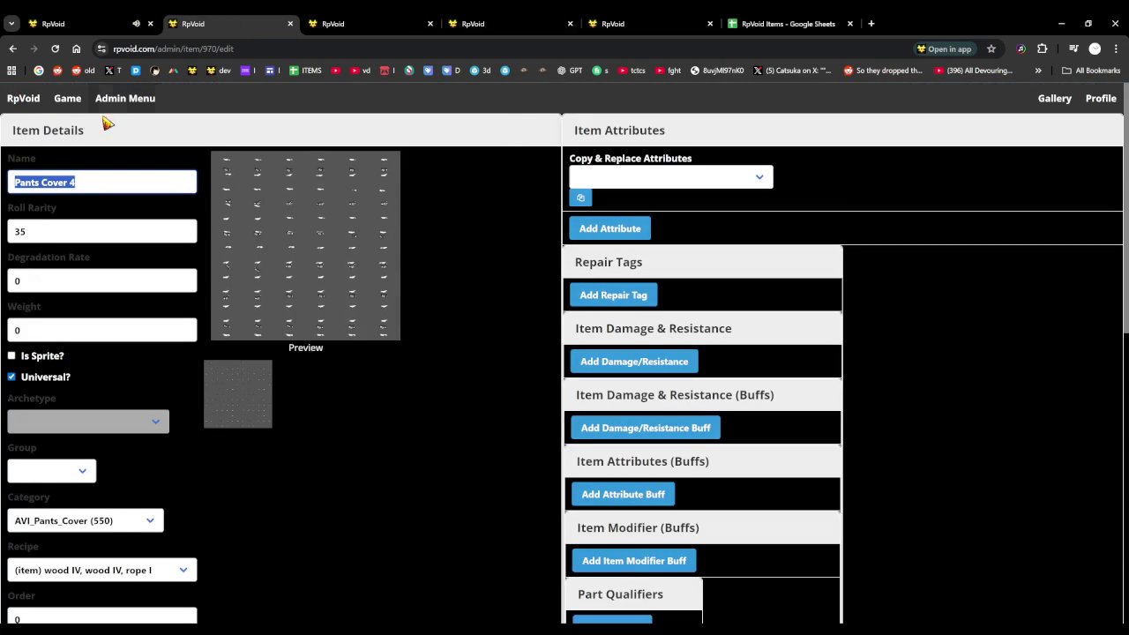
# Move the admin menu tab fifth and view the Pants Cover 7 edit page
pyautogui.moveTo(262, 24); pyautogui.dragTo(434, 19)
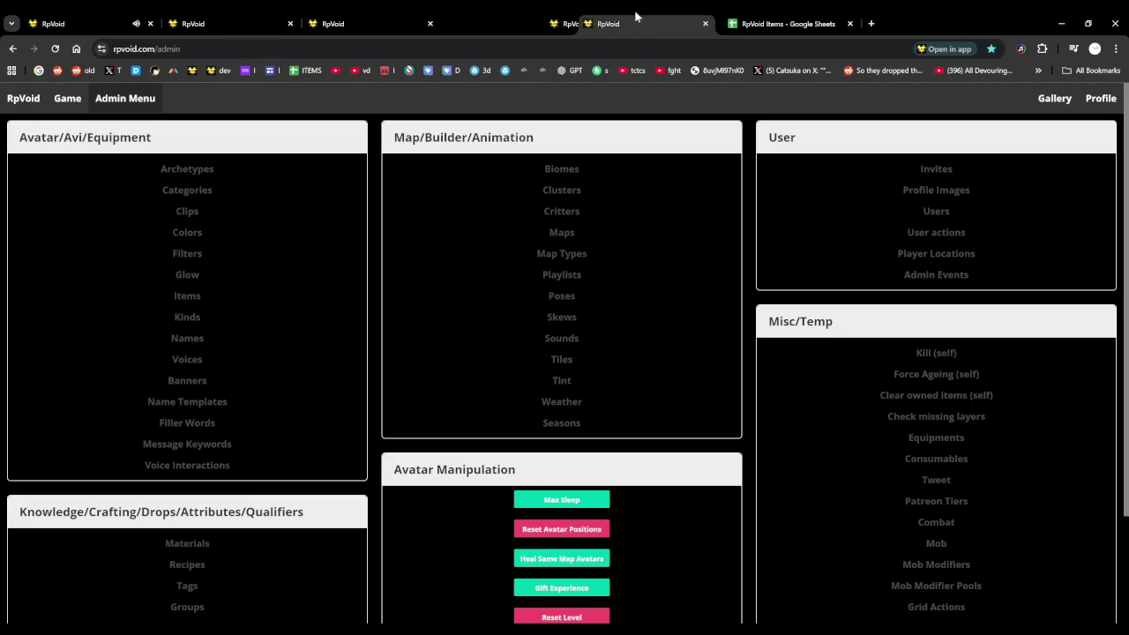
pyautogui.moveTo(605, 16); pyautogui.dragTo(609, 16)
pyautogui.click(248, 16)
pyautogui.click(379, 16)
pyautogui.click(529, 16)
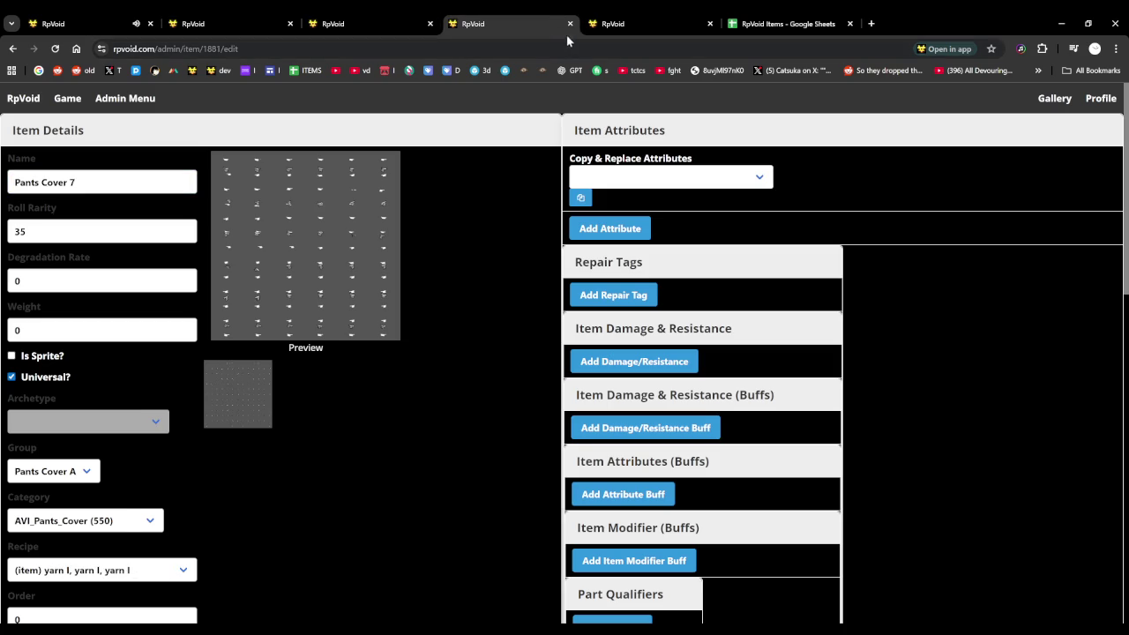
# Compare Pants Cover 7's settings, then return to the new Pants Cover 8 form
pyautogui.click(637, 24)
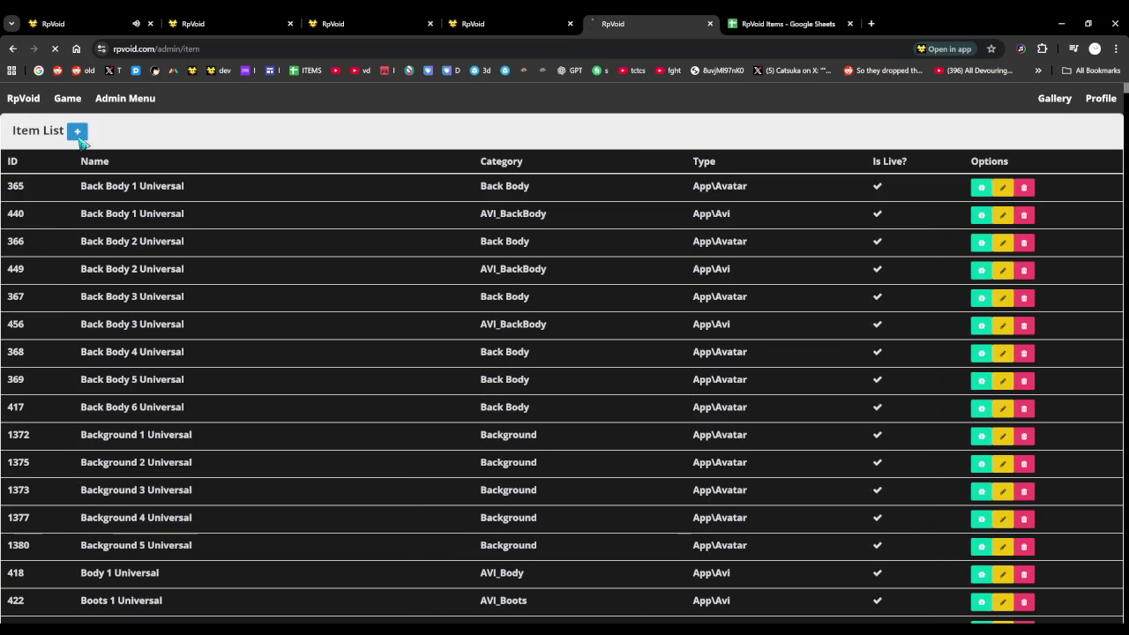
pyautogui.click(471, 24)
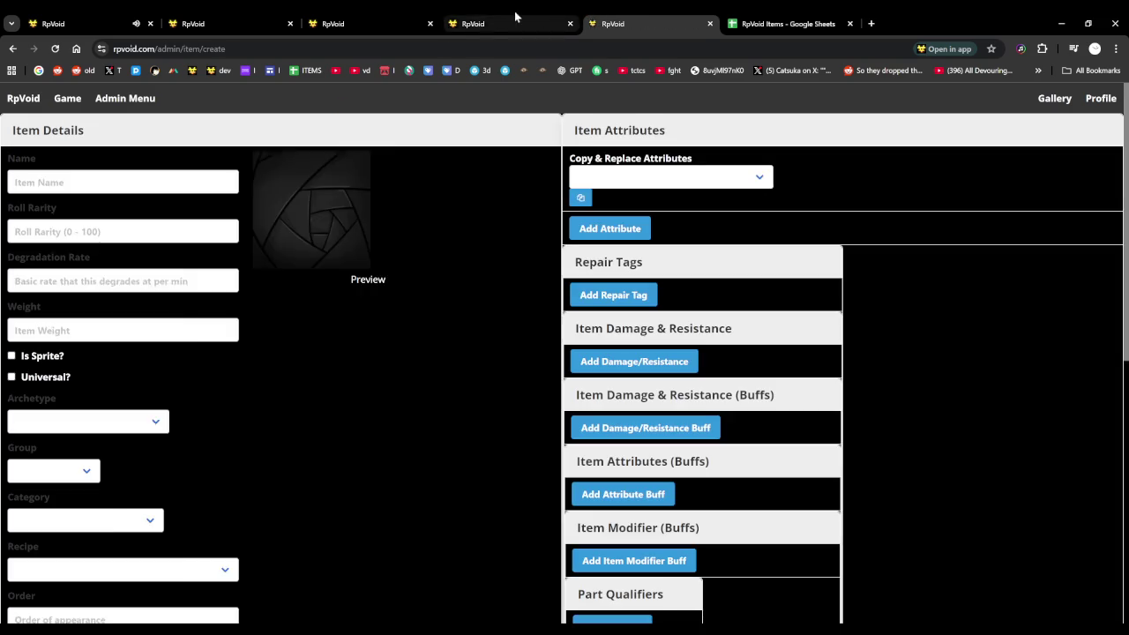
pyautogui.click(653, 17)
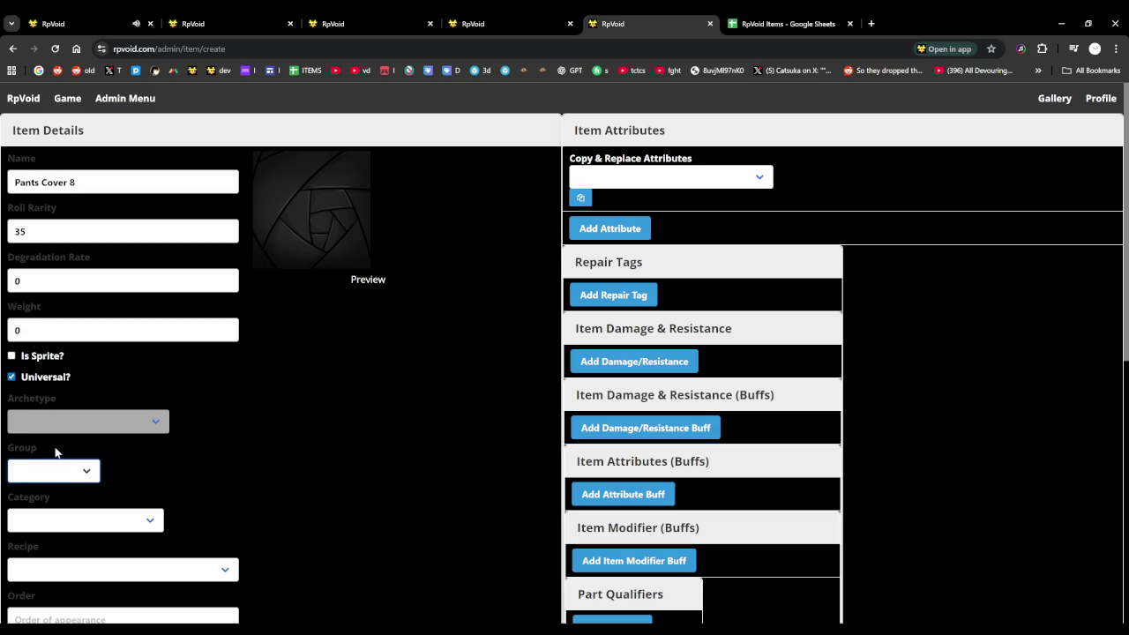
pyautogui.scroll(-1, 199, 500)
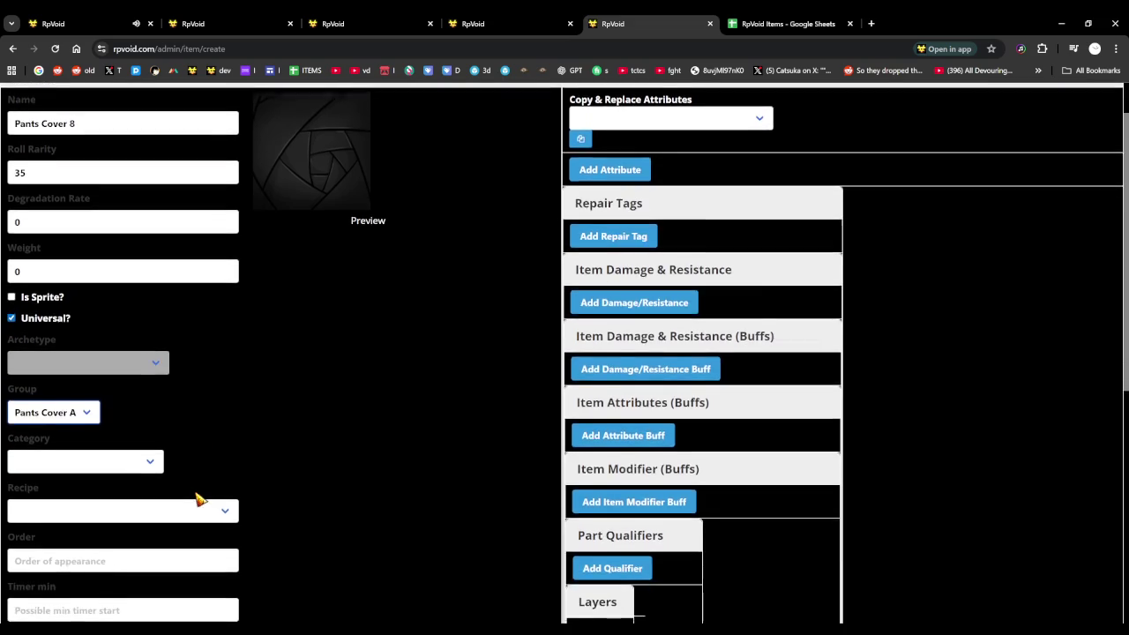
# Set the Pants Cover 8 recipe to silk I, silk I, sewing kit I
pyautogui.scroll(-2, 200, 500)
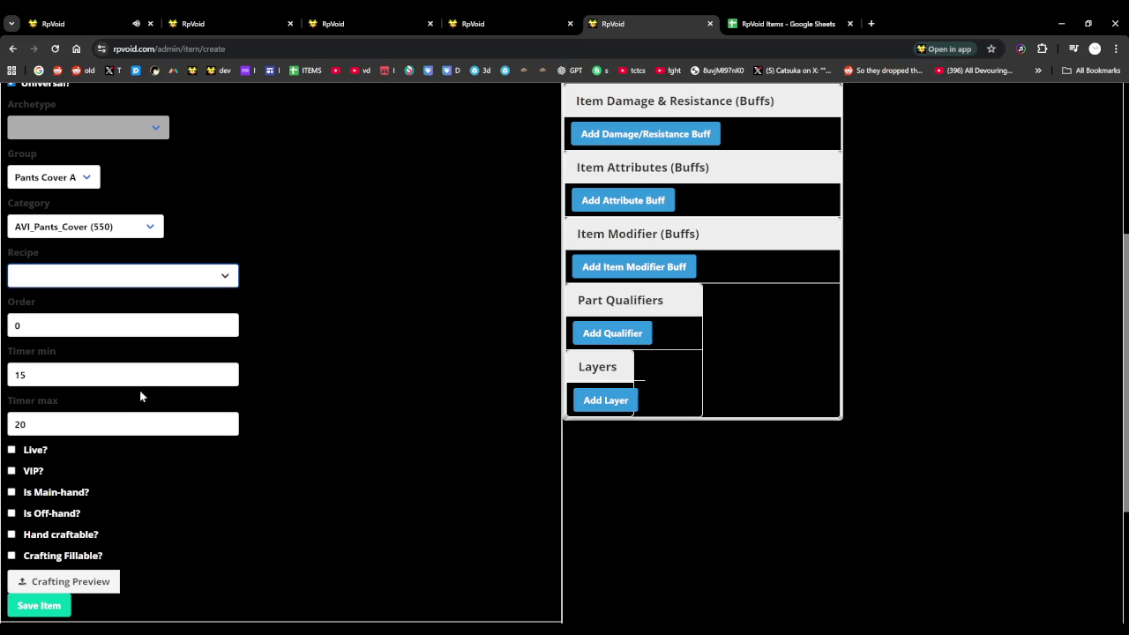
pyautogui.click(174, 517)
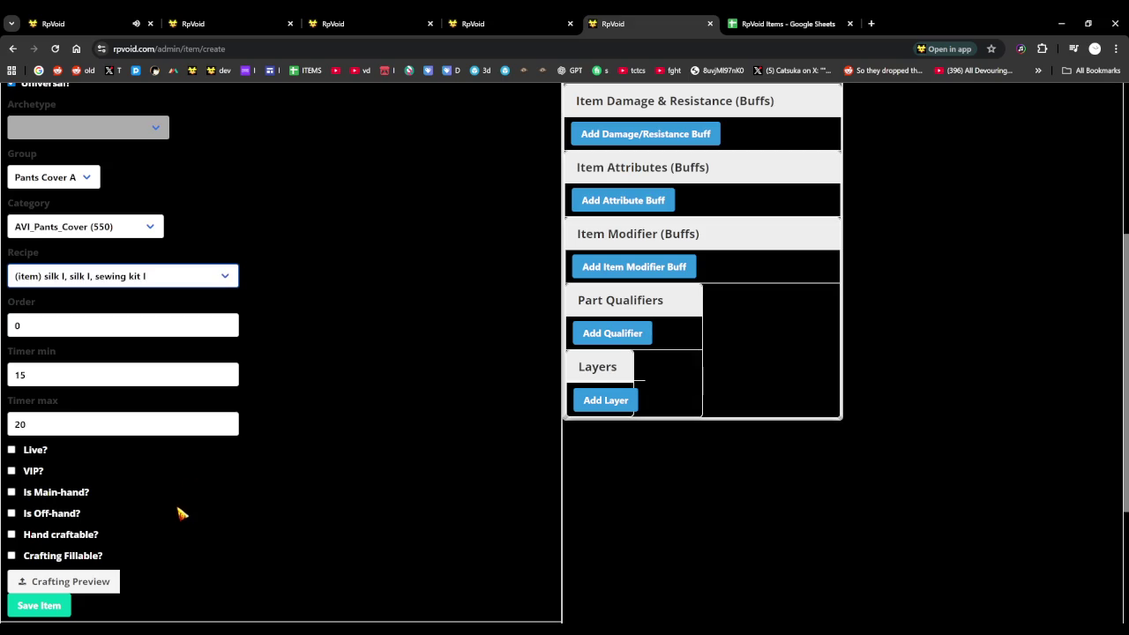
pyautogui.scroll(-2, 21, 311)
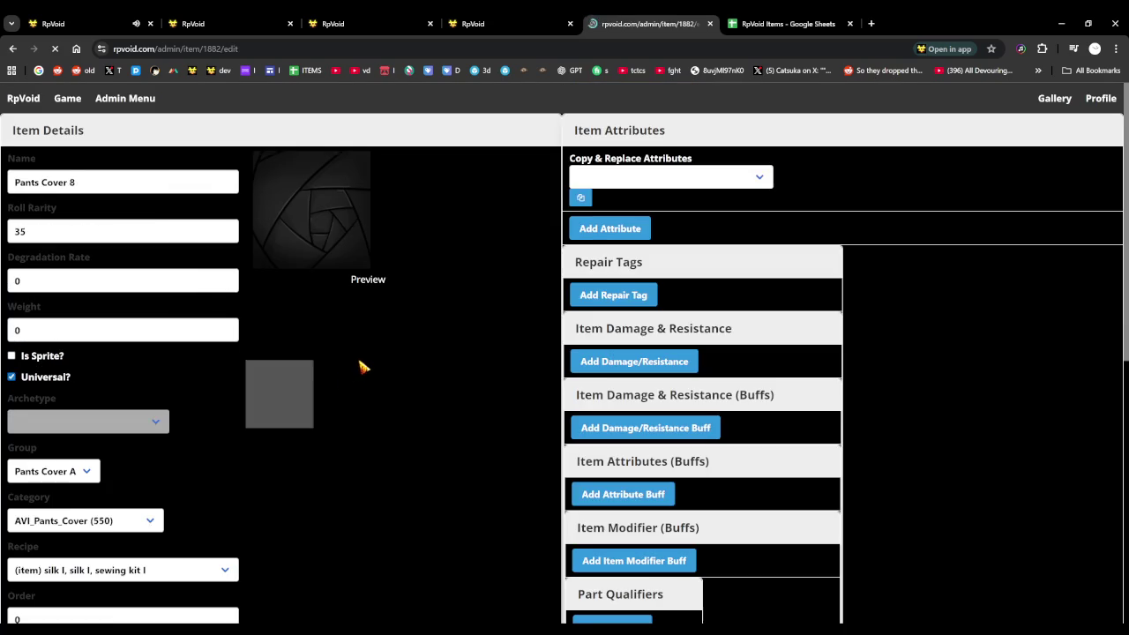
# Add and save three sprite layers for Pants Cover 8, attaching the colour and fixed images
pyautogui.scroll(-5, 388, 363)
pyautogui.click(600, 282)
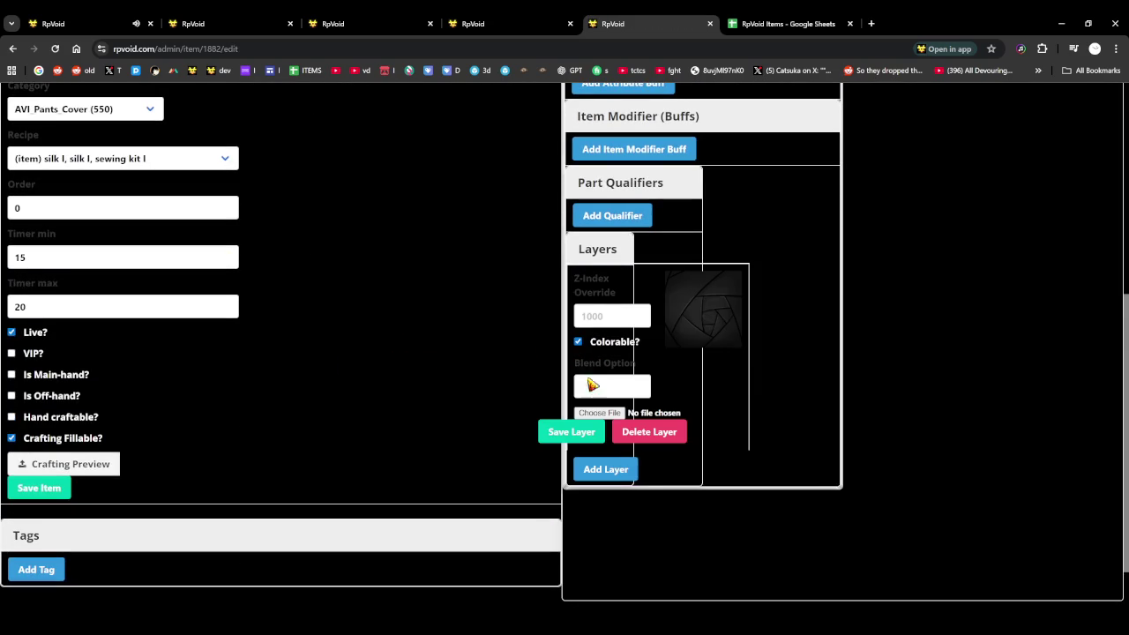
pyautogui.press('Return')
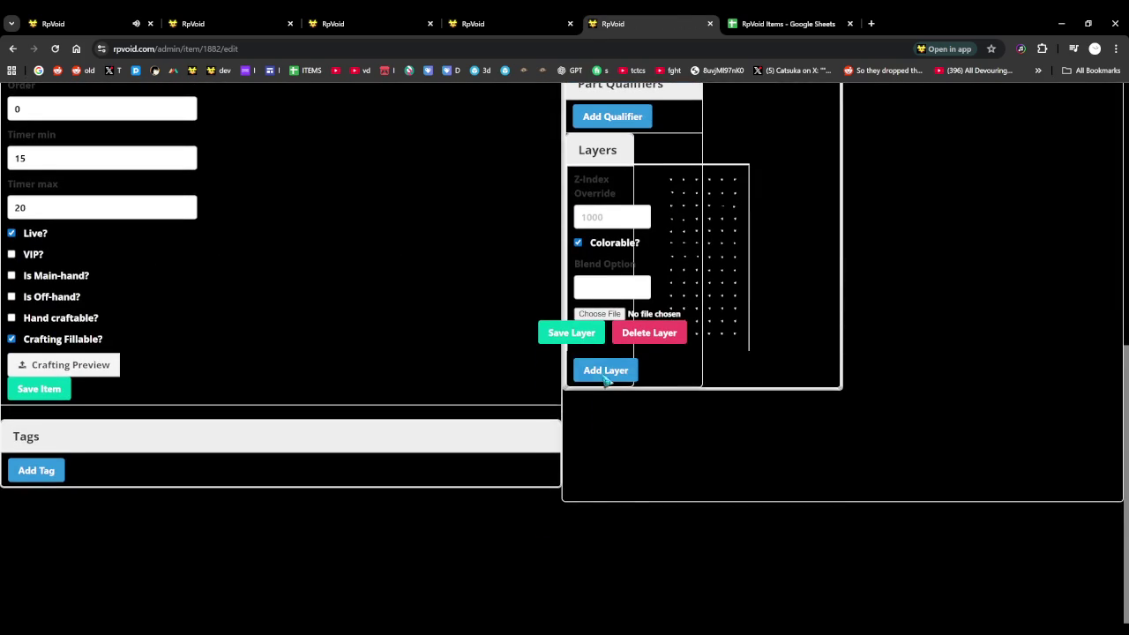
pyautogui.press('Return')
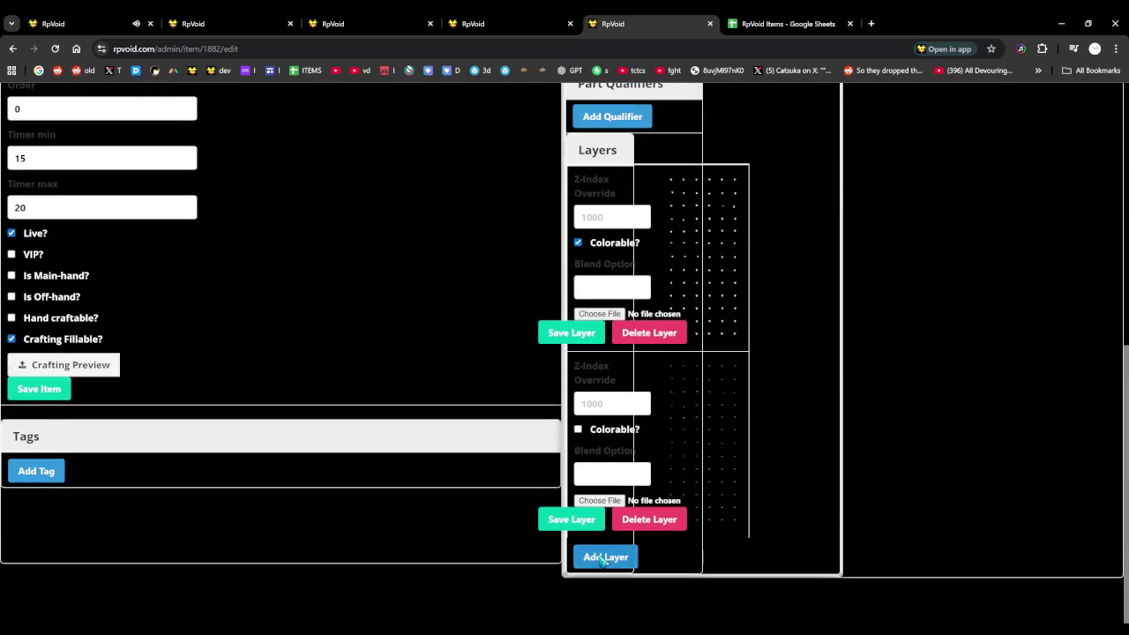
pyautogui.click(603, 557)
pyautogui.scroll(-2, 605, 472)
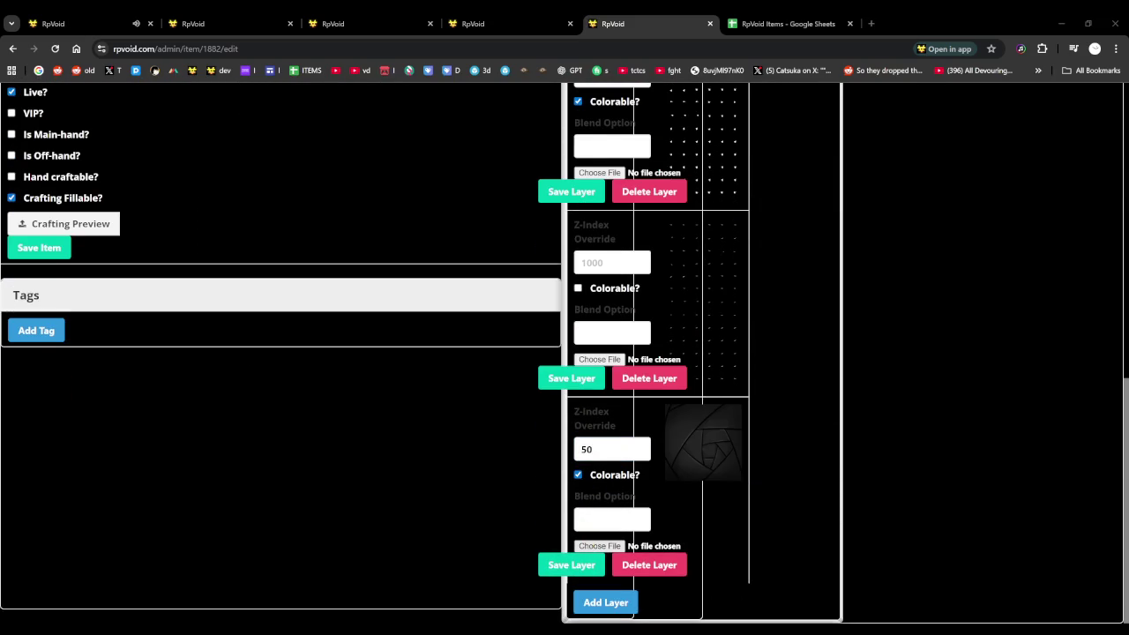
pyautogui.click(567, 567)
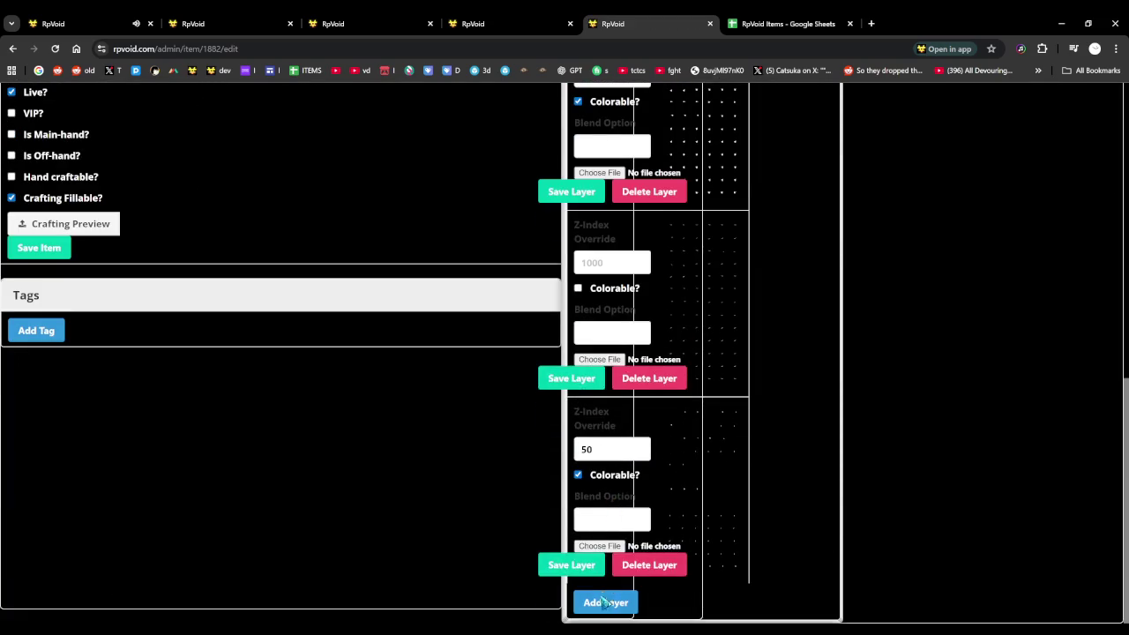
# Add the bottom image layer and a Loom I tag, then return to the game
pyautogui.click(605, 601)
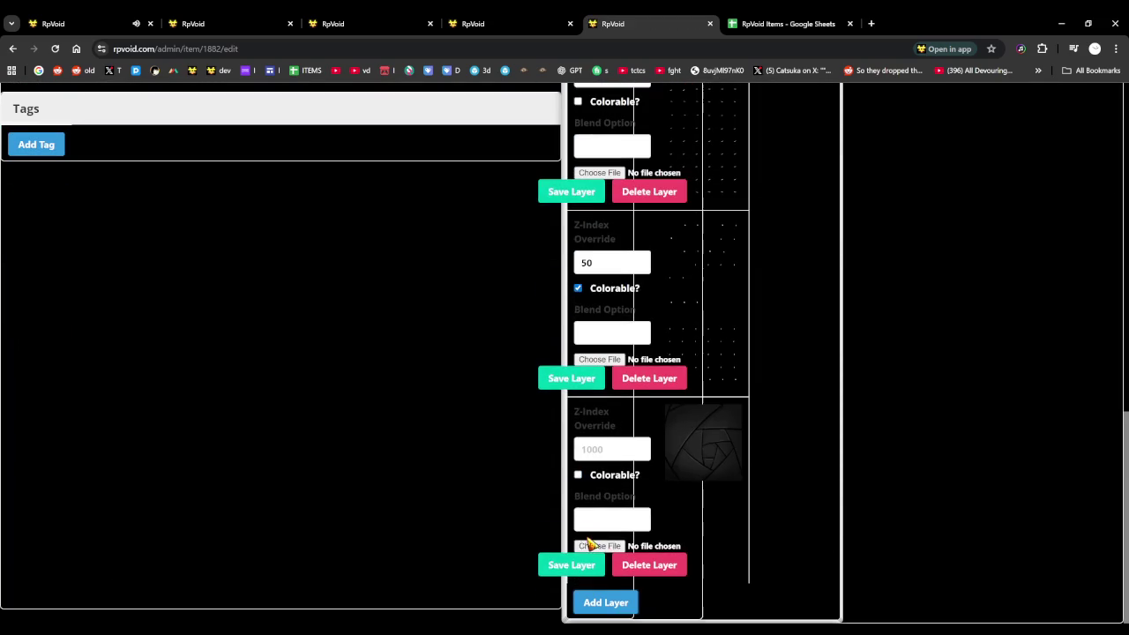
pyautogui.doubleClick(203, 349)
pyautogui.write('50')
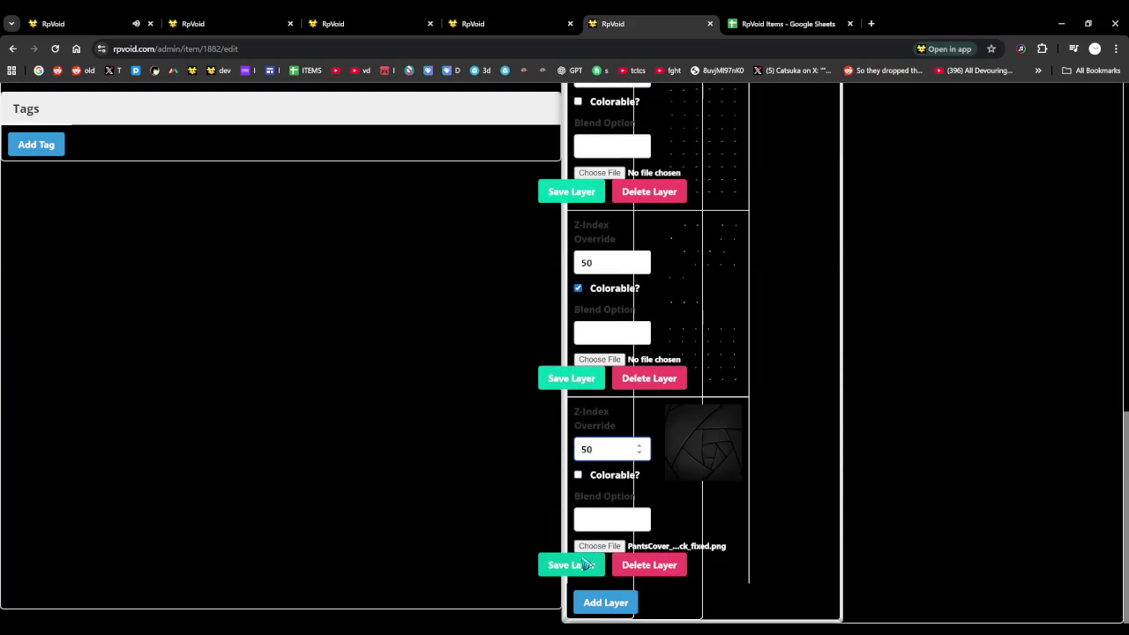
pyautogui.click(586, 565)
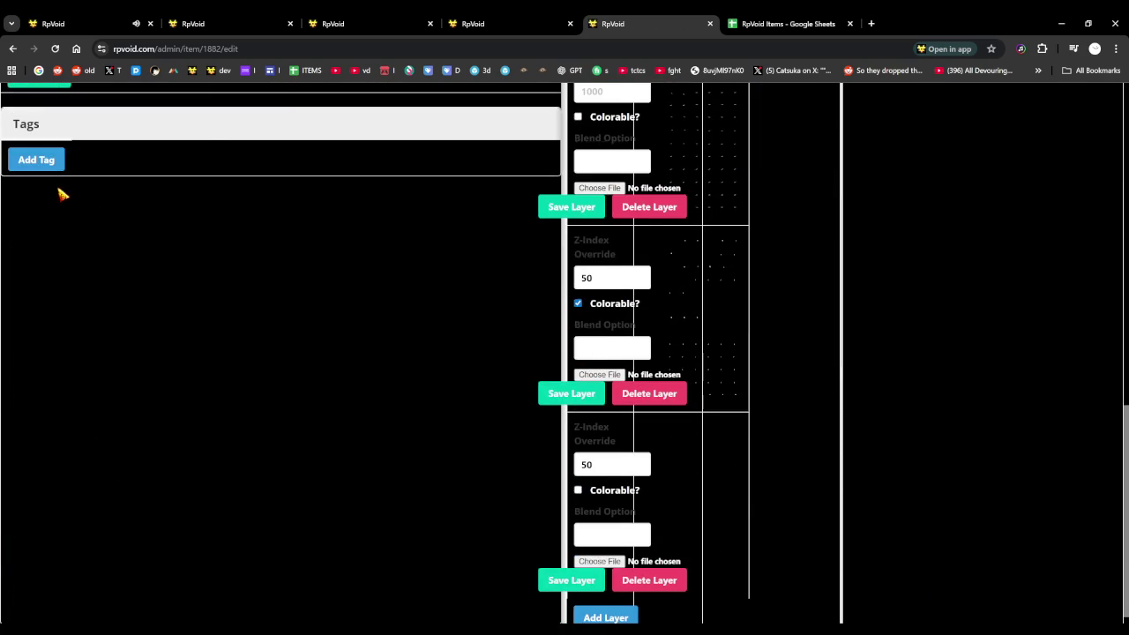
pyautogui.click(53, 159)
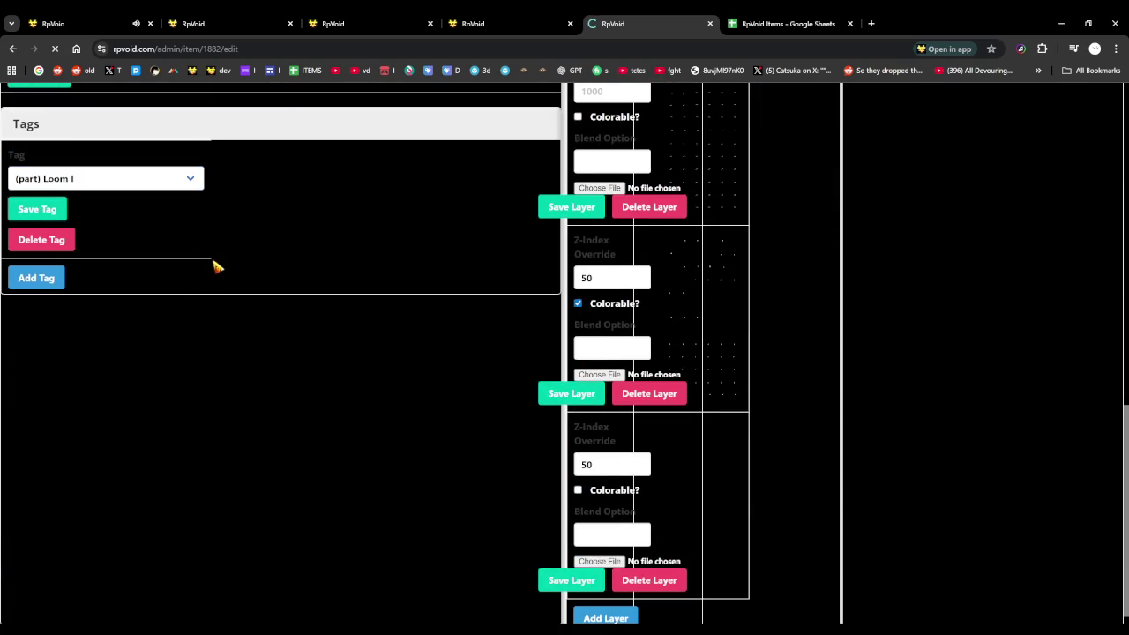
pyautogui.click(104, 16)
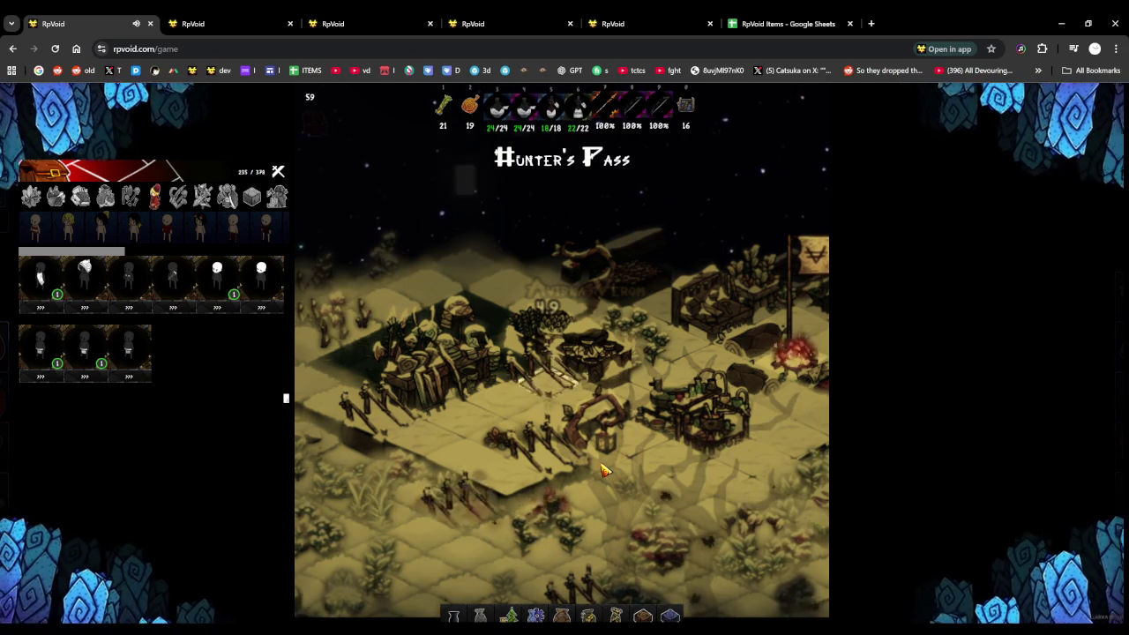
pyautogui.scroll(1, 605, 472)
pyautogui.scroll(-1, 602, 469)
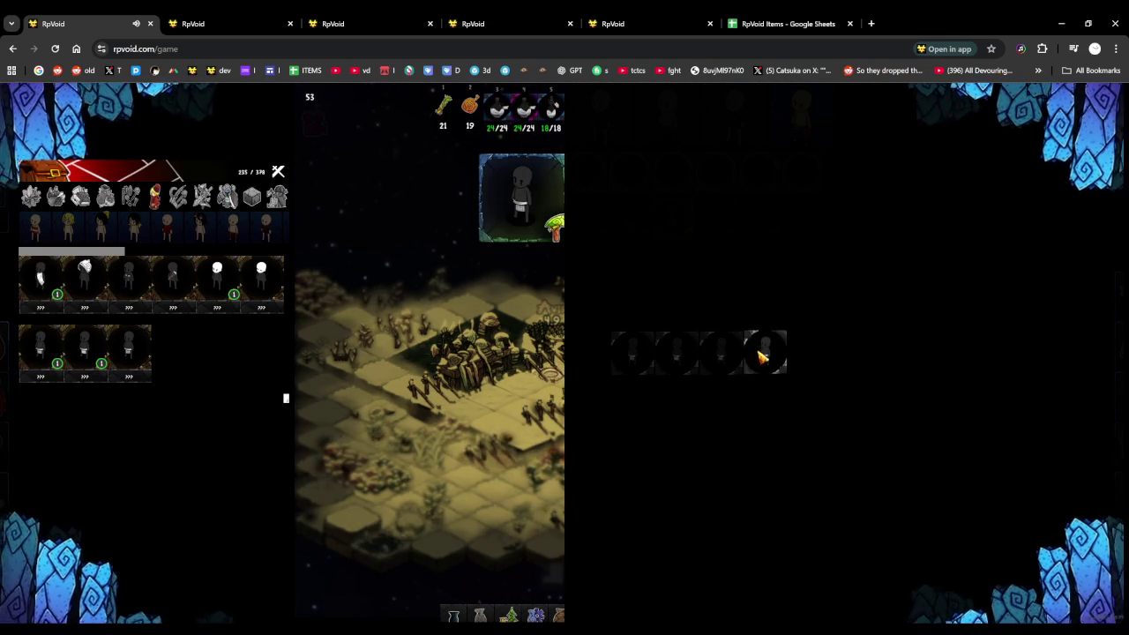
pyautogui.click(720, 354)
pyautogui.click(748, 355)
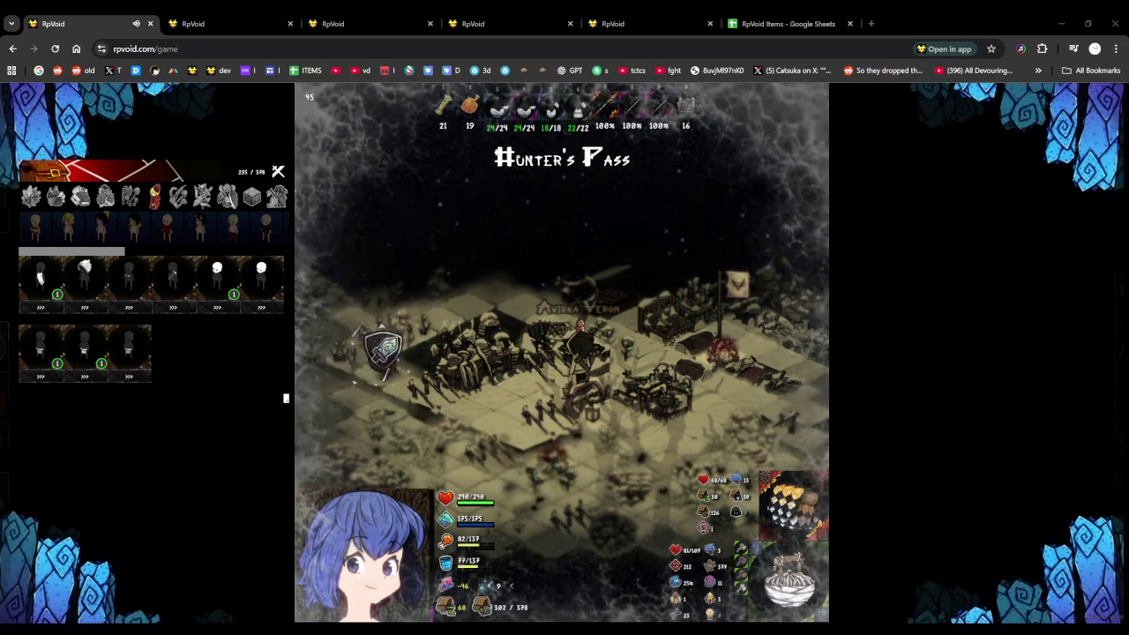
# Open a new admin items page and copy the Pants Cover 8 name
pyautogui.click(362, 18)
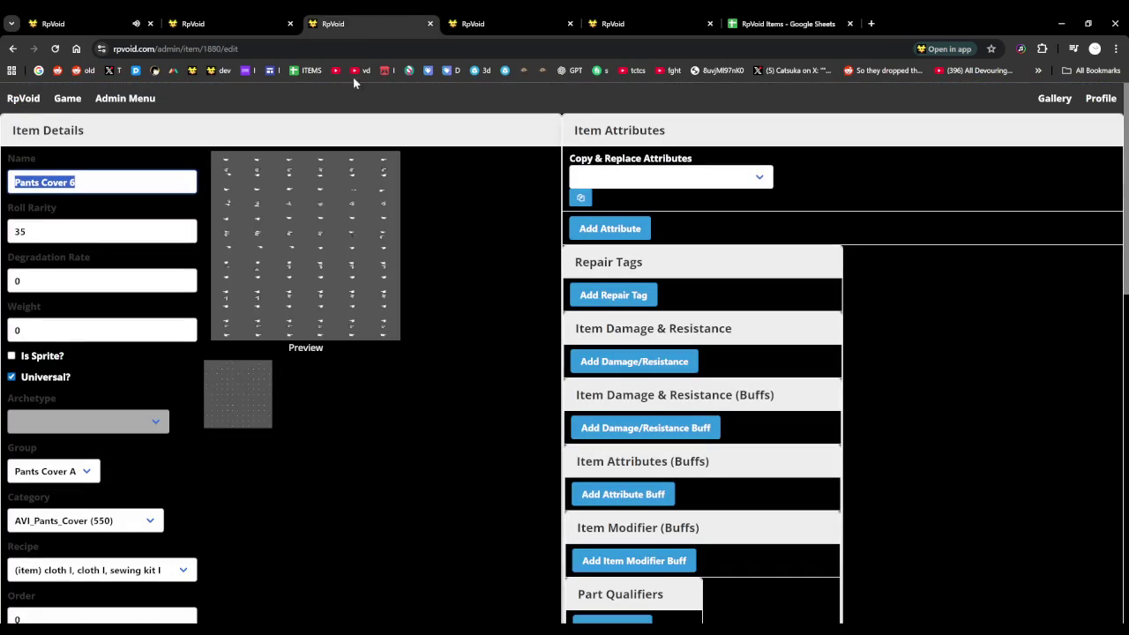
pyautogui.click(503, 20)
pyautogui.click(653, 18)
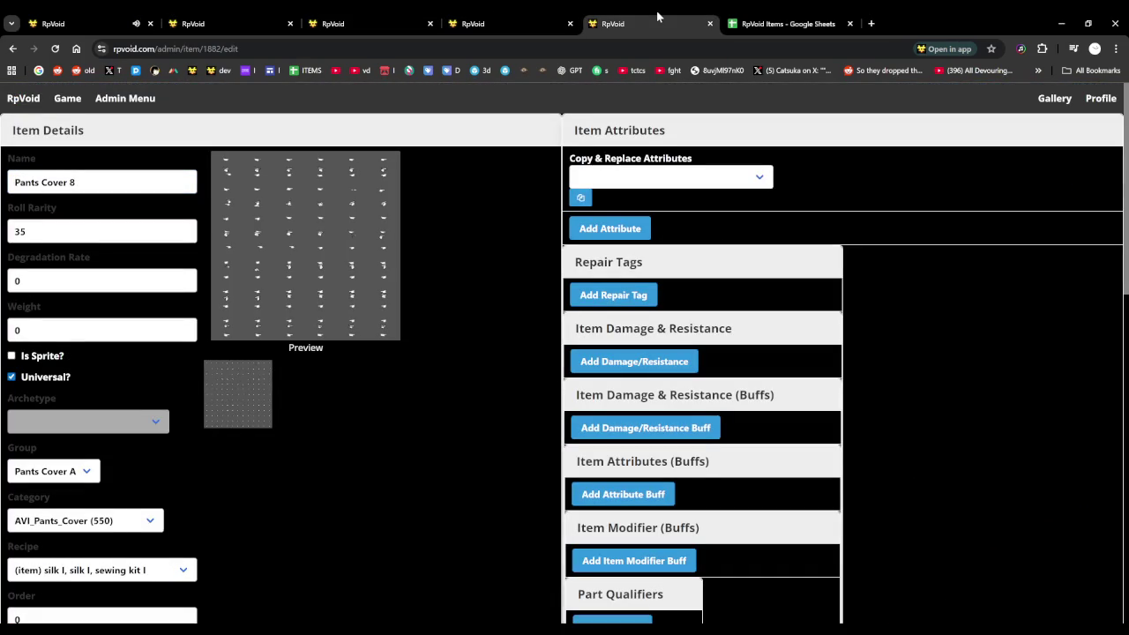
pyautogui.click(125, 98)
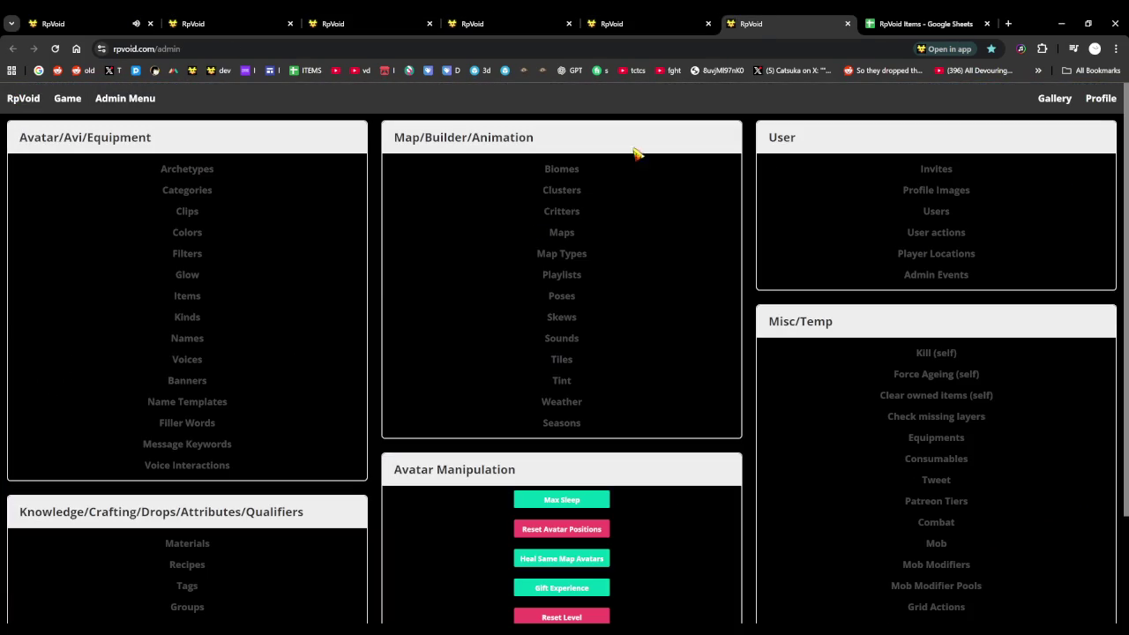
pyautogui.click(210, 300)
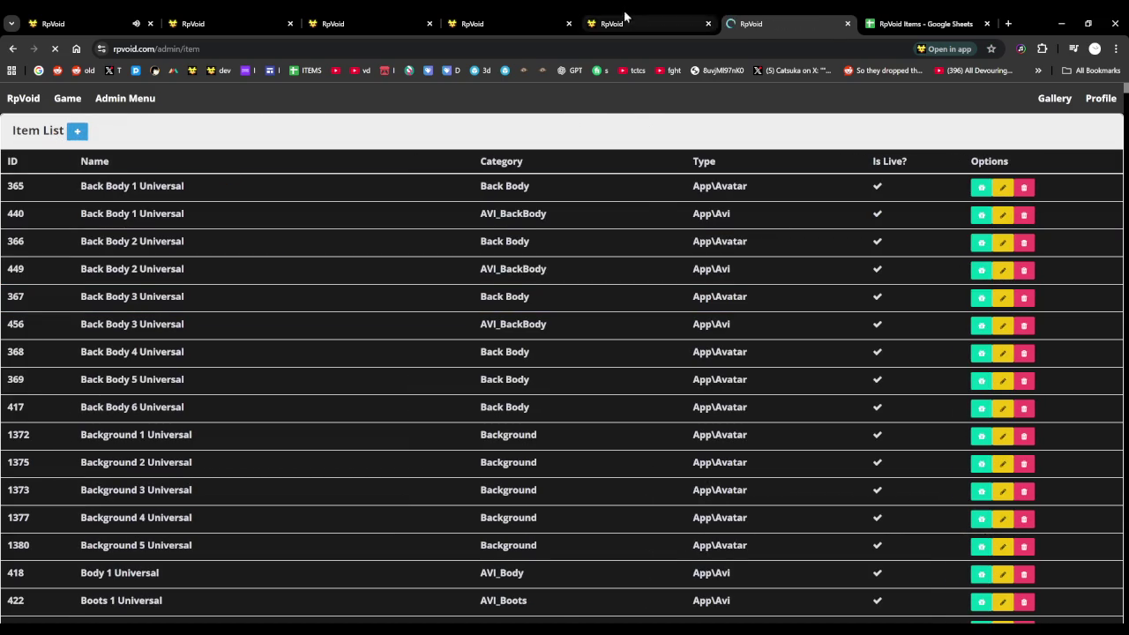
pyautogui.click(628, 18)
pyautogui.moveTo(94, 182); pyautogui.dragTo(4, 197)
# Fill the new item as Pants Cover 9: rarity 35, degradation and weight 0, Universal
pyautogui.click(788, 21)
pyautogui.click(55, 187)
pyautogui.write('Pants Cover 8')
pyautogui.press('Tab')
pyautogui.write('35')
pyautogui.press('Tab')
pyautogui.write('0')
pyautogui.press('Tab')
pyautogui.write('0')
pyautogui.press('Tab')
pyautogui.press('space')
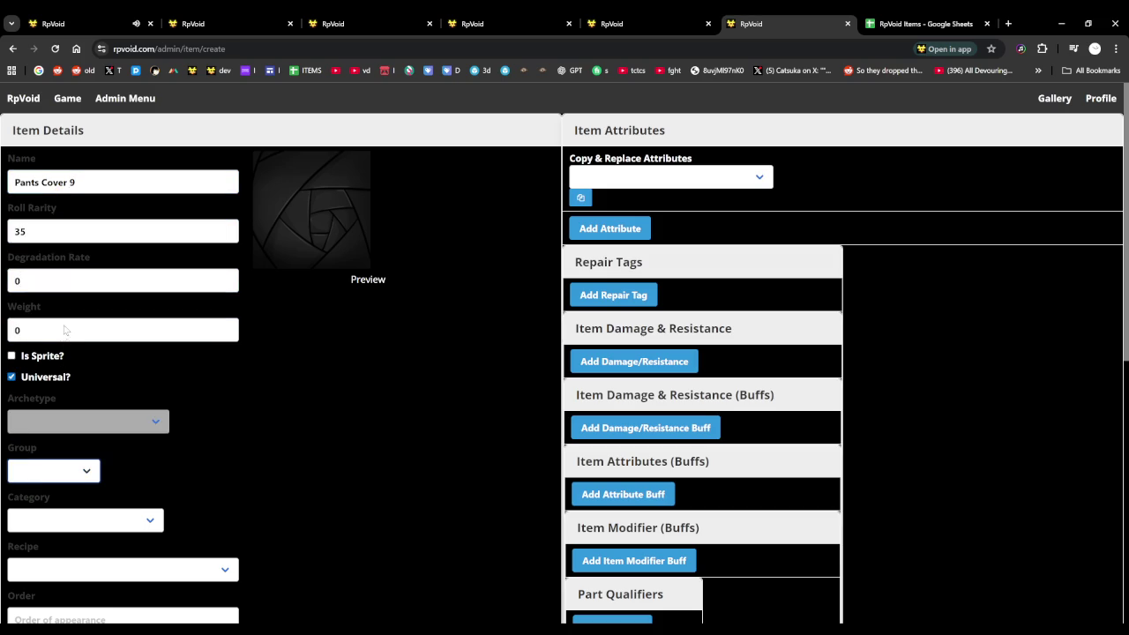
pyautogui.scroll(-1, 120, 411)
# Choose the AVI_Pants_Cover category and the linen I recipe for Pants Cover 9
pyautogui.click(121, 404)
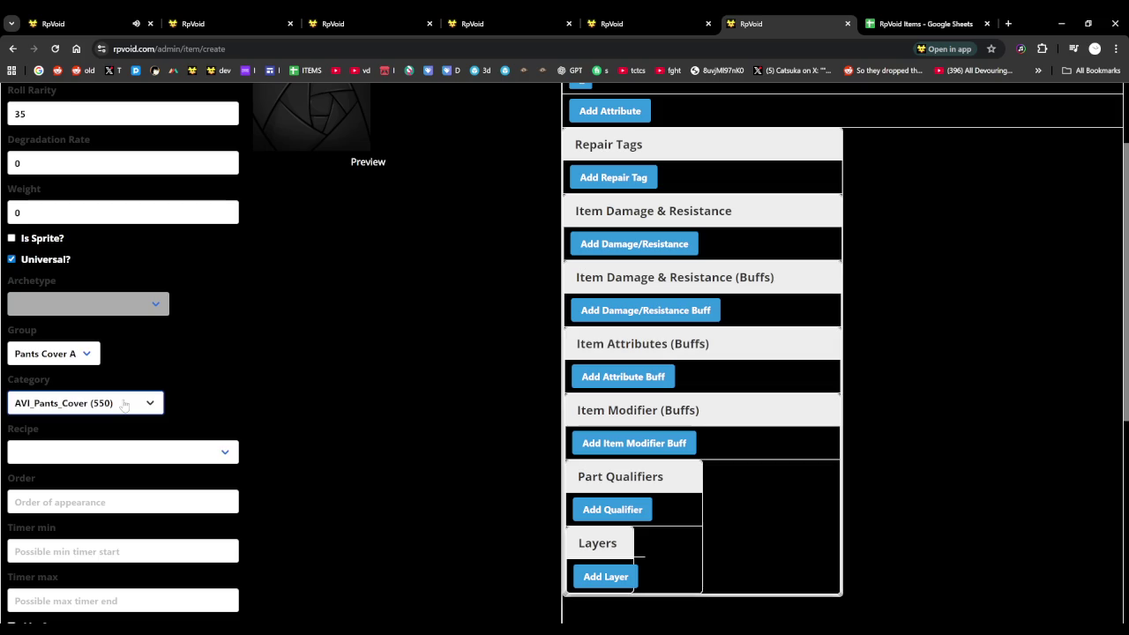
pyautogui.click(112, 448)
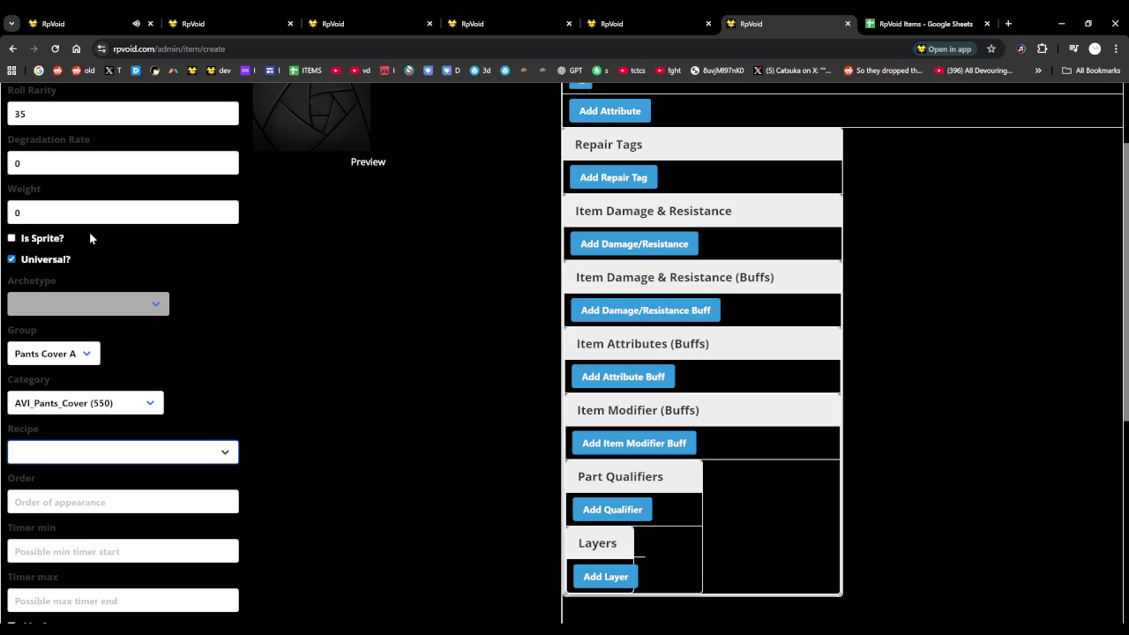
pyautogui.press('Down')
pyautogui.scroll(-3, 77, 443)
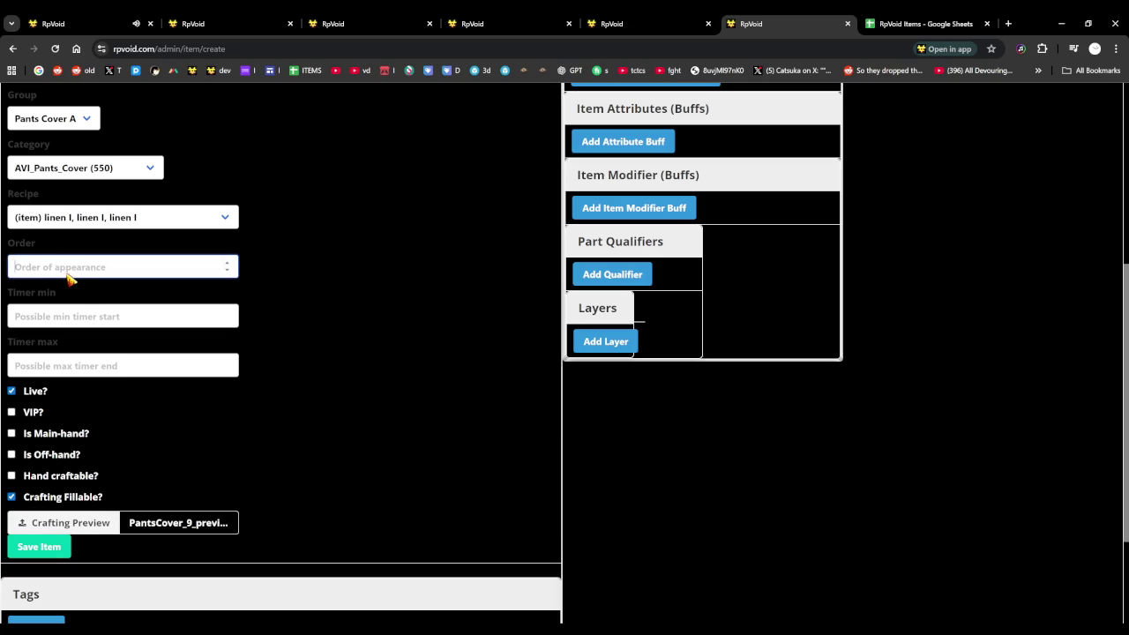
# Enter a 15 to 20 timer and save Pants Cover 9
pyautogui.press('Tab')
pyautogui.write('15')
pyautogui.press('Tab')
pyautogui.click(39, 547)
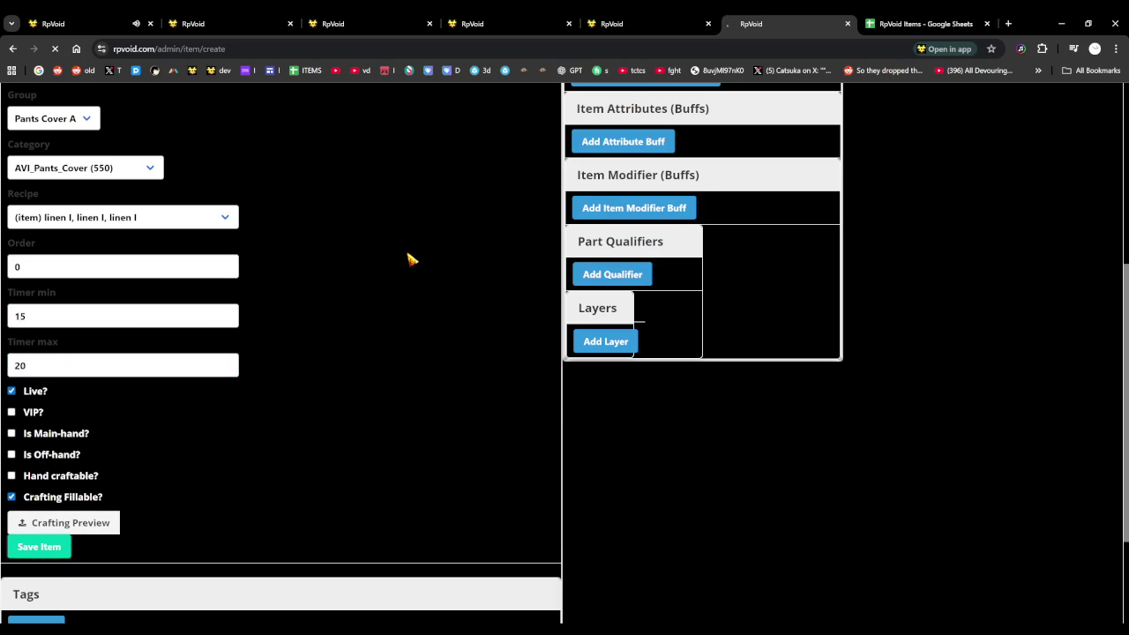
pyautogui.scroll(-1, 410, 259)
pyautogui.scroll(-5, 174, 391)
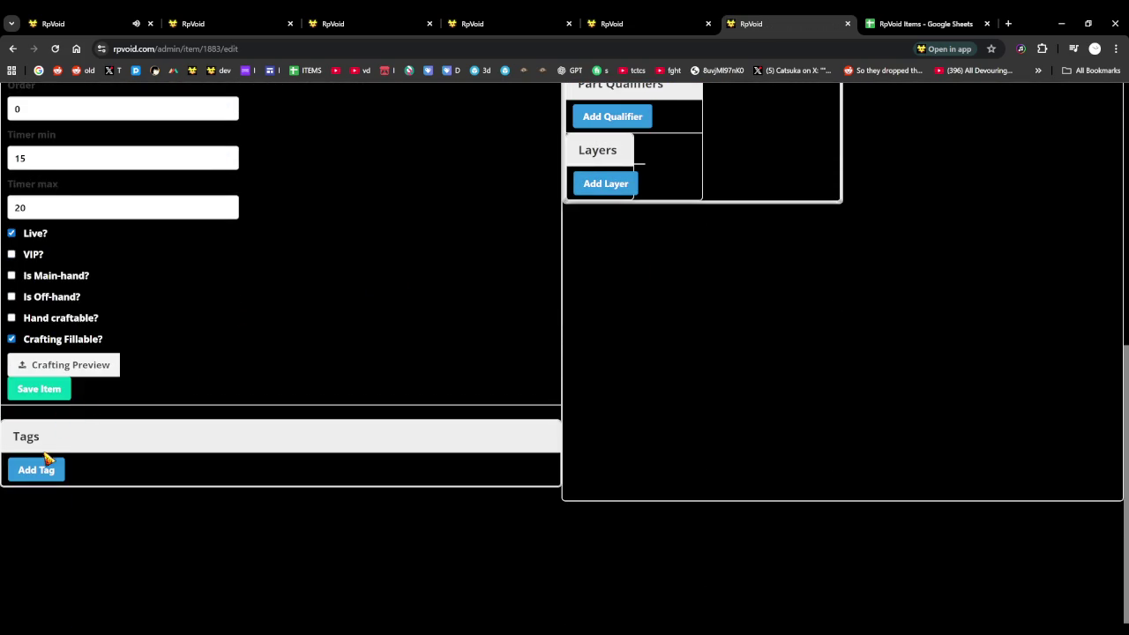
# Add and save the first two image layers for Pants Cover 9
pyautogui.scroll(2, 515, 365)
pyautogui.scroll(-2, 620, 320)
pyautogui.click(622, 185)
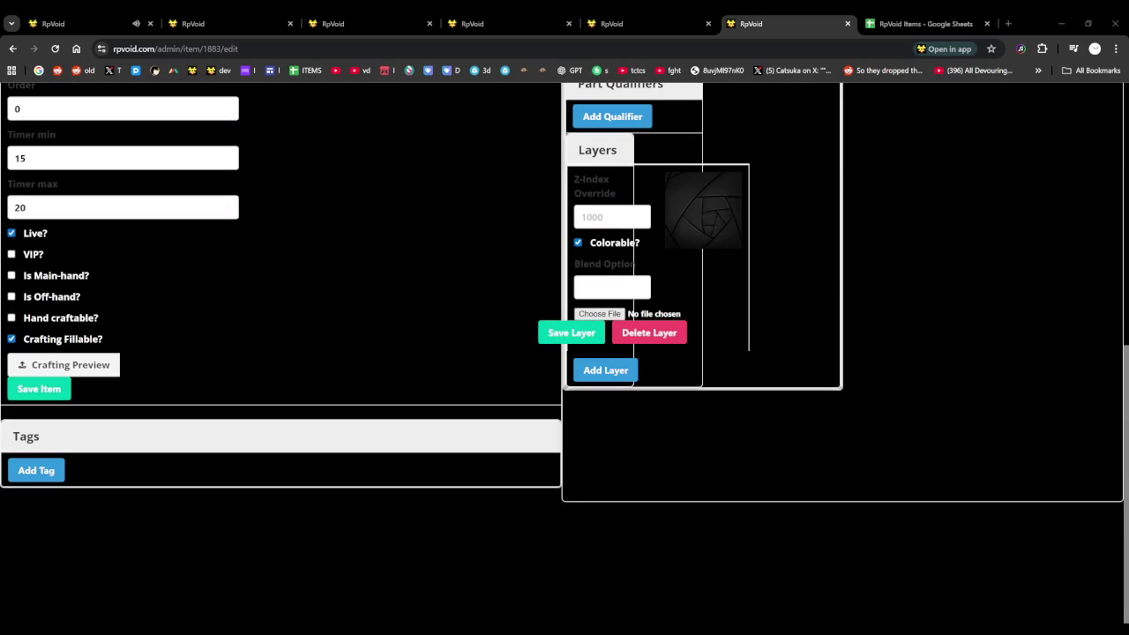
pyautogui.click(582, 342)
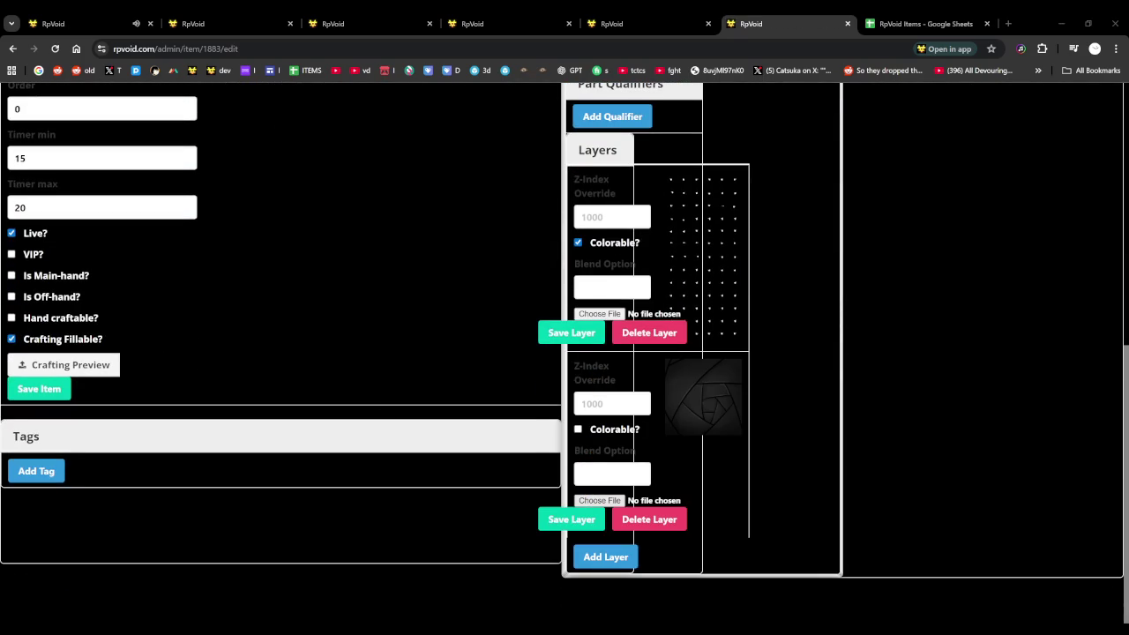
pyautogui.click(589, 521)
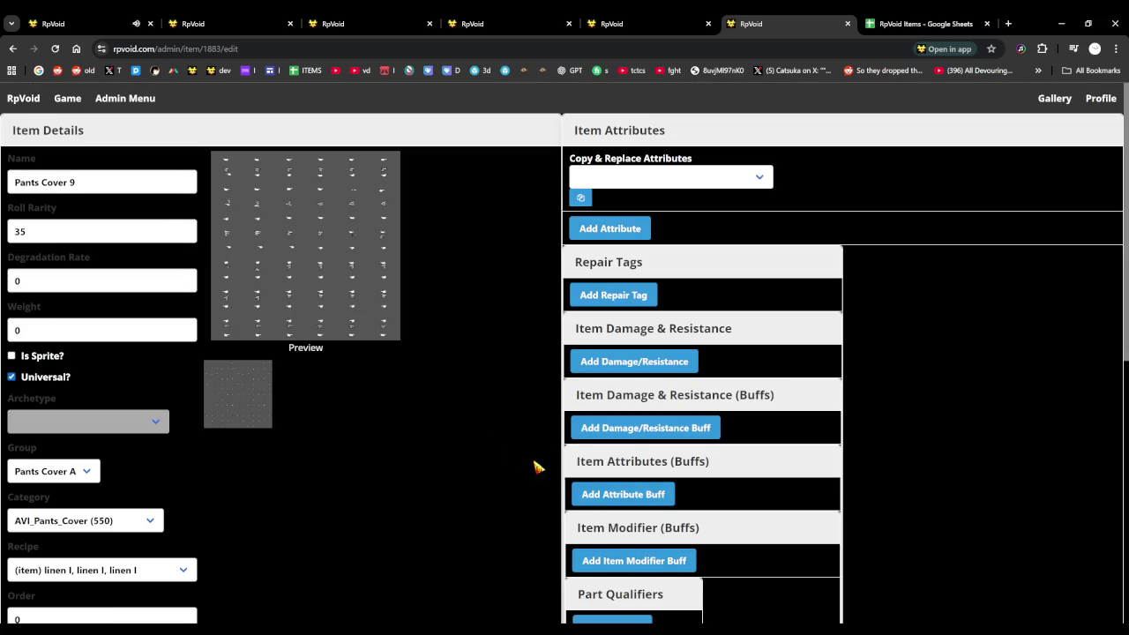
pyautogui.scroll(-5, 496, 438)
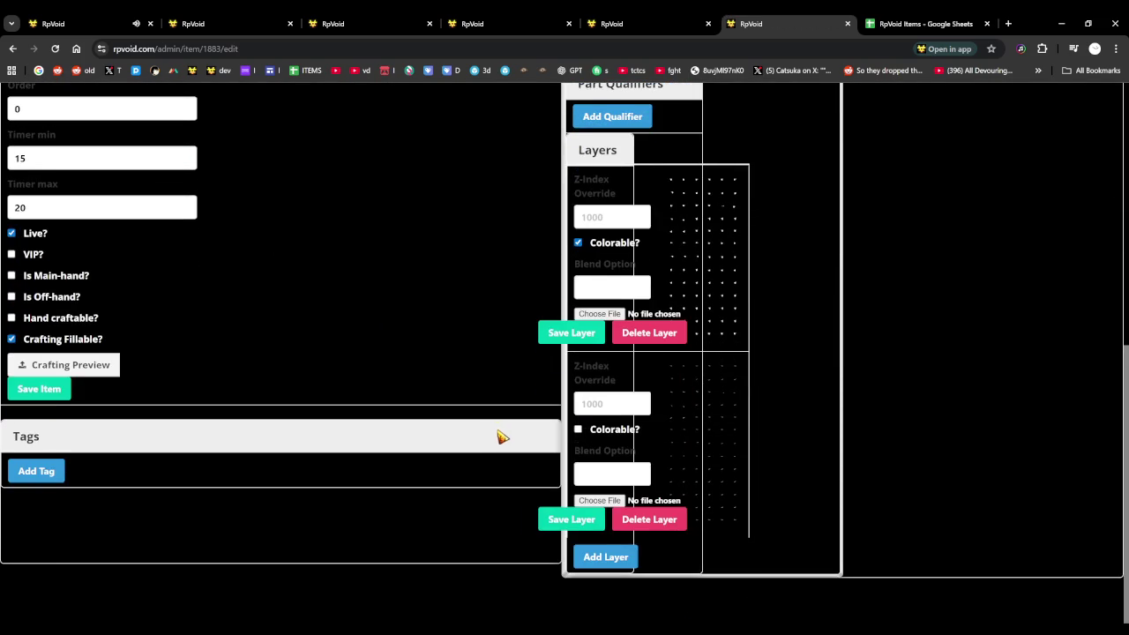
# Add a third layer with z-index 50 and a bottom layer, saving both
pyautogui.click(609, 558)
pyautogui.scroll(-1, 608, 558)
pyautogui.click(583, 450)
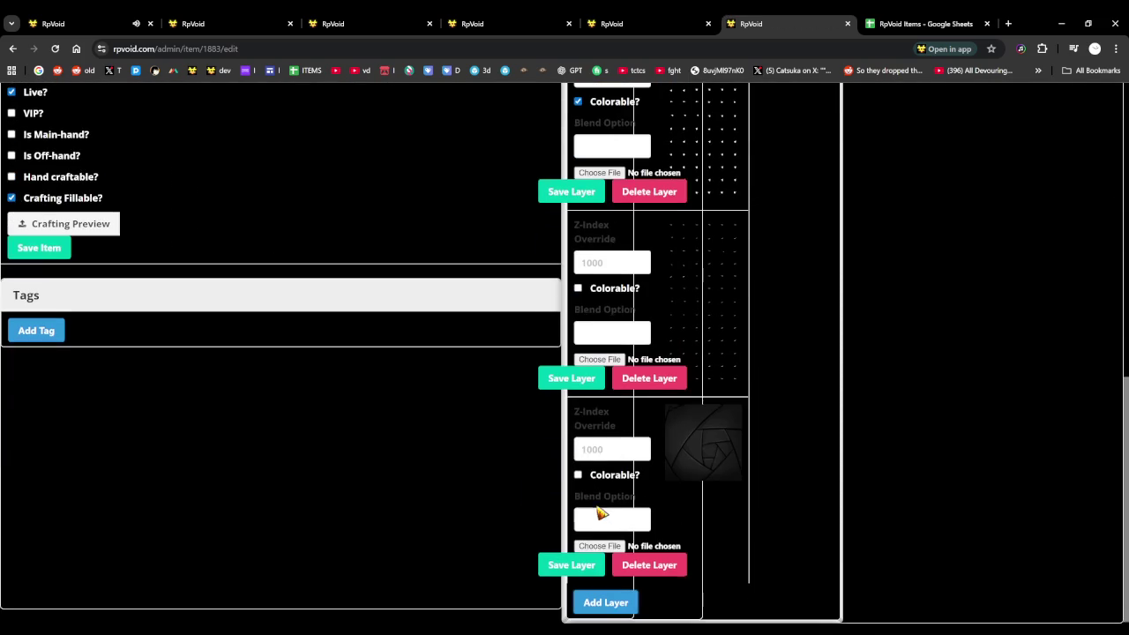
pyautogui.click(601, 568)
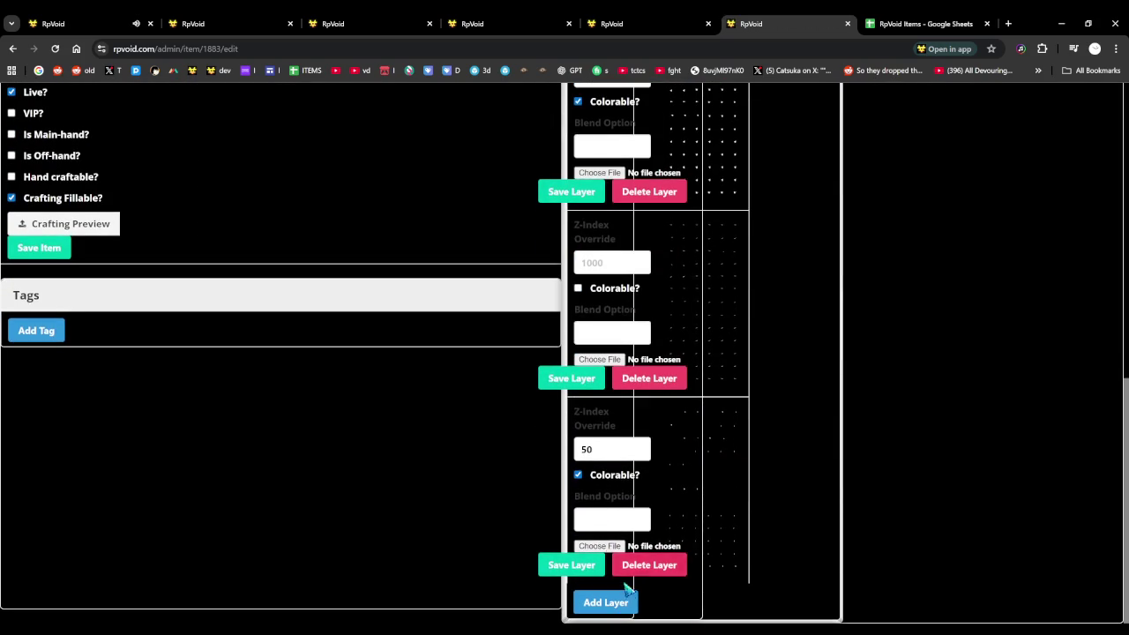
pyautogui.click(617, 602)
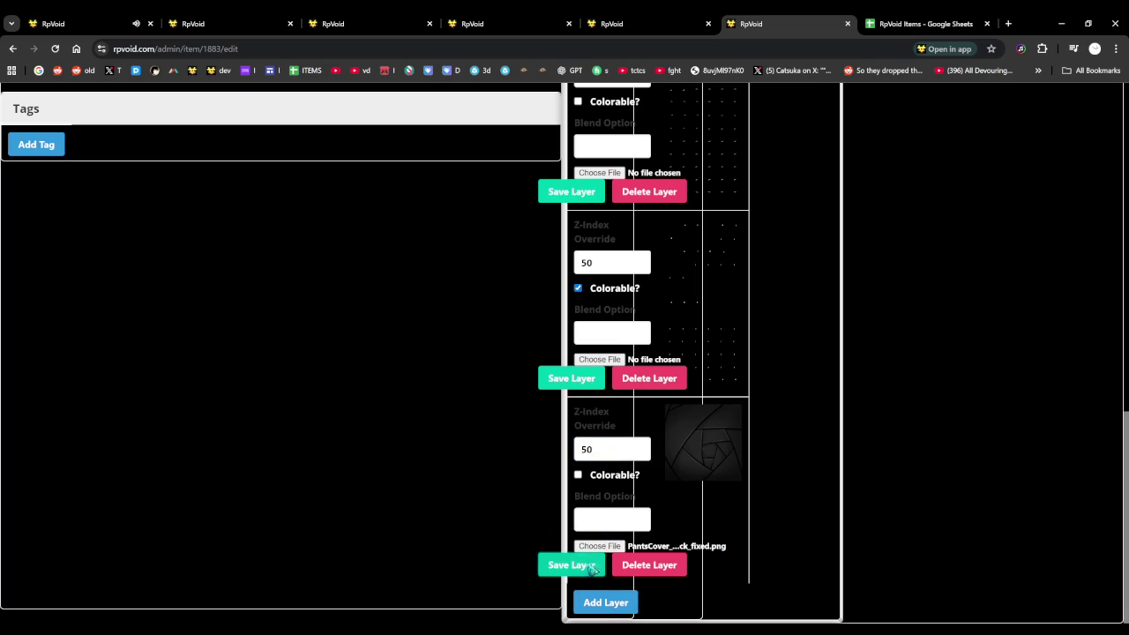
pyautogui.click(591, 569)
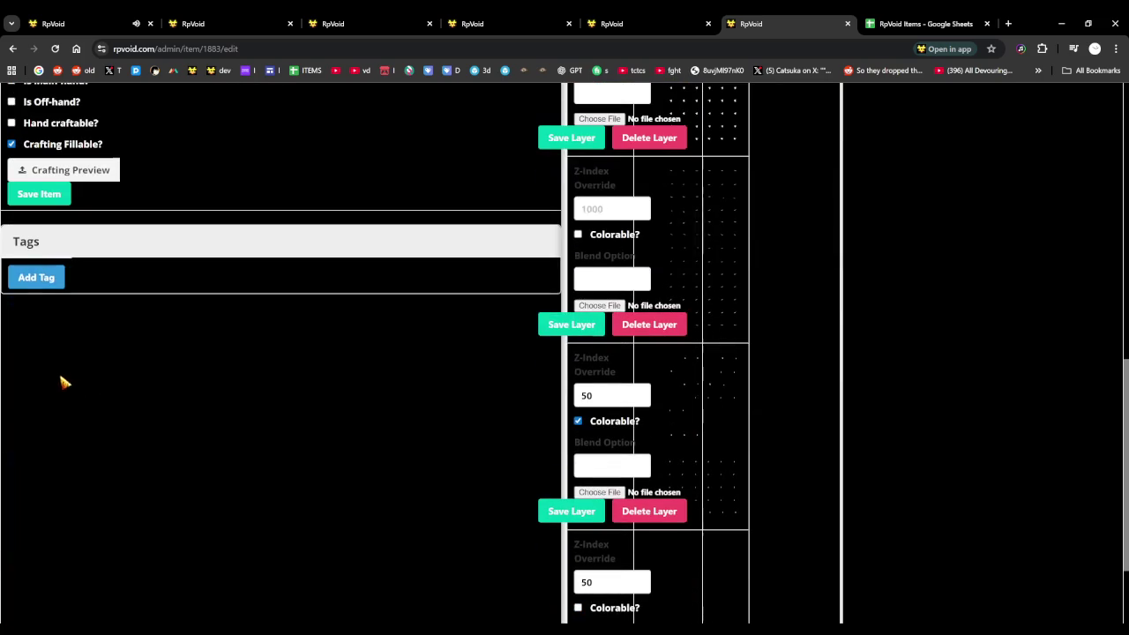
# Tag Pants Cover 9 with (part) Loom I and switch to the game
pyautogui.click(40, 282)
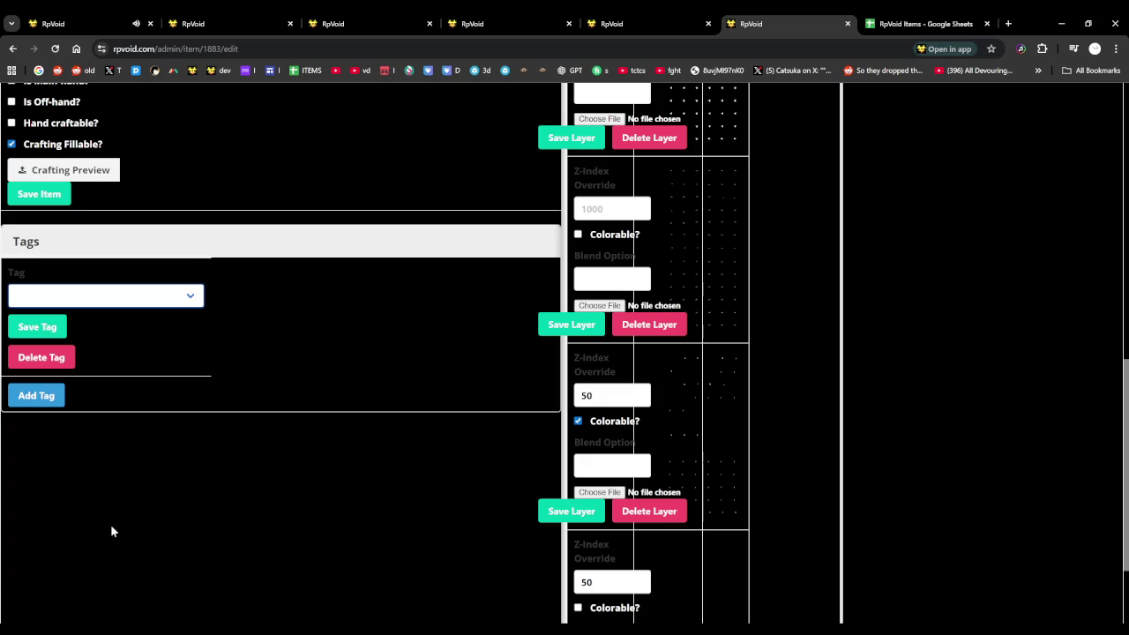
pyautogui.press('Down')
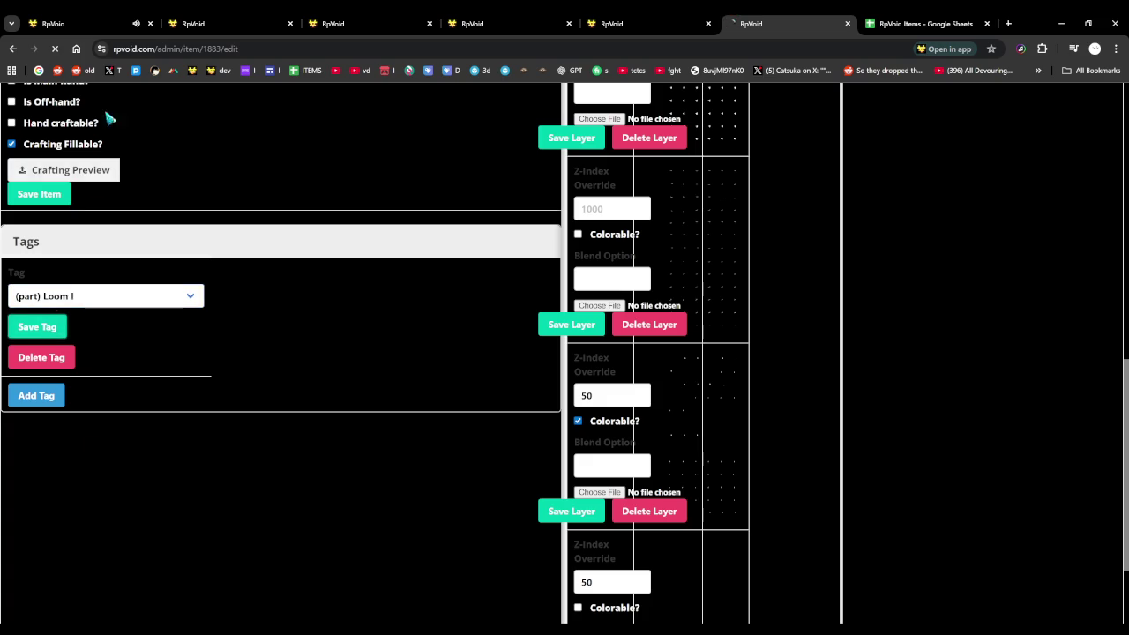
pyautogui.click(53, 24)
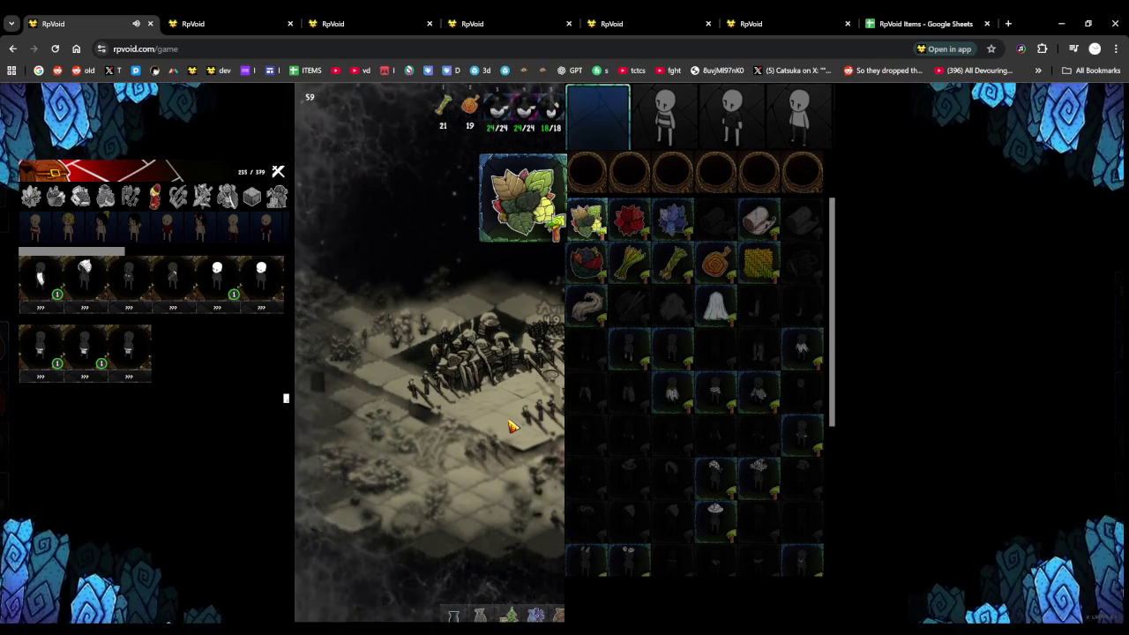
# Inspect the fourth character's equipment categories, then return to Pants Cover 9, closing extra tabs
pyautogui.click(674, 299)
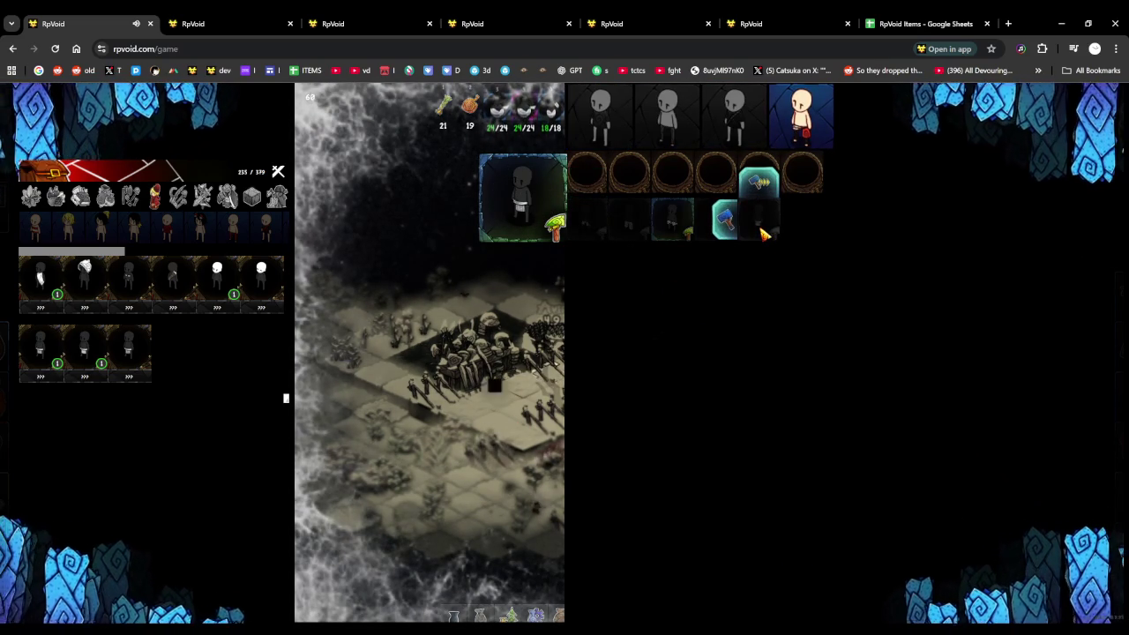
pyautogui.click(764, 233)
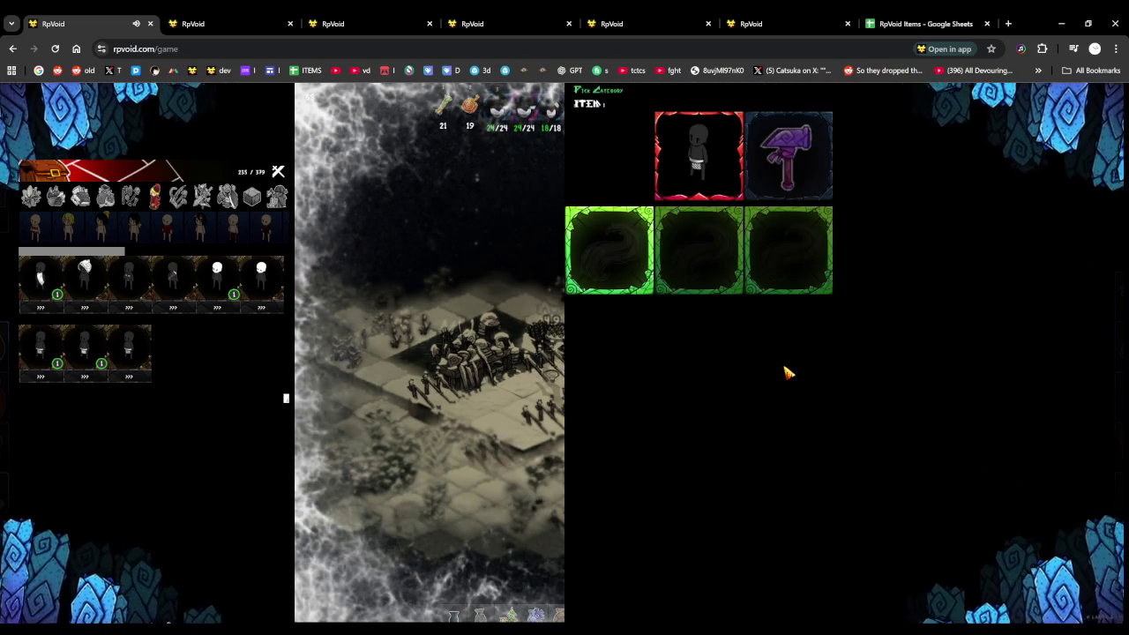
pyautogui.click(768, 373)
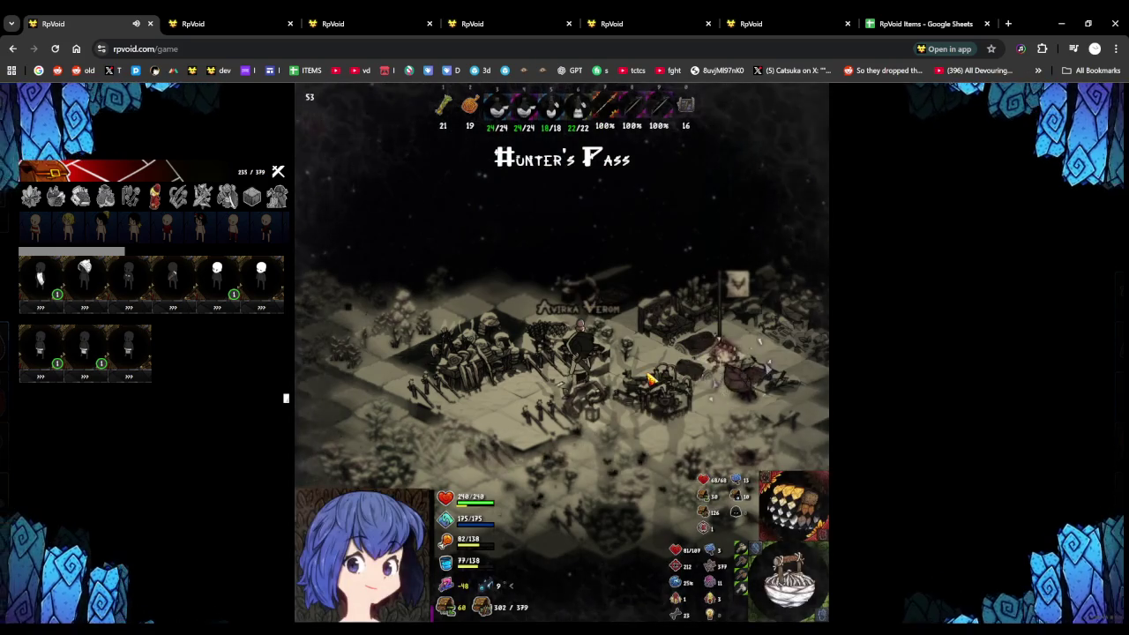
pyautogui.moveTo(678, 550)
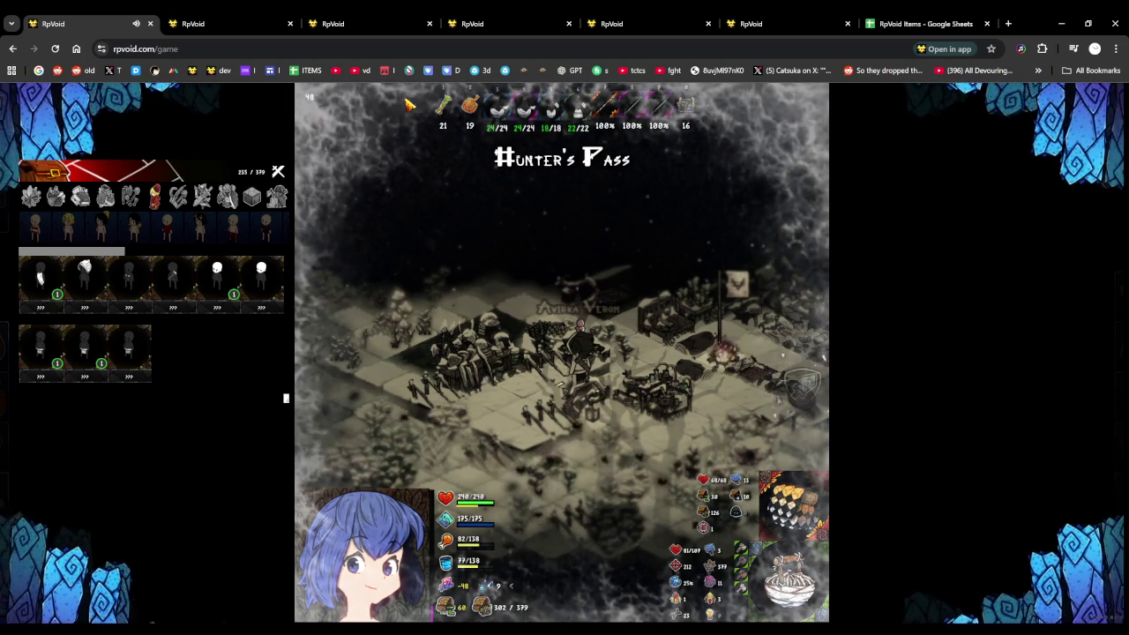
pyautogui.click(255, 24)
pyautogui.click(290, 24)
pyautogui.click(290, 23)
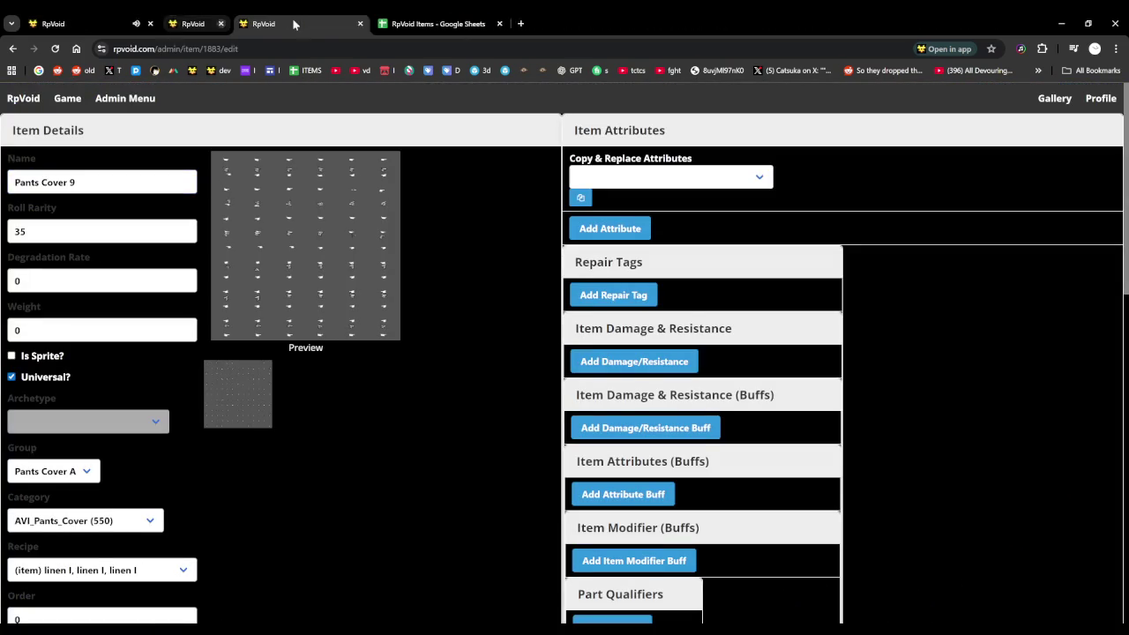
# Close the leftover admin tabs and go back to the RpVoid game
pyautogui.click(291, 24)
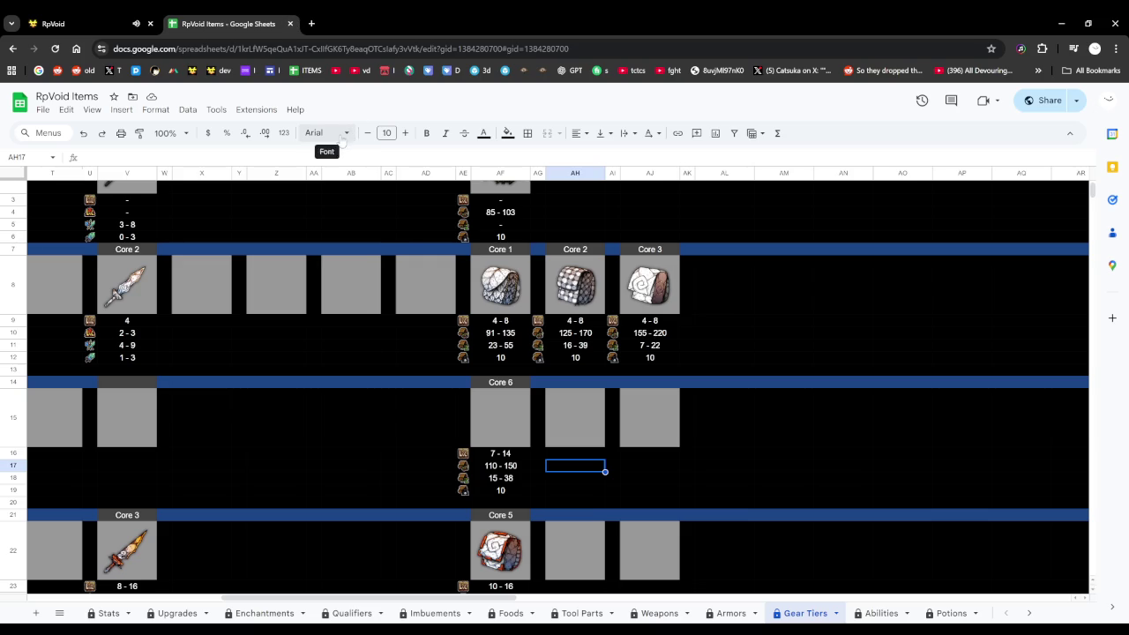
pyautogui.click(113, 18)
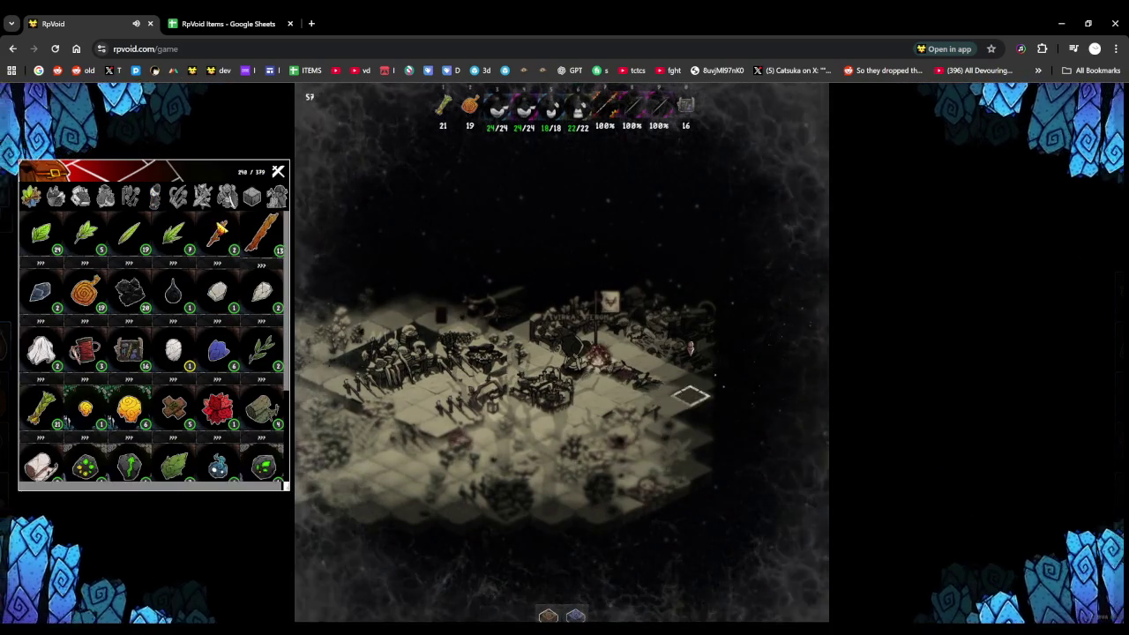
# Clear the map overlay and use two water droplets from the inventory
pyautogui.click(178, 197)
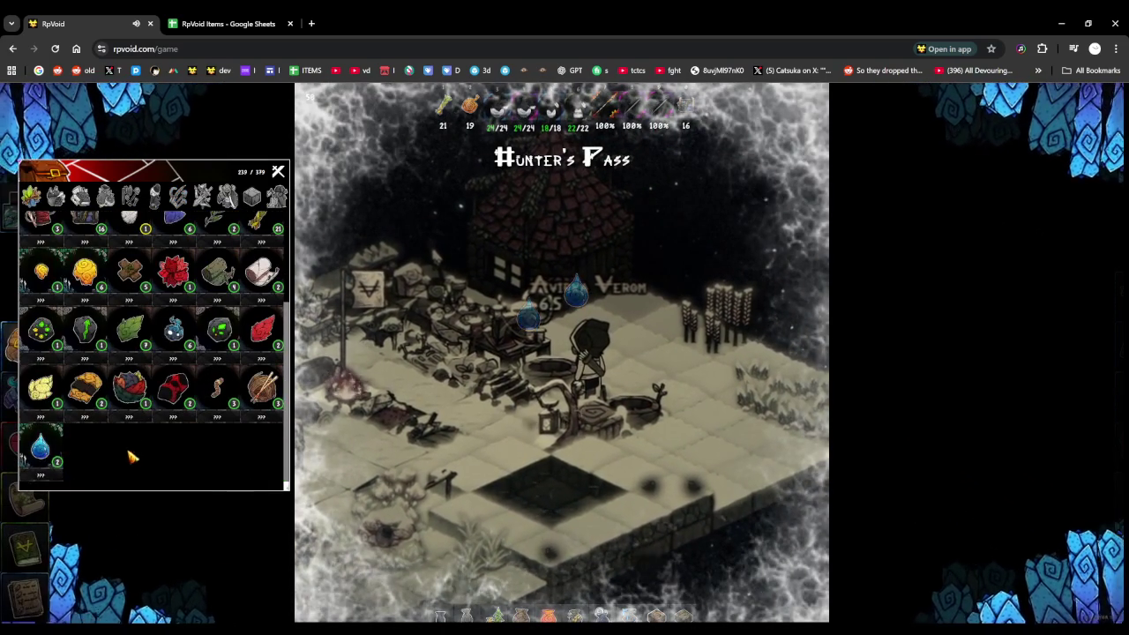
pyautogui.moveTo(40, 450); pyautogui.dragTo(569, 414)
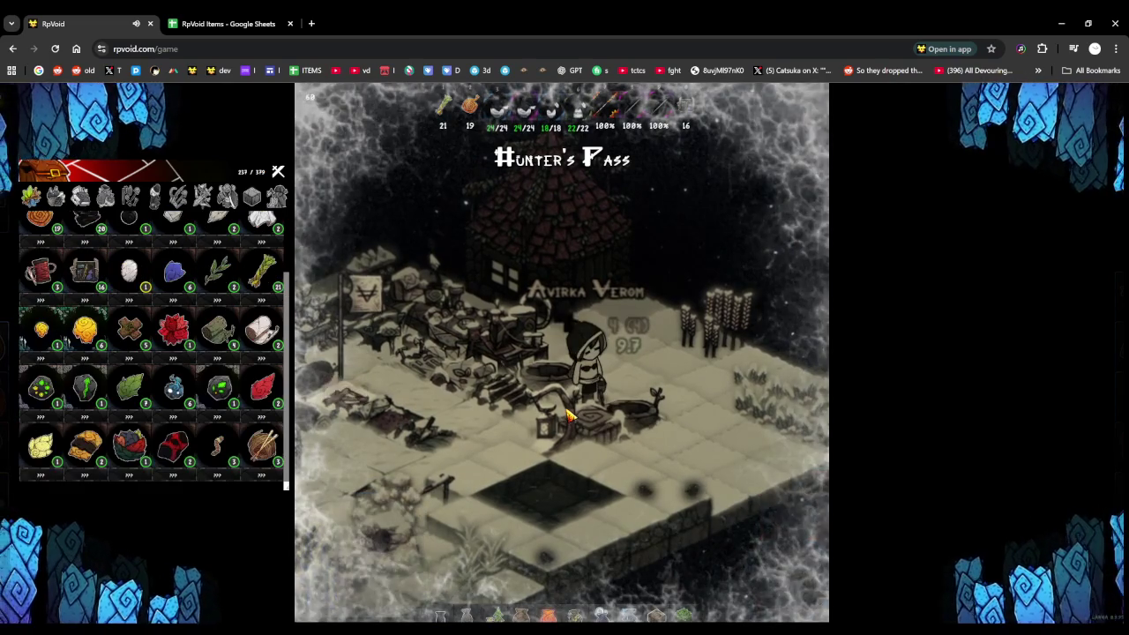
pyautogui.click(571, 413)
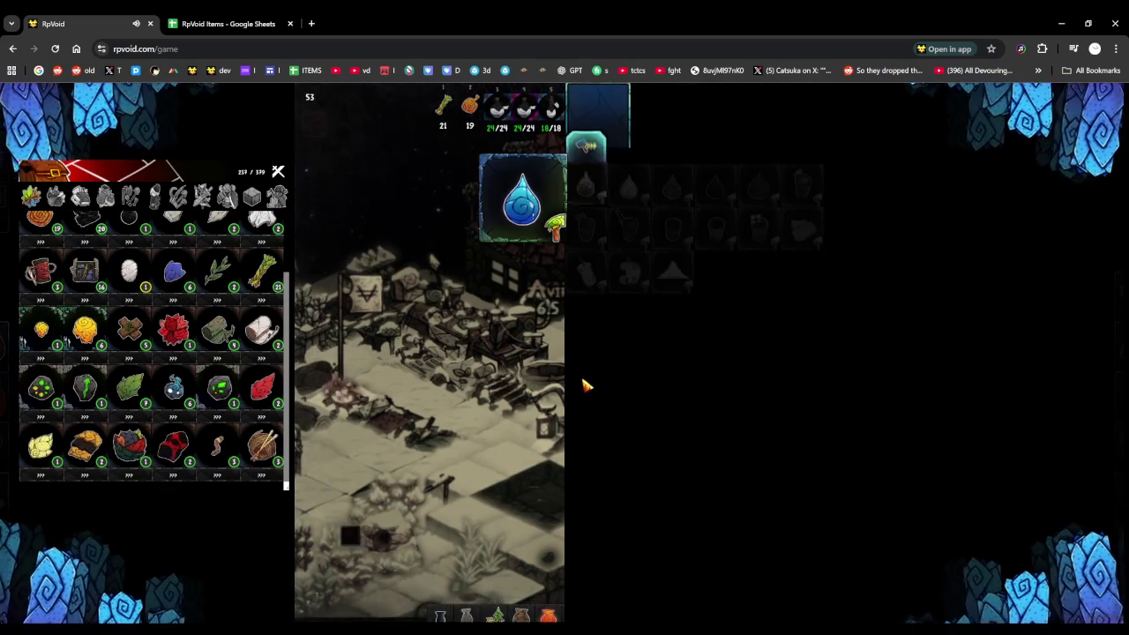
pyautogui.click(534, 265)
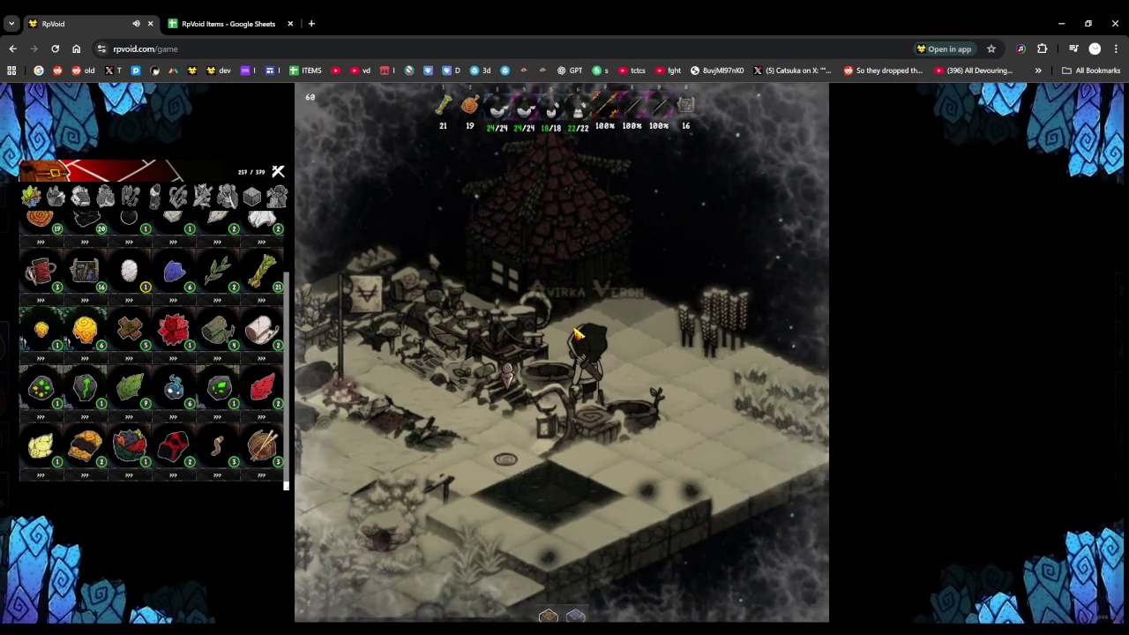
# Walk to the crafting station and craft Drink: Water Clean
pyautogui.press('s')
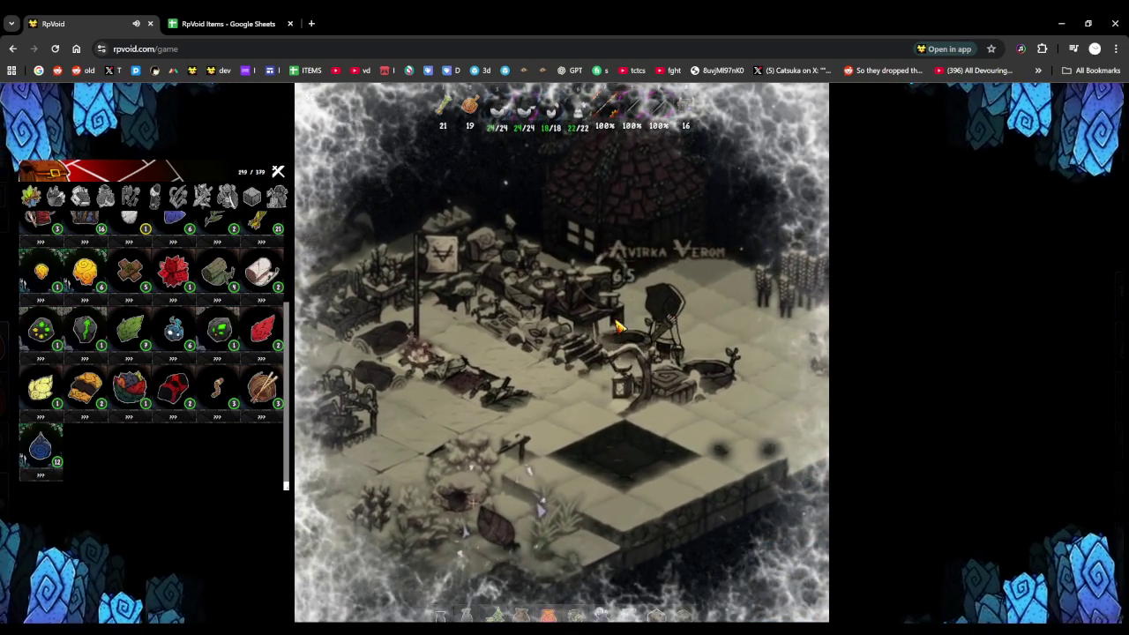
pyautogui.click(617, 327)
pyautogui.click(598, 307)
pyautogui.click(586, 220)
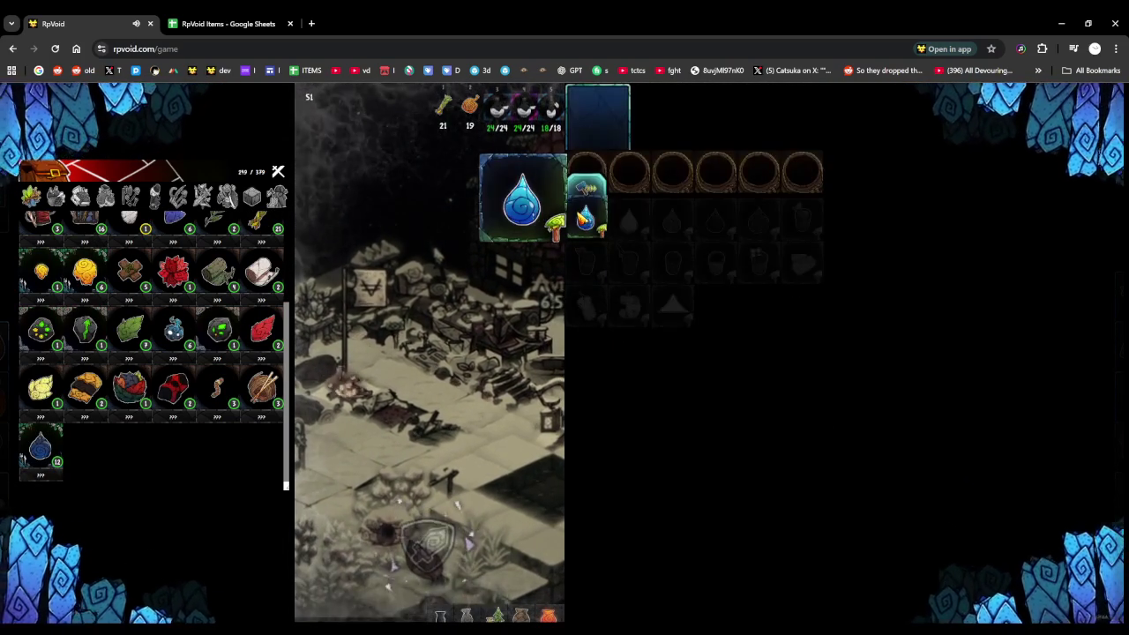
pyautogui.click(650, 396)
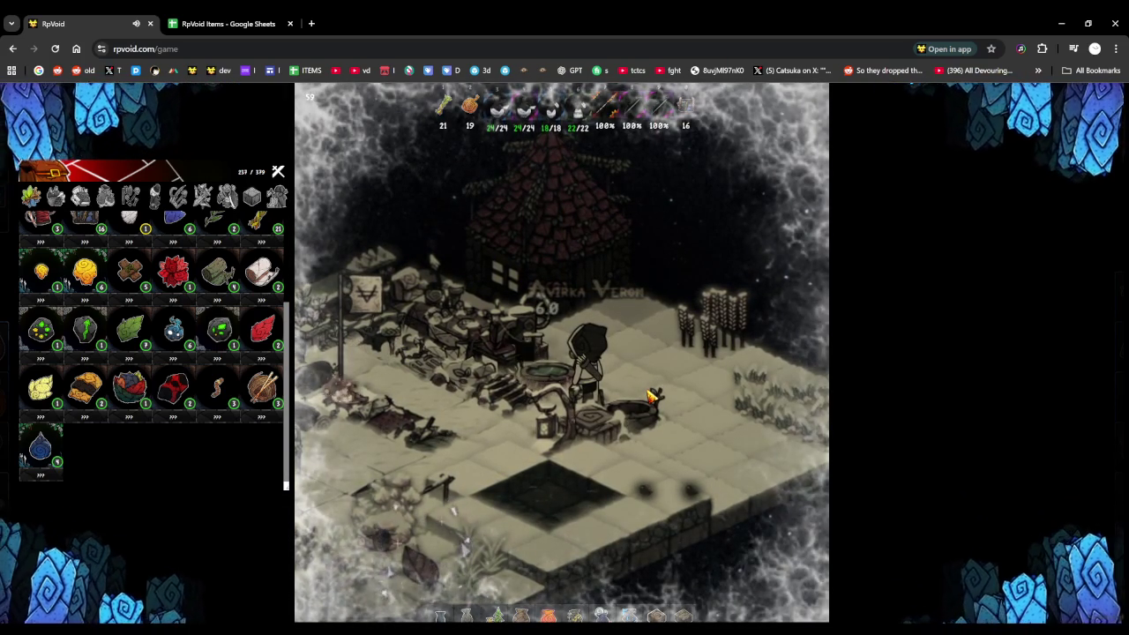
pyautogui.click(476, 424)
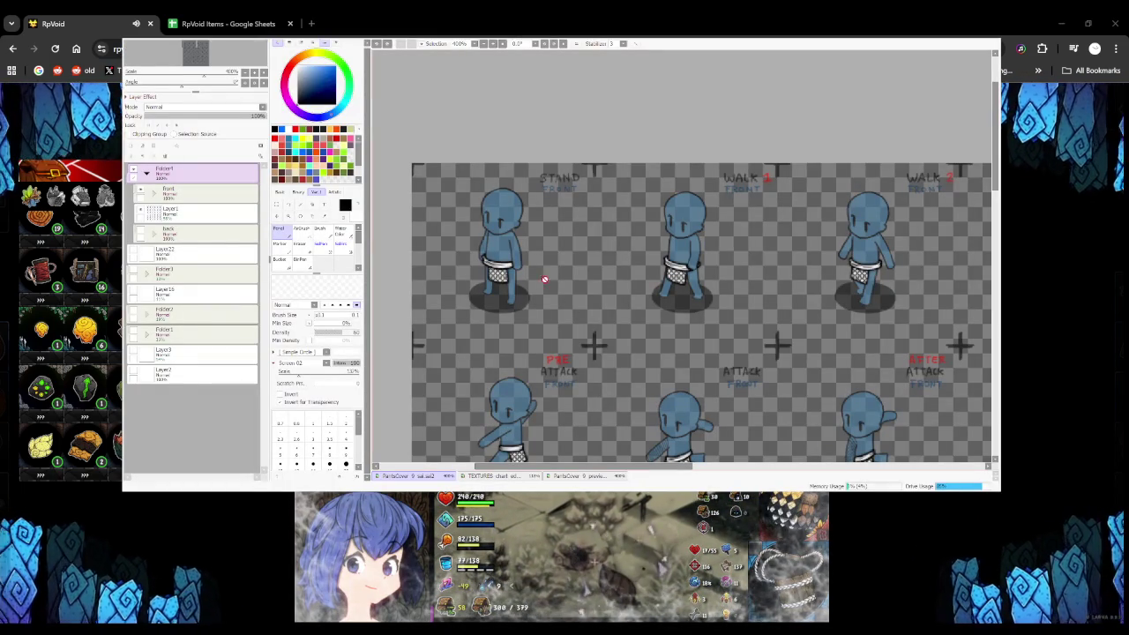
# Pull the sprite sheet layer out of Folder4 and select it
pyautogui.click(148, 173)
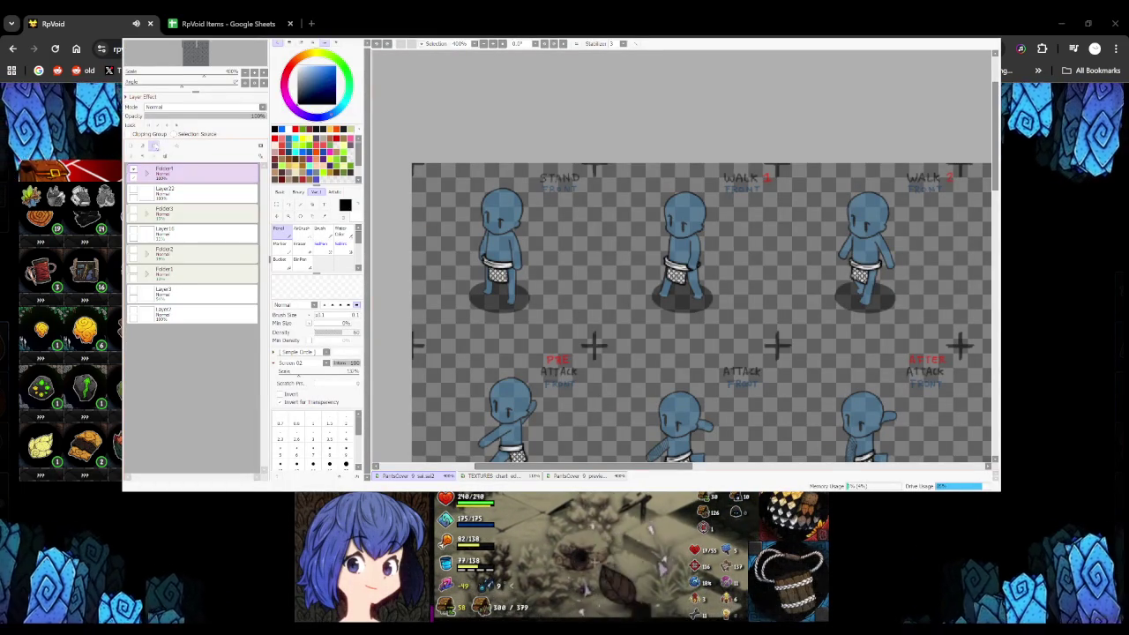
pyautogui.click(153, 146)
pyautogui.click(147, 193)
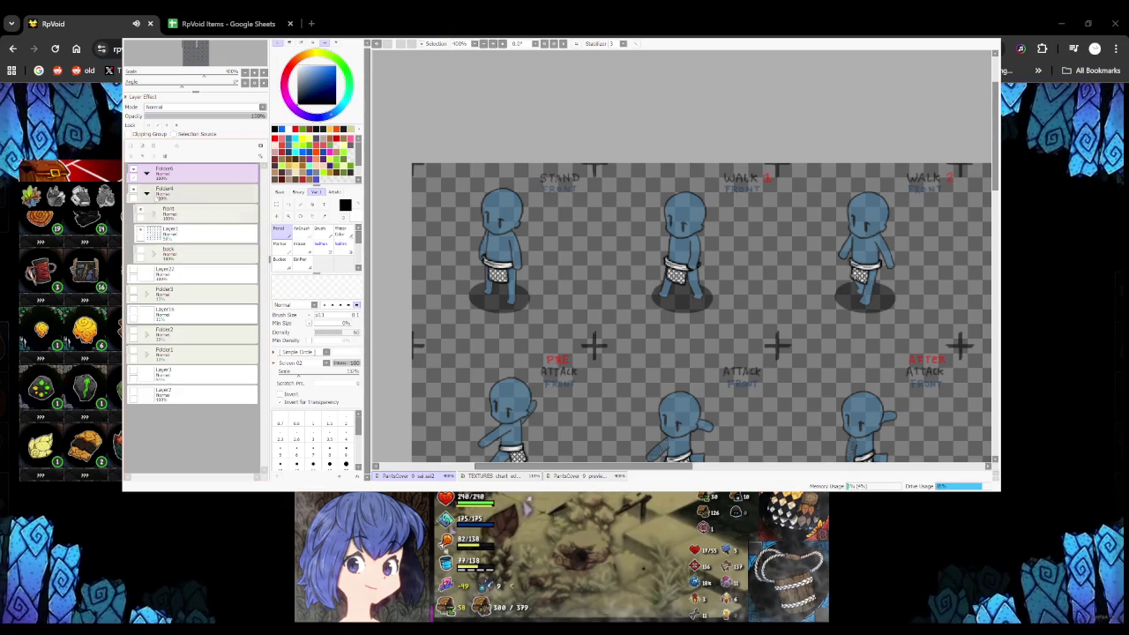
pyautogui.click(170, 231)
pyautogui.click(176, 192)
pyautogui.hotkey('ctrl', 'shift', 'n')
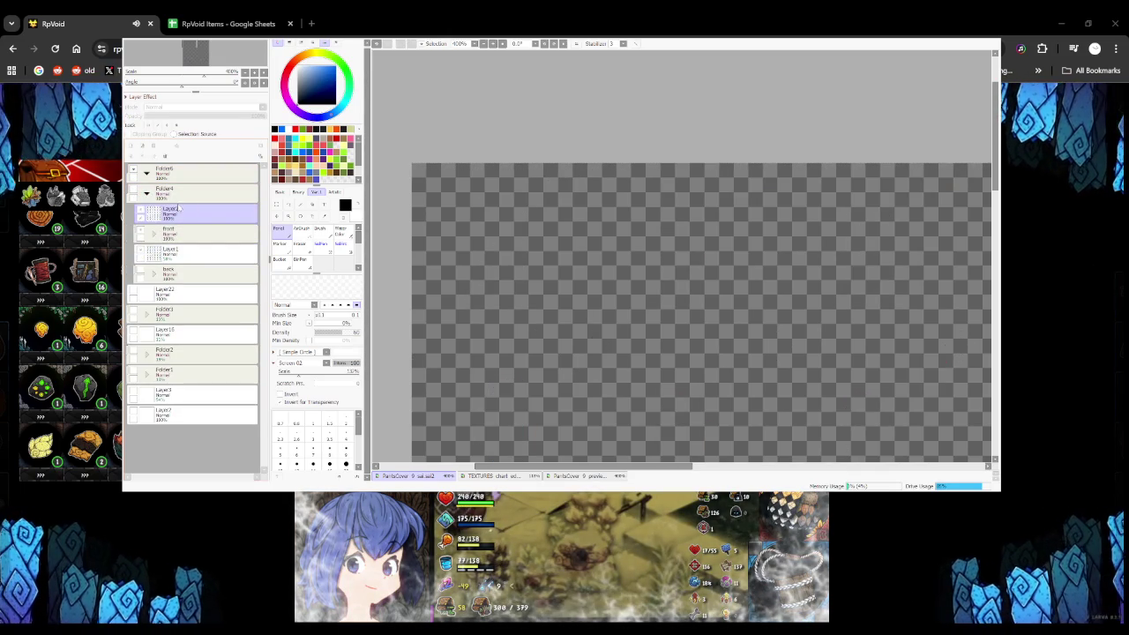
pyautogui.moveTo(173, 212); pyautogui.dragTo(173, 187)
pyautogui.click(146, 213)
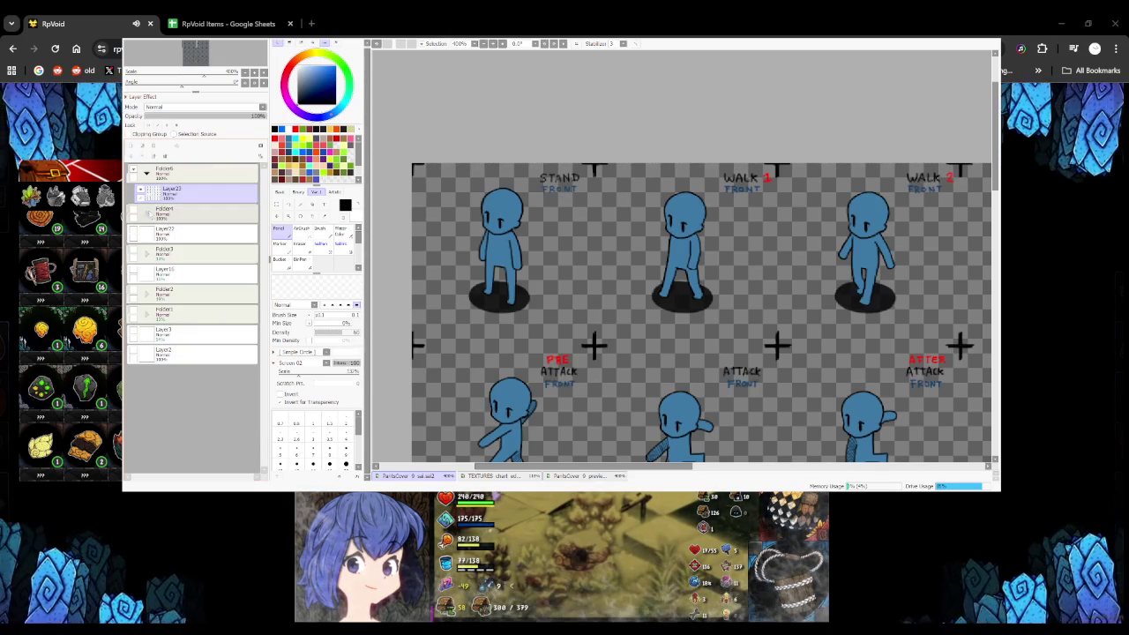
# Fade the sprite sheet layer to about 26% and group it in a new folder 'Front' with a blank layer
pyautogui.moveTo(187, 120); pyautogui.dragTo(177, 118)
pyautogui.click(153, 147)
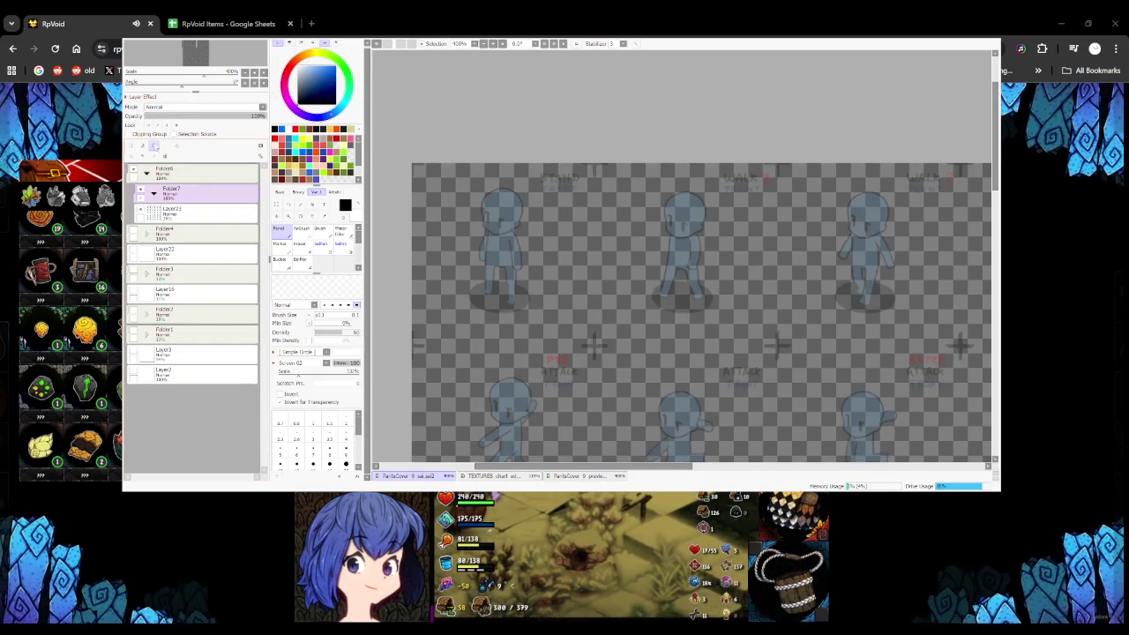
pyautogui.write('Front')
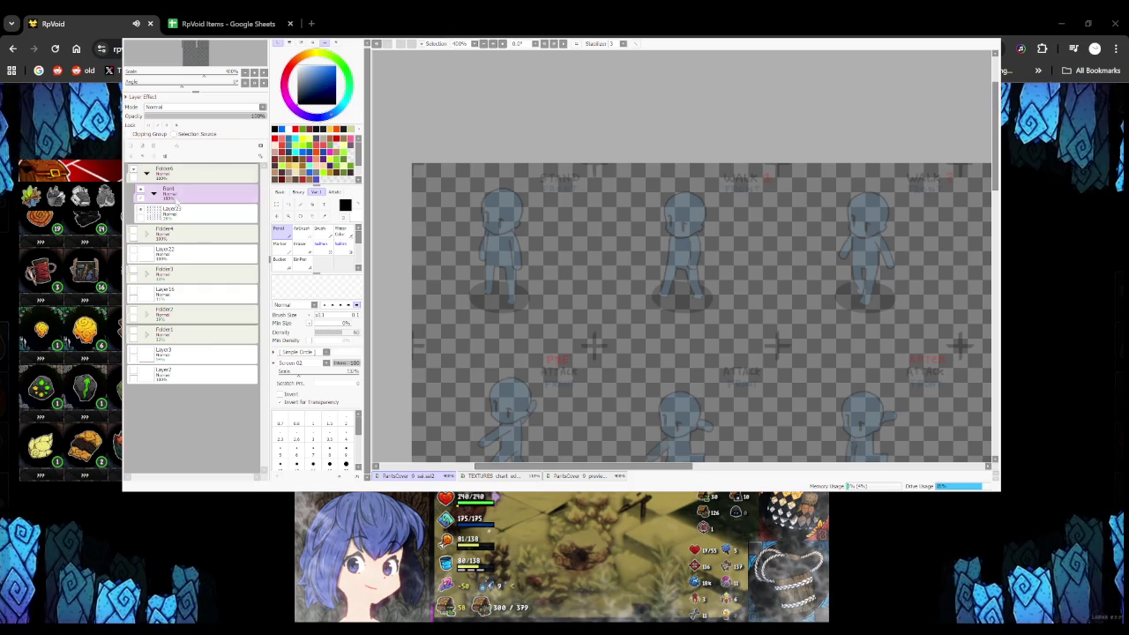
pyautogui.click(141, 146)
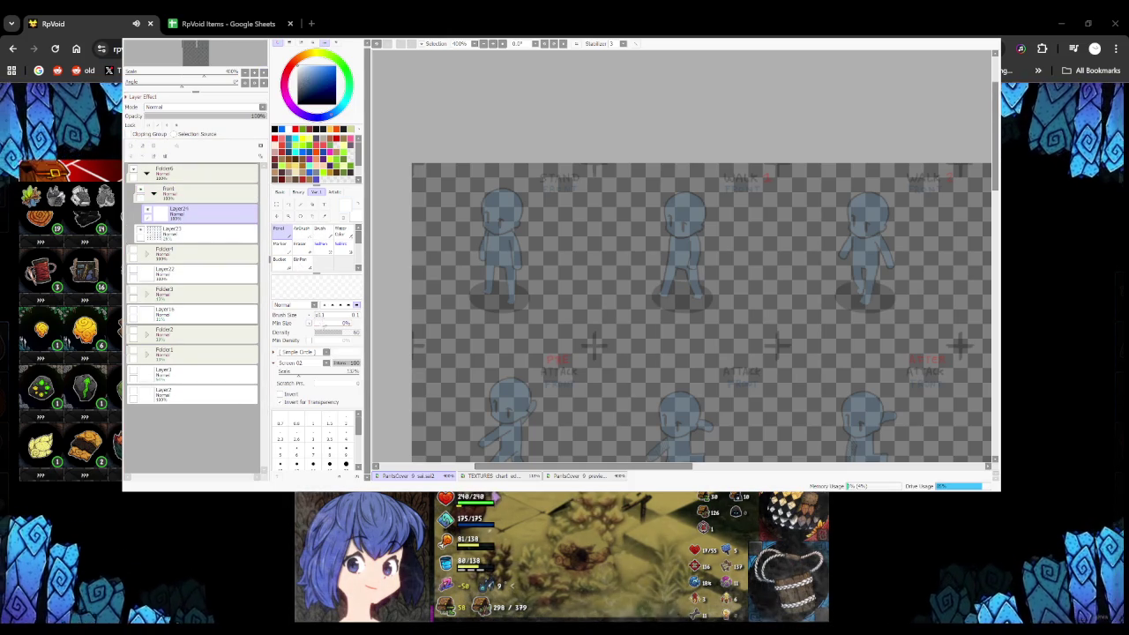
# Clear the selection, set No Texture, and sketch a waistband line across the standing figure's hips
pyautogui.hotkey('ctrl', 'd')
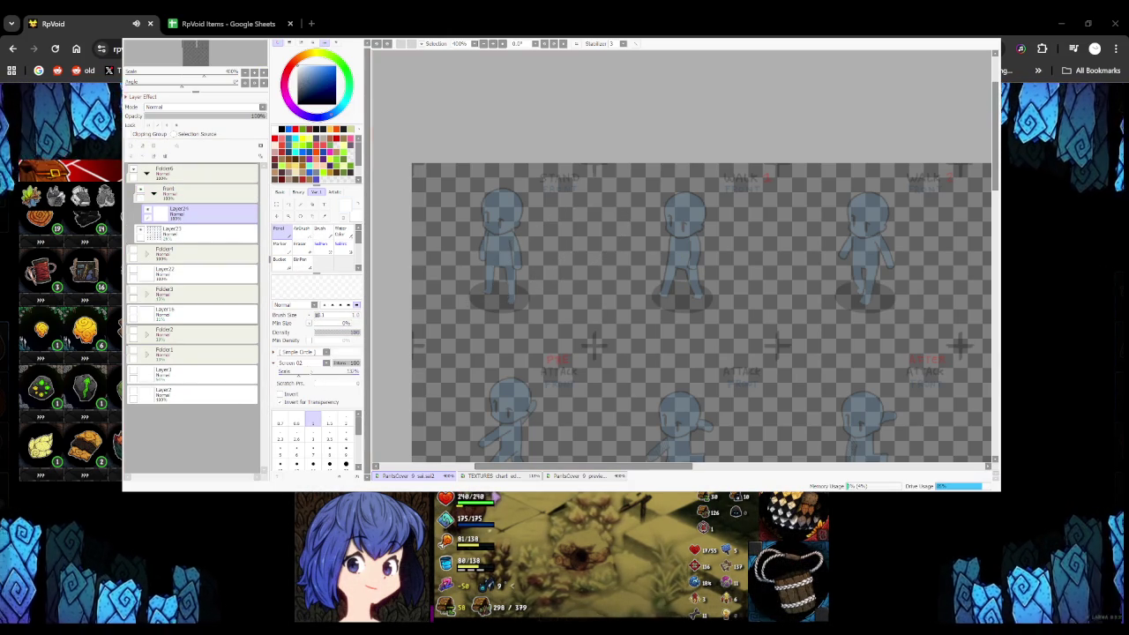
pyautogui.click(300, 363)
pyautogui.hotkey('ctrl', 'z')
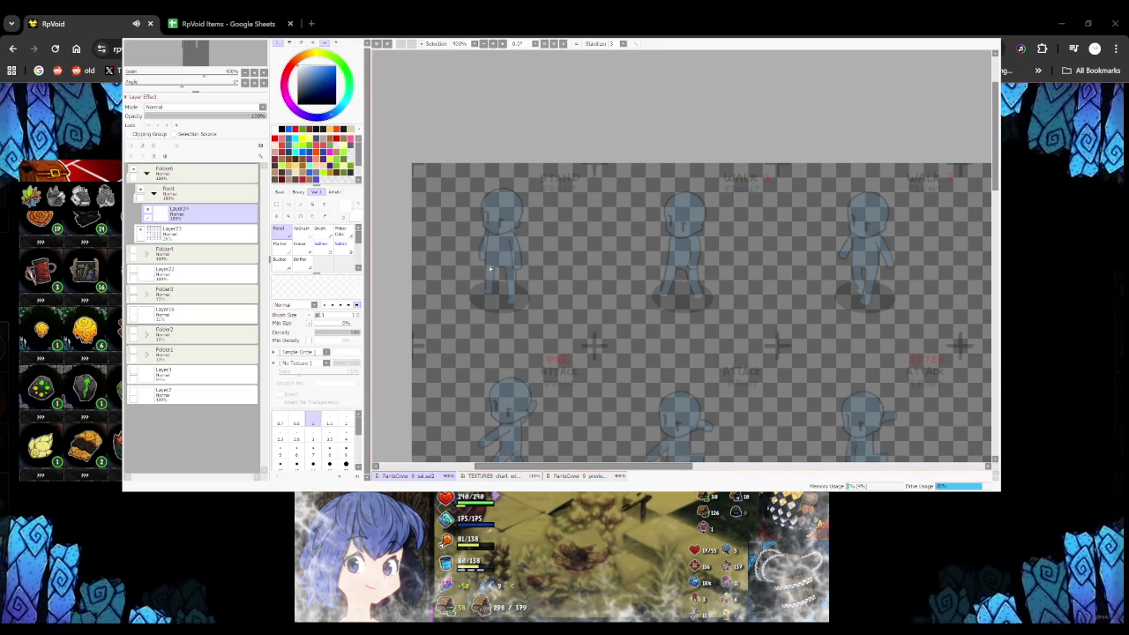
pyautogui.scroll(3, 488, 266)
pyautogui.moveTo(470, 245); pyautogui.dragTo(541, 255)
# Redraw the waistband's top and lower edges across the hips, discarding a trial hem line
pyautogui.hotkey('ctrl', 'z')
pyautogui.moveTo(472, 243); pyautogui.dragTo(542, 259)
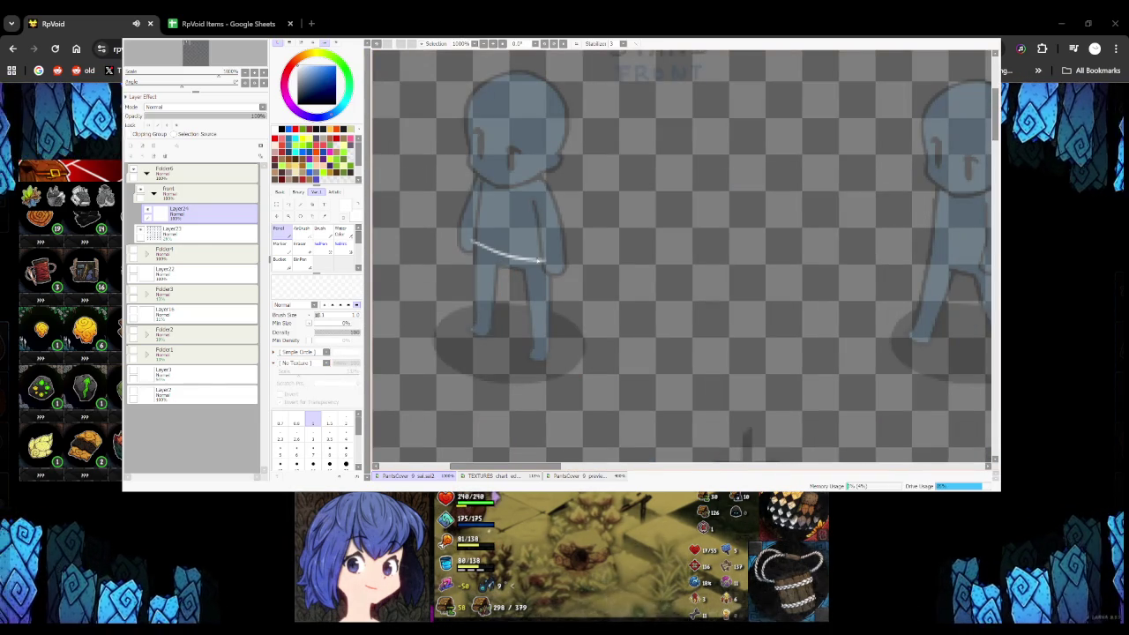
pyautogui.moveTo(472, 249); pyautogui.dragTo(541, 266)
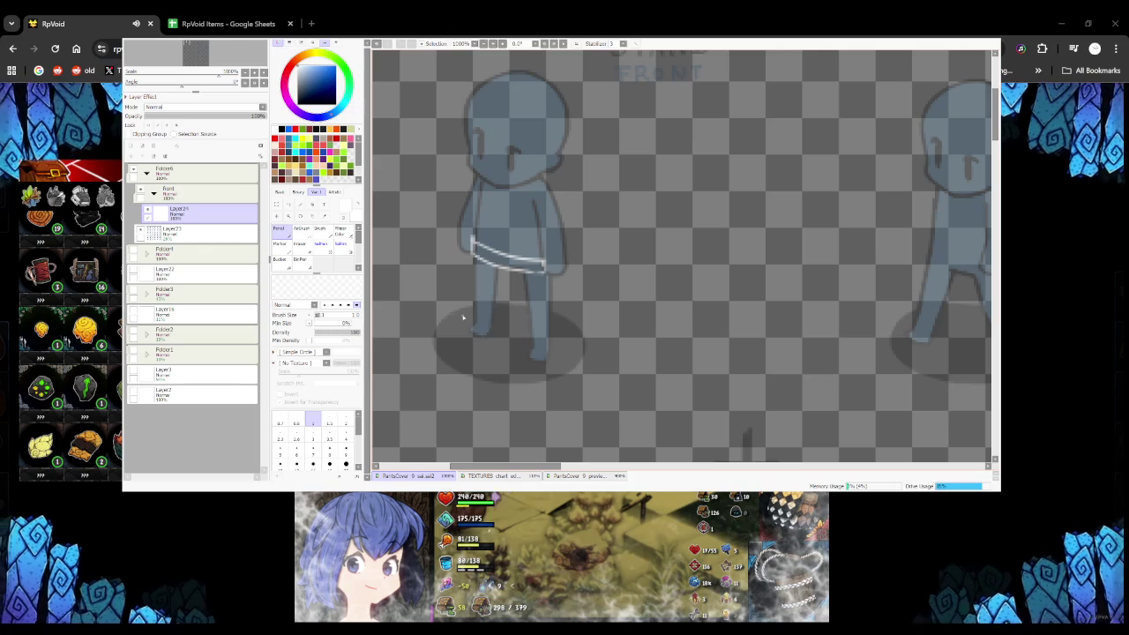
pyautogui.moveTo(460, 317); pyautogui.dragTo(530, 337)
pyautogui.hotkey('ctrl', 'z')
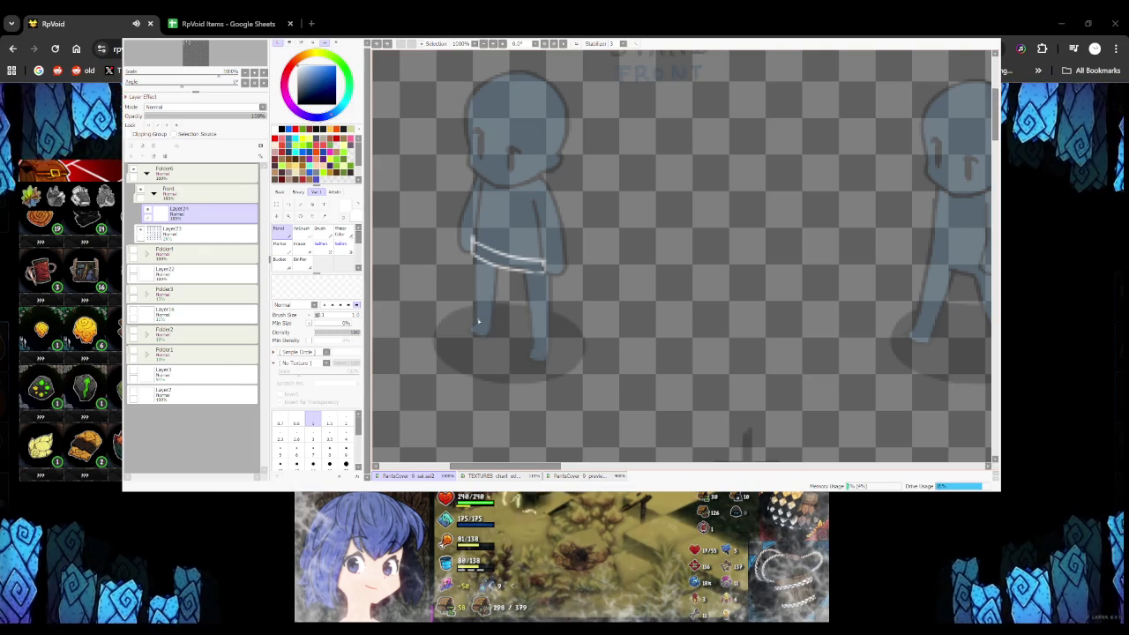
# Draw the skirt's side edge down the leg and a line across toward the hem
pyautogui.moveTo(542, 269); pyautogui.dragTo(541, 342)
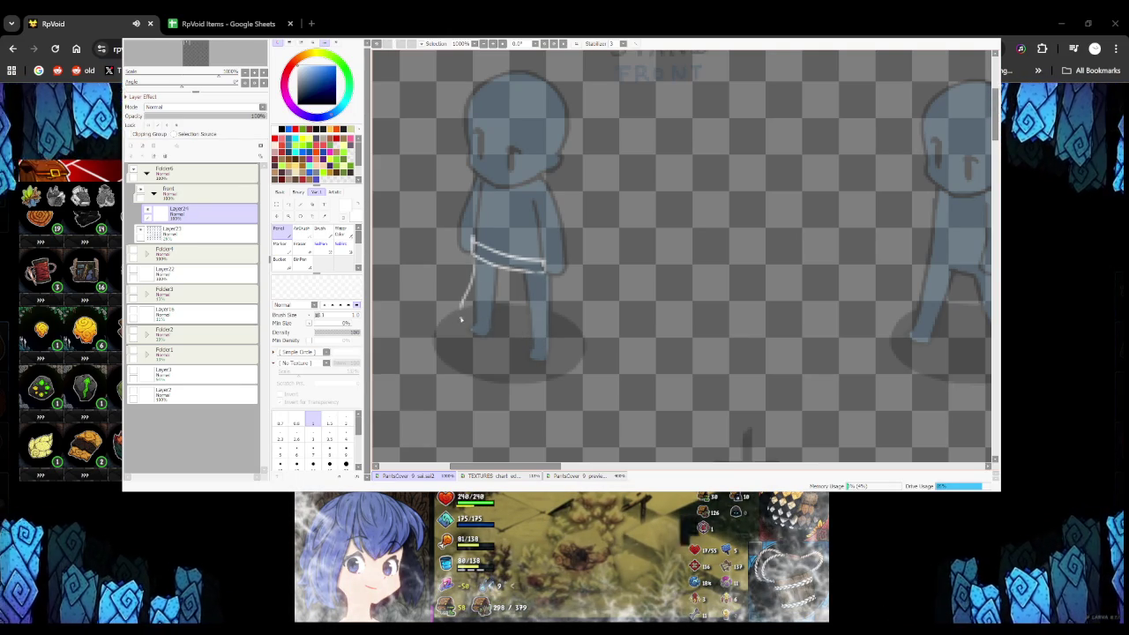
pyautogui.moveTo(460, 313)
pyautogui.mouseDown()
pyautogui.moveTo(480, 331)
pyautogui.moveTo(542, 343)
pyautogui.moveTo(549, 304)
pyautogui.mouseUp()
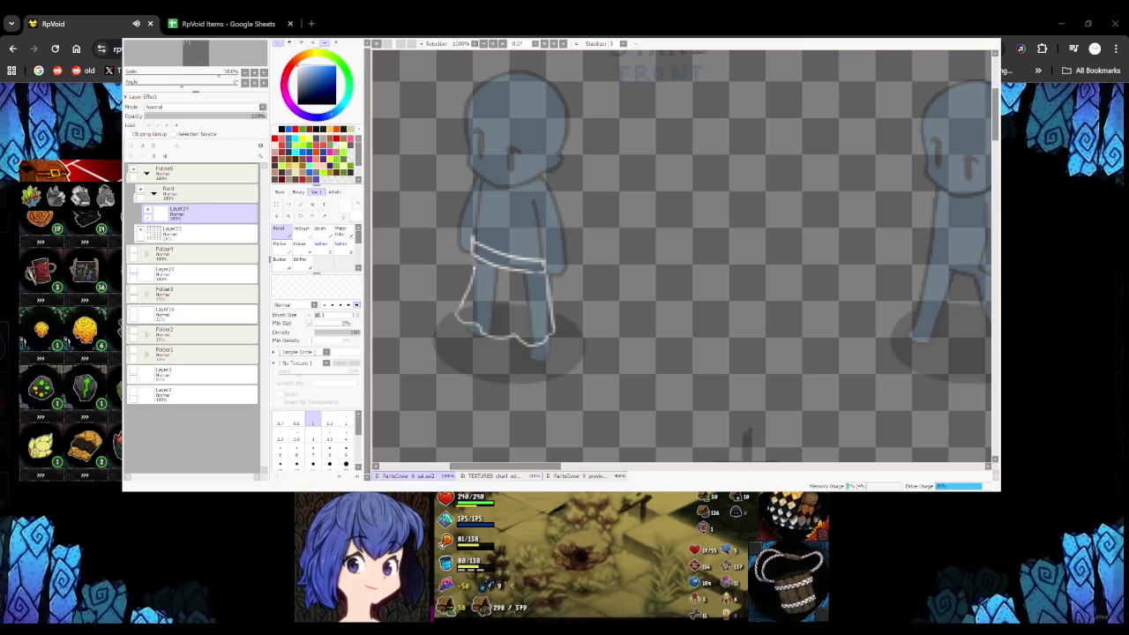
pyautogui.scroll(-1, 472, 319)
pyautogui.scroll(-2, 472, 320)
pyautogui.scroll(-1, 473, 319)
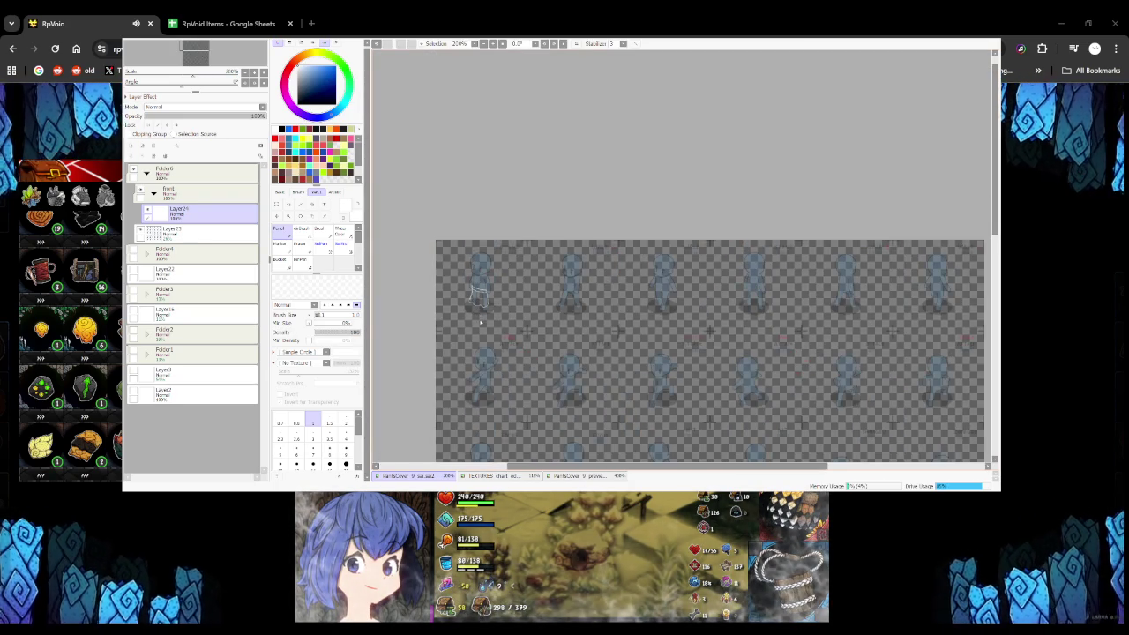
pyautogui.scroll(2, 473, 319)
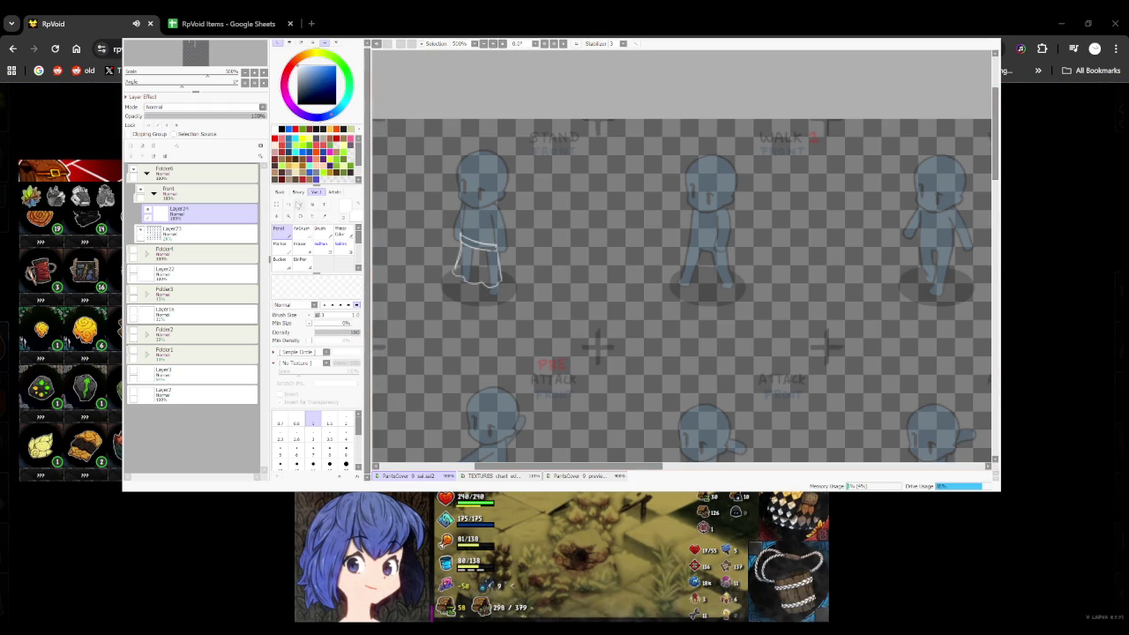
pyautogui.click(291, 204)
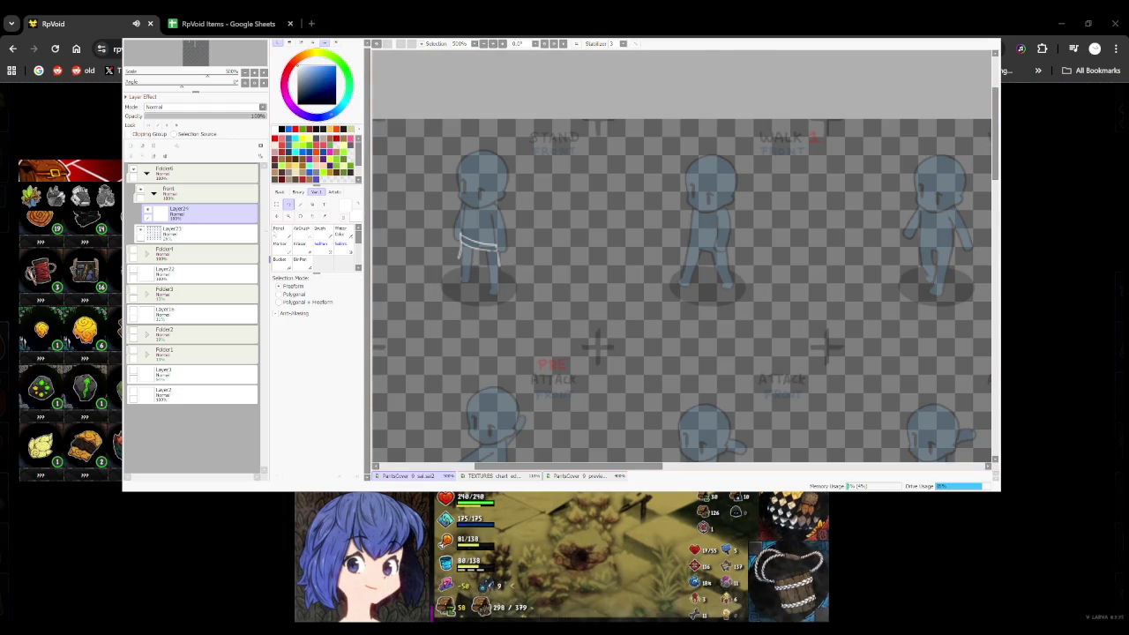
# Zoom in on the lower skirt lines, switching between the Pencil and freehand selection
pyautogui.press('n')
pyautogui.scroll(3, 411, 265)
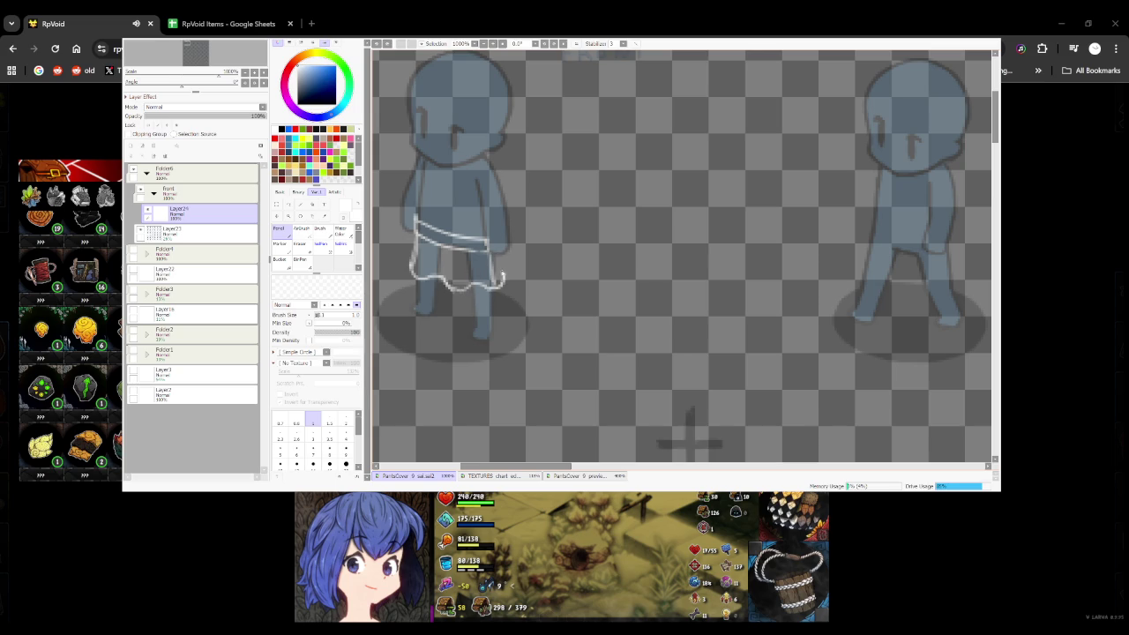
pyautogui.click(289, 204)
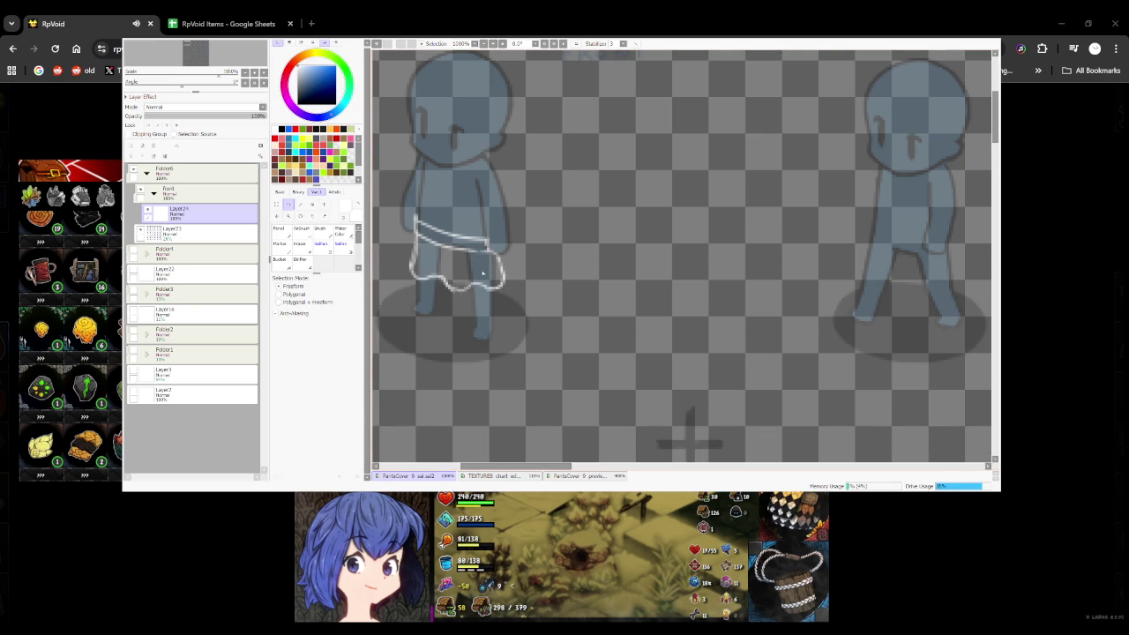
pyautogui.scroll(-5, 482, 274)
pyautogui.scroll(4, 472, 260)
pyautogui.click(279, 228)
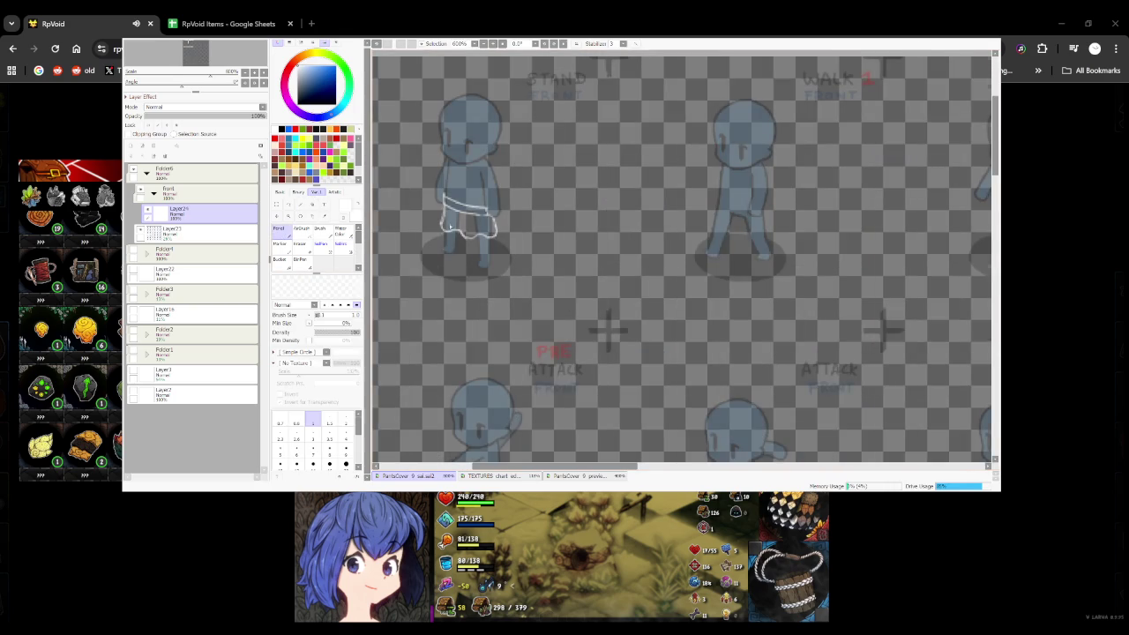
pyautogui.scroll(2, 449, 227)
pyautogui.scroll(-3, 475, 226)
pyautogui.scroll(-1, 476, 226)
pyautogui.scroll(4, 458, 215)
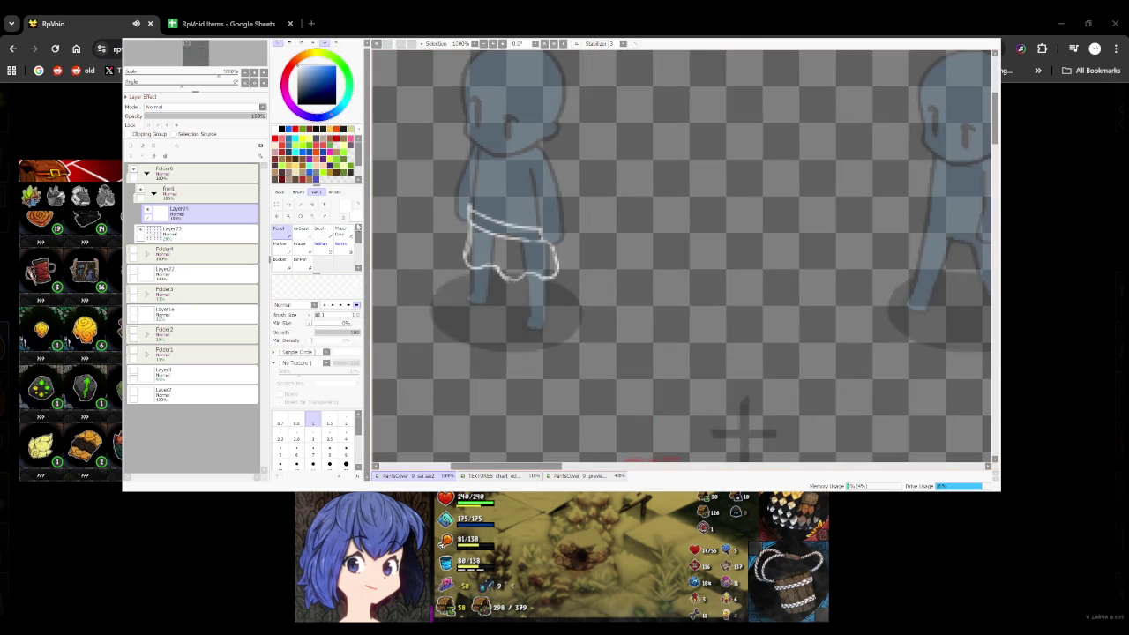
# Lasso and delete the lower skirt lines, then redraw the hem to close the shape
pyautogui.click(289, 204)
pyautogui.press('Delete')
pyautogui.click(279, 229)
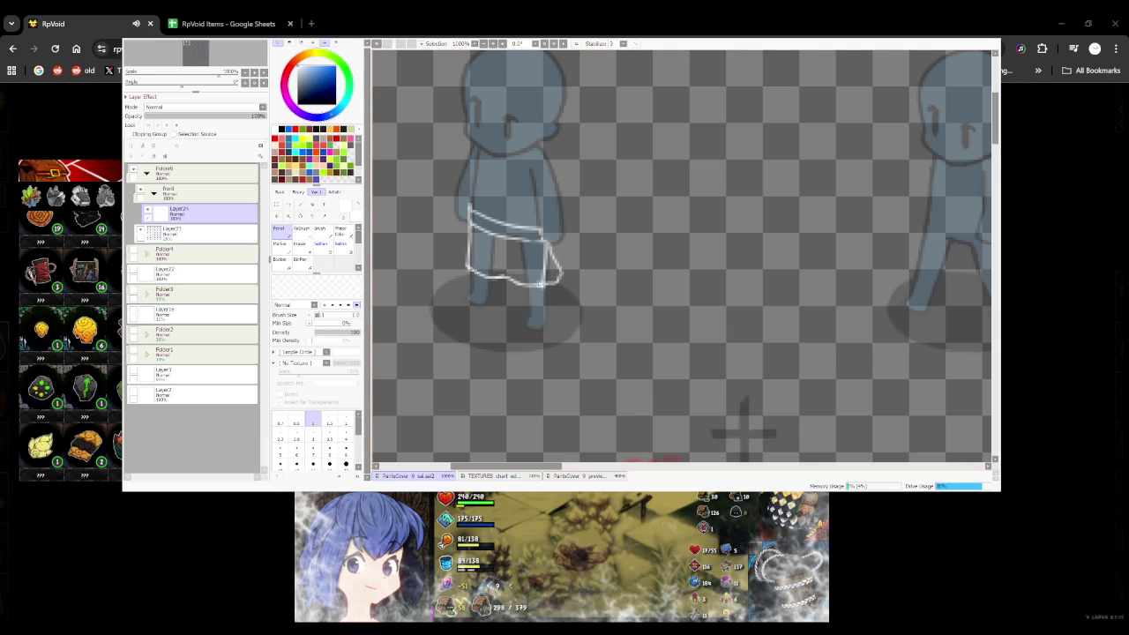
pyautogui.scroll(-2, 545, 294)
pyautogui.scroll(-2, 544, 294)
pyautogui.scroll(-1, 544, 294)
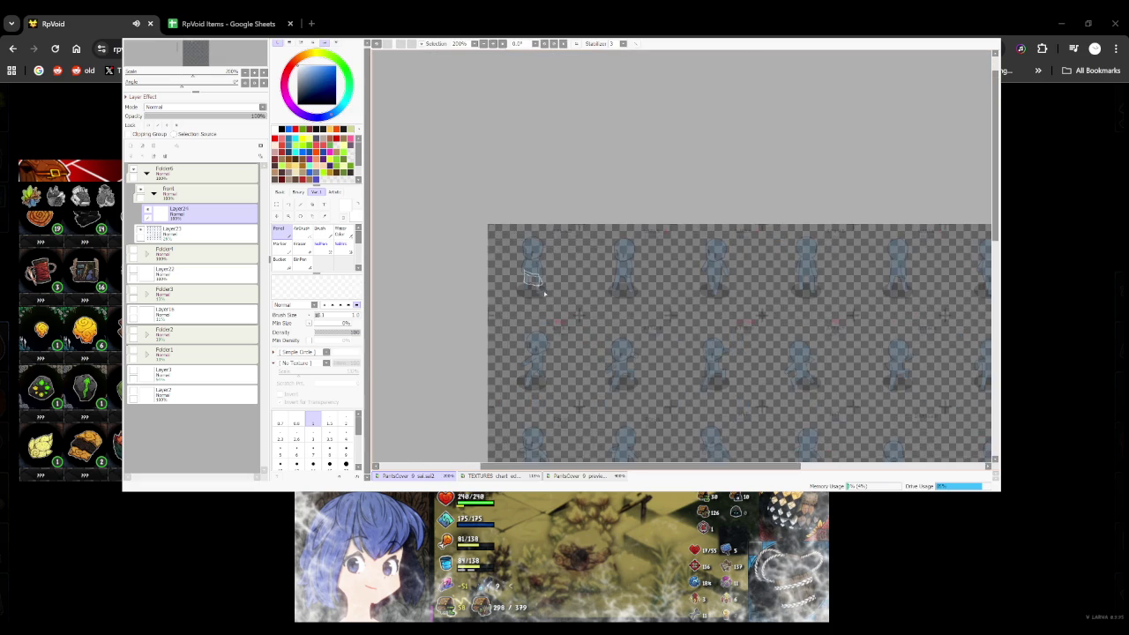
pyautogui.scroll(6, 535, 280)
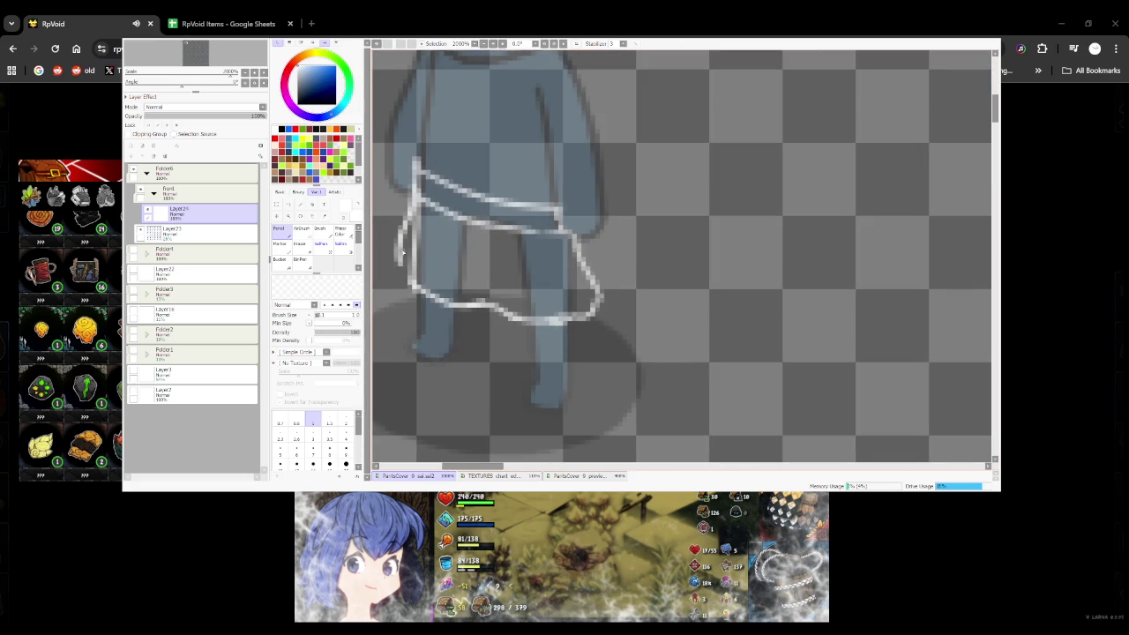
pyautogui.scroll(-4, 418, 273)
pyautogui.scroll(3, 446, 292)
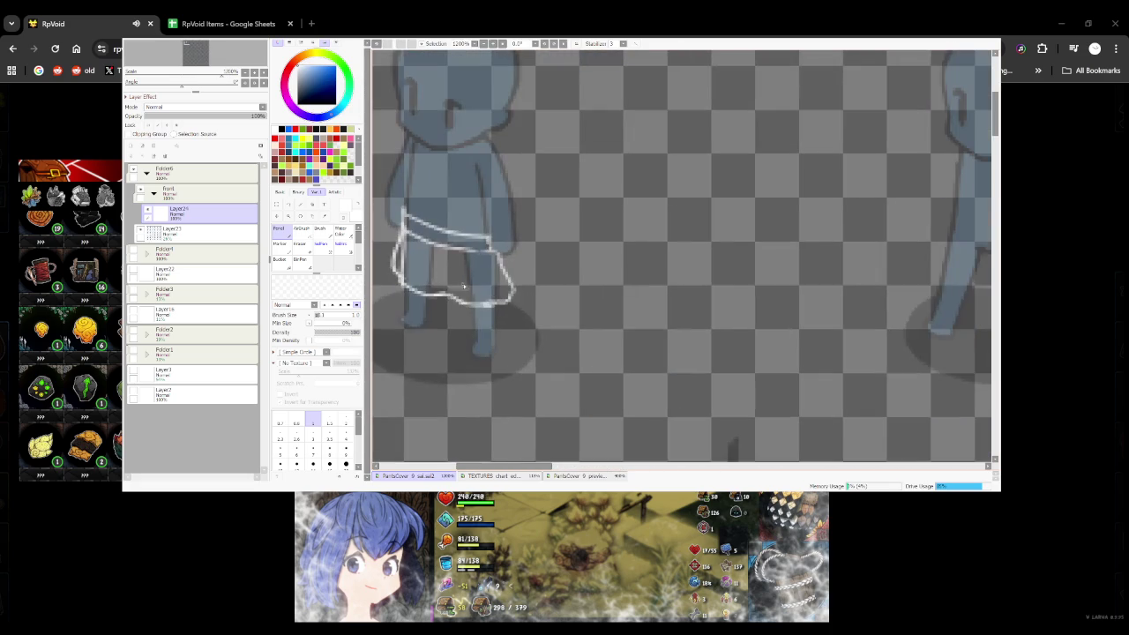
pyautogui.scroll(-3, 453, 300)
pyautogui.scroll(-2, 466, 283)
pyautogui.scroll(3, 466, 282)
pyautogui.scroll(2, 501, 293)
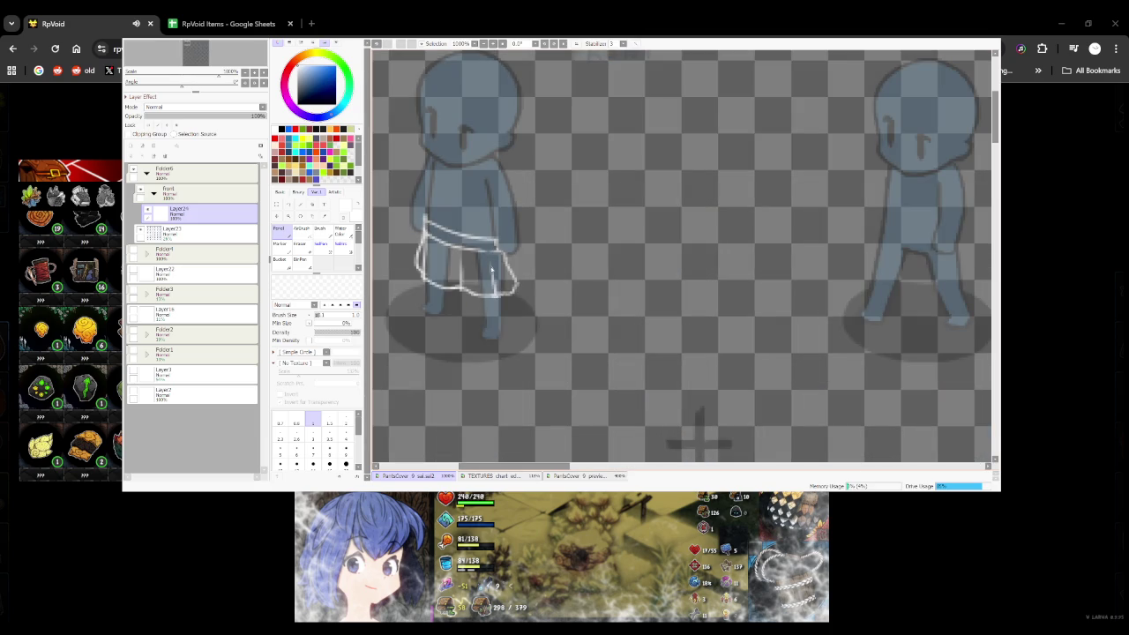
pyautogui.scroll(-5, 466, 277)
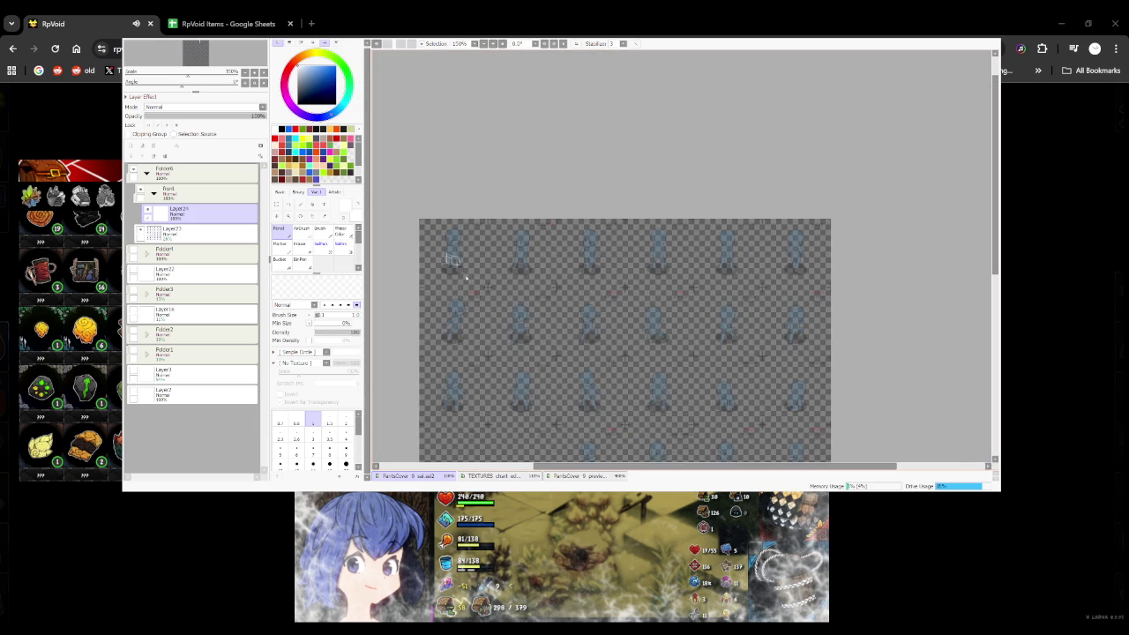
pyautogui.scroll(2, 466, 277)
pyautogui.scroll(3, 467, 285)
pyautogui.scroll(-3, 479, 301)
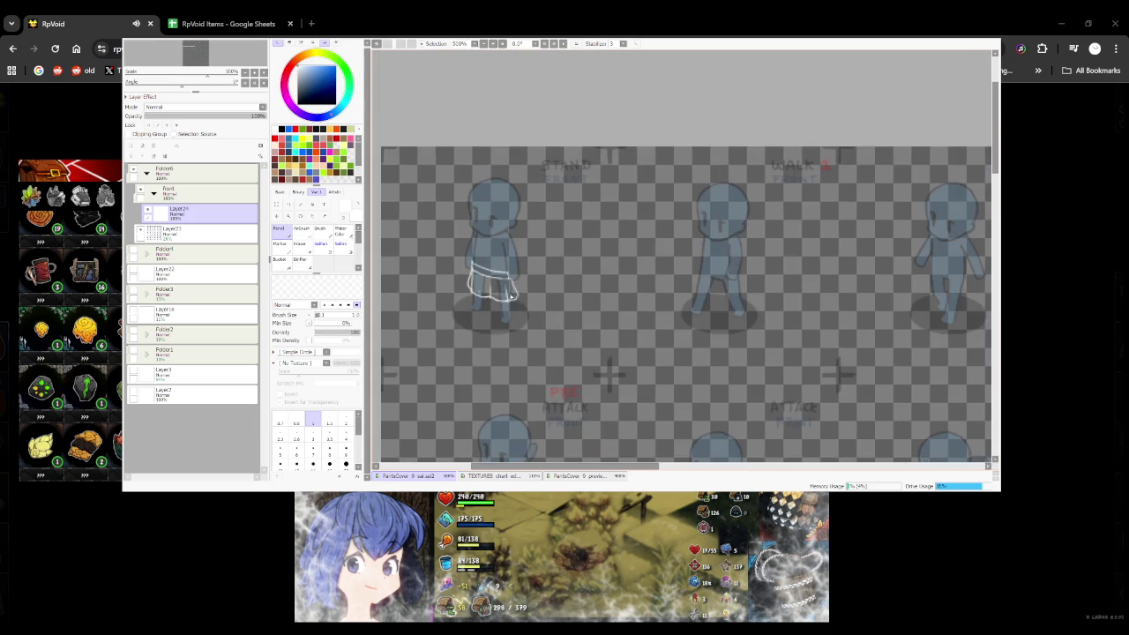
pyautogui.scroll(-1, 492, 279)
pyautogui.scroll(-2, 492, 281)
pyautogui.scroll(2, 486, 277)
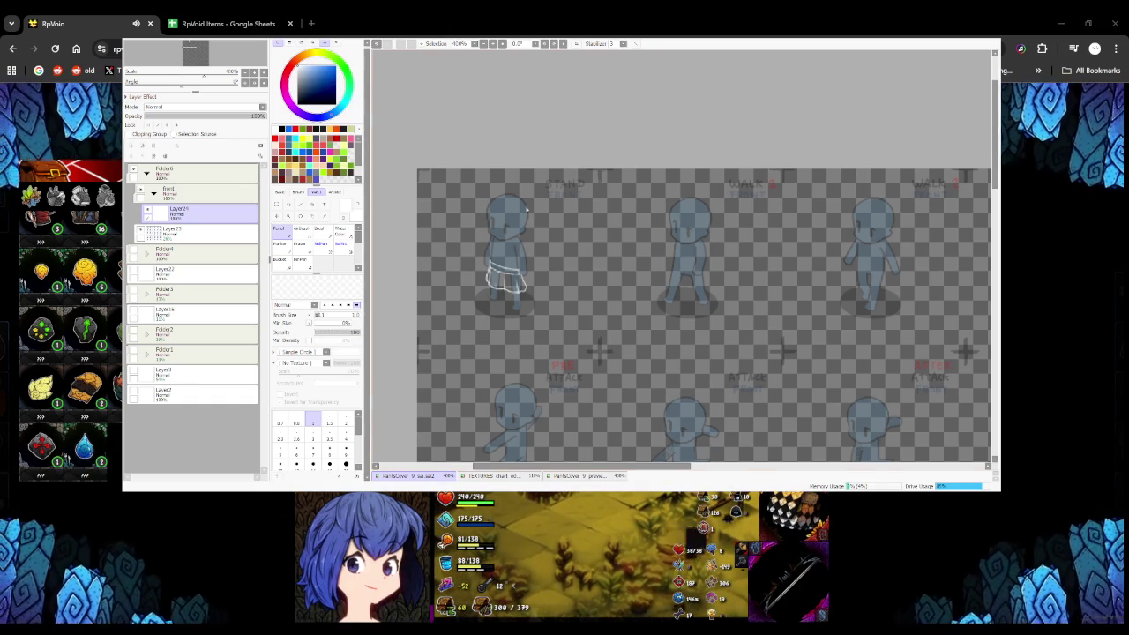
# Add a new layer and fill the pants area inside the skirt outline with white
pyautogui.scroll(-2, 538, 300)
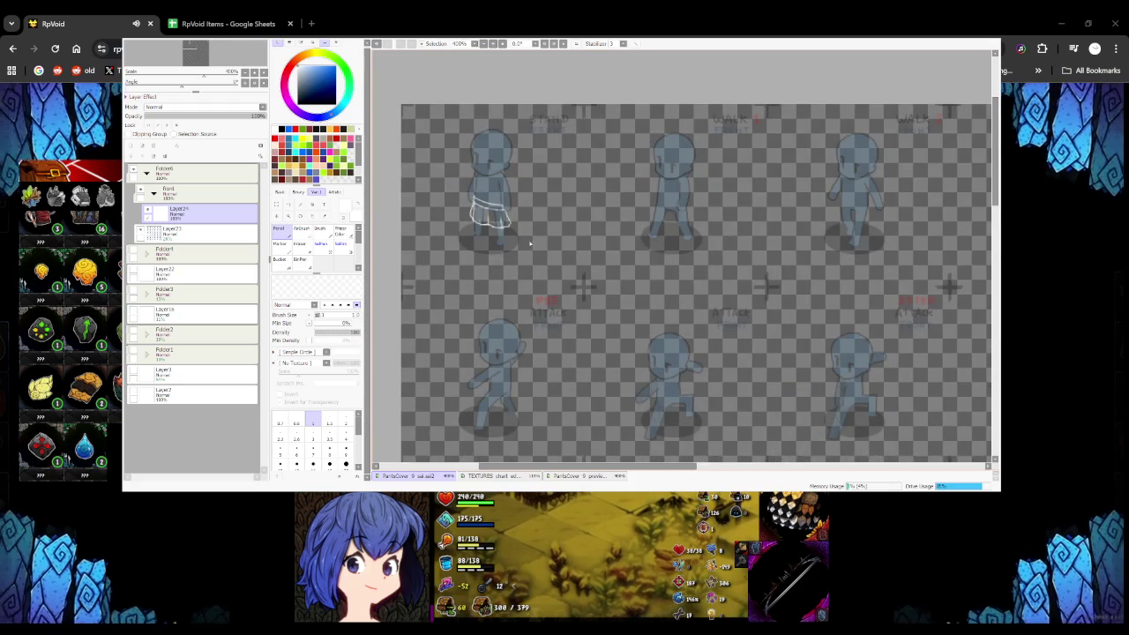
pyautogui.scroll(-3, 527, 250)
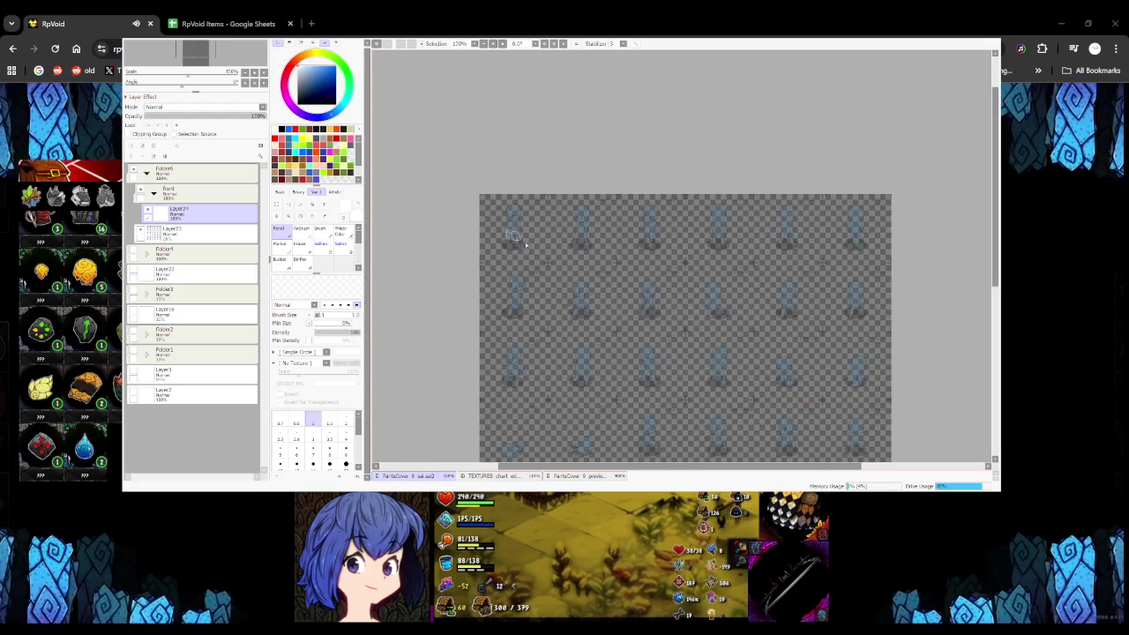
pyautogui.scroll(5, 524, 235)
pyautogui.scroll(-2, 563, 268)
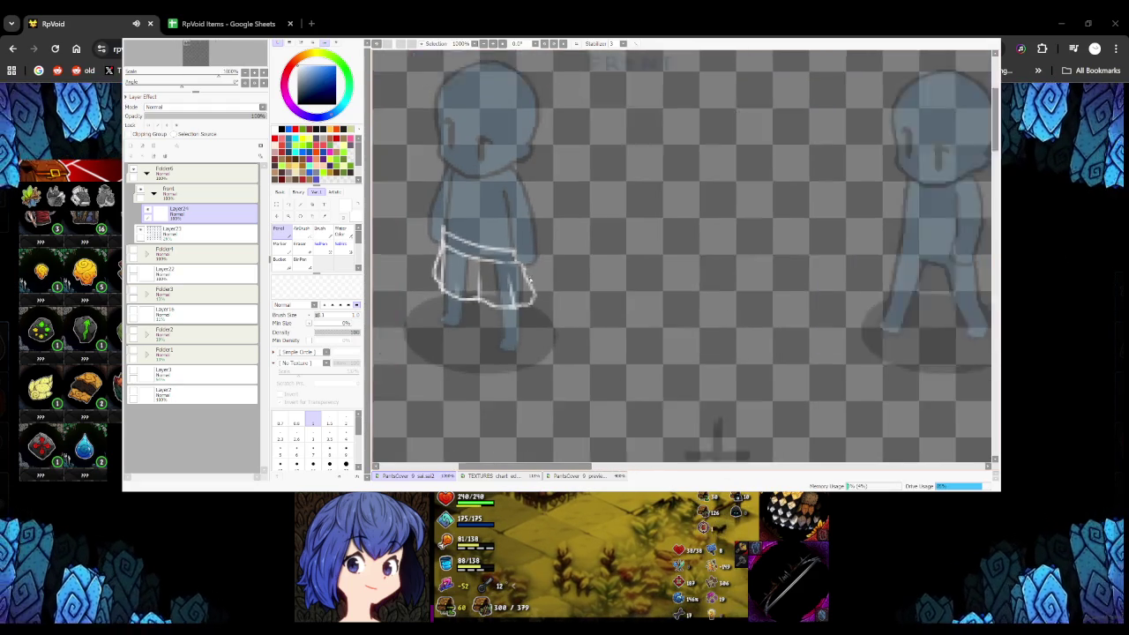
pyautogui.scroll(-3, 563, 268)
pyautogui.scroll(3, 563, 269)
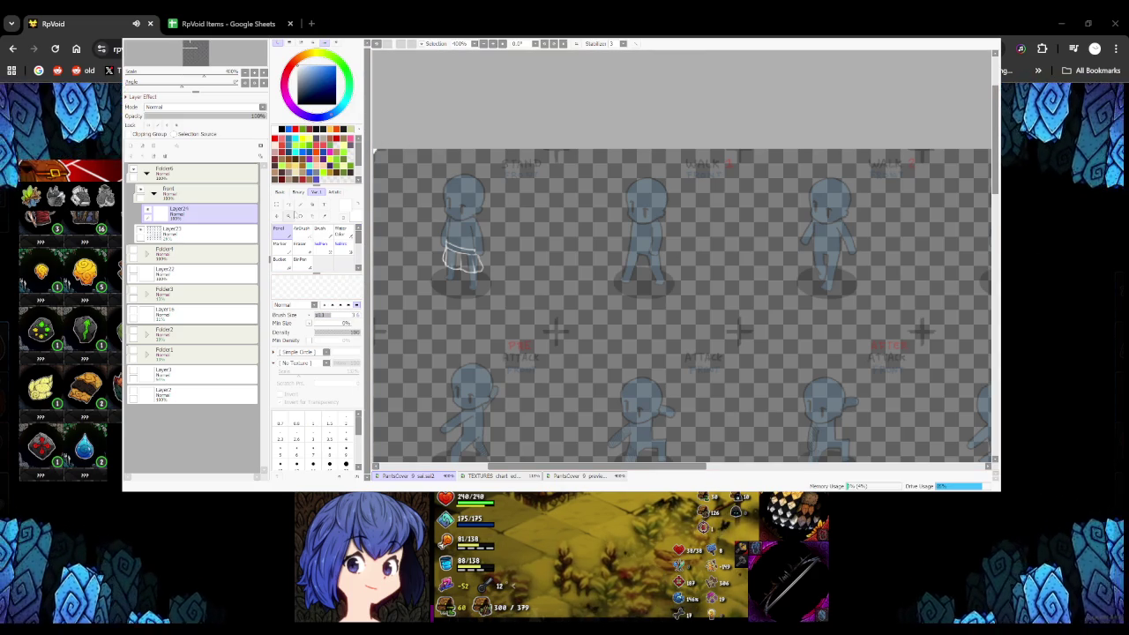
pyautogui.click(132, 145)
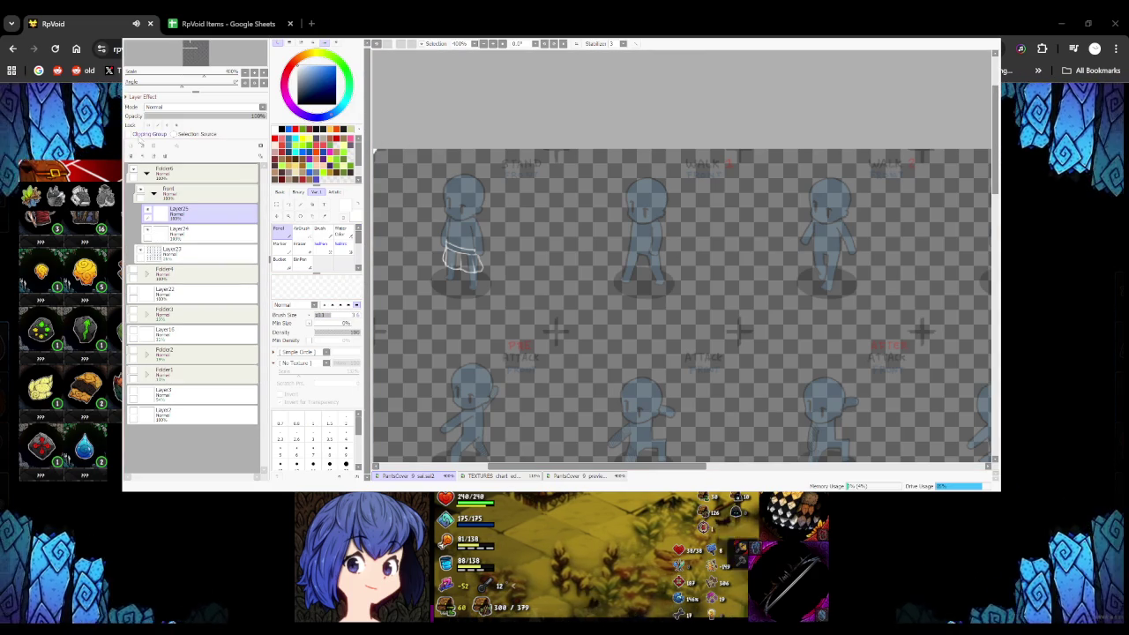
pyautogui.click(279, 259)
pyautogui.click(463, 260)
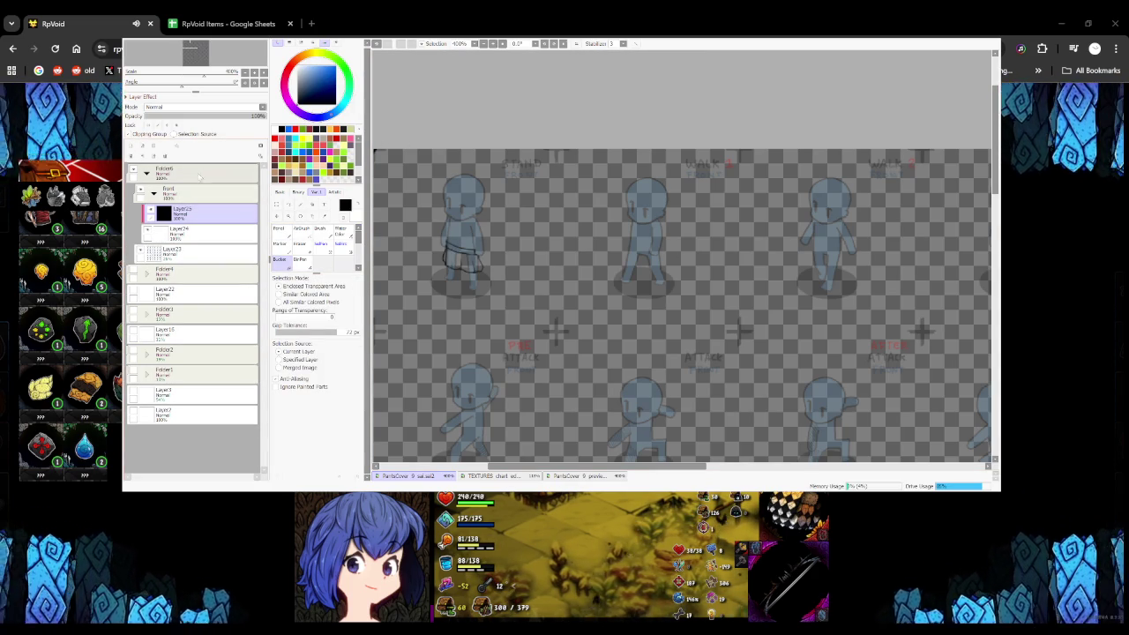
pyautogui.click(142, 155)
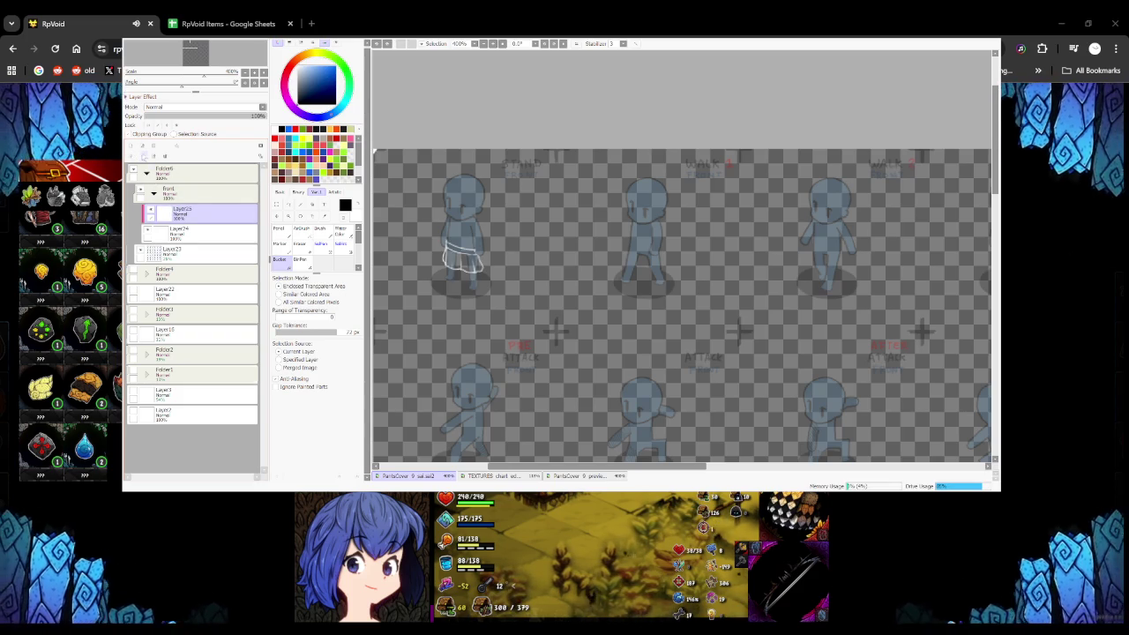
# Try a Merge Down and undo it, then start inking the belt's top edge in black
pyautogui.hotkey('ctrl', 'e')
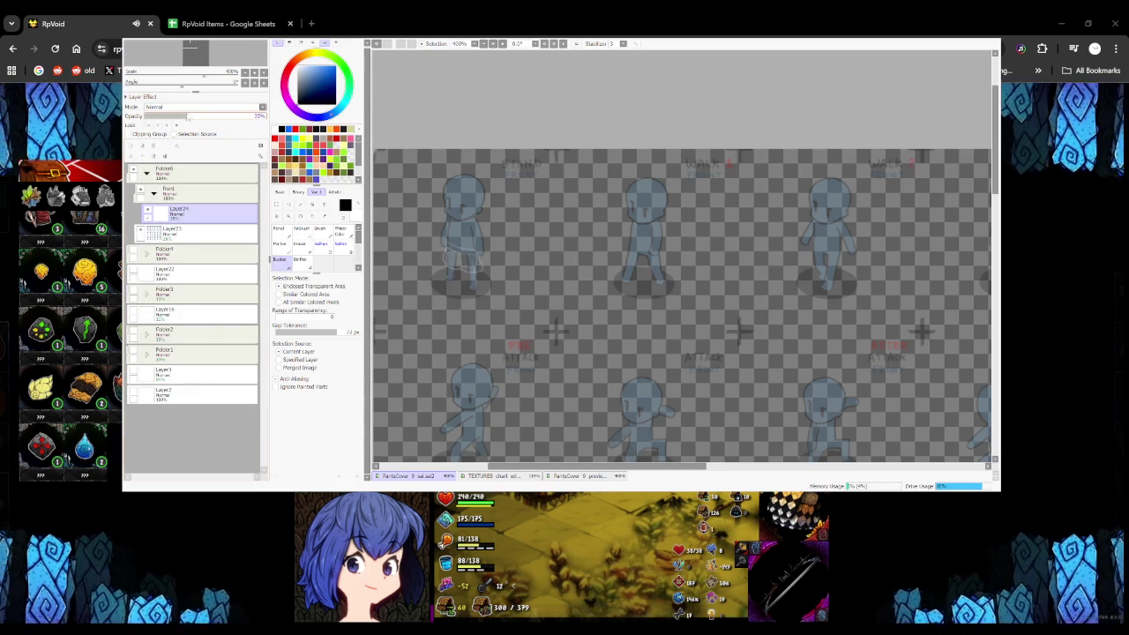
pyautogui.hotkey('ctrl', 'z')
pyautogui.press('n')
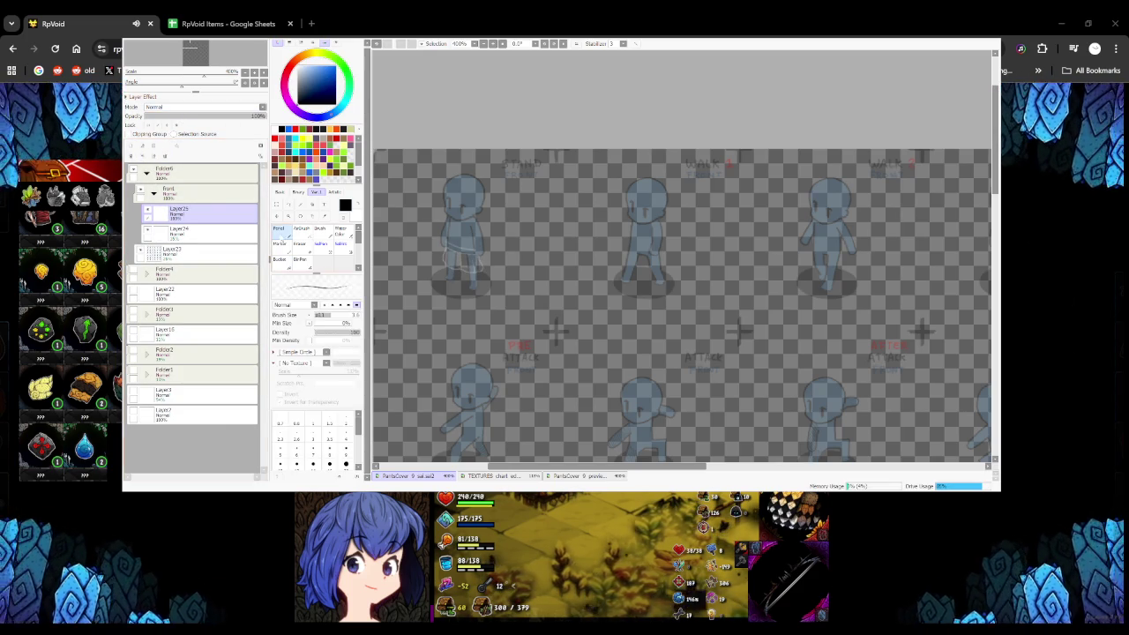
pyautogui.scroll(5, 682, 257)
pyautogui.moveTo(424, 238)
pyautogui.mouseDown()
pyautogui.moveTo(403, 269)
pyautogui.moveTo(570, 271)
pyautogui.mouseUp()
# Ink the black belt band's top and lower edges across the waist, redrawing stray strokes
pyautogui.scroll(1, 415, 256)
pyautogui.hotkey('ctrl', 'z')
pyautogui.hotkey('ctrl', 'z')
pyautogui.moveTo(398, 231)
pyautogui.mouseDown()
pyautogui.moveTo(479, 269)
pyautogui.moveTo(570, 280)
pyautogui.mouseUp()
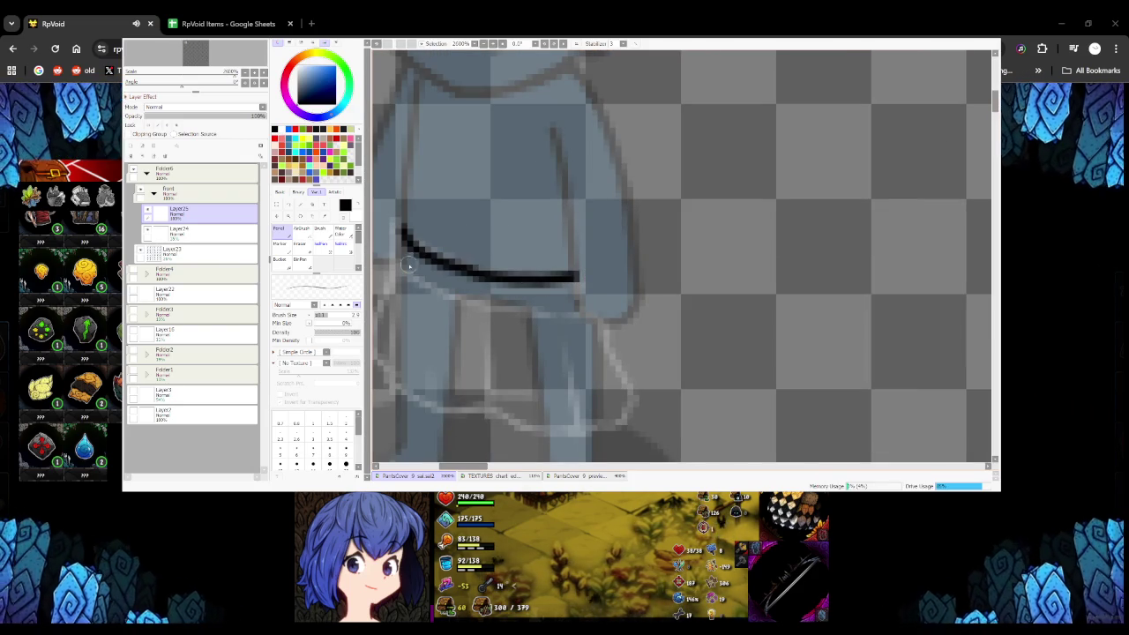
pyautogui.hotkey('ctrl', 'z')
pyautogui.moveTo(399, 227)
pyautogui.mouseDown()
pyautogui.moveTo(524, 275)
pyautogui.moveTo(580, 281)
pyautogui.moveTo(567, 297)
pyautogui.mouseUp()
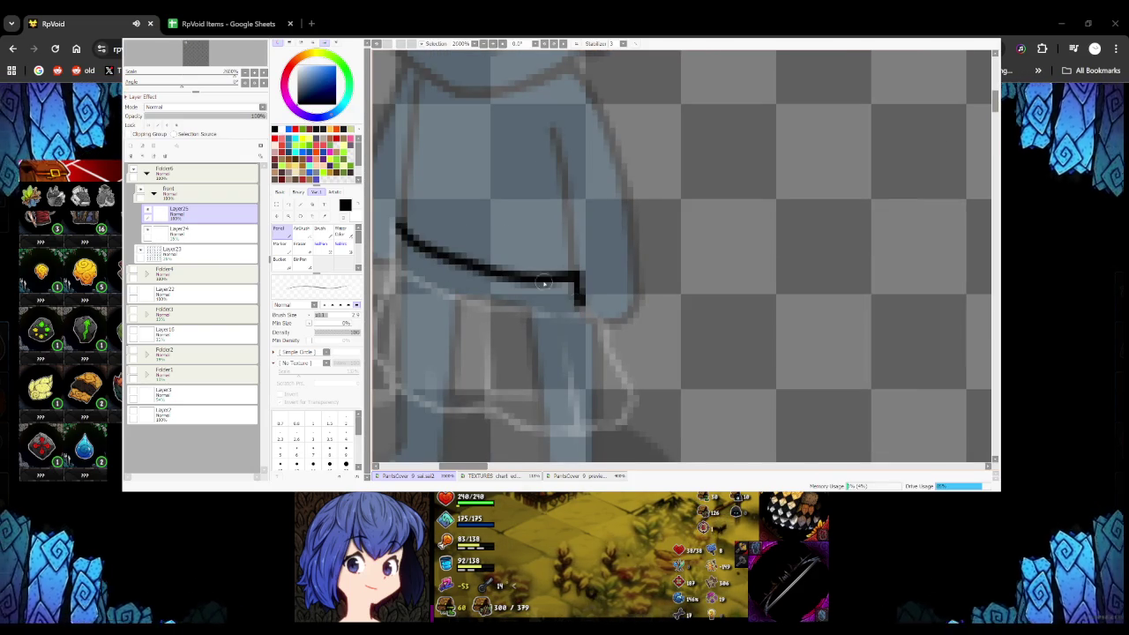
pyautogui.moveTo(400, 267); pyautogui.dragTo(578, 304)
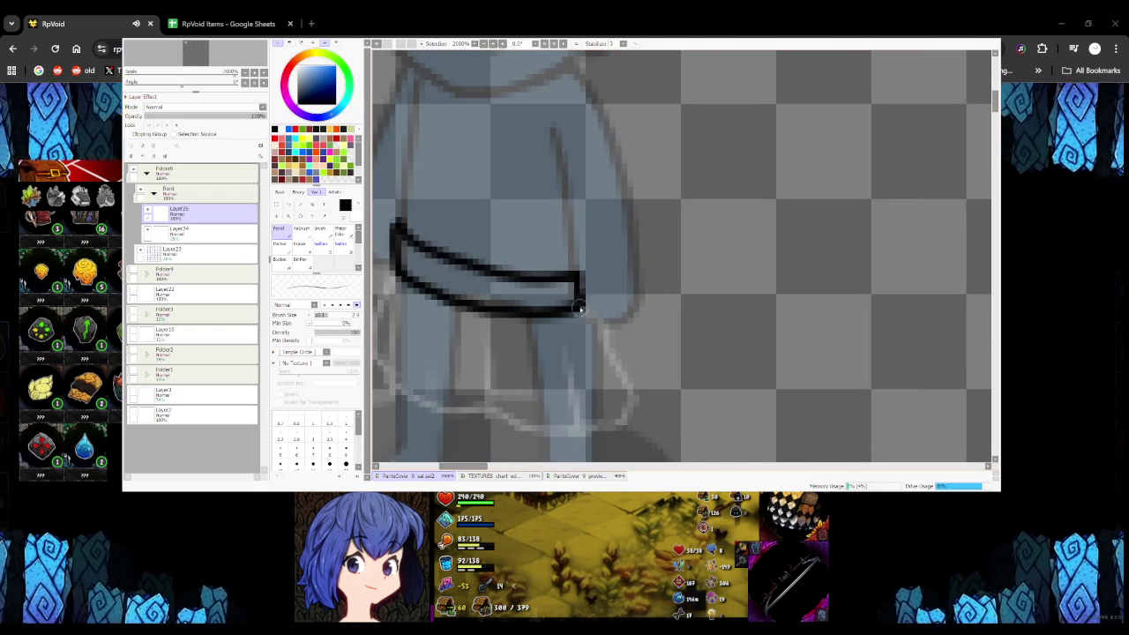
pyautogui.scroll(-5, 682, 257)
pyautogui.scroll(4, 681, 257)
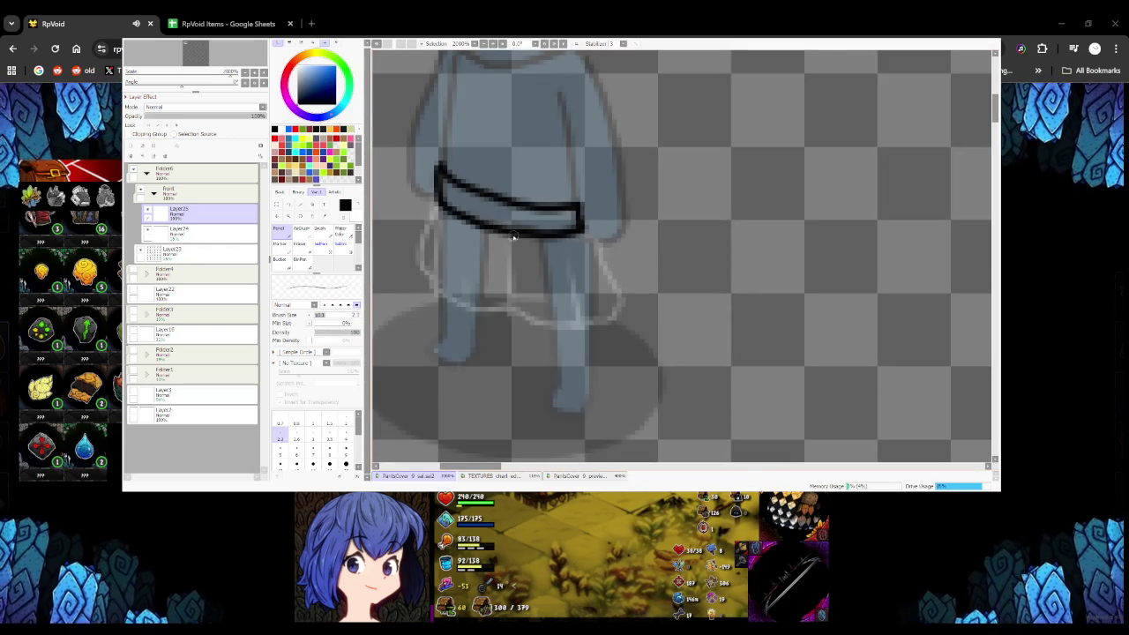
pyautogui.hotkey('ctrl', 'z')
pyautogui.moveTo(491, 226); pyautogui.dragTo(569, 235)
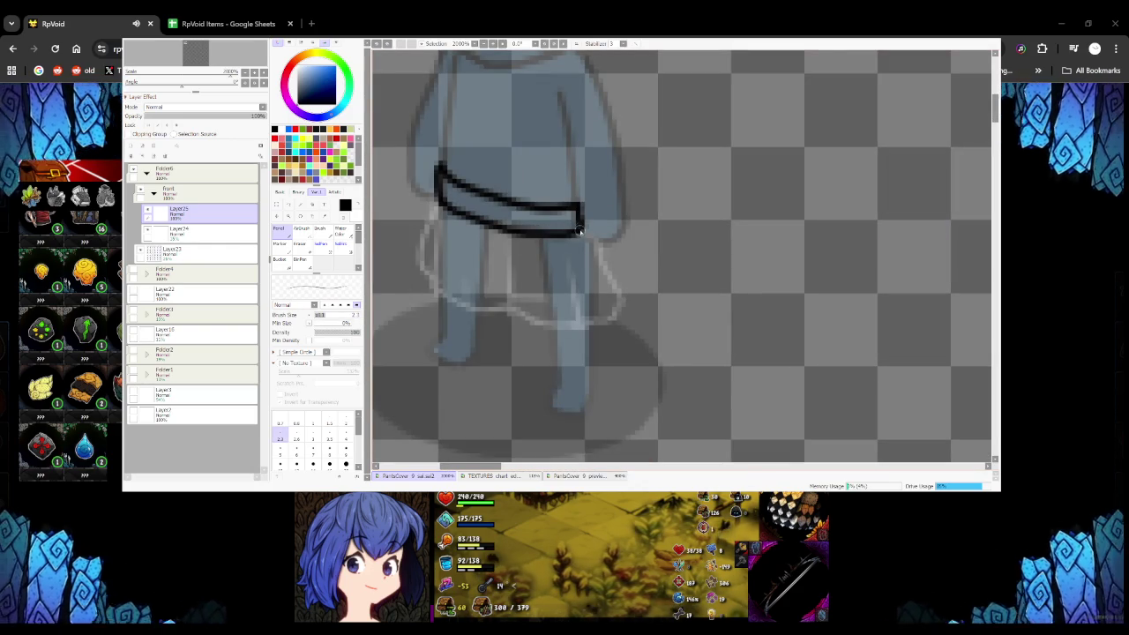
# Ink the skirt's left side, curved hem, zigzag right hem and right side up to the belt
pyautogui.moveTo(439, 218)
pyautogui.mouseDown()
pyautogui.moveTo(432, 295)
pyautogui.moveTo(514, 303)
pyautogui.mouseUp()
pyautogui.hotkey('ctrl', 'z')
pyautogui.moveTo(432, 286)
pyautogui.mouseDown()
pyautogui.moveTo(578, 318)
pyautogui.moveTo(581, 233)
pyautogui.mouseUp()
pyautogui.moveTo(580, 323); pyautogui.dragTo(621, 291)
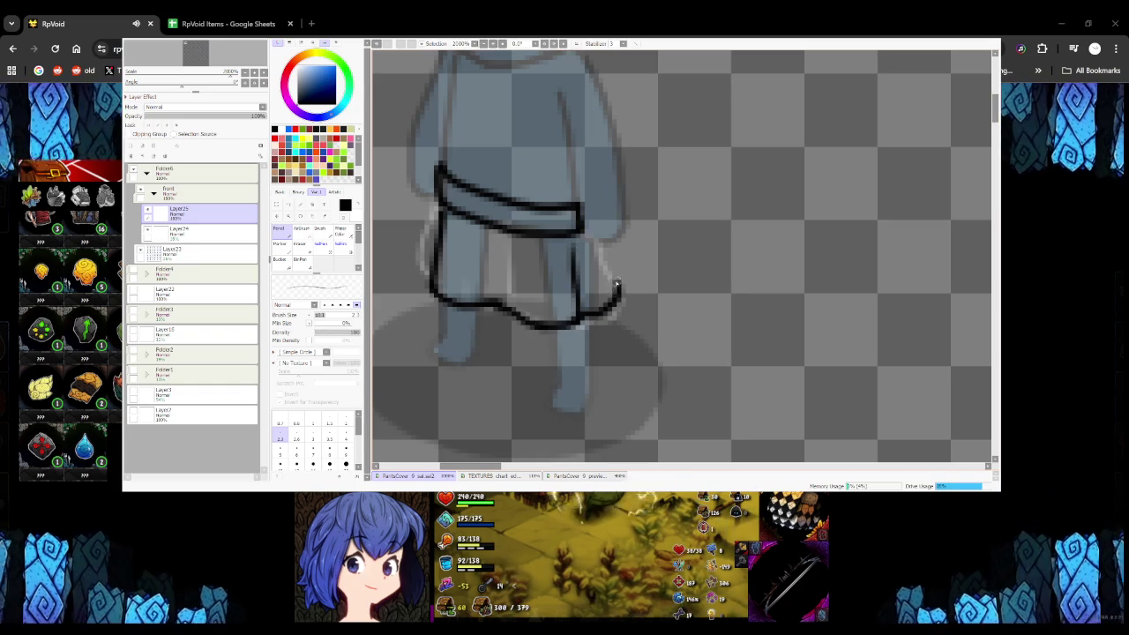
pyautogui.moveTo(582, 236); pyautogui.dragTo(621, 291)
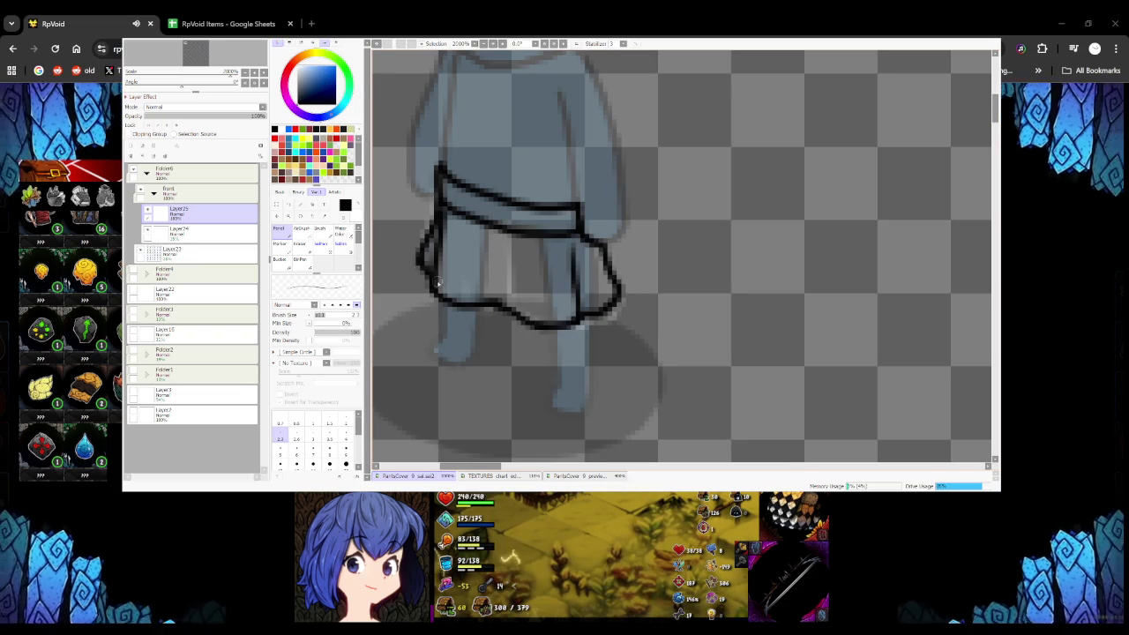
pyautogui.scroll(-5, 443, 292)
pyautogui.scroll(3, 451, 313)
pyautogui.scroll(2, 459, 307)
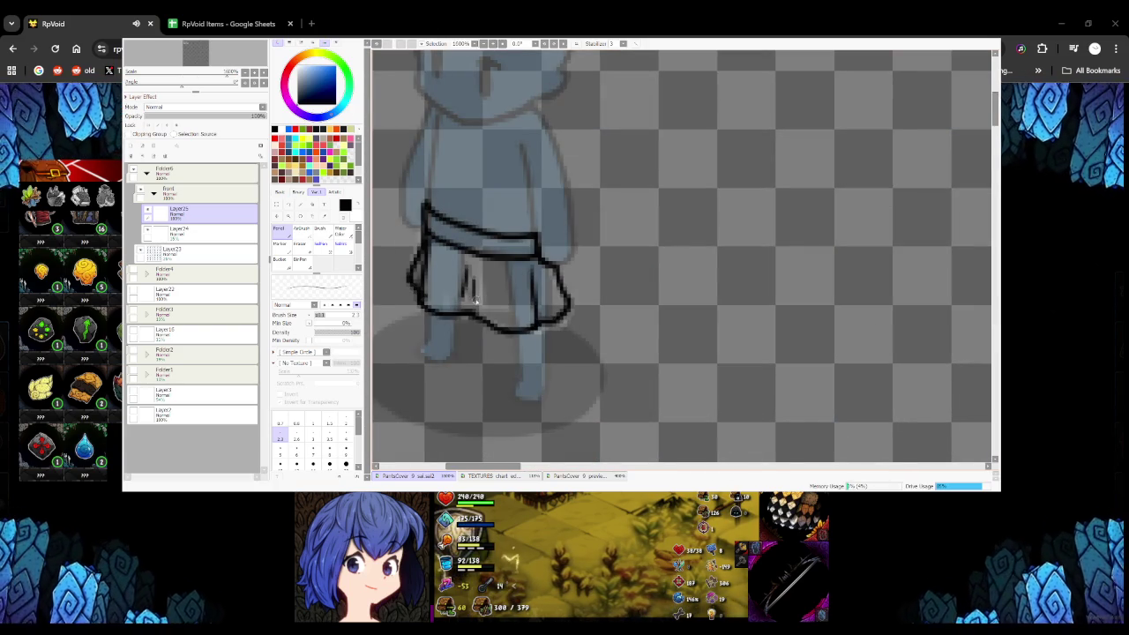
pyautogui.scroll(-5, 467, 264)
pyautogui.scroll(4, 476, 291)
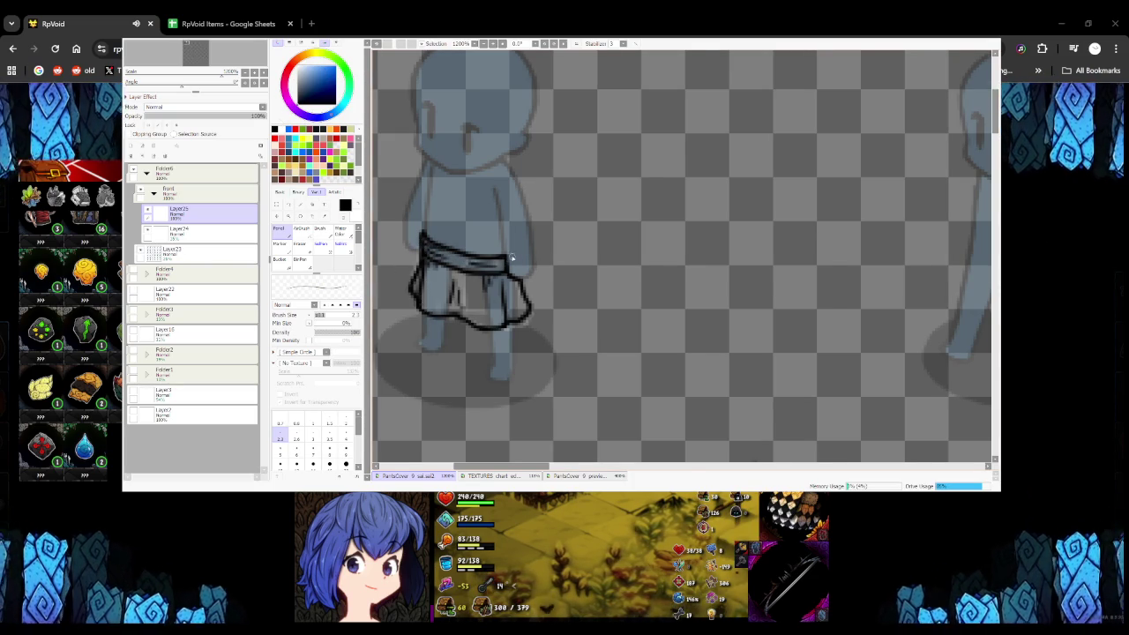
pyautogui.scroll(-4, 509, 260)
pyautogui.scroll(-2, 502, 250)
pyautogui.scroll(3, 458, 238)
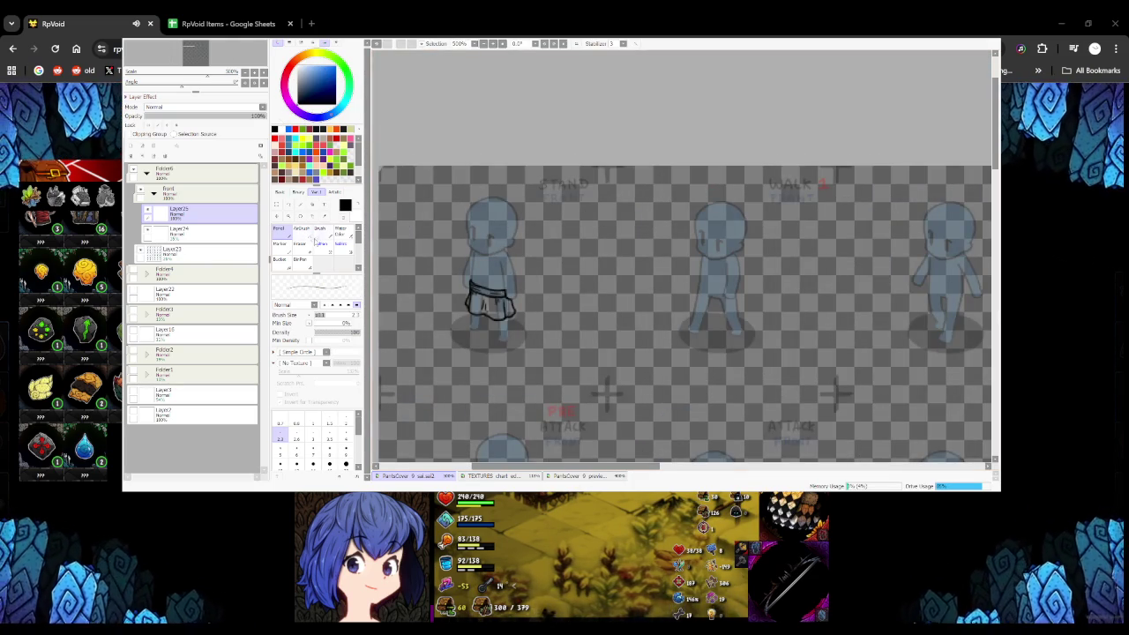
# Delete the white sketch layer and place a faint duplicate of the inked skirt on the walk figure
pyautogui.click(216, 234)
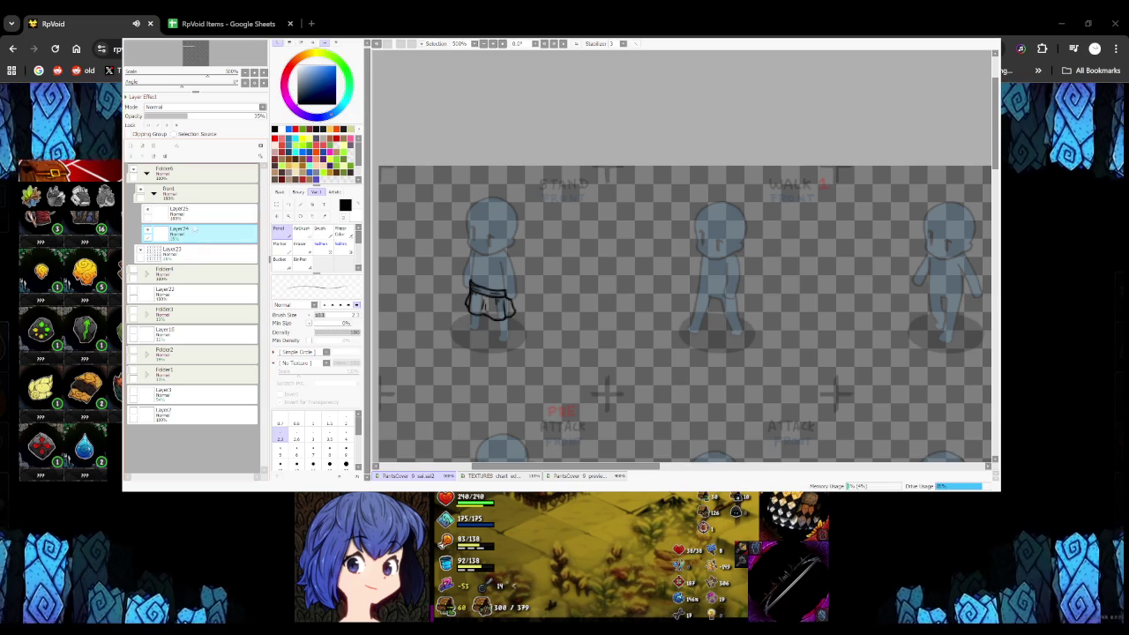
pyautogui.press('Delete')
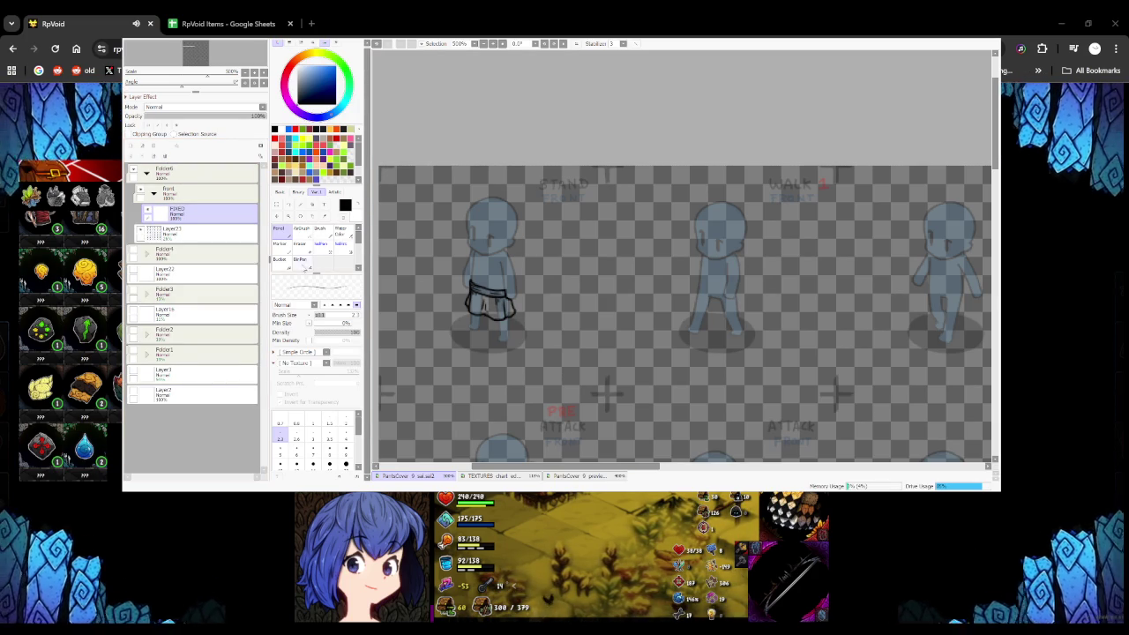
pyautogui.press('g')
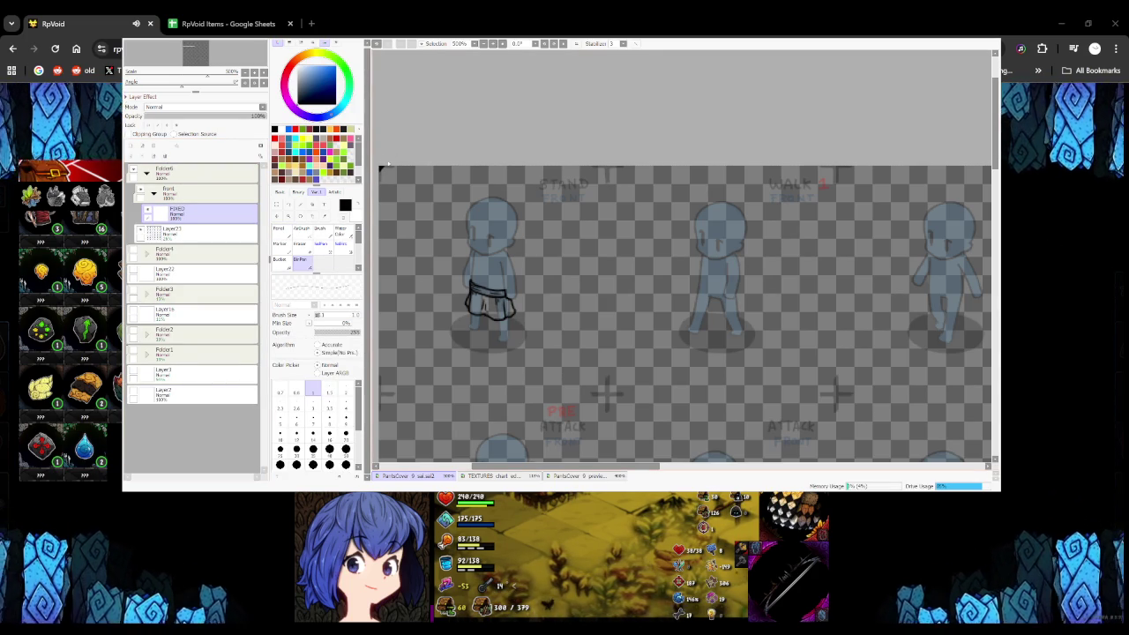
pyautogui.hotkey('ctrl', 'j')
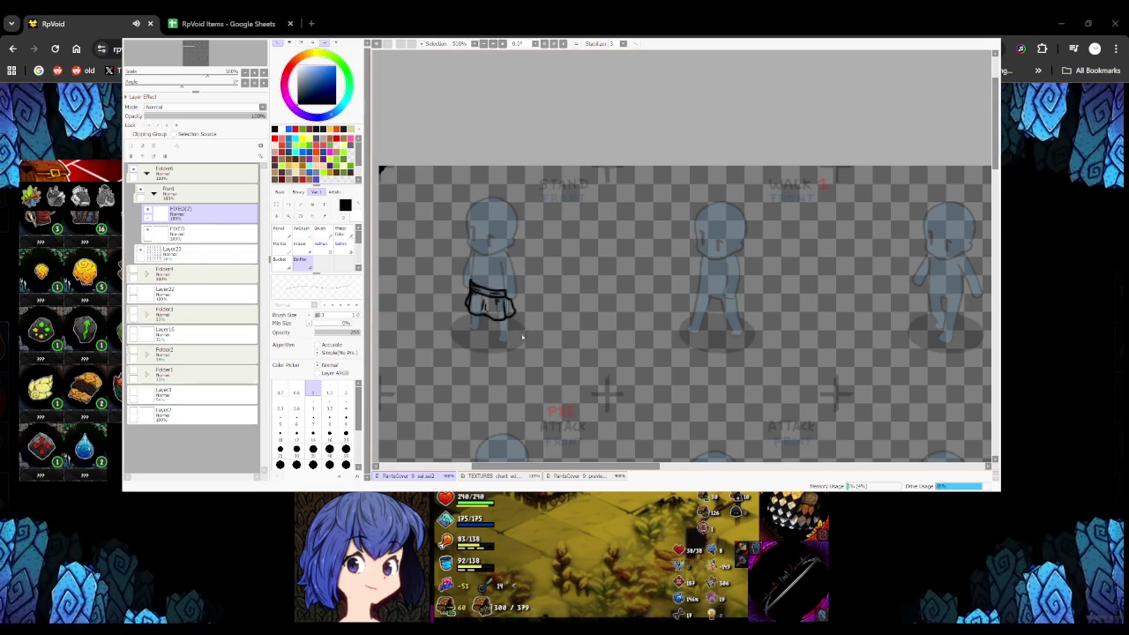
pyautogui.moveTo(436, 307); pyautogui.dragTo(676, 294)
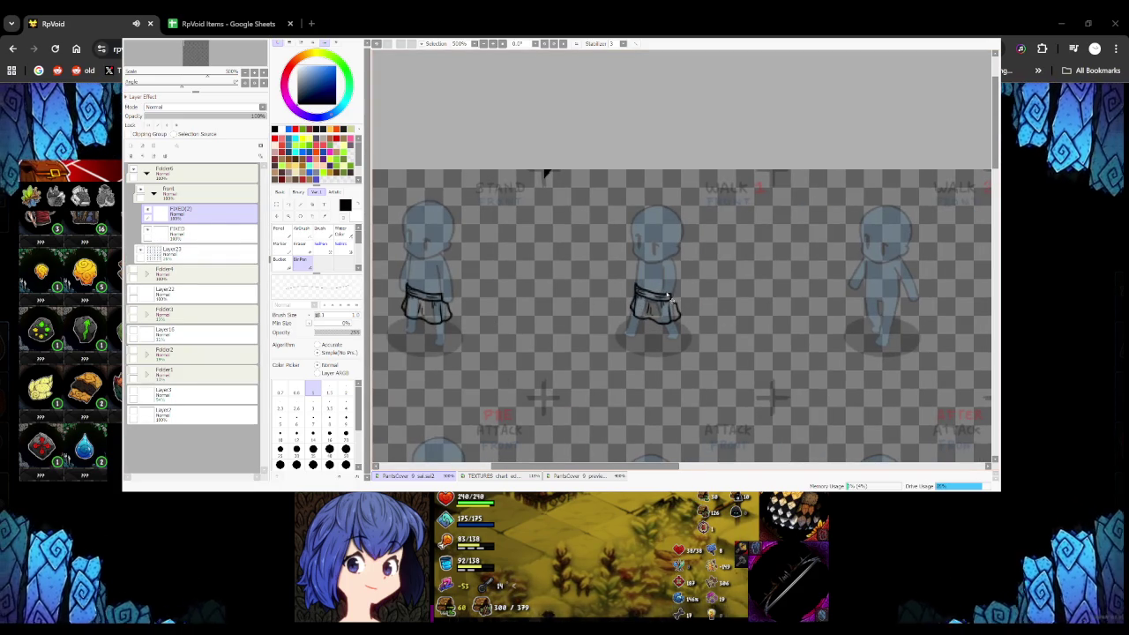
pyautogui.click(167, 117)
pyautogui.hotkey('ctrl', 'z')
# Ink a black belt band across the first walk figure's waist
pyautogui.moveTo(530, 253); pyautogui.dragTo(745, 264)
pyautogui.hotkey('ctrl', 'z')
pyautogui.scroll(2, 507, 261)
pyautogui.moveTo(542, 275); pyautogui.dragTo(563, 279)
pyautogui.hotkey('ctrl', 'z')
pyautogui.scroll(1, 496, 261)
pyautogui.scroll(1, 495, 261)
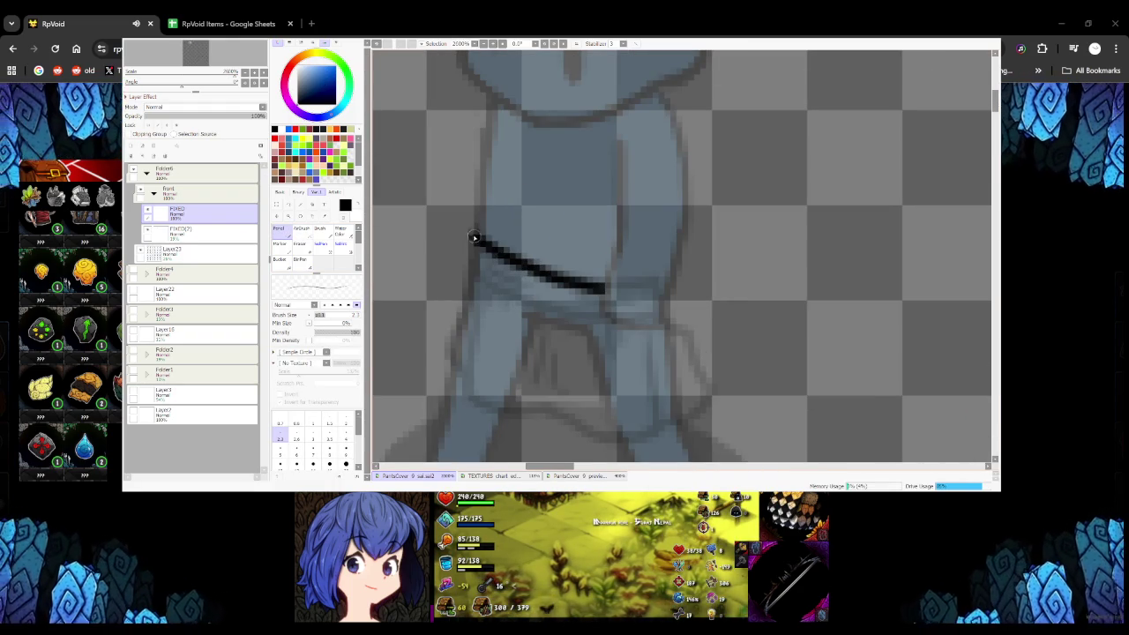
pyautogui.moveTo(471, 260)
pyautogui.mouseDown()
pyautogui.moveTo(468, 282)
pyautogui.moveTo(609, 325)
pyautogui.mouseUp()
pyautogui.scroll(-1, 604, 300)
pyautogui.scroll(-1, 604, 300)
pyautogui.scroll(1, 609, 296)
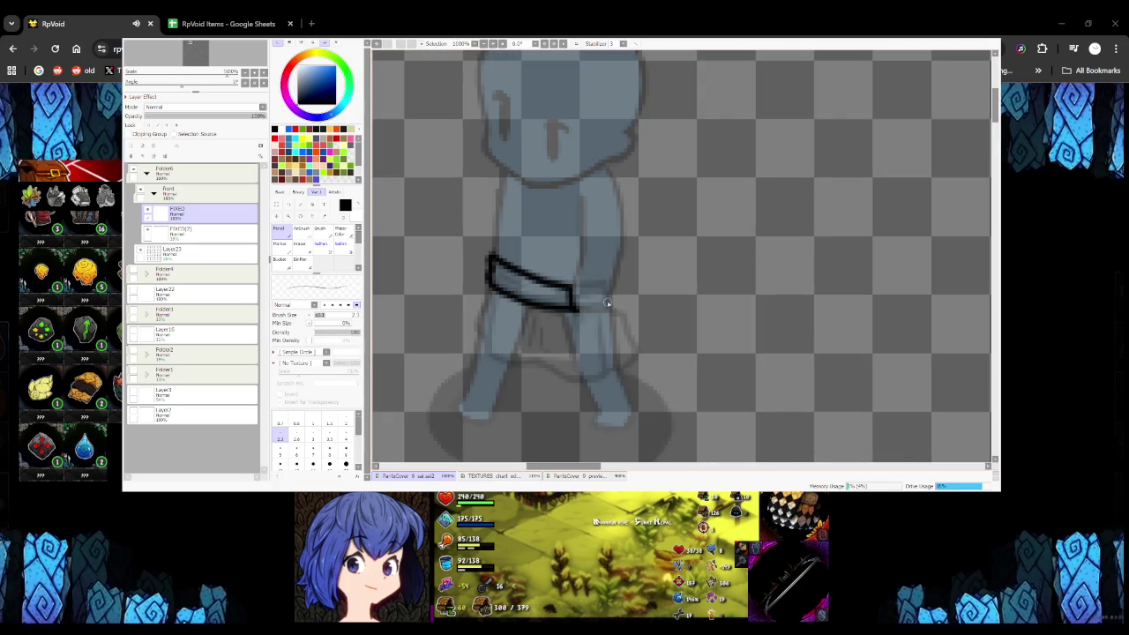
pyautogui.scroll(-2, 615, 289)
pyautogui.scroll(1, 612, 292)
pyautogui.scroll(-1, 582, 242)
pyautogui.scroll(-1, 561, 236)
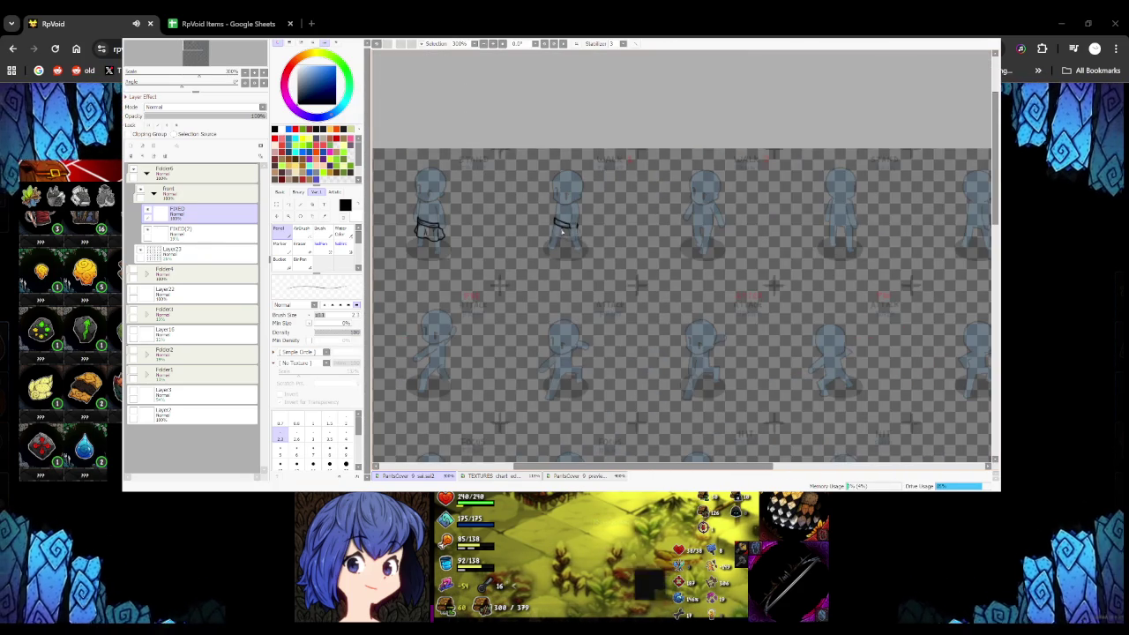
pyautogui.scroll(1, 551, 241)
pyautogui.scroll(1, 533, 249)
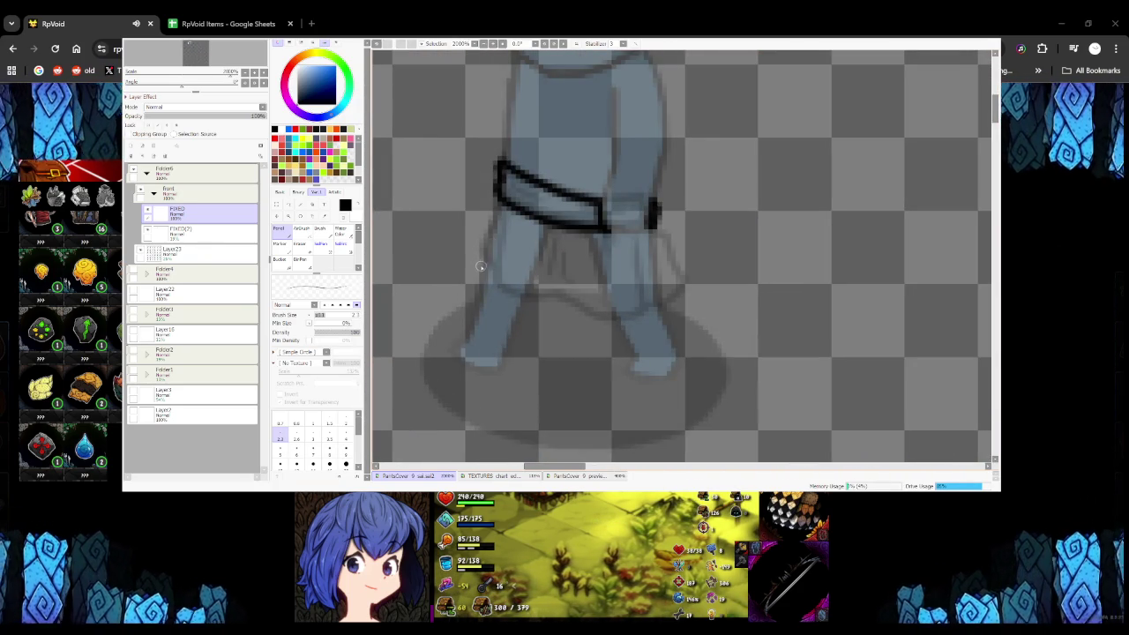
# Draw the first walk figure's wavy skirt hem and right edge, redoing missed strokes
pyautogui.moveTo(479, 266); pyautogui.dragTo(528, 291)
pyautogui.hotkey('ctrl', 'z')
pyautogui.hotkey('ctrl', 'z')
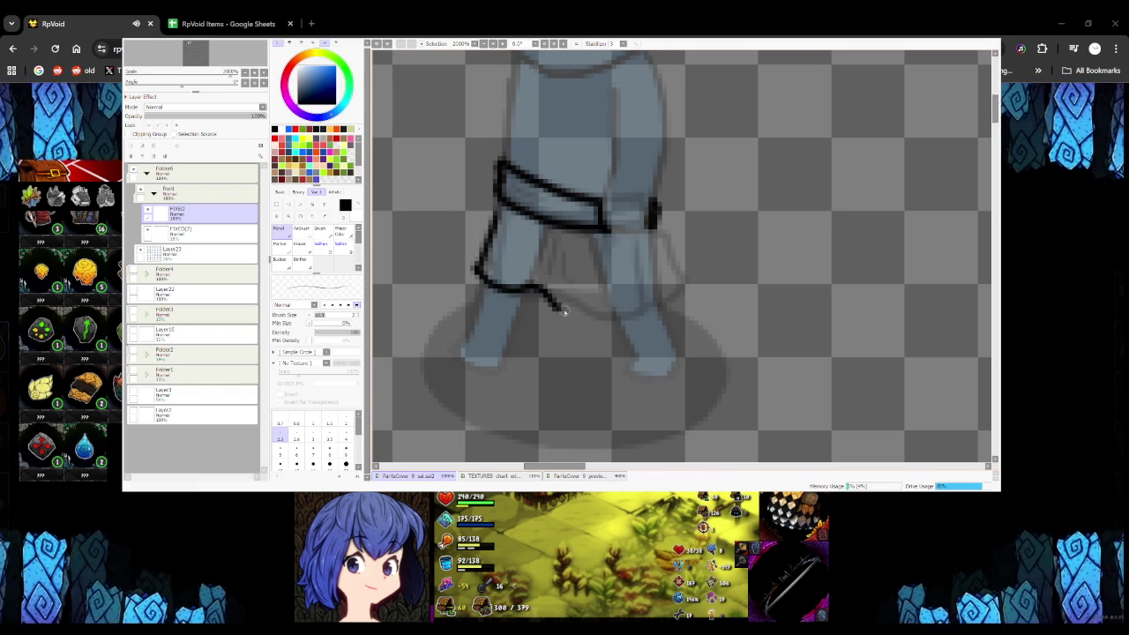
pyautogui.moveTo(554, 306)
pyautogui.mouseDown()
pyautogui.moveTo(665, 296)
pyautogui.moveTo(659, 242)
pyautogui.mouseUp()
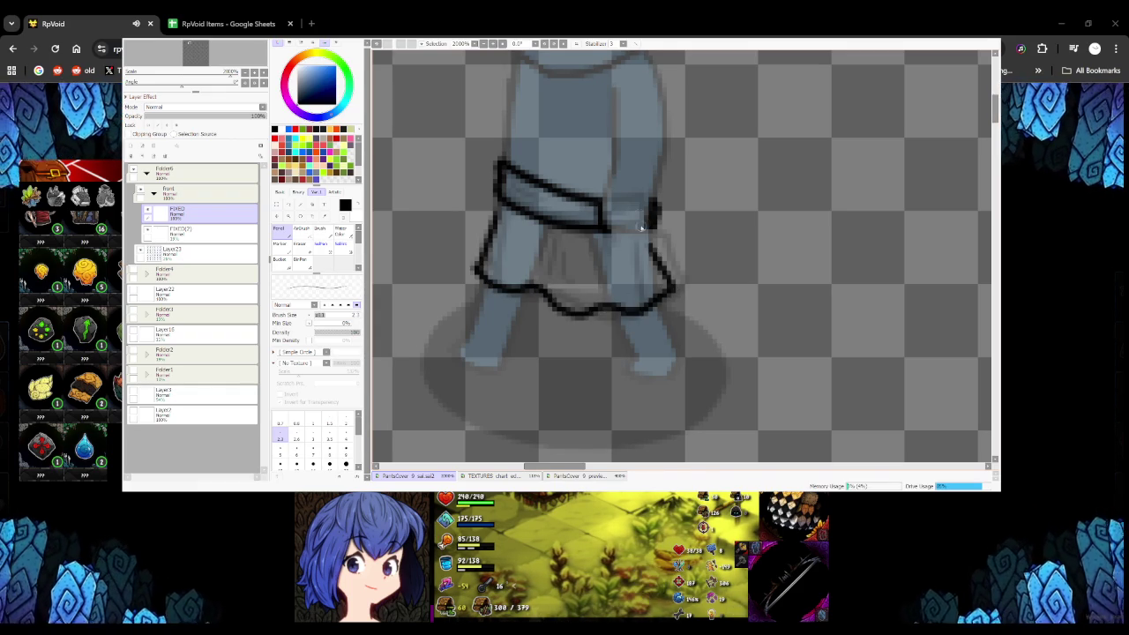
pyautogui.scroll(-1, 653, 236)
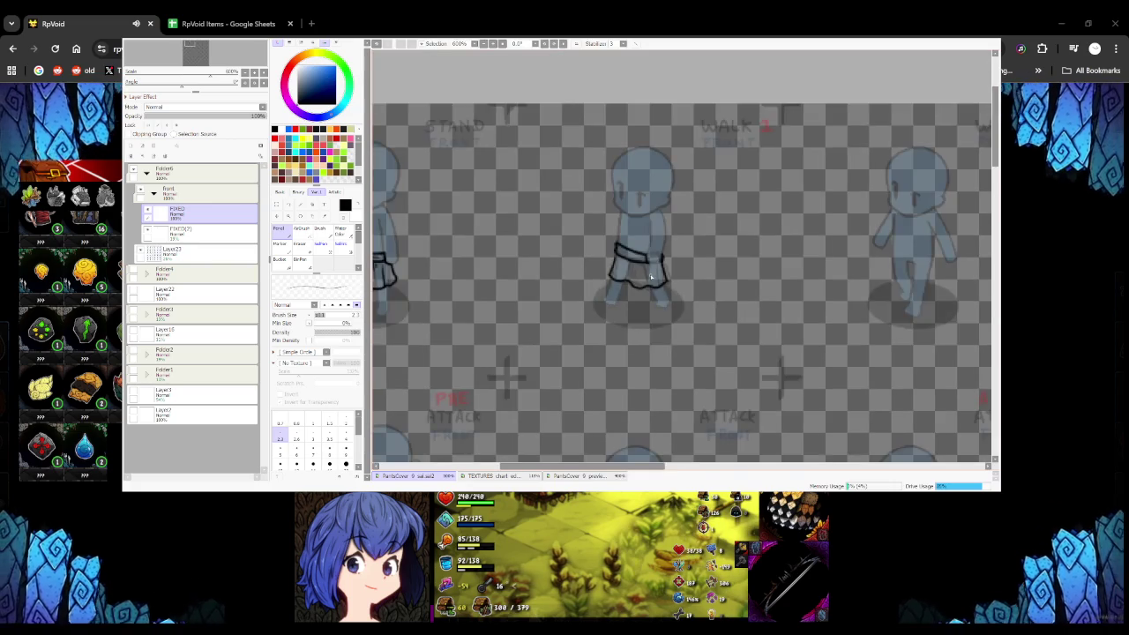
pyautogui.scroll(-1, 650, 277)
pyautogui.scroll(1, 653, 277)
pyautogui.scroll(1, 676, 264)
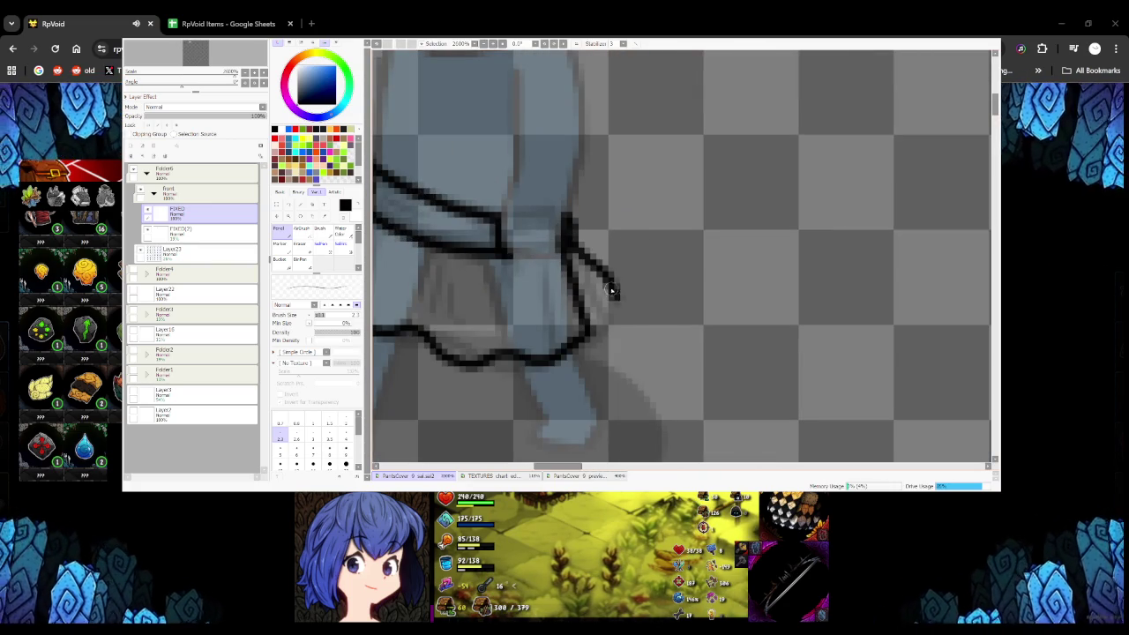
pyautogui.moveTo(612, 292); pyautogui.dragTo(586, 323)
pyautogui.scroll(-1, 607, 300)
pyautogui.scroll(-1, 607, 300)
pyautogui.scroll(1, 607, 319)
pyautogui.scroll(1, 606, 299)
pyautogui.hotkey('ctrl', 'z')
pyautogui.moveTo(586, 233); pyautogui.dragTo(609, 302)
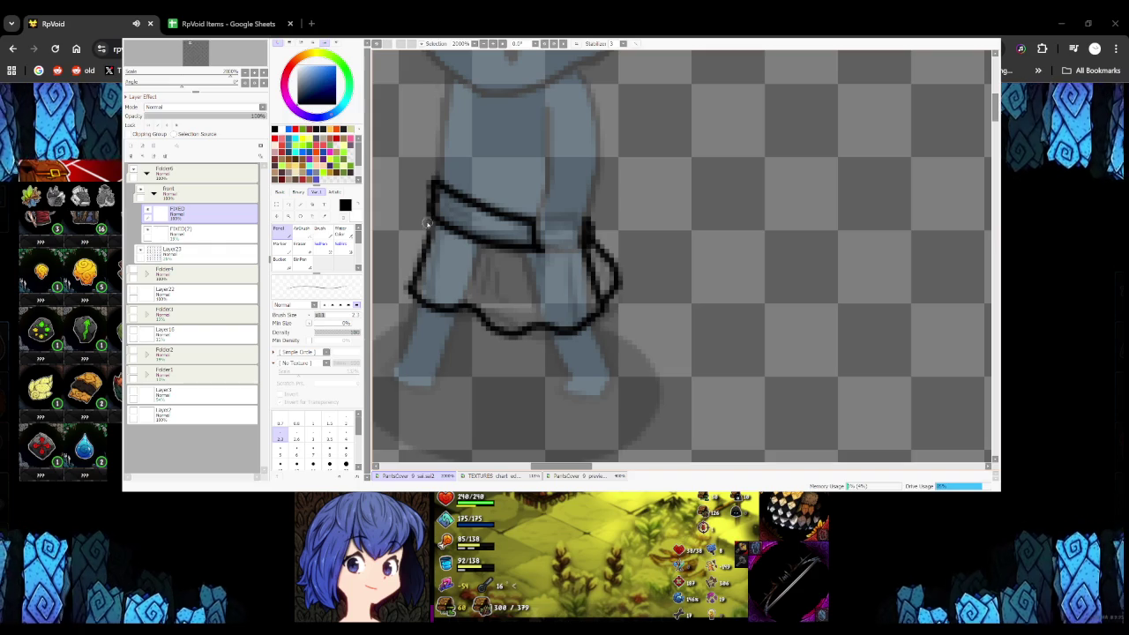
pyautogui.scroll(-2, 425, 251)
pyautogui.scroll(2, 500, 265)
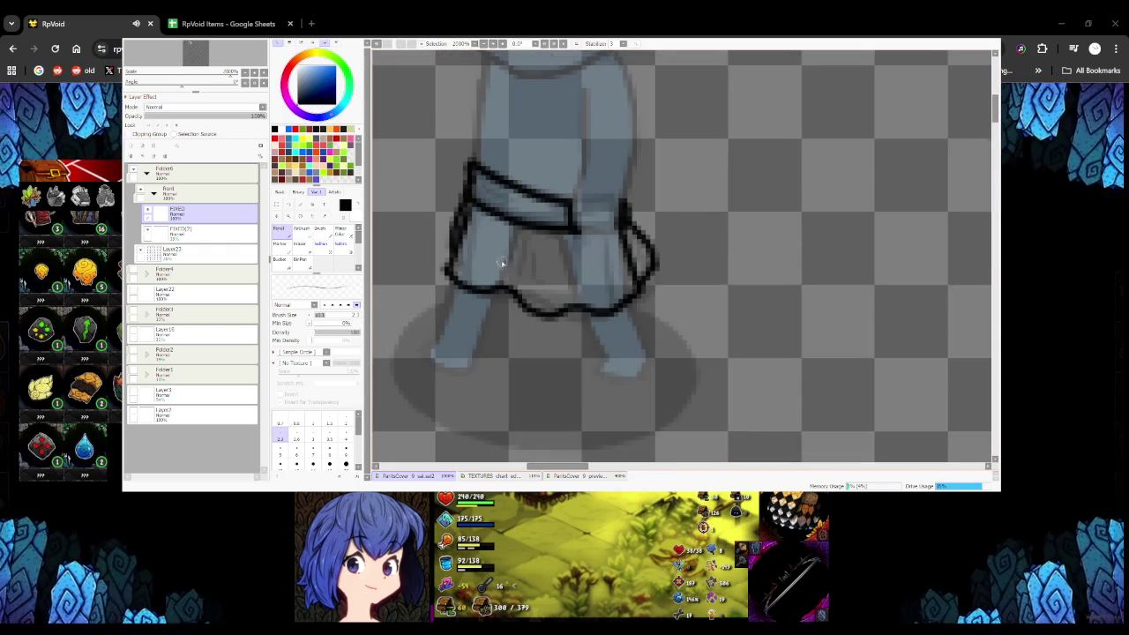
# Add a fold line inside the first walk figure's skirt
pyautogui.moveTo(577, 244); pyautogui.dragTo(584, 294)
pyautogui.scroll(-2, 618, 263)
pyautogui.scroll(2, 595, 237)
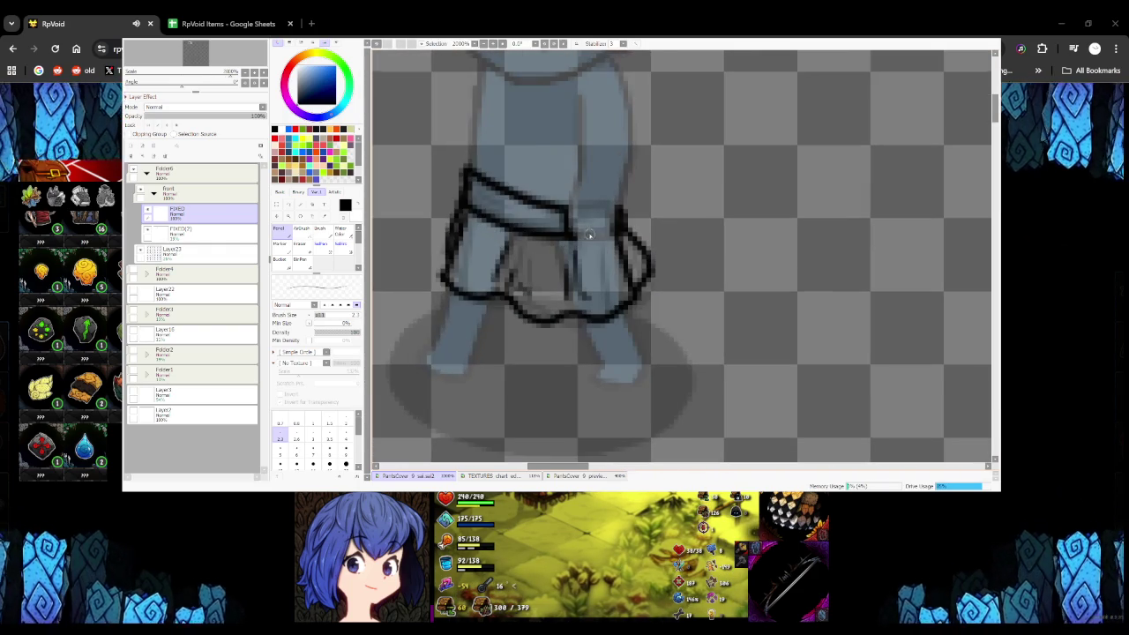
pyautogui.scroll(-5, 616, 231)
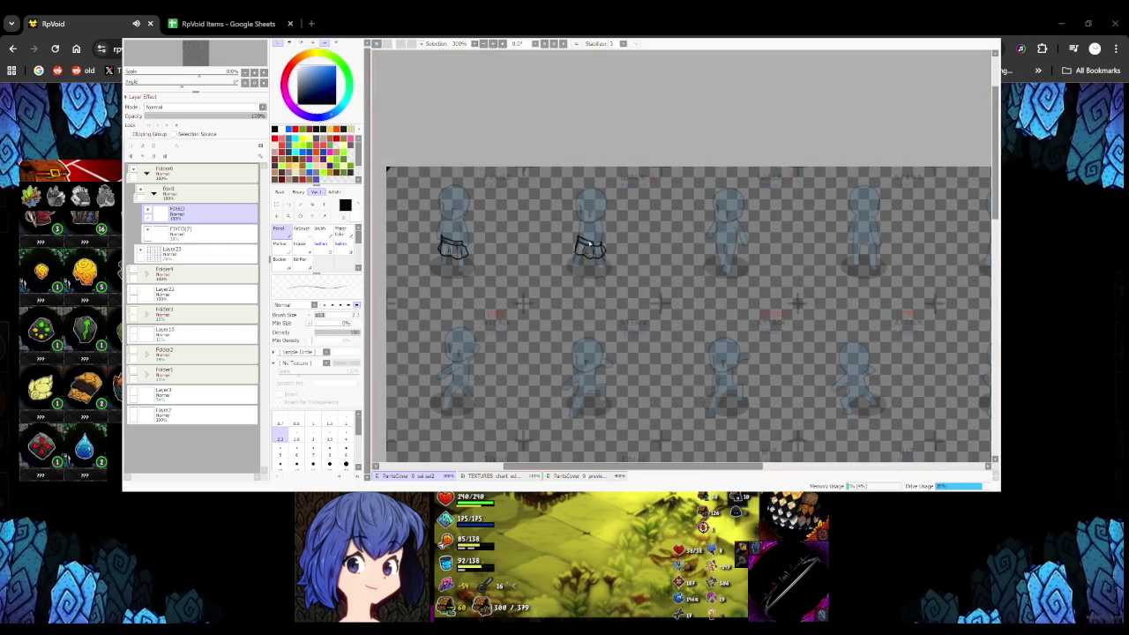
pyautogui.scroll(5, 583, 242)
pyautogui.scroll(-1, 559, 274)
pyautogui.scroll(-1, 558, 274)
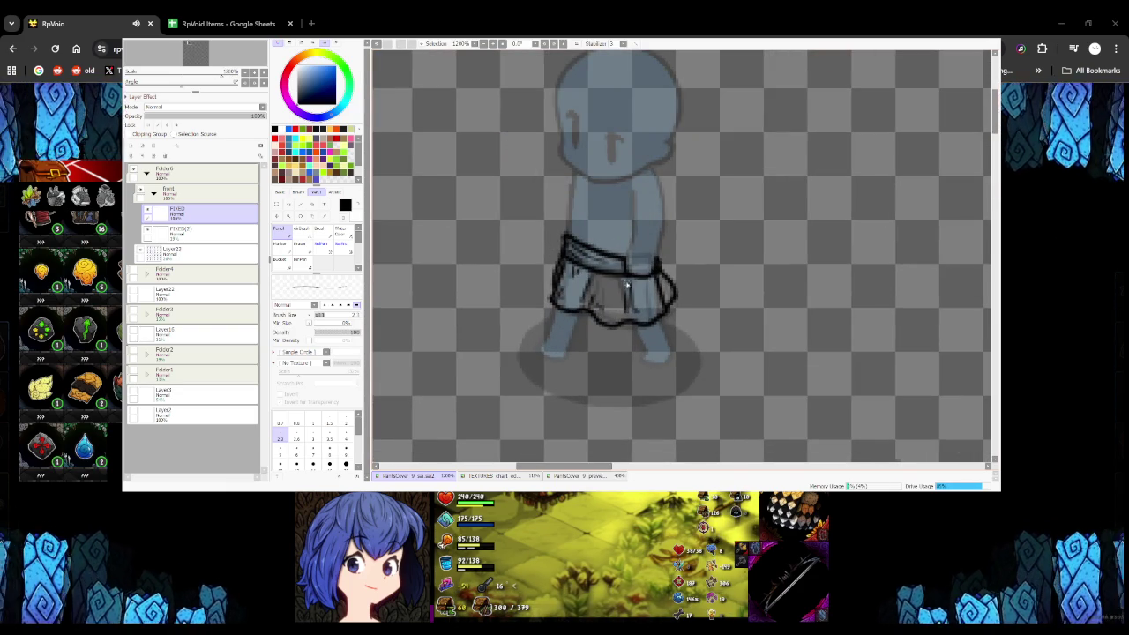
pyautogui.scroll(-3, 649, 284)
pyautogui.scroll(-2, 658, 296)
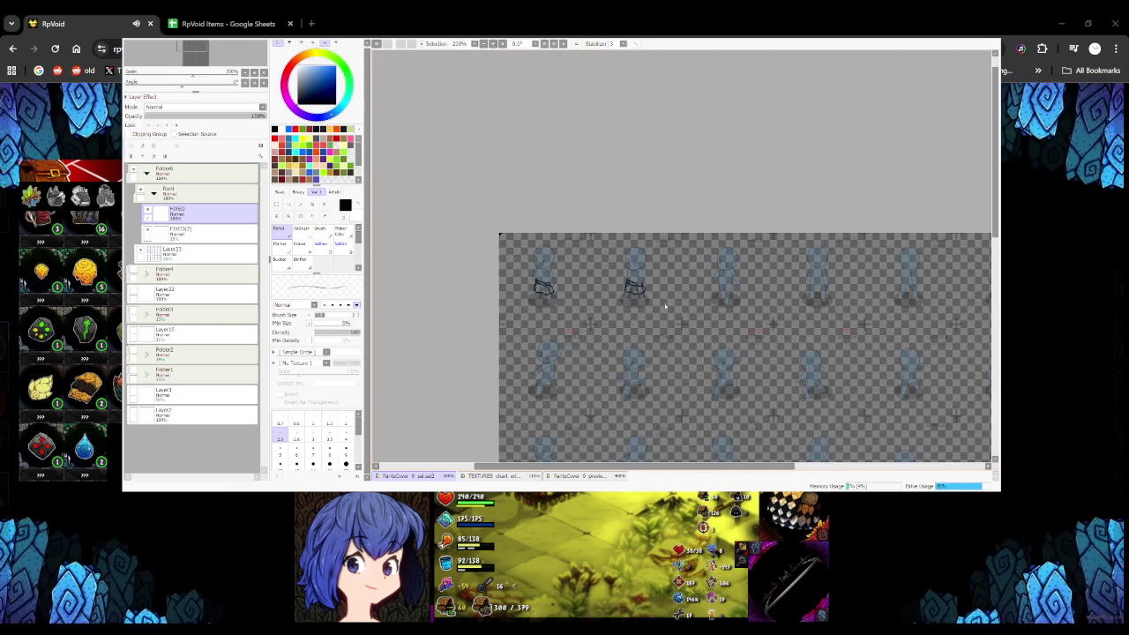
pyautogui.scroll(3, 724, 295)
pyautogui.scroll(-1, 540, 332)
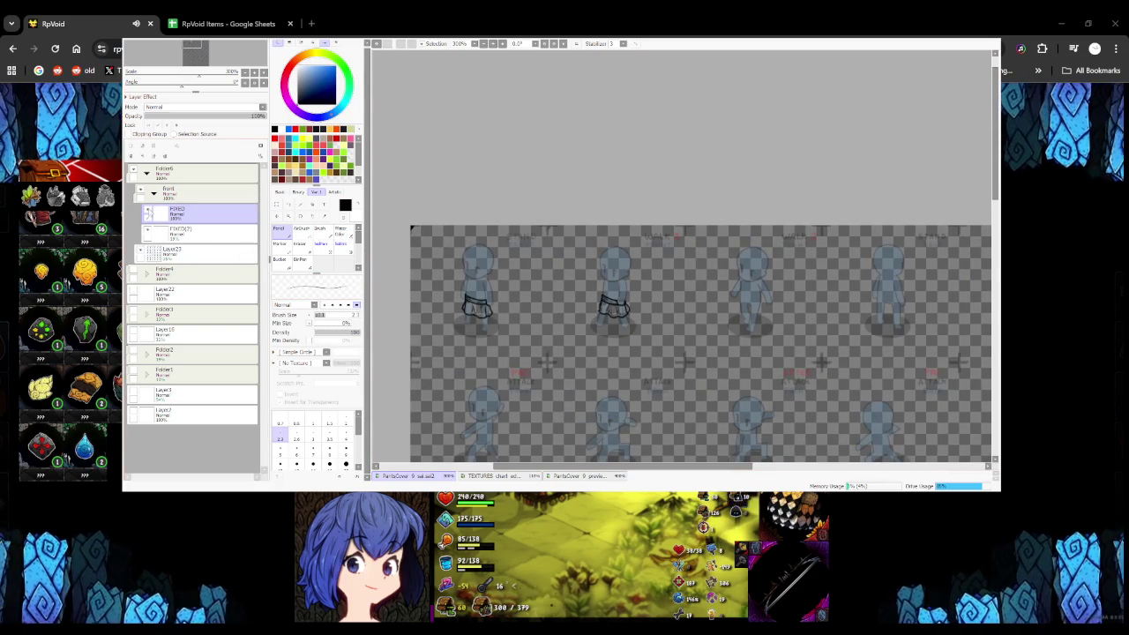
# Fade the FIXED(2) skirt copy to about 15% opacity, then resume the Pencil on the main layer
pyautogui.click(277, 205)
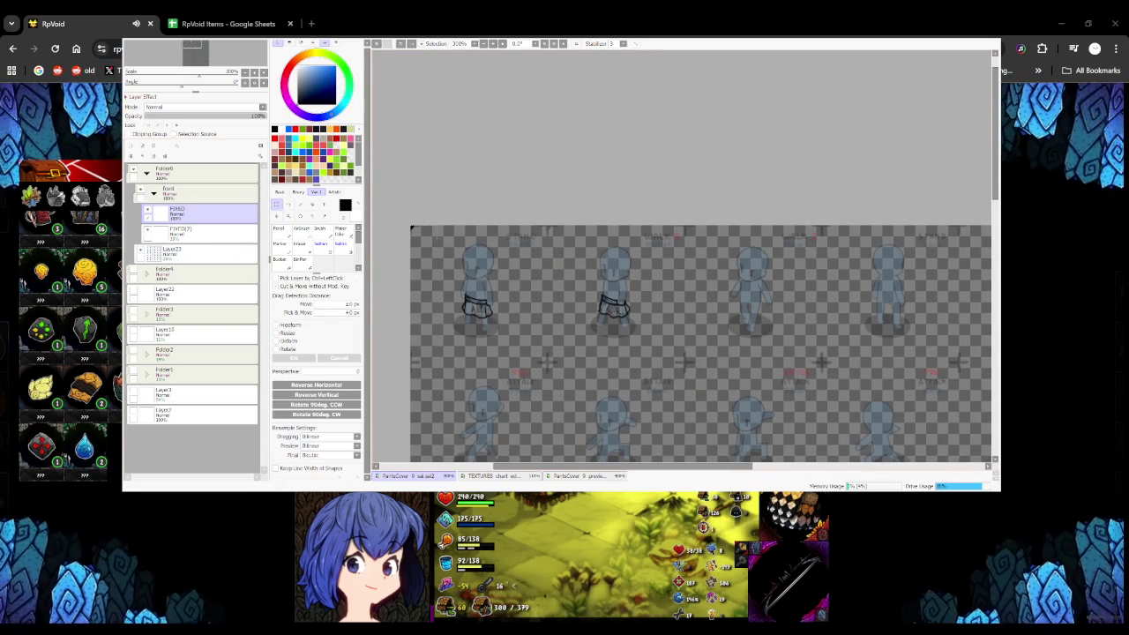
pyautogui.click(203, 231)
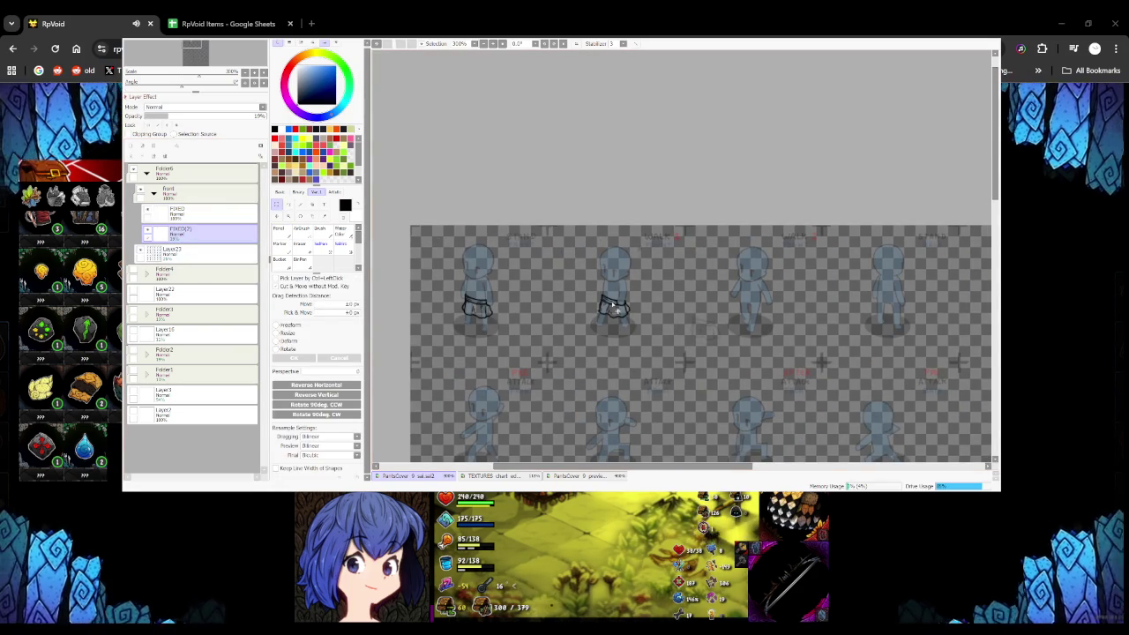
pyautogui.moveTo(665, 308); pyautogui.dragTo(535, 287)
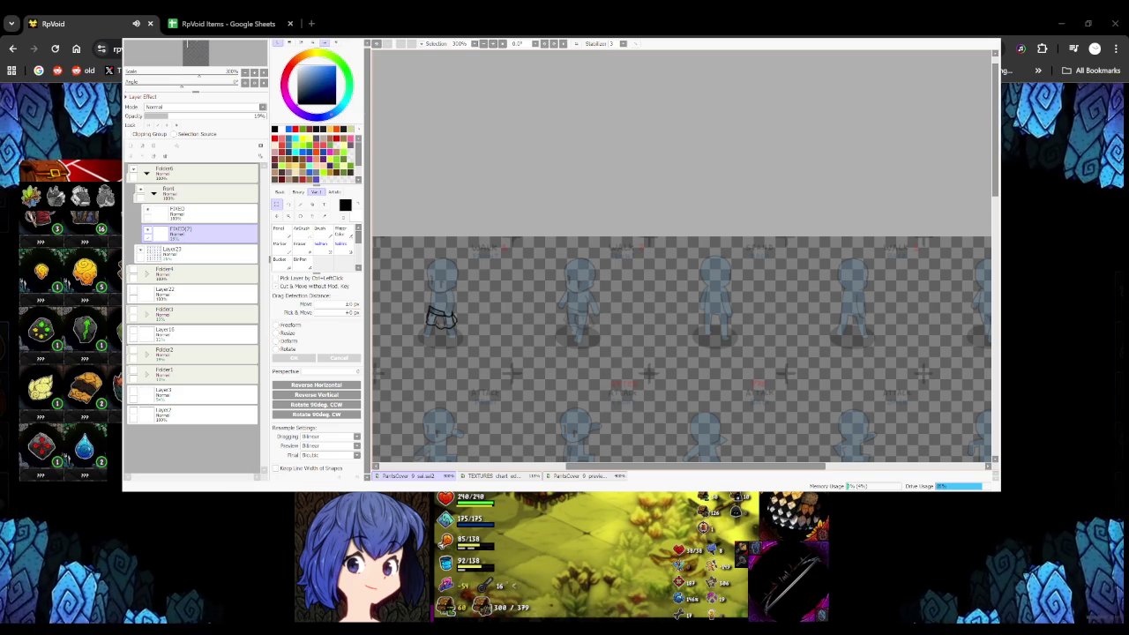
pyautogui.scroll(2, 390, 322)
pyautogui.scroll(2, 390, 322)
pyautogui.click(279, 228)
pyautogui.click(202, 212)
# Ink the belt line across the second walk figure's waist, undoing stray strokes
pyautogui.moveTo(518, 287)
pyautogui.mouseDown()
pyautogui.moveTo(617, 265)
pyautogui.moveTo(605, 289)
pyautogui.mouseUp()
pyautogui.scroll(1, 500, 258)
pyautogui.hotkey('ctrl', 'z')
pyautogui.hotkey('ctrl', 'z')
pyautogui.moveTo(501, 261); pyautogui.dragTo(606, 285)
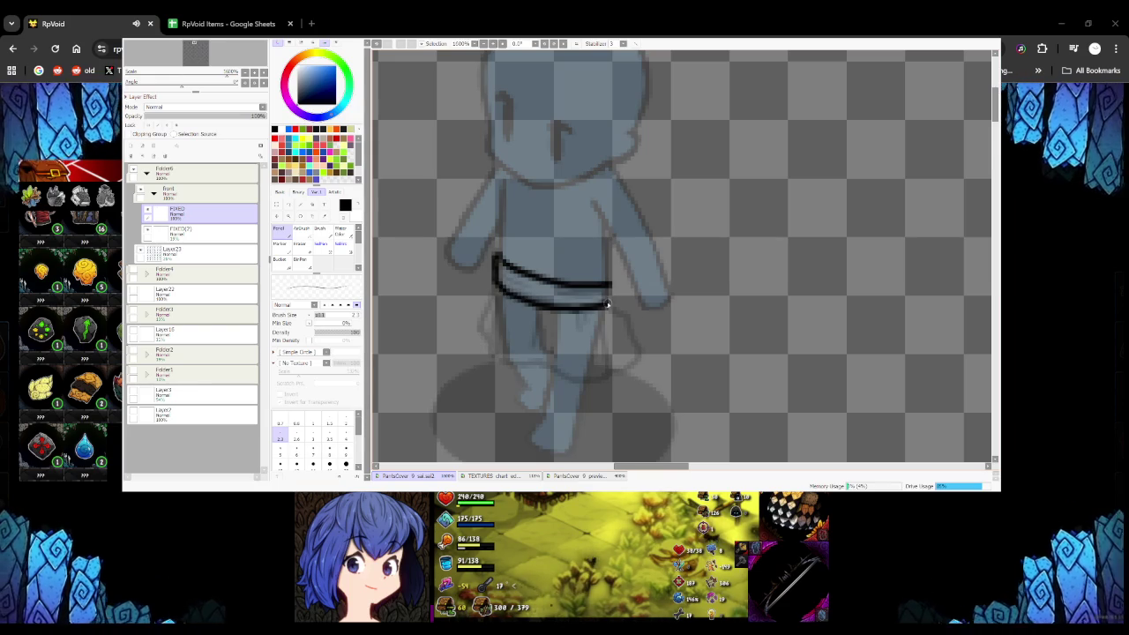
pyautogui.hotkey('ctrl', 'z')
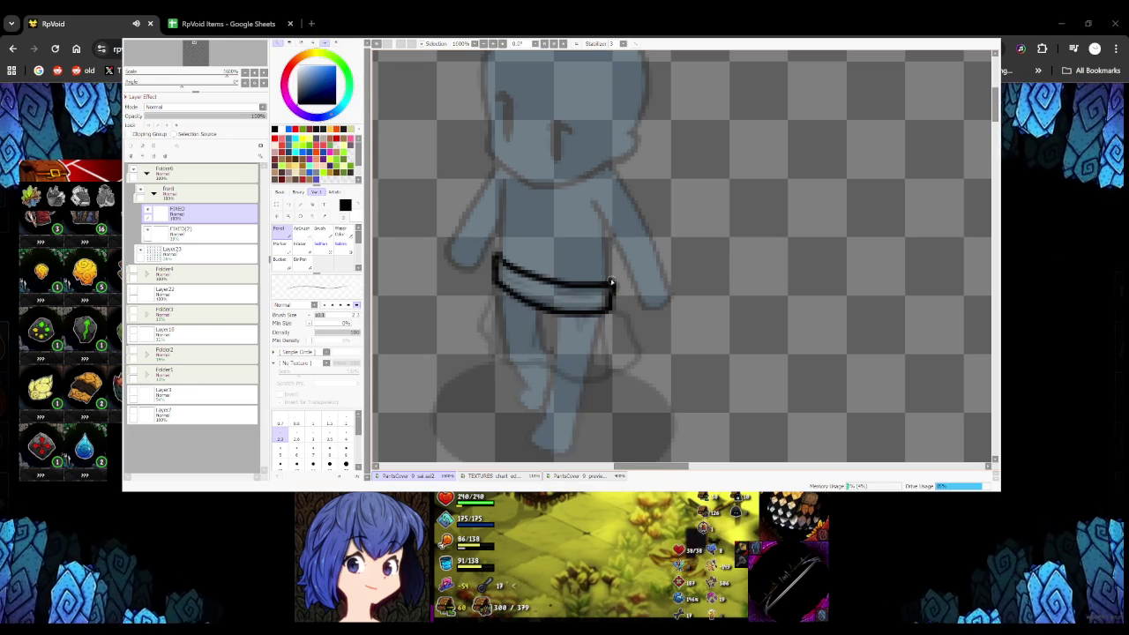
pyautogui.scroll(-3, 497, 256)
pyautogui.scroll(5, 476, 265)
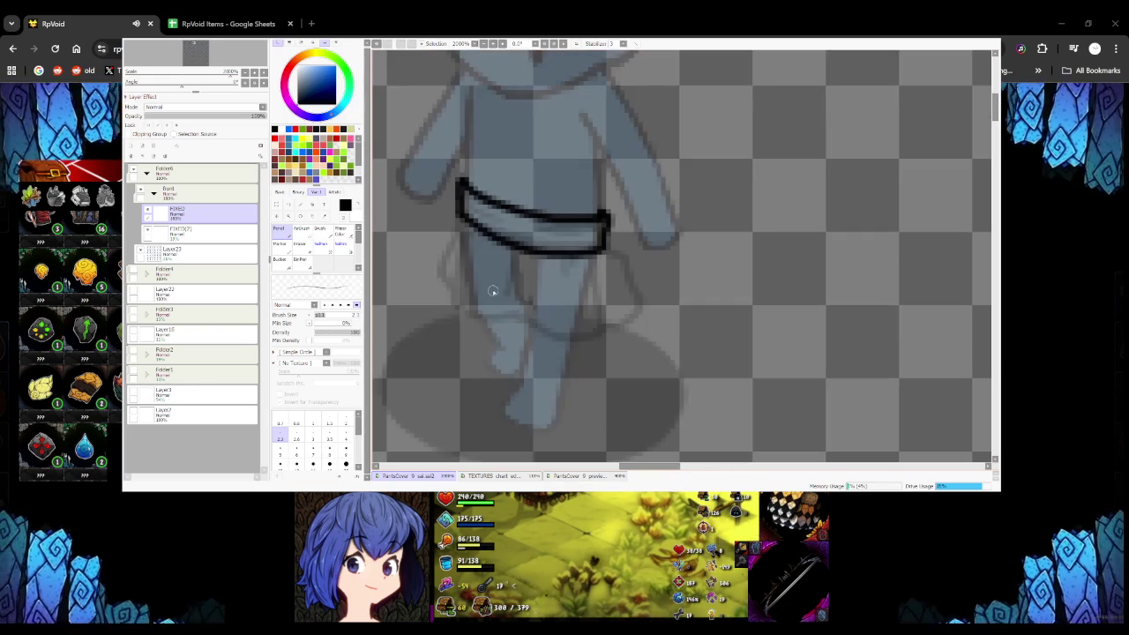
# Draw the skirt's left side, wavy hem and right side below the belt
pyautogui.moveTo(457, 228)
pyautogui.mouseDown()
pyautogui.moveTo(463, 306)
pyautogui.moveTo(528, 310)
pyautogui.mouseUp()
pyautogui.hotkey('ctrl', 'z')
pyautogui.hotkey('ctrl', 'z')
pyautogui.moveTo(458, 231)
pyautogui.mouseDown()
pyautogui.moveTo(468, 303)
pyautogui.moveTo(569, 342)
pyautogui.mouseUp()
pyautogui.hotkey('ctrl', 'z')
pyautogui.moveTo(510, 314); pyautogui.dragTo(562, 331)
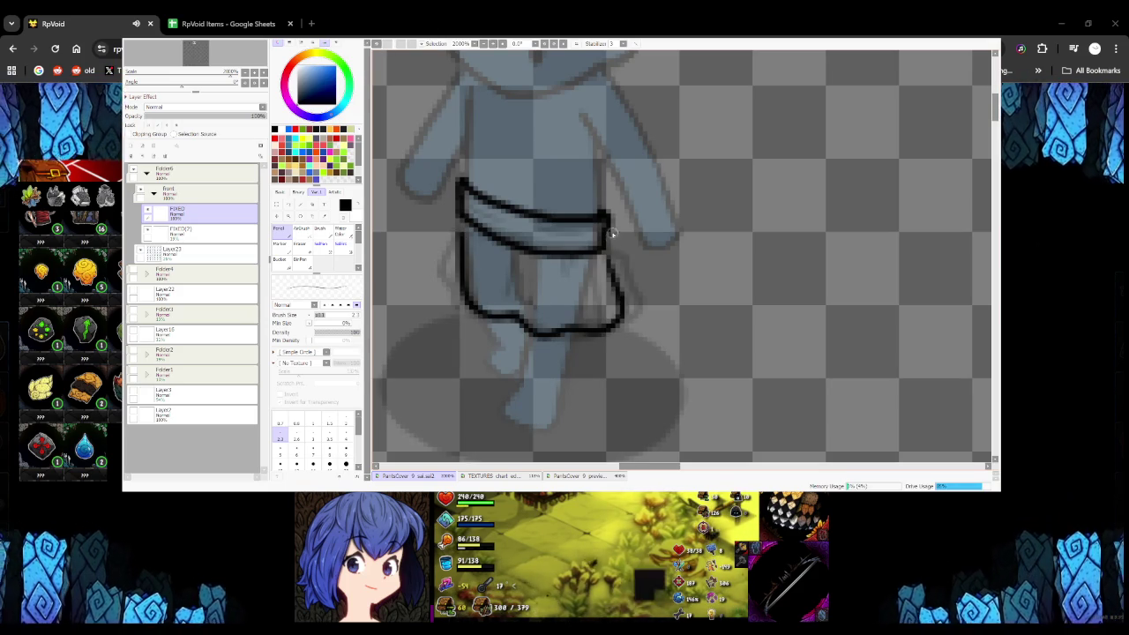
pyautogui.moveTo(609, 246); pyautogui.dragTo(645, 283)
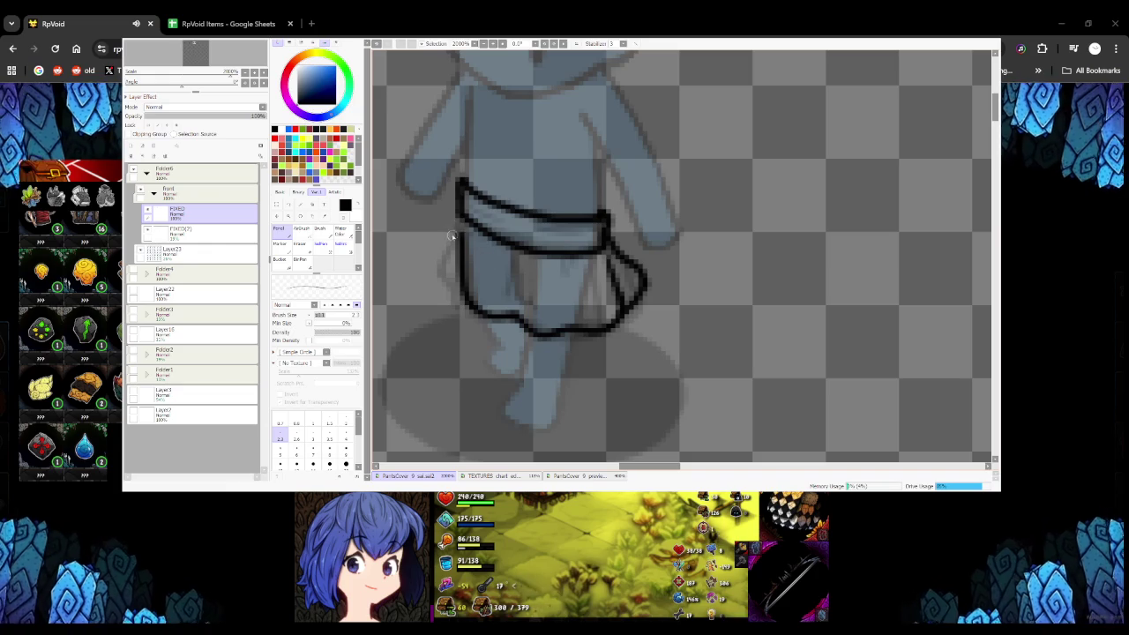
pyautogui.scroll(-5, 468, 265)
pyautogui.scroll(-5, 497, 319)
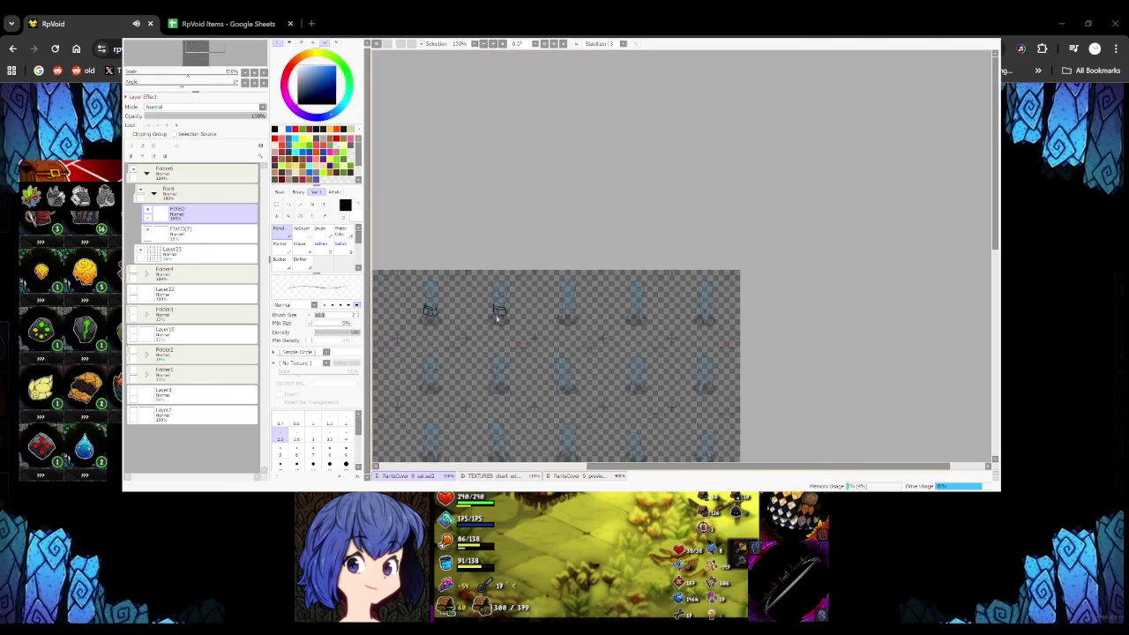
pyautogui.scroll(5, 497, 319)
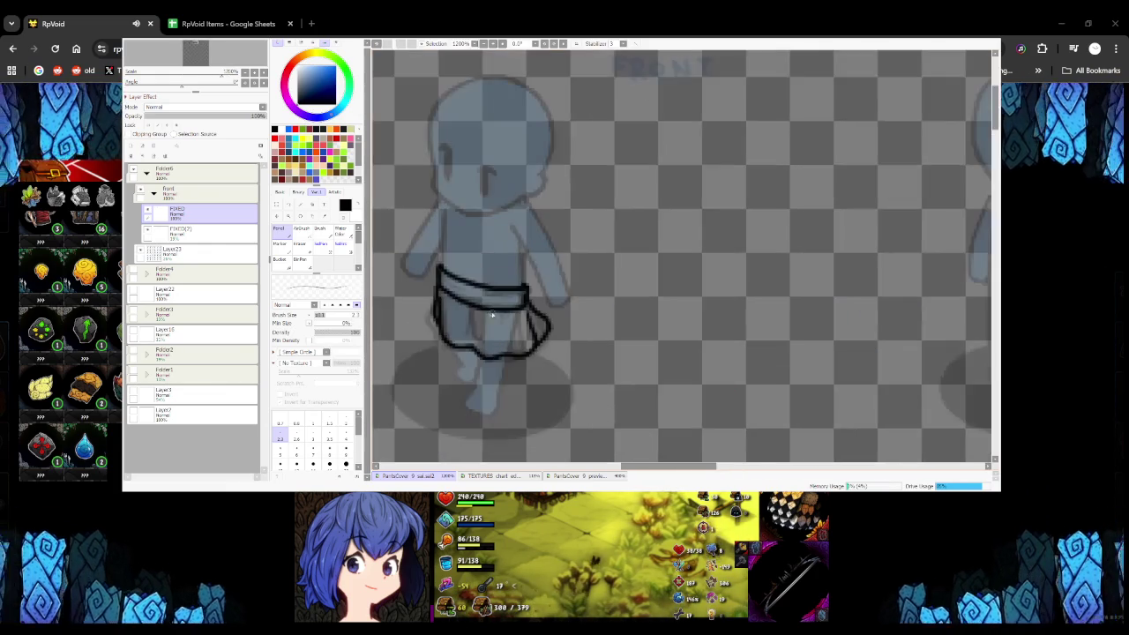
pyautogui.scroll(1, 483, 320)
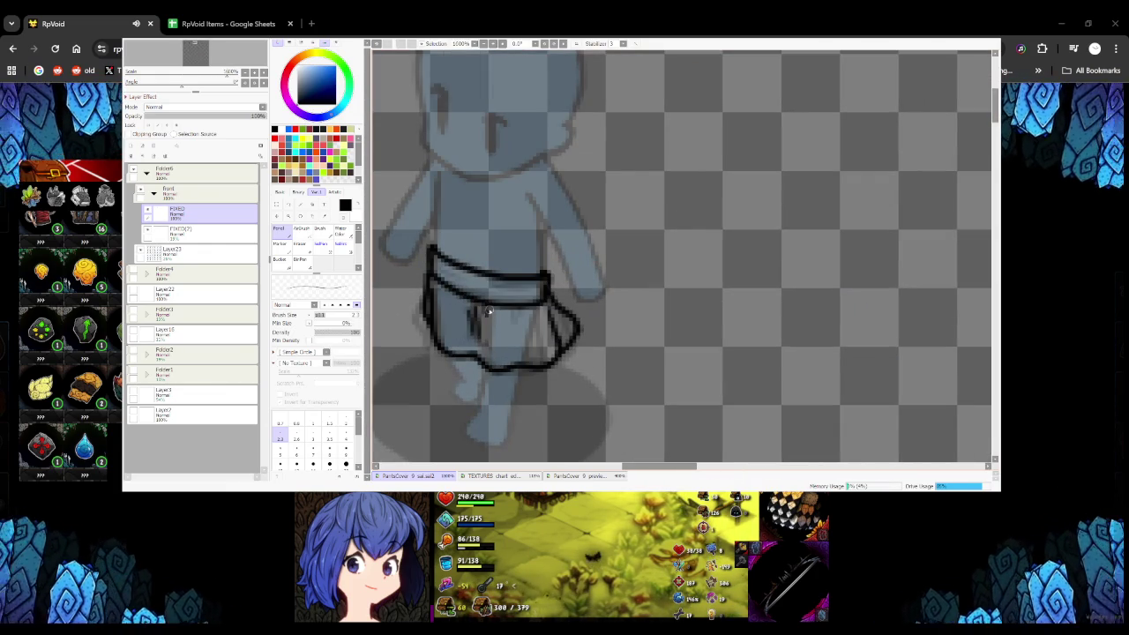
# Add fold lines inside the second walk figure's skirt
pyautogui.moveTo(524, 327); pyautogui.dragTo(545, 358)
pyautogui.scroll(-1, 489, 292)
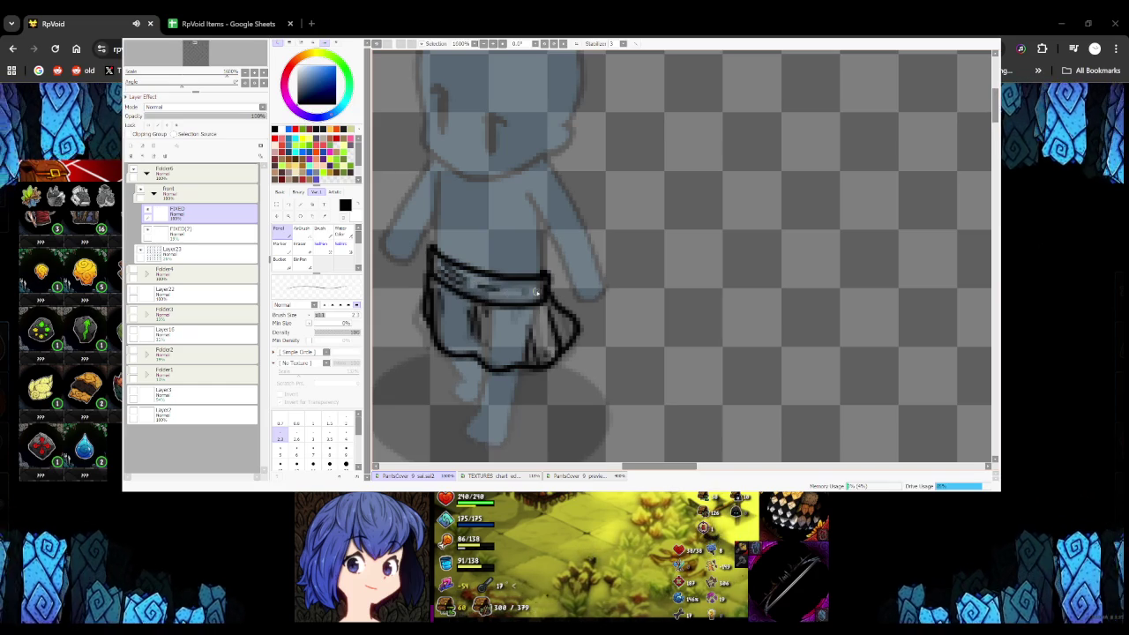
pyautogui.scroll(-2, 489, 291)
pyautogui.scroll(-3, 529, 305)
pyautogui.scroll(-3, 597, 320)
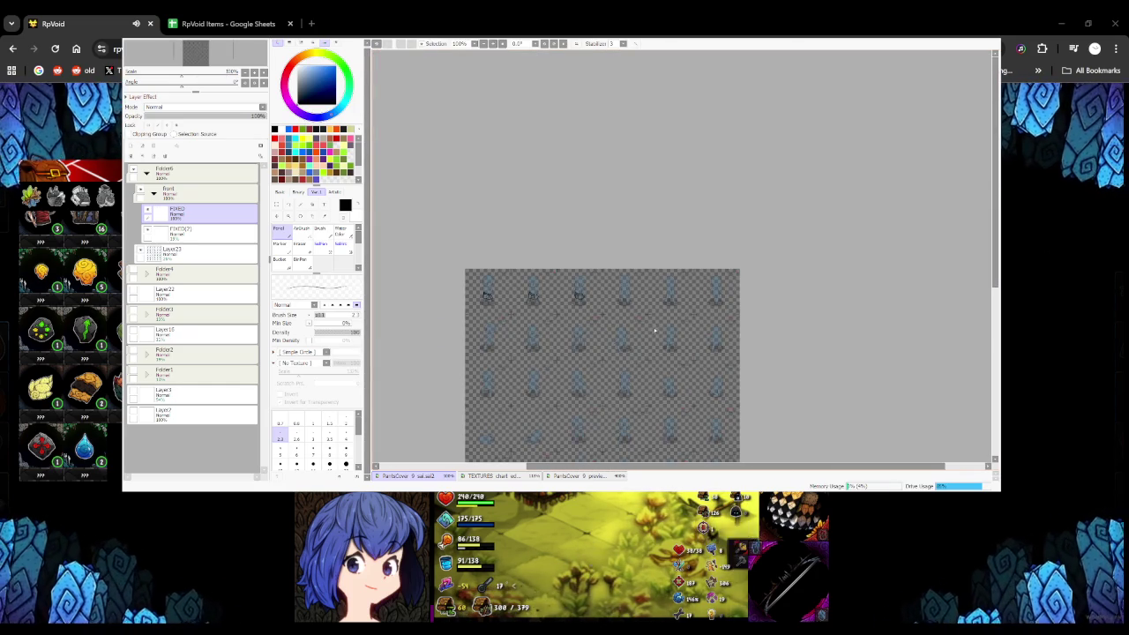
# Ink the belt band's top and bottom edges across the third walk figure's waist
pyautogui.scroll(1, 648, 317)
pyautogui.scroll(1, 637, 300)
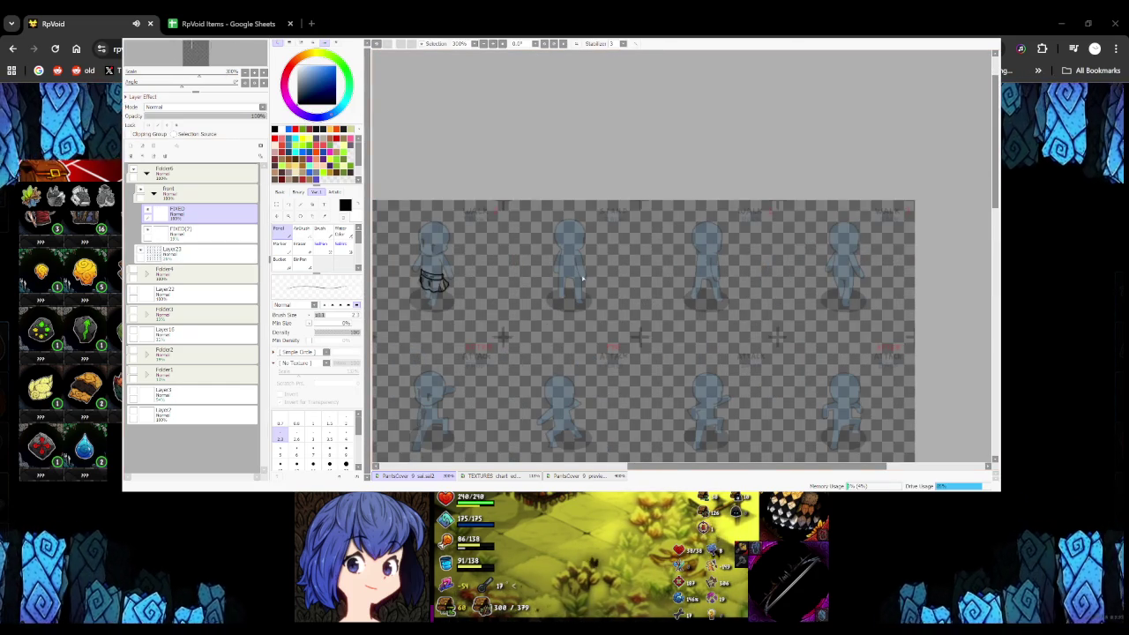
pyautogui.scroll(4, 589, 283)
pyautogui.moveTo(579, 281); pyautogui.dragTo(623, 282)
pyautogui.hotkey('ctrl', 'z')
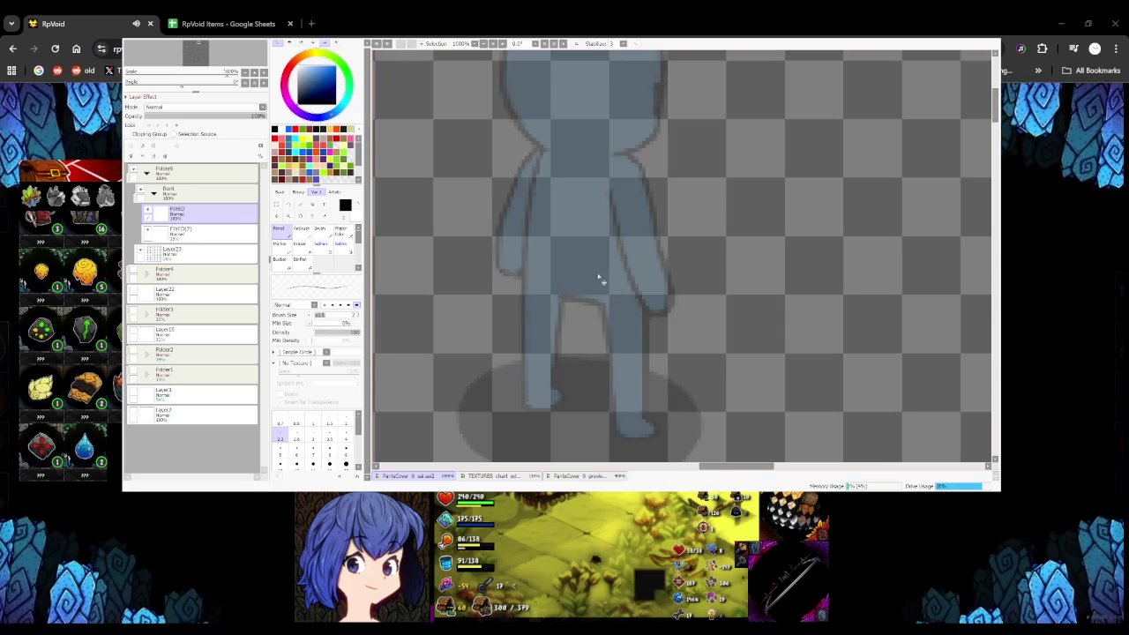
pyautogui.moveTo(522, 261); pyautogui.dragTo(621, 280)
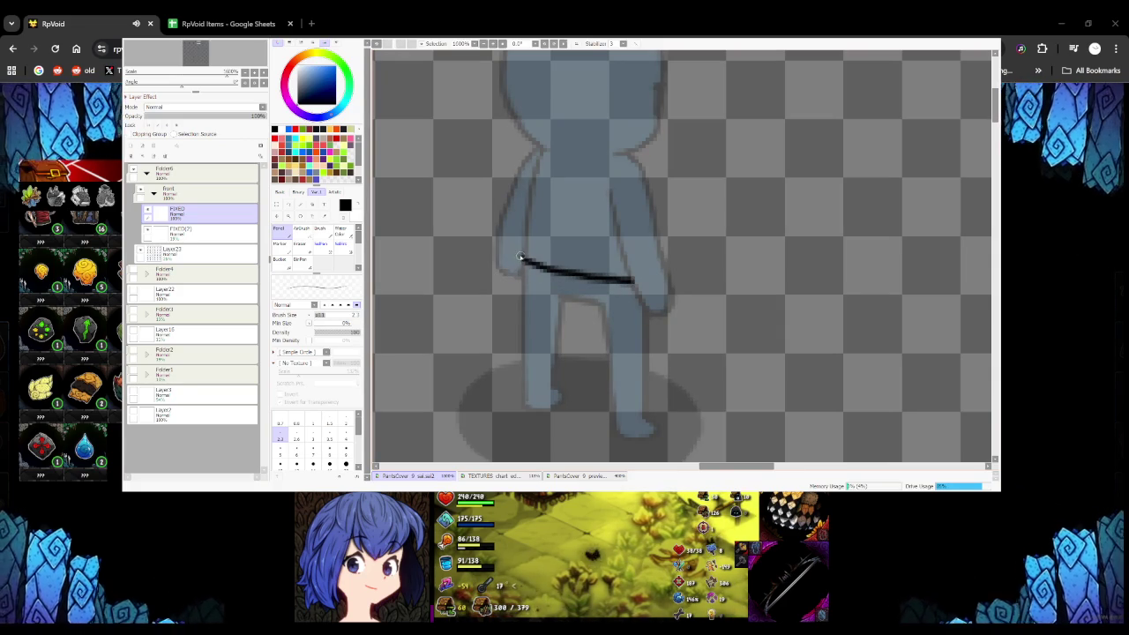
pyautogui.moveTo(587, 304); pyautogui.dragTo(637, 284)
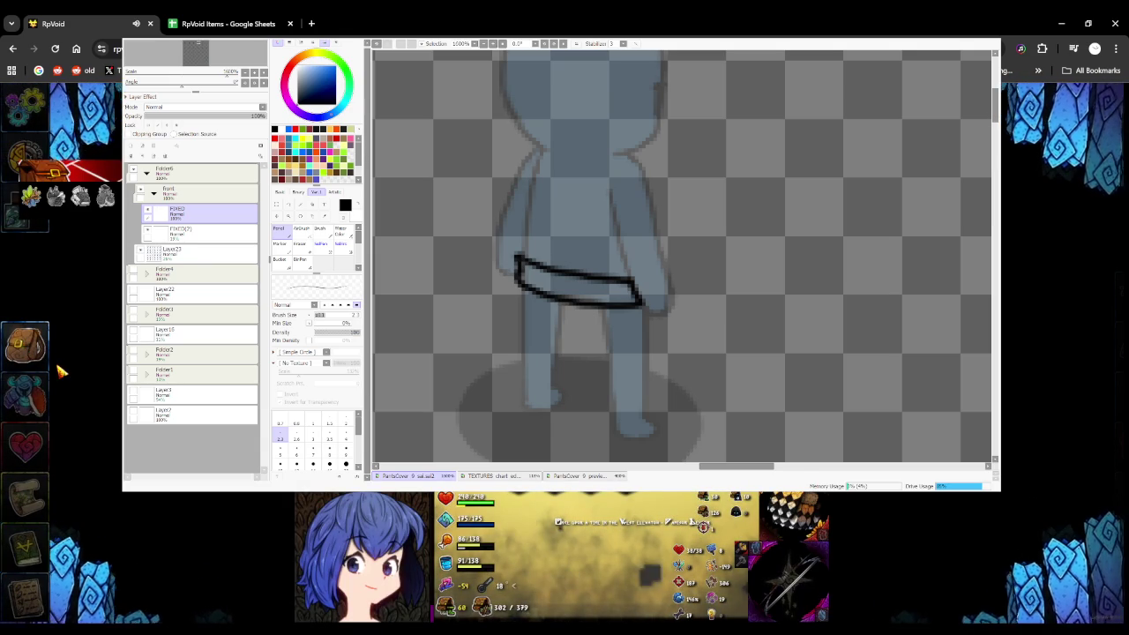
# Draw the skirt's left side down from the belt
pyautogui.click(53, 363)
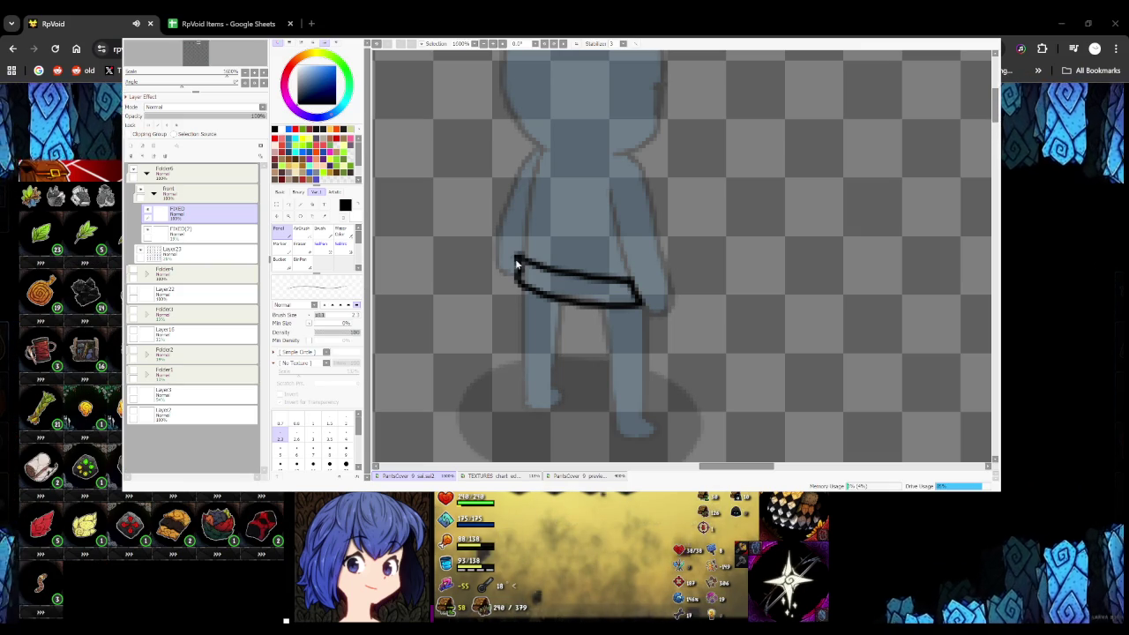
pyautogui.scroll(-2, 516, 262)
pyautogui.scroll(-2, 516, 263)
pyautogui.scroll(4, 594, 291)
pyautogui.scroll(2, 594, 291)
pyautogui.moveTo(569, 214); pyautogui.dragTo(547, 305)
pyautogui.hotkey('ctrl', 'z')
pyautogui.moveTo(569, 213)
pyautogui.mouseDown()
pyautogui.moveTo(549, 307)
pyautogui.moveTo(569, 326)
pyautogui.moveTo(713, 360)
pyautogui.moveTo(748, 353)
pyautogui.moveTo(738, 289)
pyautogui.mouseUp()
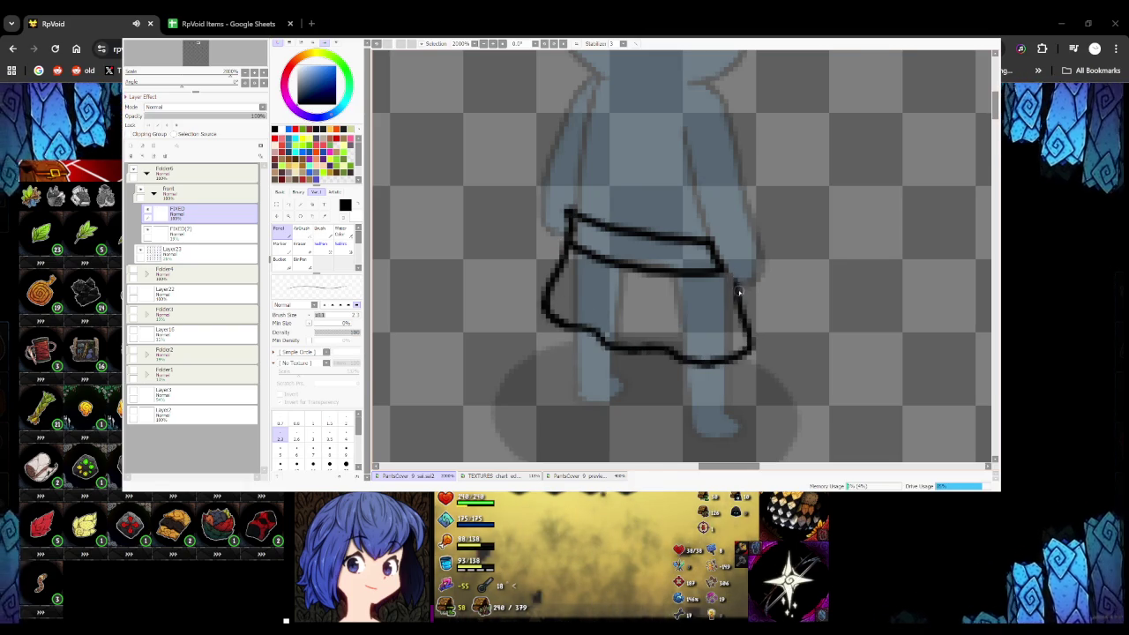
# Add vertical fold lines to the skirt and hatch shading inside the waistband
pyautogui.moveTo(662, 341); pyautogui.dragTo(672, 282)
pyautogui.moveTo(603, 317); pyautogui.dragTo(608, 269)
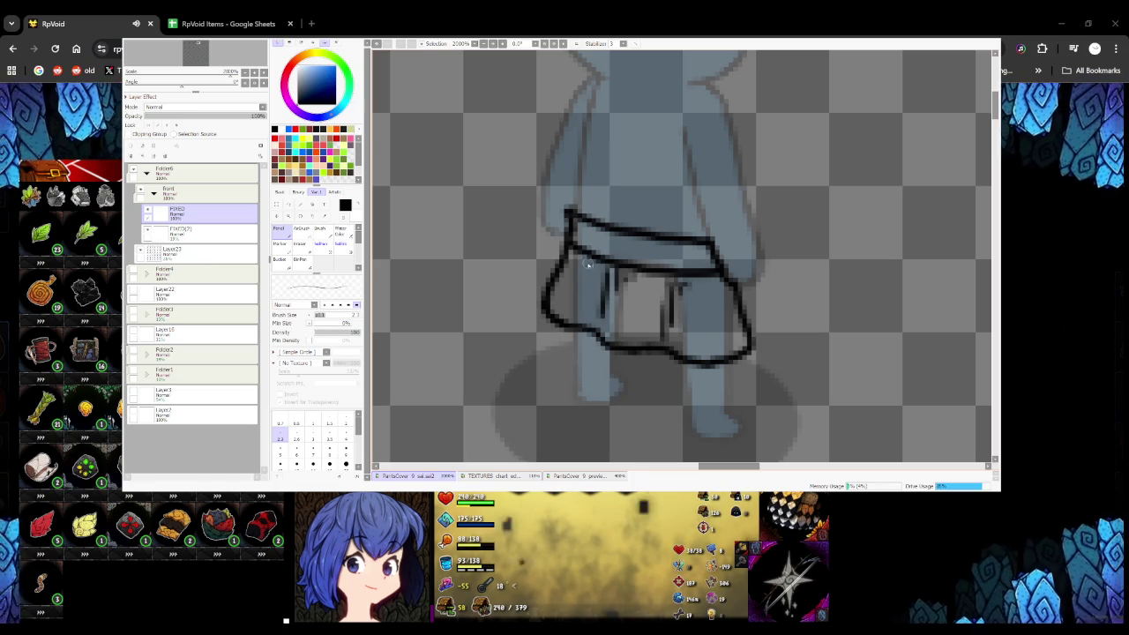
pyautogui.moveTo(579, 229)
pyautogui.mouseDown()
pyautogui.moveTo(632, 252)
pyautogui.moveTo(698, 247)
pyautogui.moveTo(618, 258)
pyautogui.mouseUp()
pyautogui.scroll(-2, 566, 280)
pyautogui.scroll(-2, 617, 282)
pyautogui.scroll(2, 627, 285)
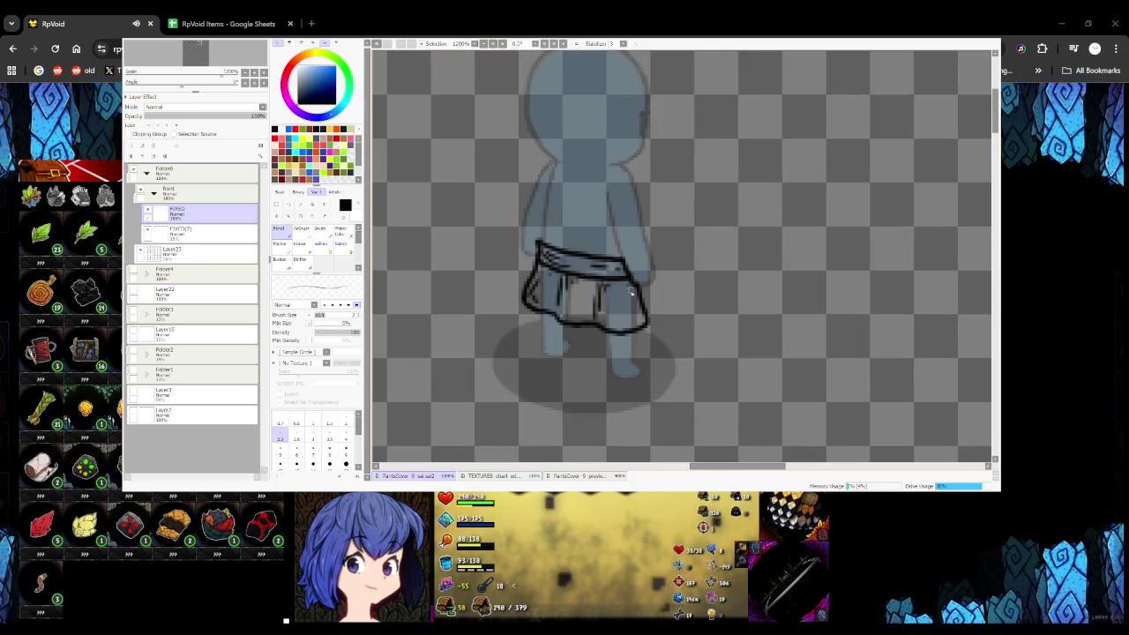
pyautogui.scroll(-1, 627, 285)
pyautogui.scroll(-1, 632, 322)
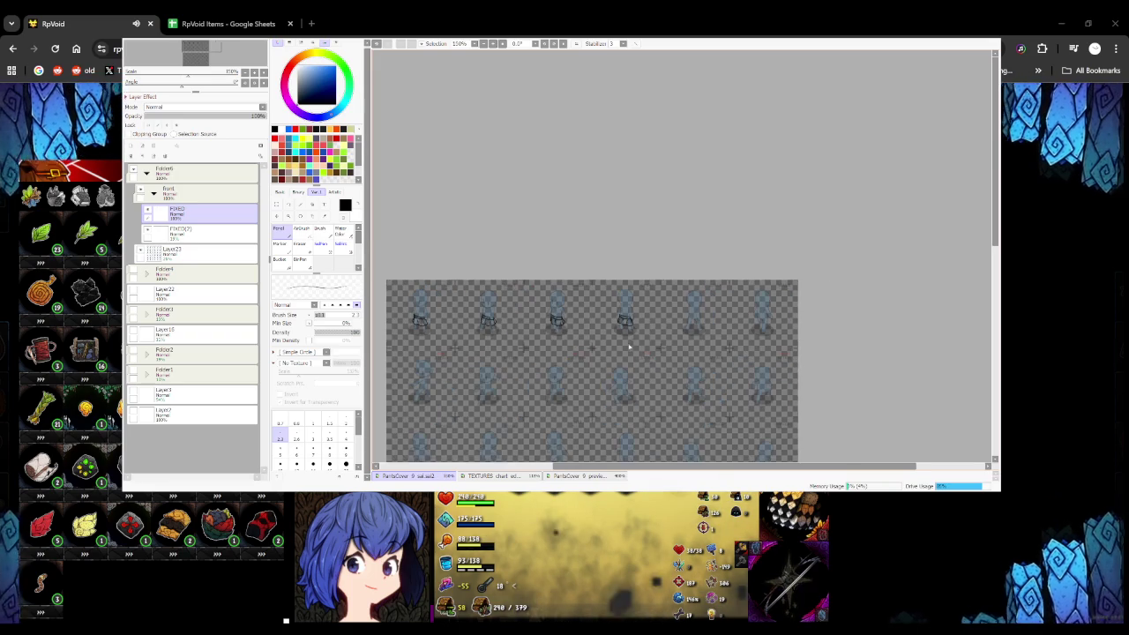
# Transform the pasted skirt copy over the middle walk figure with Ctrl+T
pyautogui.scroll(2, 629, 347)
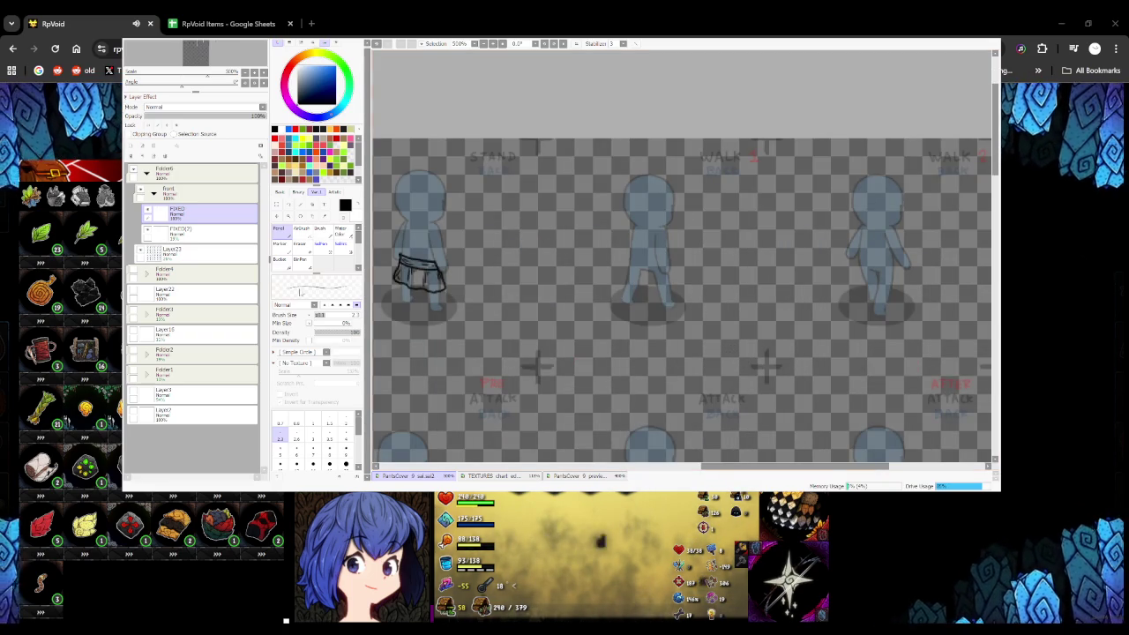
pyautogui.click(300, 259)
pyautogui.scroll(-3, 441, 190)
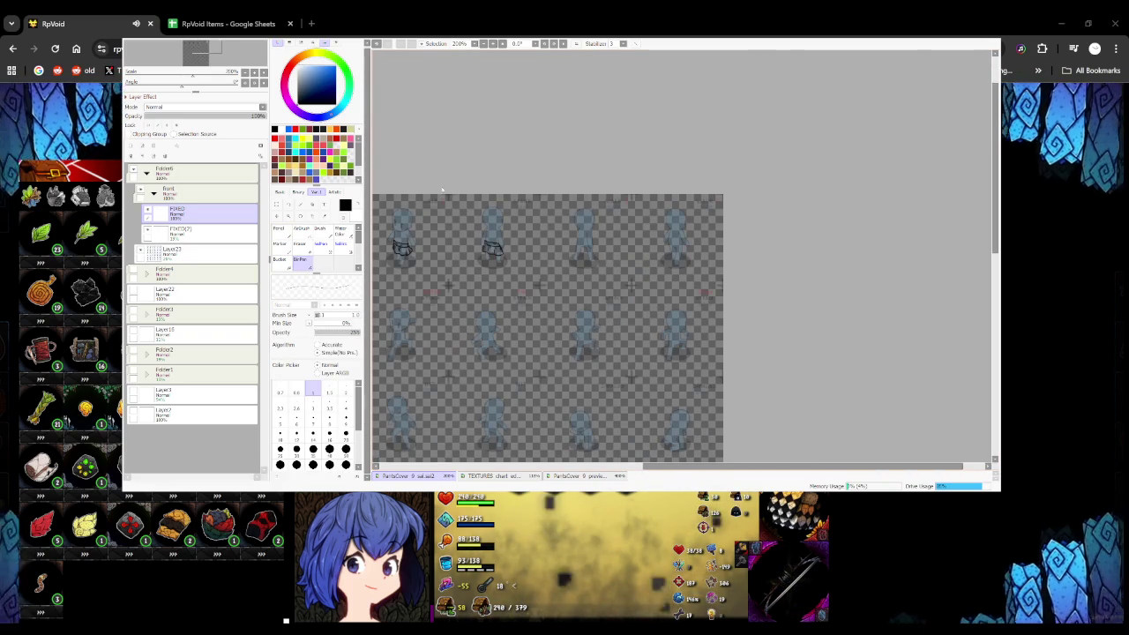
pyautogui.scroll(4, 441, 190)
pyautogui.scroll(4, 441, 190)
pyautogui.click(460, 203)
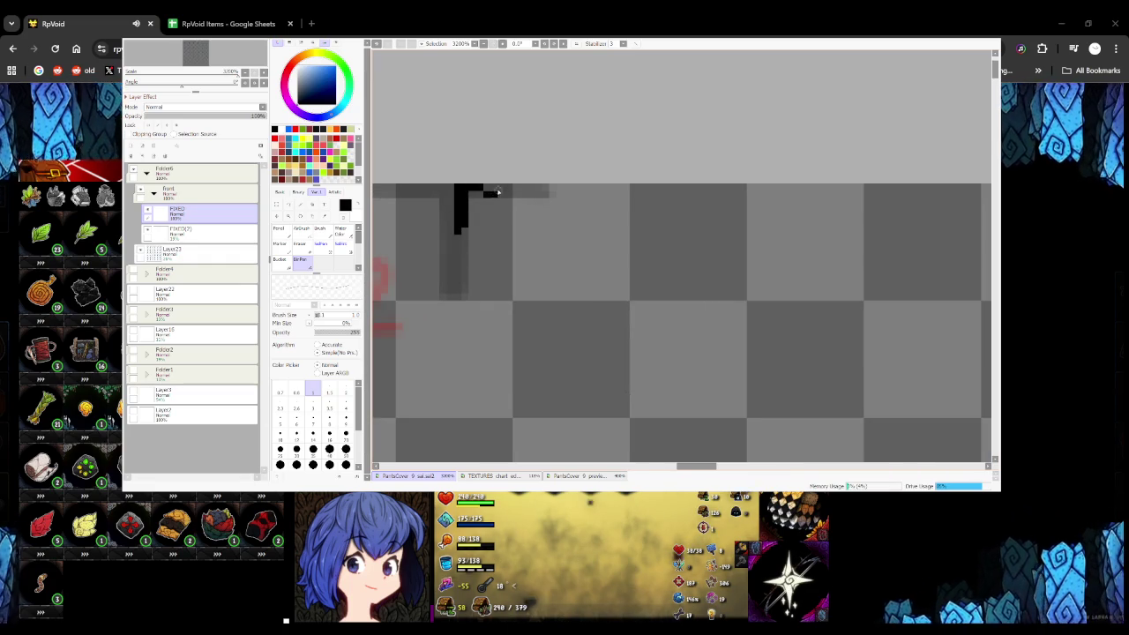
pyautogui.scroll(-4, 462, 189)
pyautogui.scroll(-3, 416, 209)
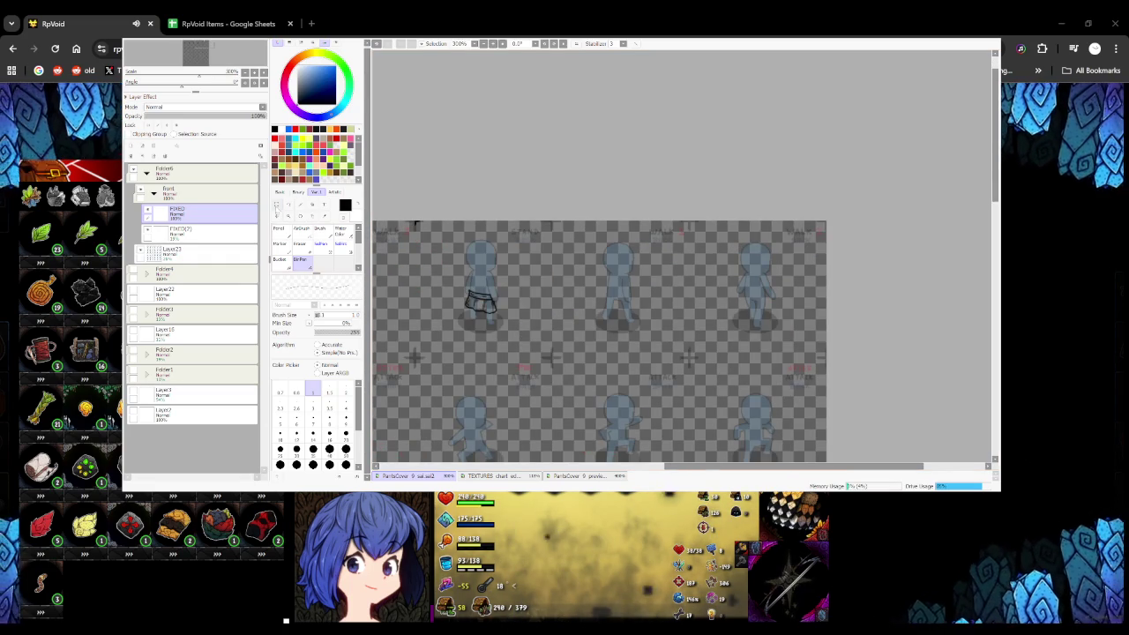
pyautogui.hotkey('ctrl', 't')
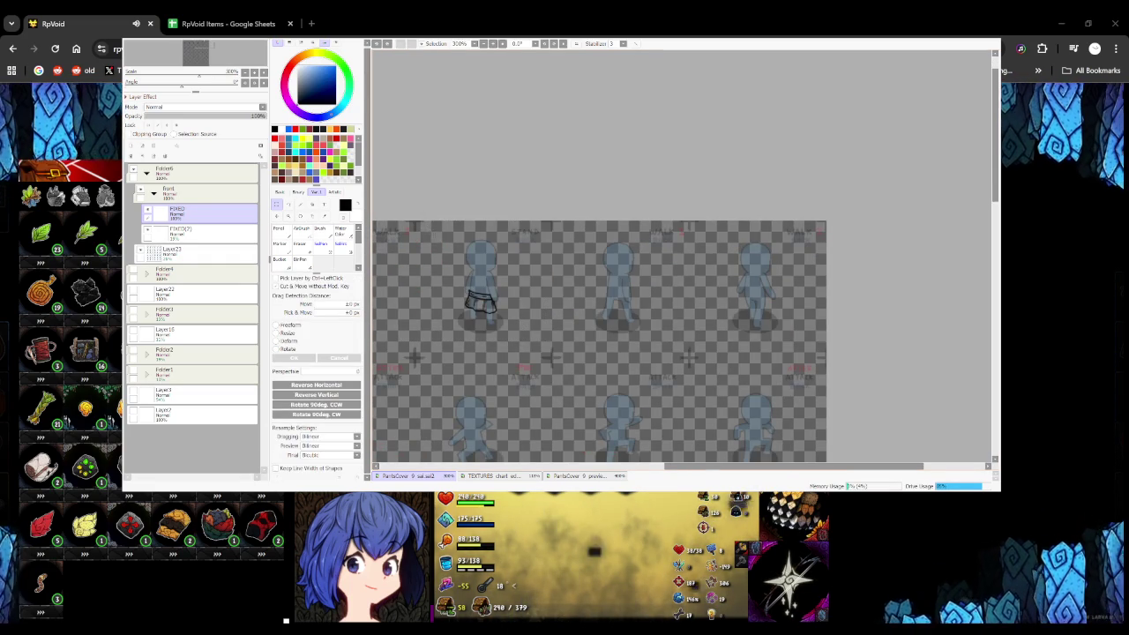
pyautogui.moveTo(533, 326); pyautogui.dragTo(475, 327)
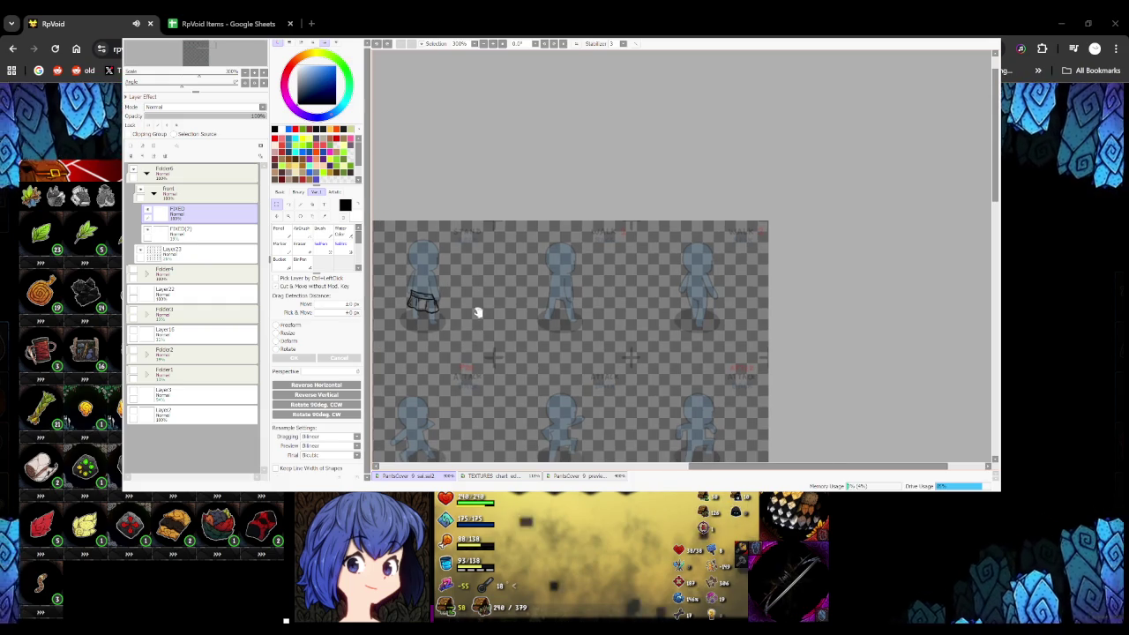
# Lower the skirt copy's opacity to 42% then about 15%, and resume Pencil on FIXED
pyautogui.click(203, 232)
pyautogui.click(195, 115)
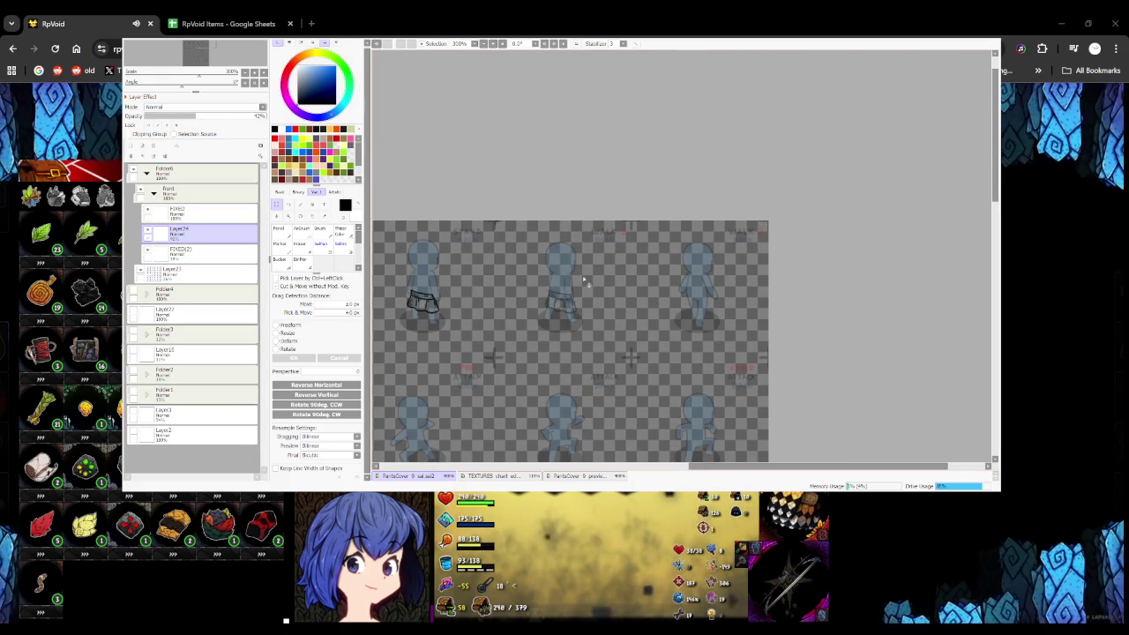
pyautogui.scroll(2, 583, 280)
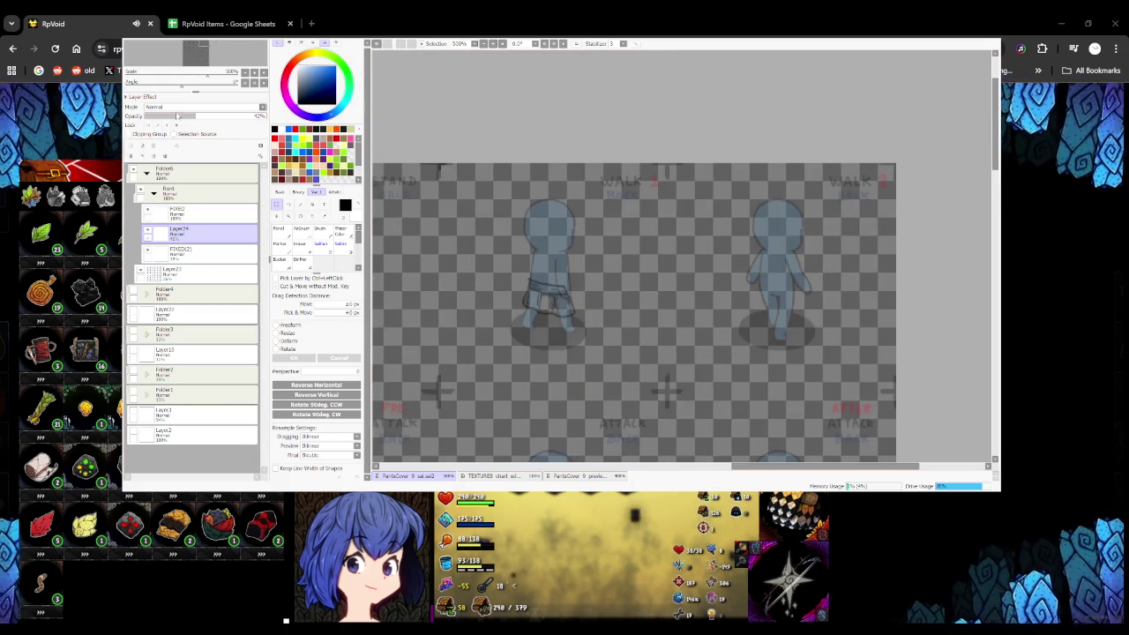
pyautogui.click(164, 115)
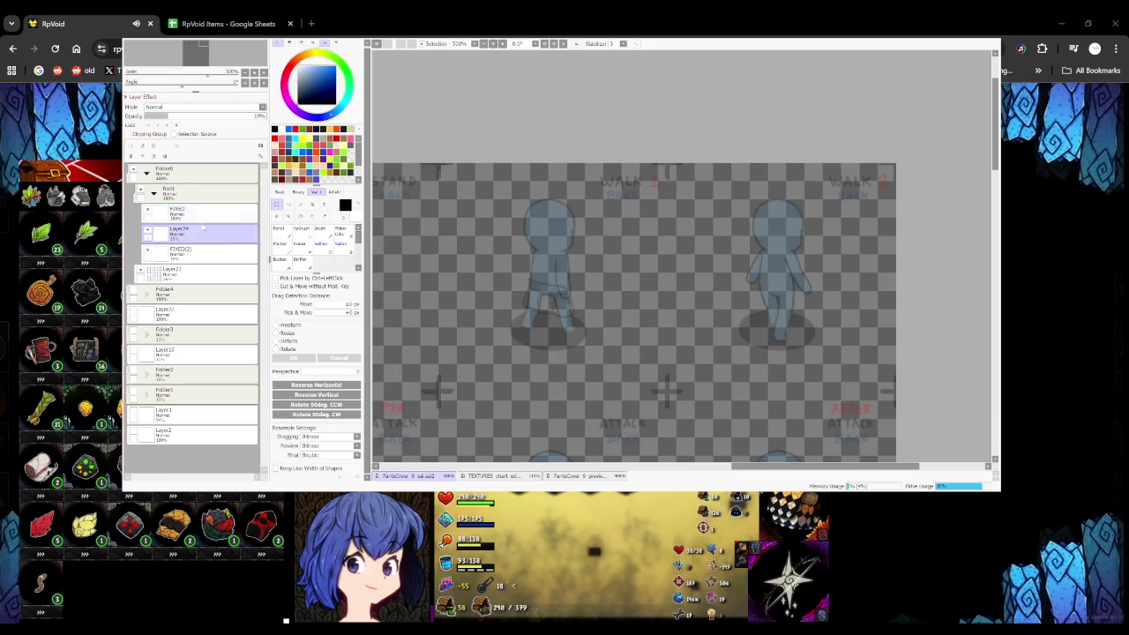
pyautogui.click(176, 212)
pyautogui.click(278, 229)
# Ink the skirt waistband across the third stand figure's waist, replacing a rough undone loop
pyautogui.moveTo(531, 289); pyautogui.dragTo(580, 291)
pyautogui.hotkey('ctrl', 'z')
pyautogui.scroll(2, 580, 291)
pyautogui.scroll(2, 580, 291)
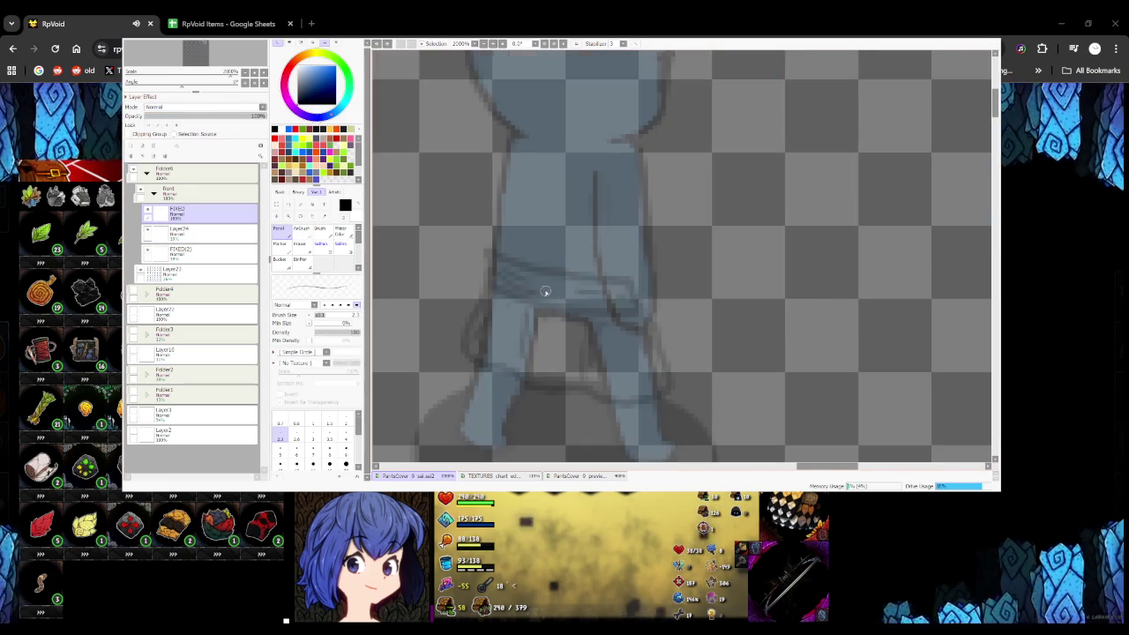
pyautogui.moveTo(488, 282)
pyautogui.mouseDown()
pyautogui.moveTo(598, 320)
pyautogui.moveTo(518, 265)
pyautogui.mouseUp()
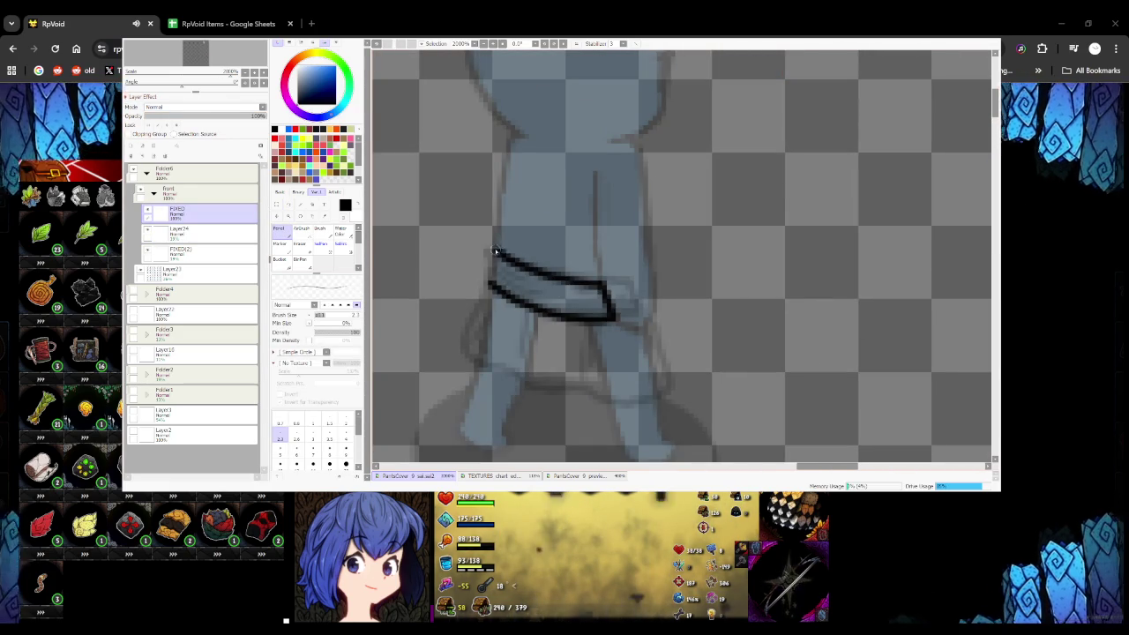
pyautogui.scroll(2, 484, 240)
pyautogui.moveTo(484, 240); pyautogui.dragTo(486, 309)
pyautogui.scroll(-1, 486, 308)
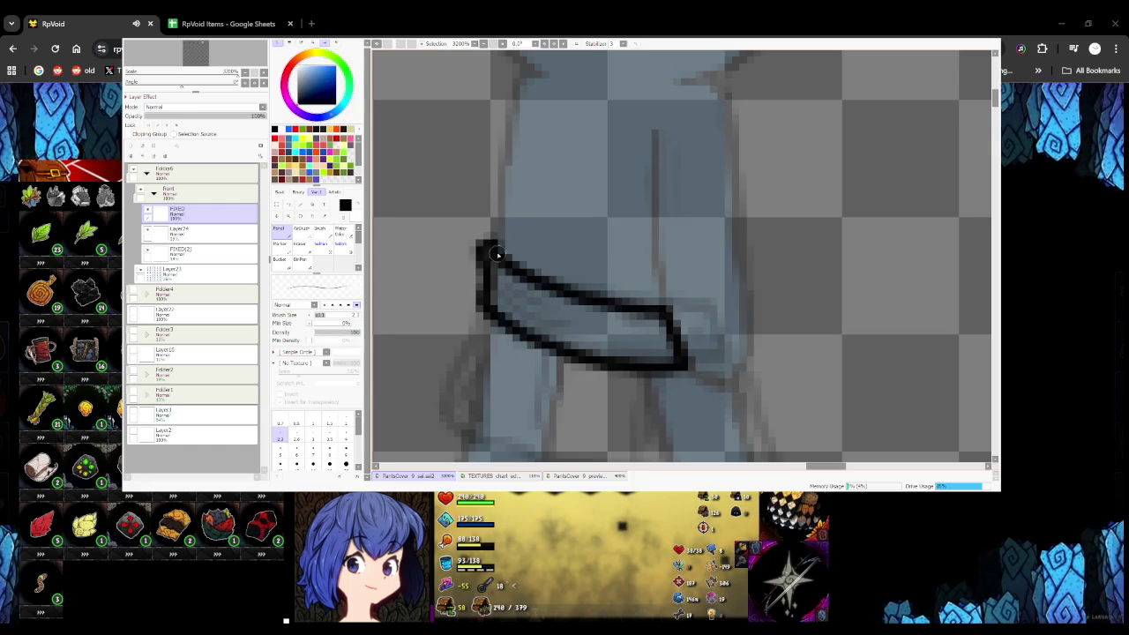
pyautogui.scroll(-3, 441, 291)
pyautogui.scroll(3, 420, 278)
# Try the skirt's left edge below the waistband, undoing the stroke drawn up from the hem
pyautogui.moveTo(420, 279)
pyautogui.mouseDown()
pyautogui.moveTo(517, 327)
pyautogui.moveTo(591, 322)
pyautogui.moveTo(620, 285)
pyautogui.moveTo(648, 353)
pyautogui.moveTo(592, 358)
pyautogui.mouseUp()
pyautogui.scroll(-1, 494, 310)
pyautogui.scroll(-2, 591, 325)
pyautogui.scroll(3, 598, 333)
pyautogui.scroll(-3, 598, 334)
pyautogui.hotkey('ctrl', 'z')
pyautogui.scroll(3, 635, 270)
# Draw the skirt's left side edge down from the waistband, discarding a right-edge join
pyautogui.moveTo(589, 257); pyautogui.dragTo(638, 275)
pyautogui.hotkey('ctrl', 'z')
pyautogui.scroll(-3, 636, 274)
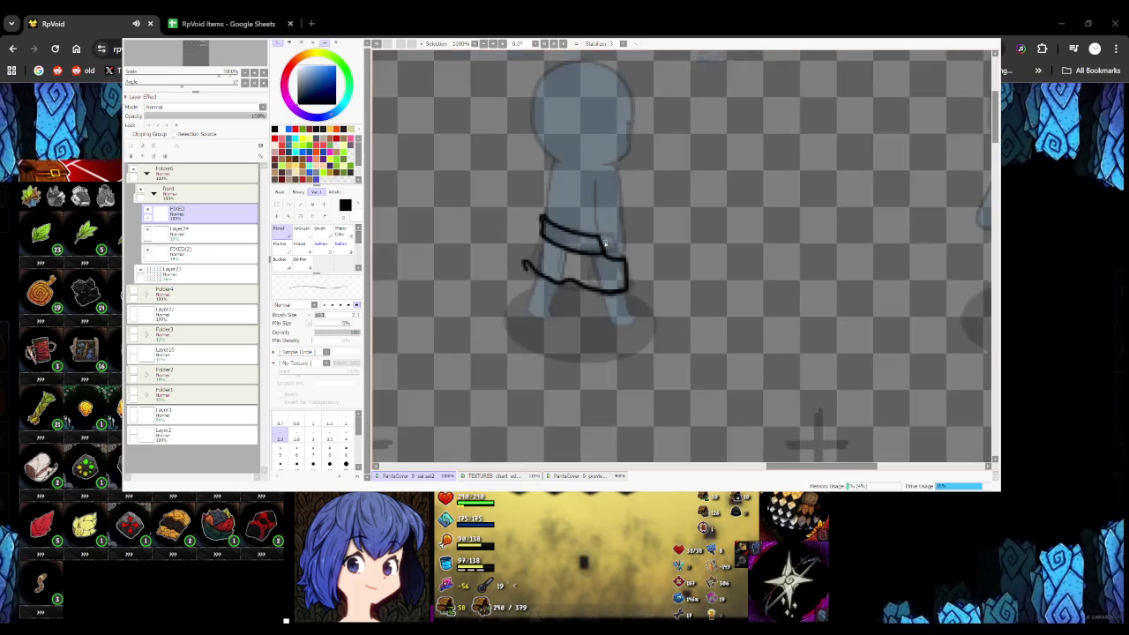
pyautogui.scroll(4, 542, 239)
pyautogui.moveTo(573, 226)
pyautogui.mouseDown()
pyautogui.moveTo(520, 319)
pyautogui.moveTo(529, 357)
pyautogui.mouseUp()
pyautogui.scroll(-2, 529, 357)
pyautogui.scroll(-3, 570, 371)
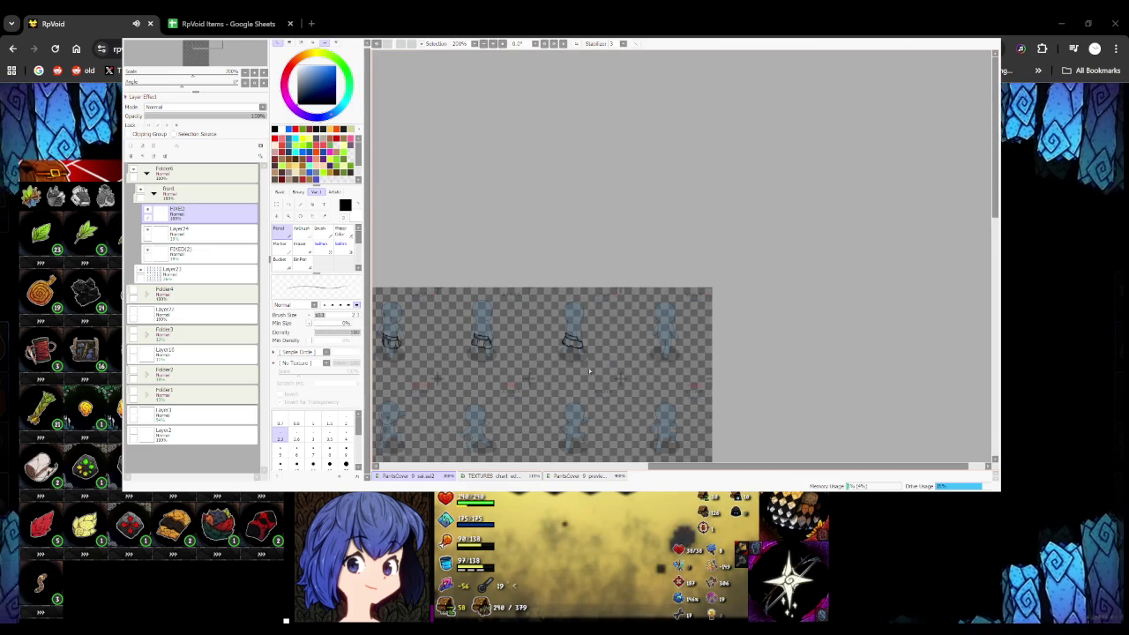
pyautogui.scroll(3, 564, 361)
pyautogui.scroll(3, 529, 323)
# Add fold lines inside the lower skirt and the waistband band
pyautogui.moveTo(527, 301); pyautogui.dragTo(540, 345)
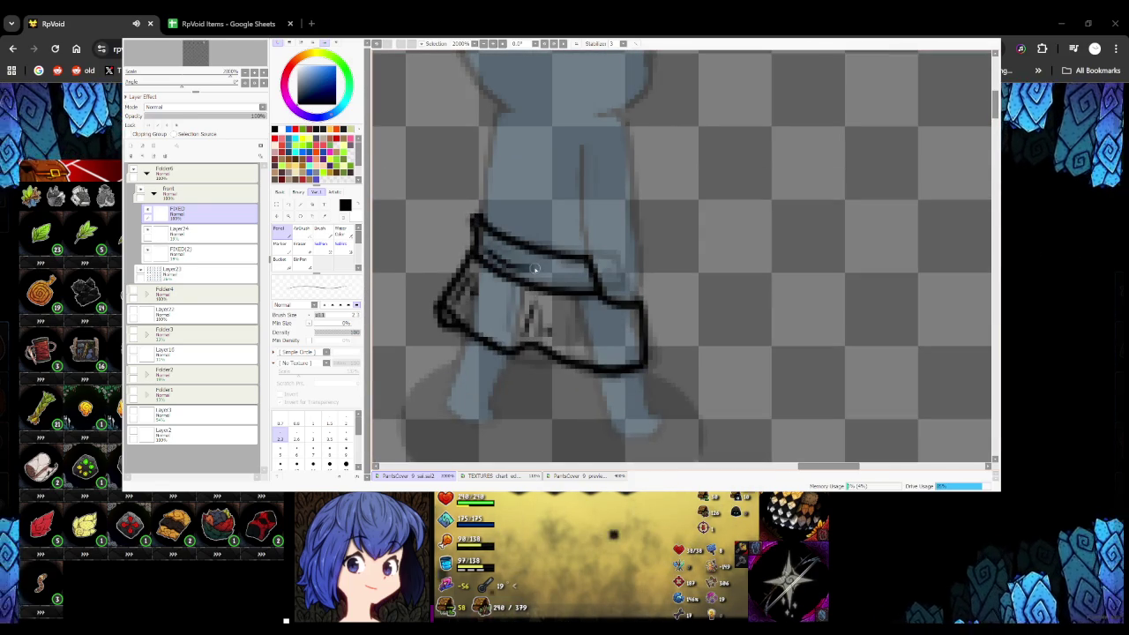
pyautogui.moveTo(484, 236)
pyautogui.mouseDown()
pyautogui.moveTo(525, 263)
pyautogui.moveTo(586, 264)
pyautogui.mouseUp()
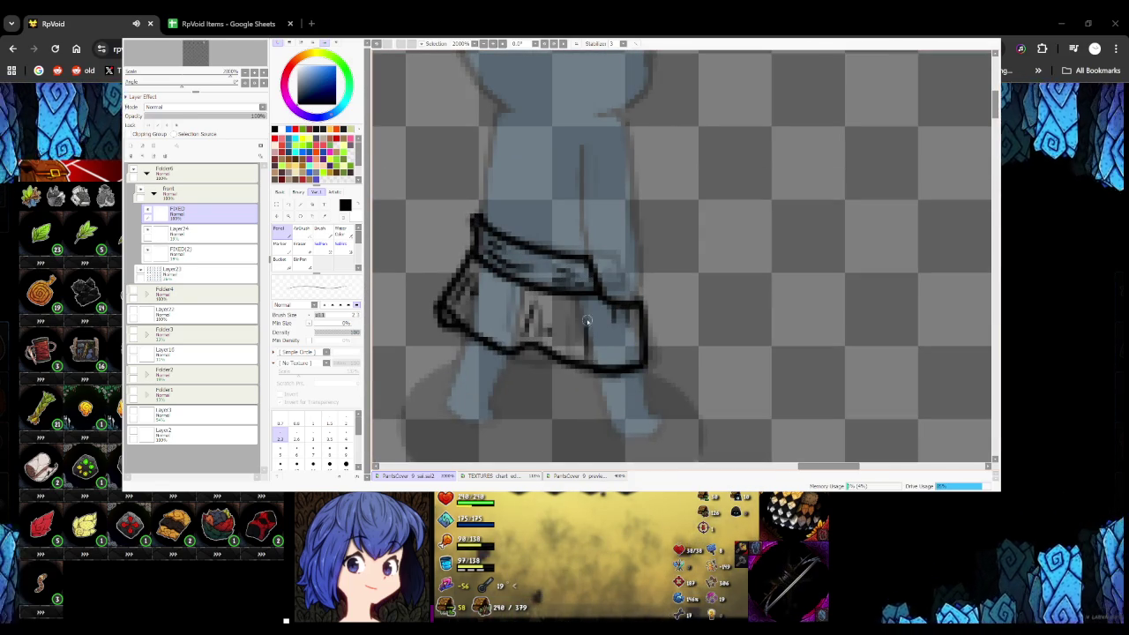
pyautogui.scroll(-1, 609, 335)
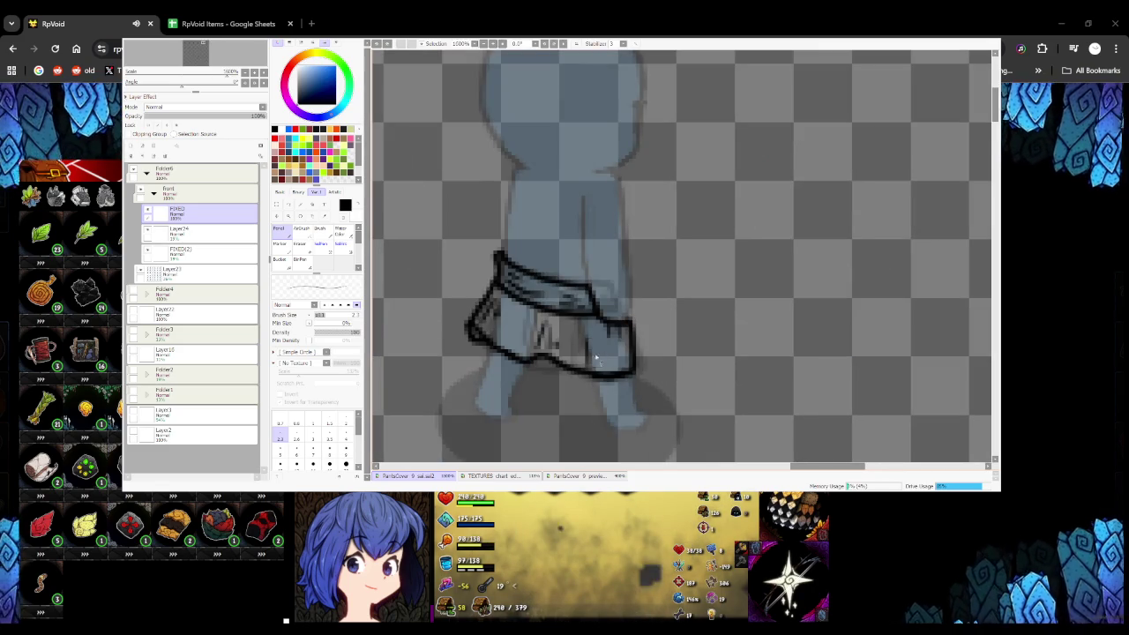
pyautogui.scroll(-5, 600, 360)
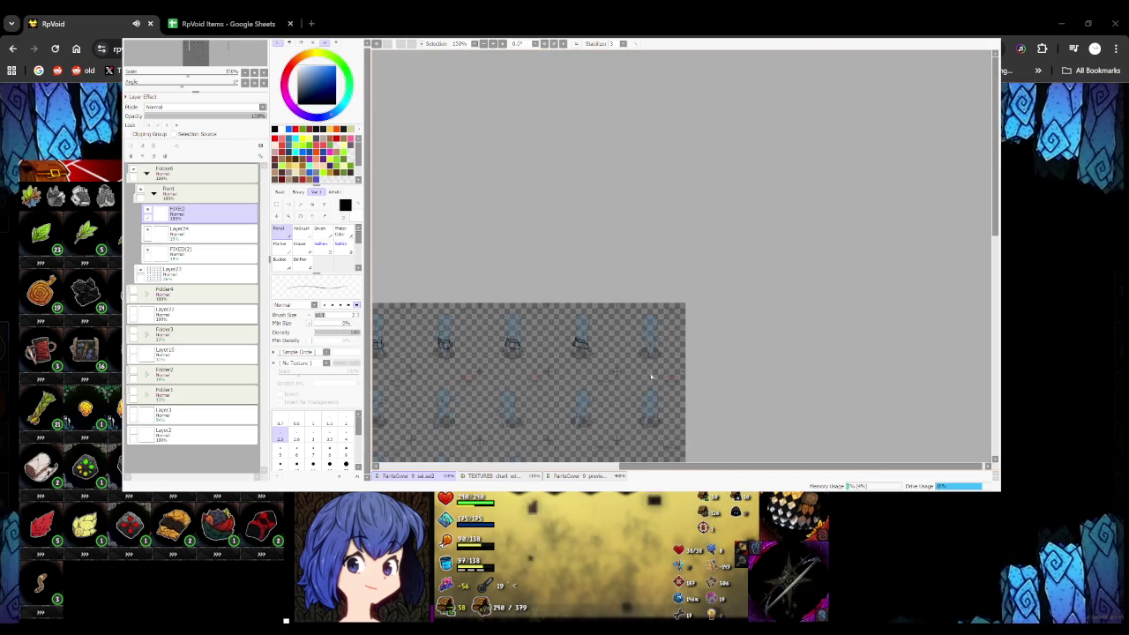
# Try a waistband curve under the back-view walk figure's torso, then undo it
pyautogui.scroll(1, 589, 353)
pyautogui.scroll(2, 594, 329)
pyautogui.scroll(3, 594, 329)
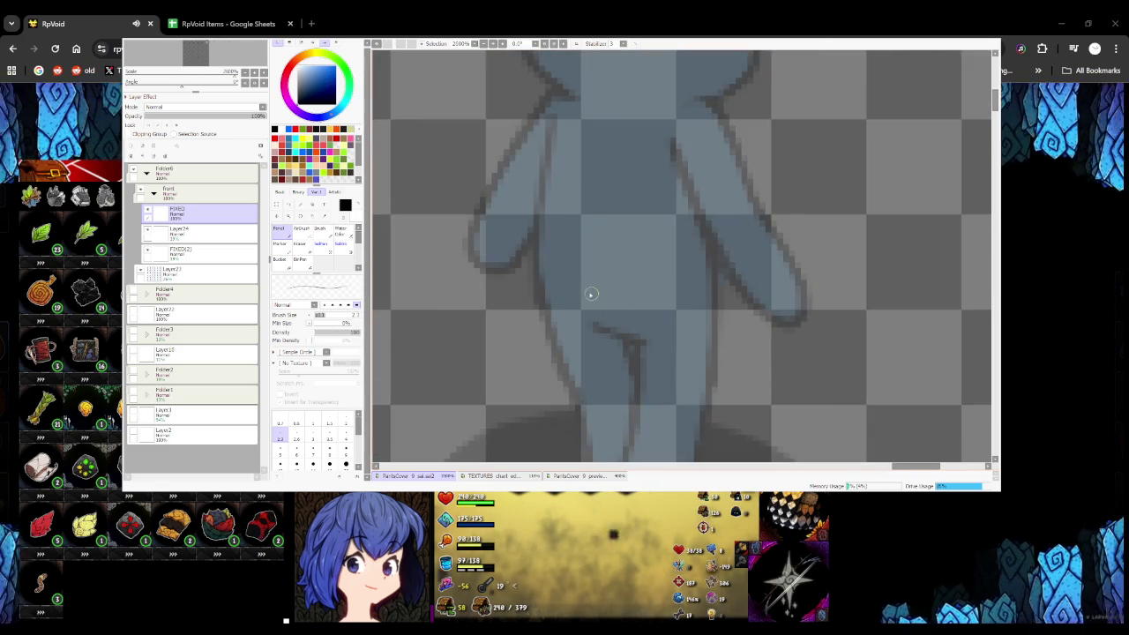
pyautogui.moveTo(534, 288)
pyautogui.mouseDown()
pyautogui.moveTo(713, 329)
pyautogui.moveTo(721, 291)
pyautogui.moveTo(651, 296)
pyautogui.mouseUp()
pyautogui.hotkey('ctrl', 'z')
pyautogui.hotkey('ctrl', 'z')
pyautogui.scroll(-1, 534, 273)
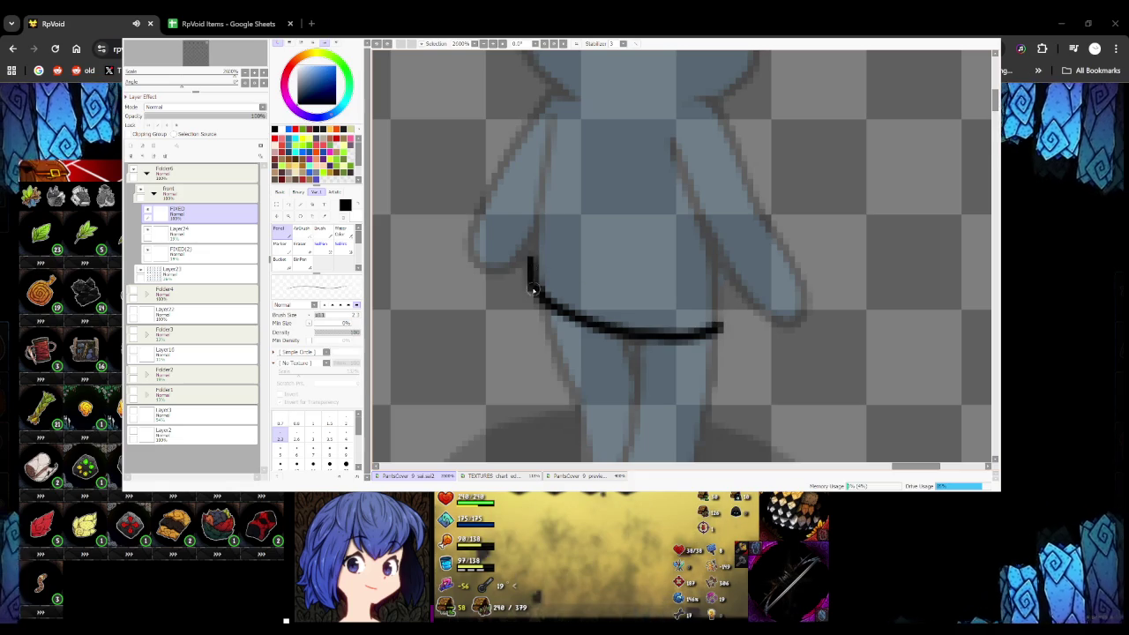
pyautogui.scroll(-1, 650, 277)
pyautogui.scroll(-3, 659, 286)
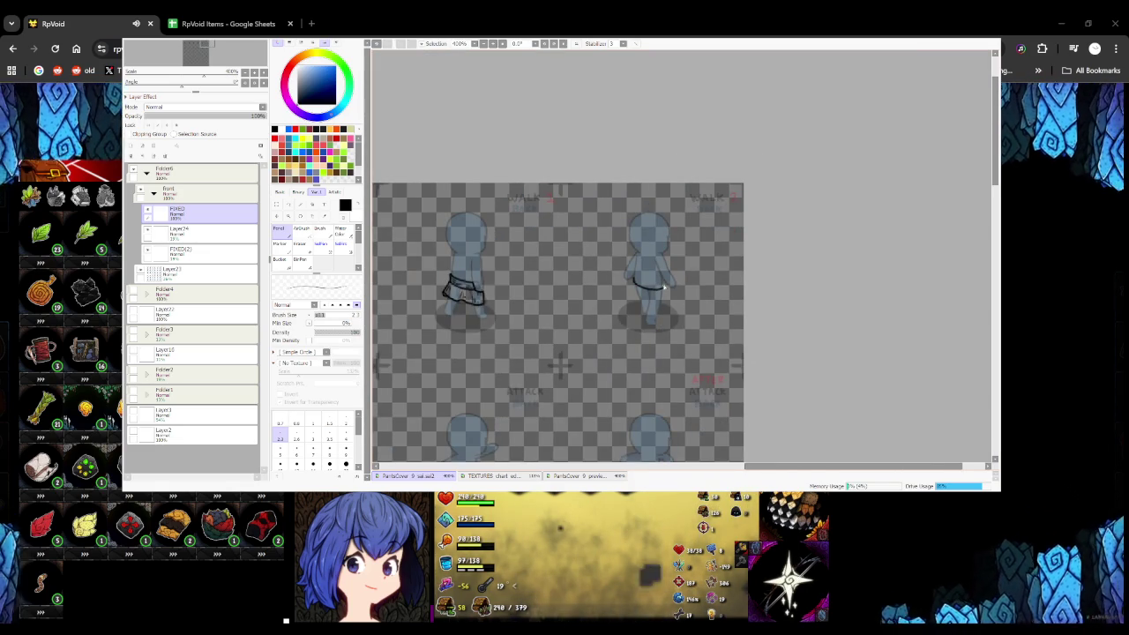
pyautogui.hotkey('ctrl', 'z')
# Check the FIXED2 and Layer24 layers, return to FIXED, and ink a closed waistband loop
pyautogui.click(212, 255)
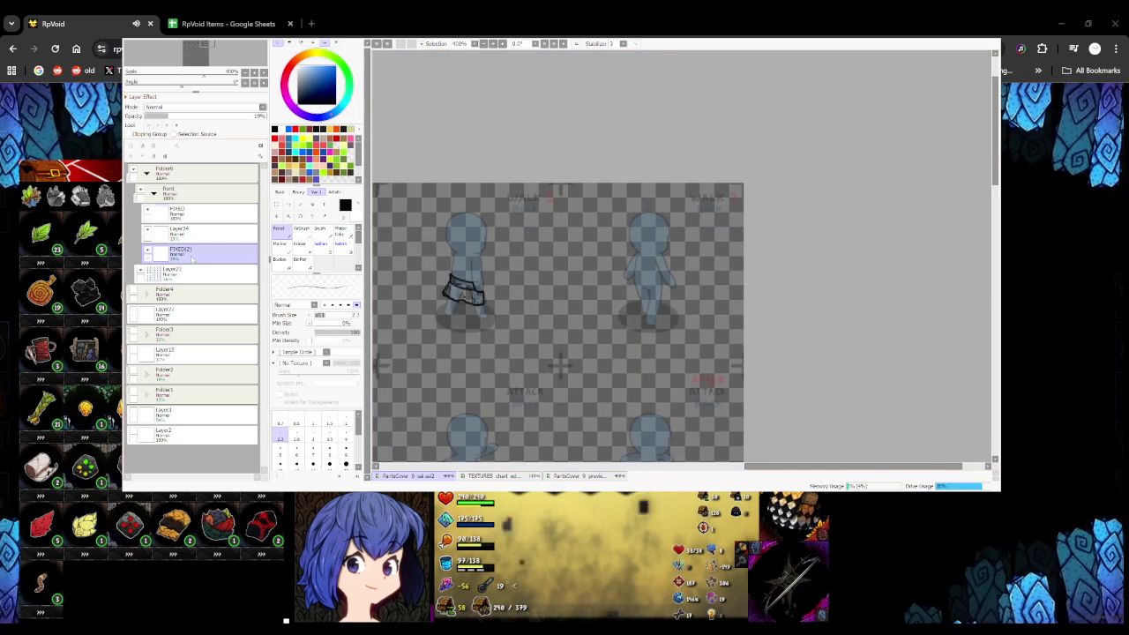
pyautogui.click(212, 233)
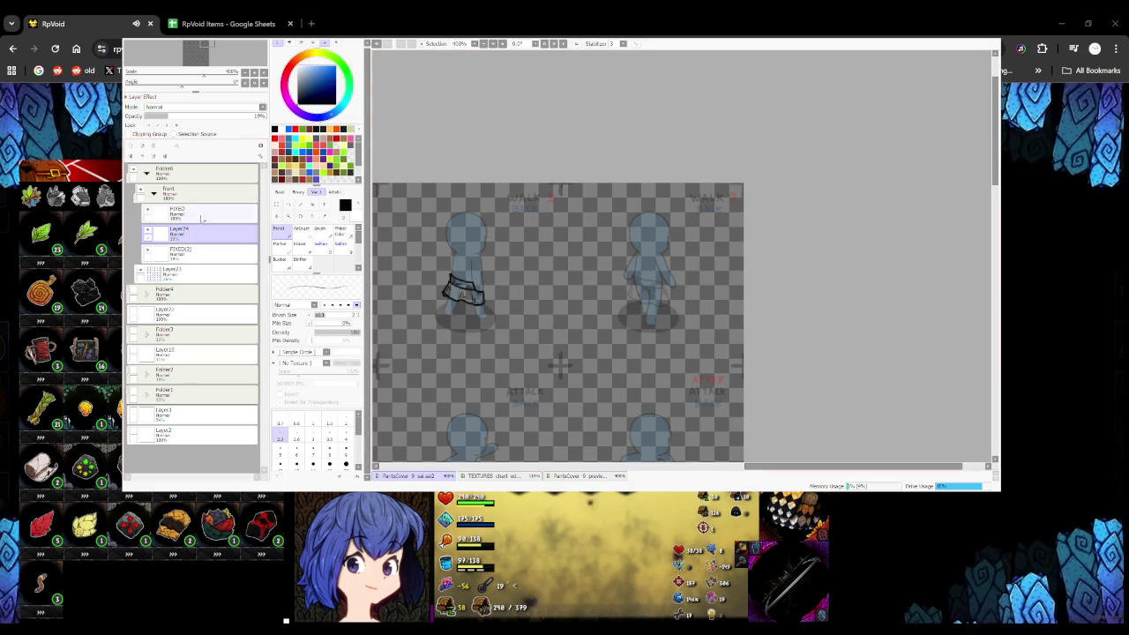
pyautogui.keyDown('ctrl'); pyautogui.click(440, 261); pyautogui.keyUp('ctrl')
pyautogui.scroll(4, 440, 261)
pyautogui.scroll(3, 440, 261)
pyautogui.moveTo(435, 262)
pyautogui.mouseDown()
pyautogui.moveTo(573, 304)
pyautogui.moveTo(491, 245)
pyautogui.mouseUp()
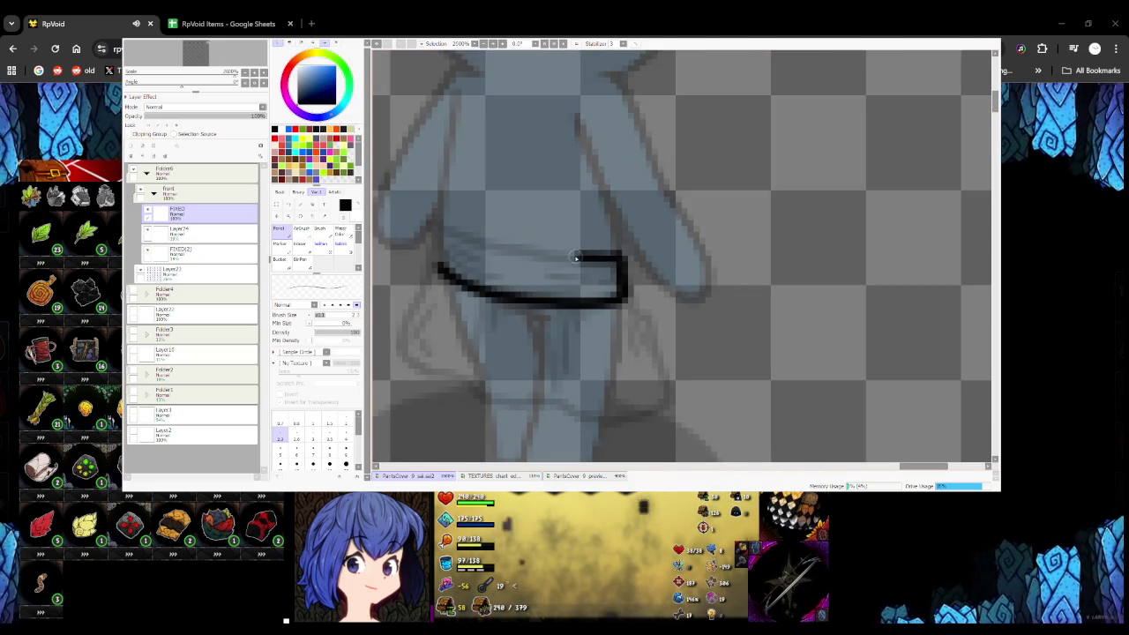
pyautogui.moveTo(490, 246); pyautogui.dragTo(431, 265)
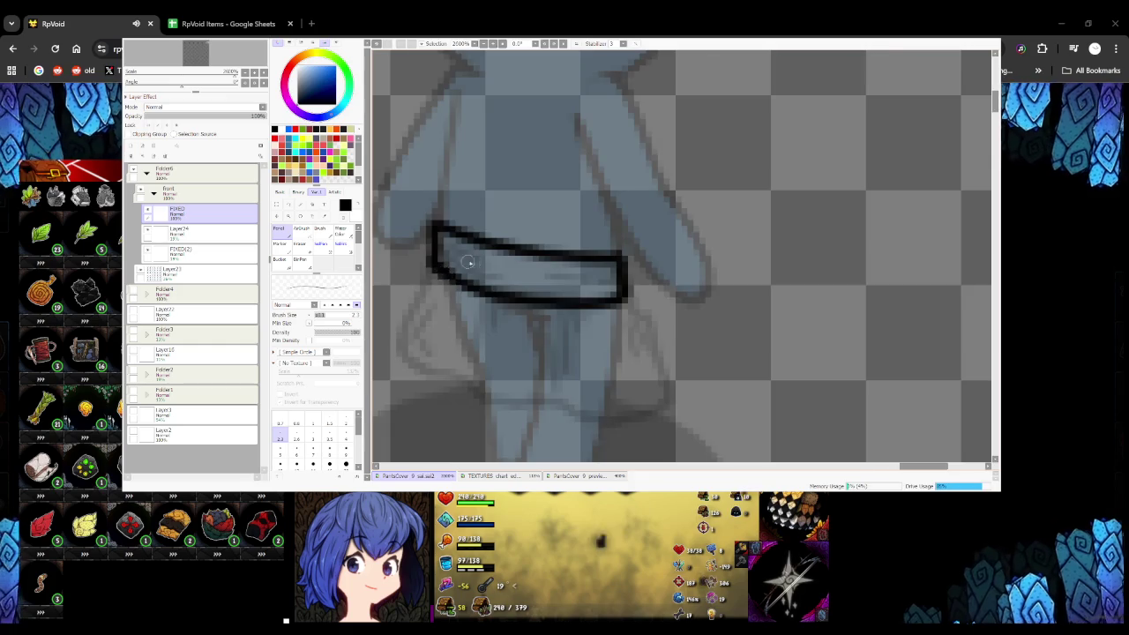
pyautogui.scroll(-4, 657, 459)
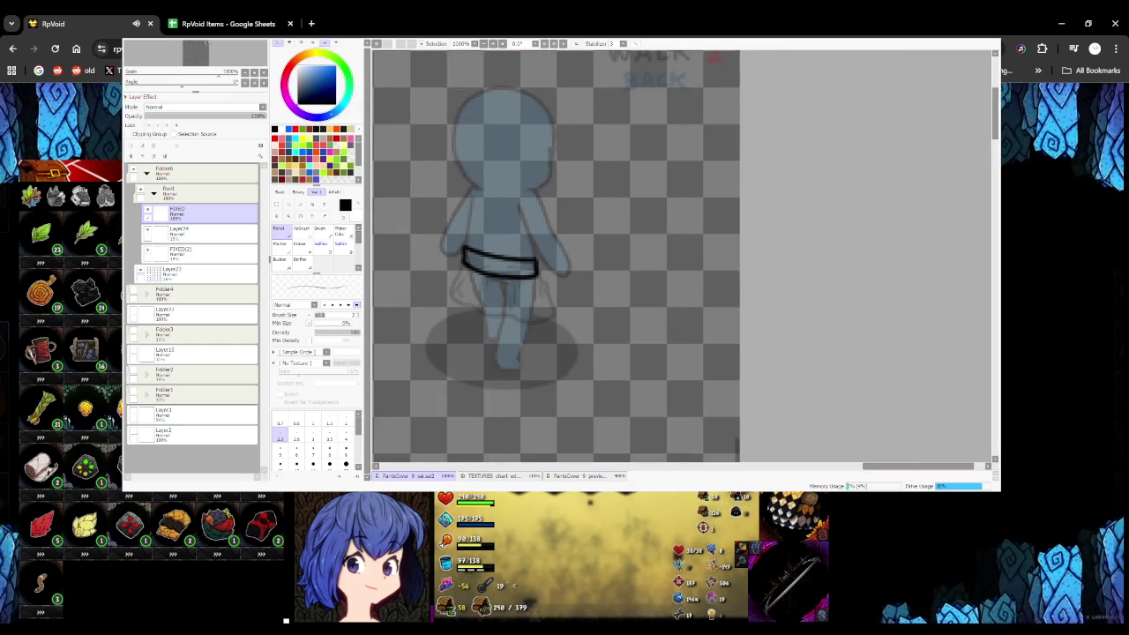
pyautogui.scroll(-1, 481, 281)
# Zoom in and out on the back-view walk sprite to inspect its skirt sides and hem
pyautogui.scroll(-1, 529, 286)
pyautogui.scroll(-2, 565, 293)
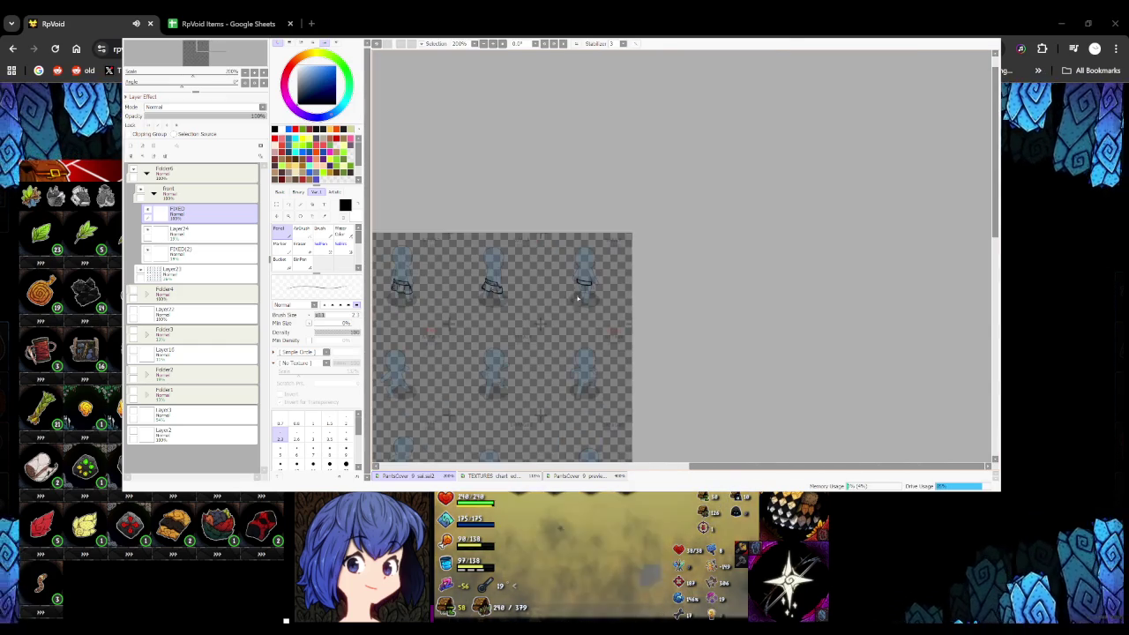
pyautogui.scroll(5, 583, 296)
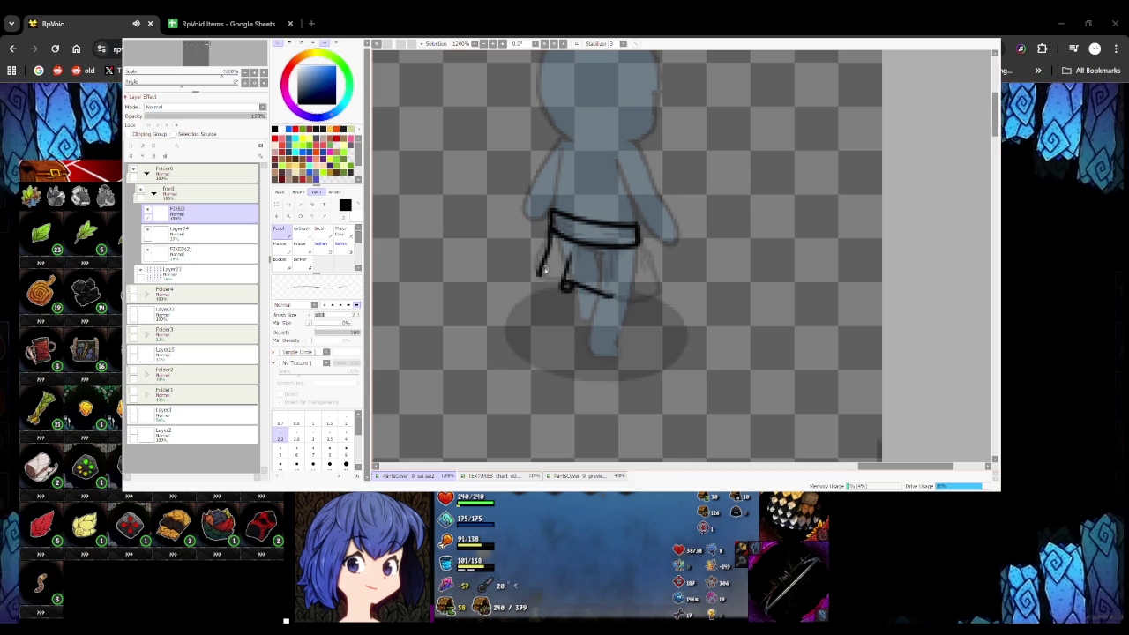
pyautogui.scroll(-2, 565, 284)
pyautogui.scroll(-2, 628, 302)
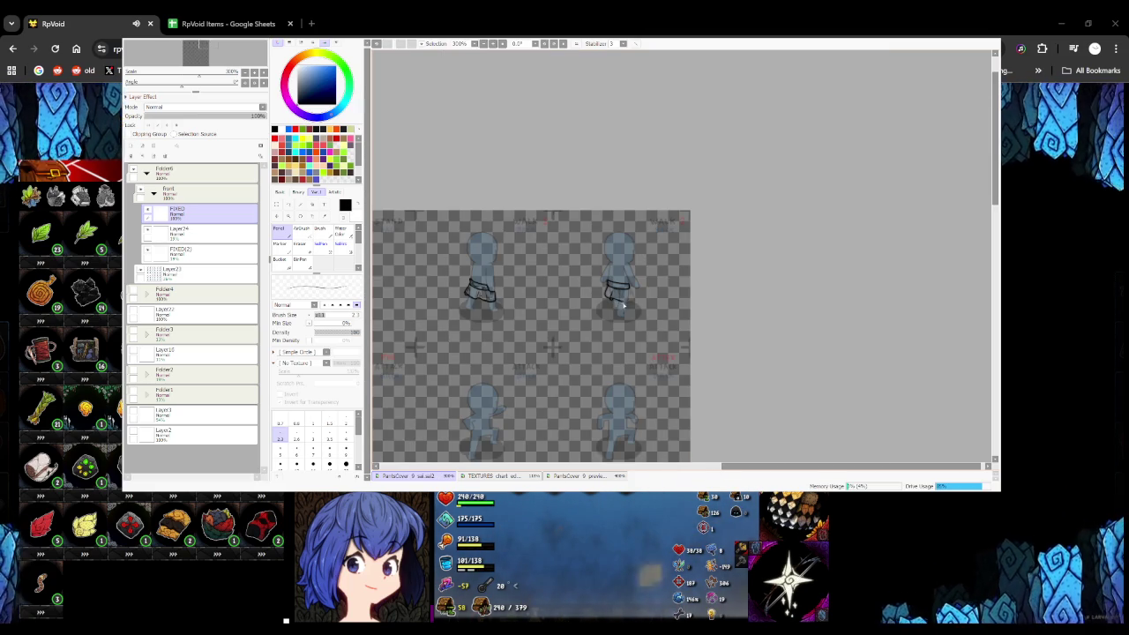
pyautogui.scroll(2, 626, 304)
pyautogui.scroll(2, 572, 304)
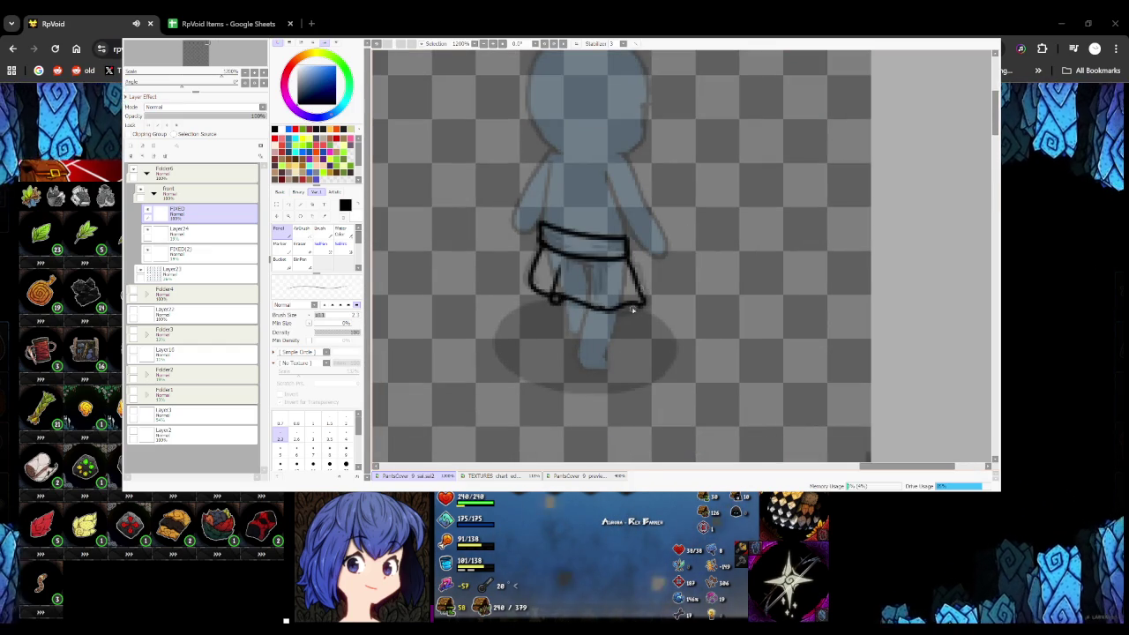
pyautogui.scroll(-1, 644, 306)
pyautogui.scroll(-2, 618, 300)
pyautogui.scroll(3, 536, 281)
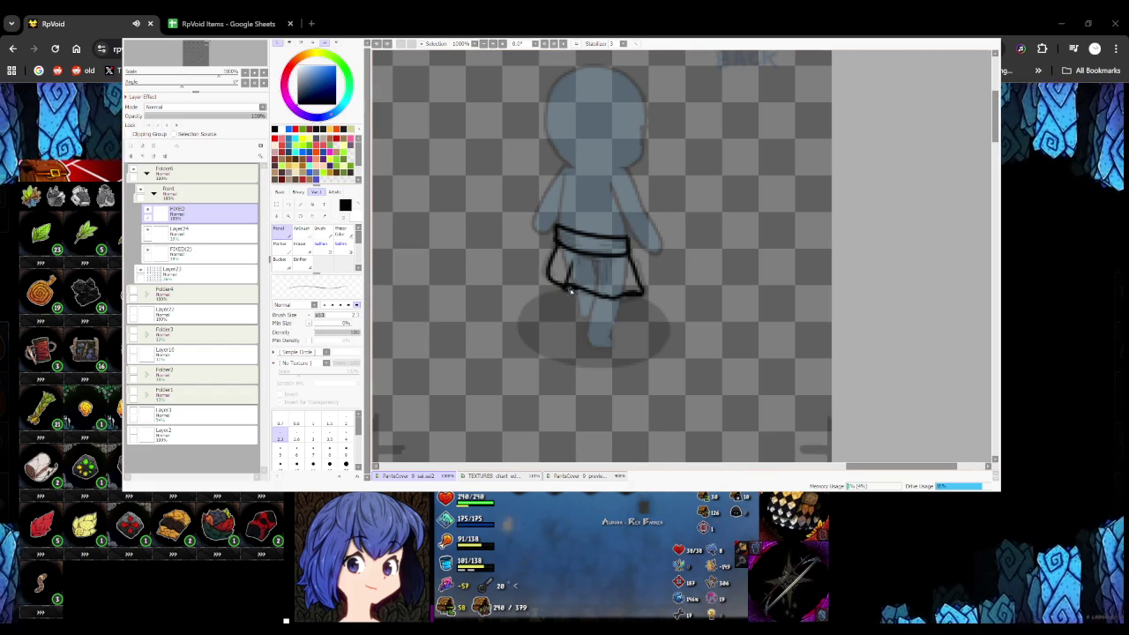
pyautogui.scroll(-3, 586, 295)
pyautogui.scroll(-2, 600, 301)
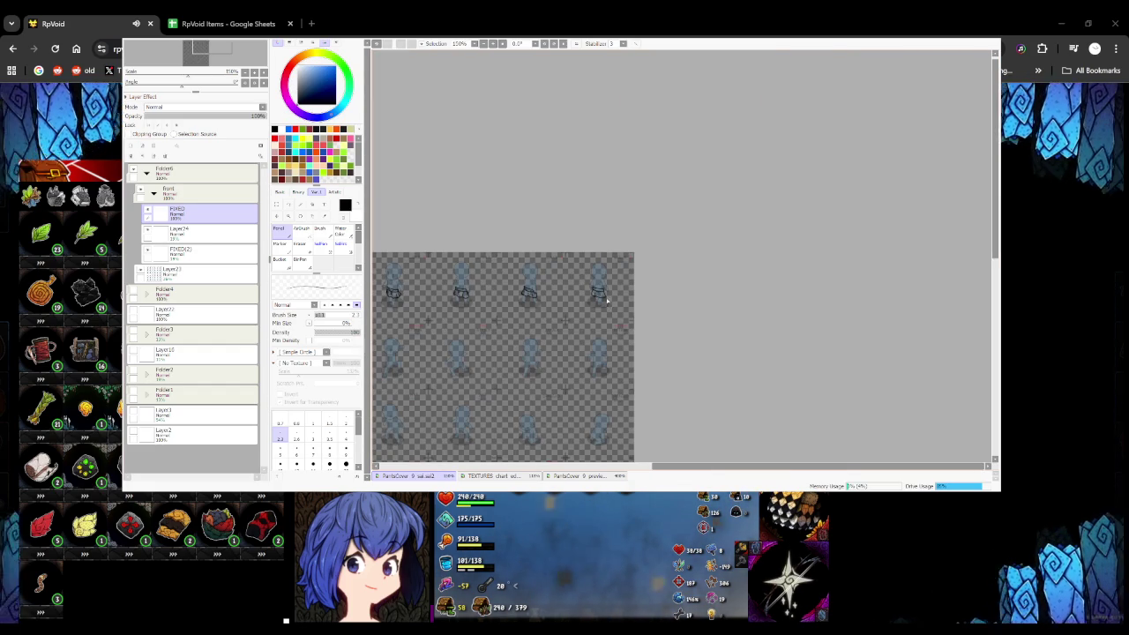
# Reshape the end of the back-view skirt's trailing hem line
pyautogui.scroll(1, 607, 302)
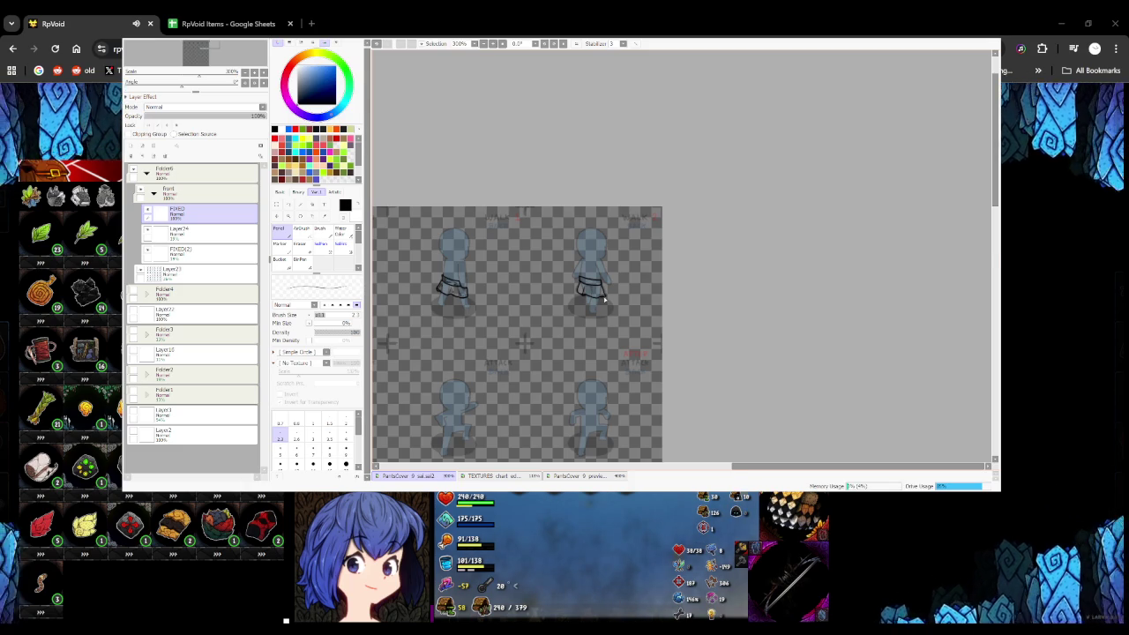
pyautogui.scroll(-1, 605, 300)
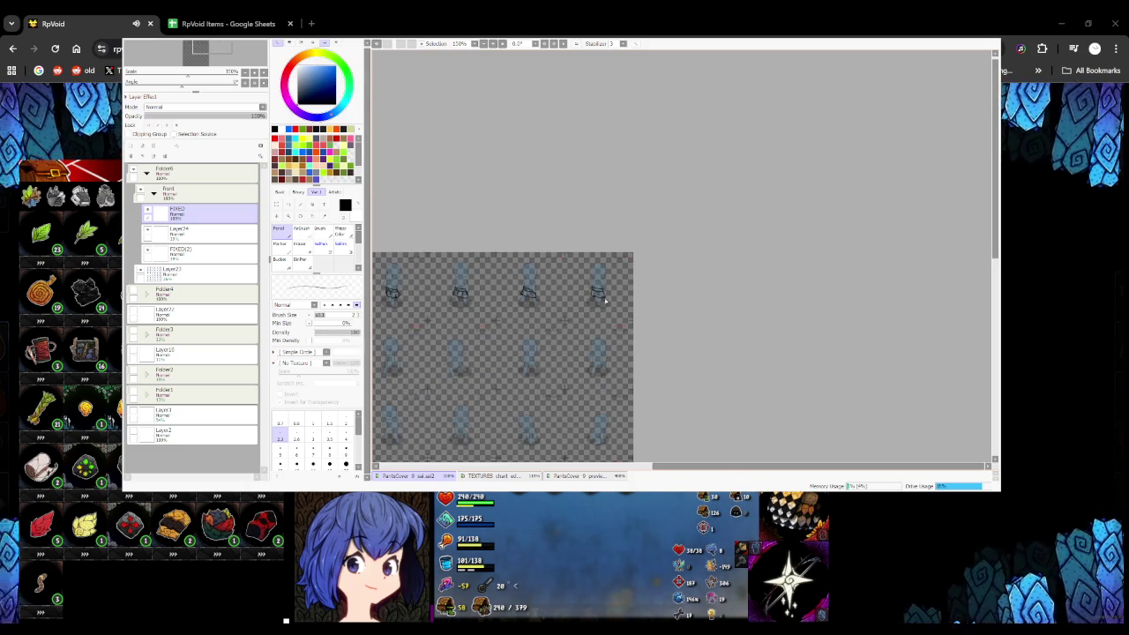
pyautogui.scroll(2, 604, 299)
pyautogui.scroll(1, 603, 294)
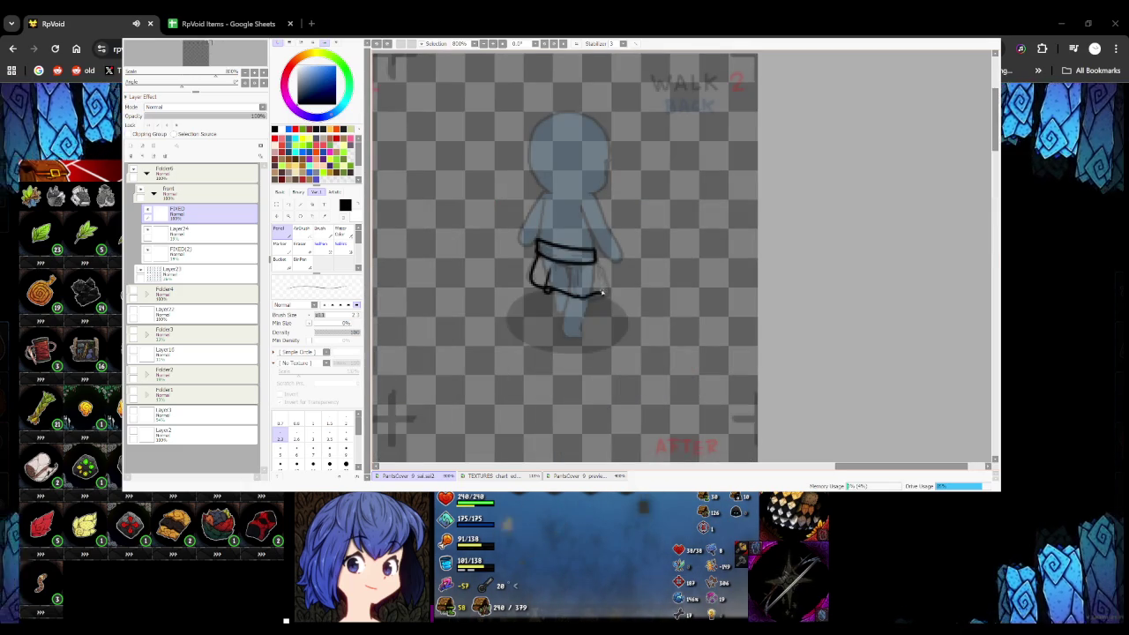
pyautogui.scroll(-3, 604, 293)
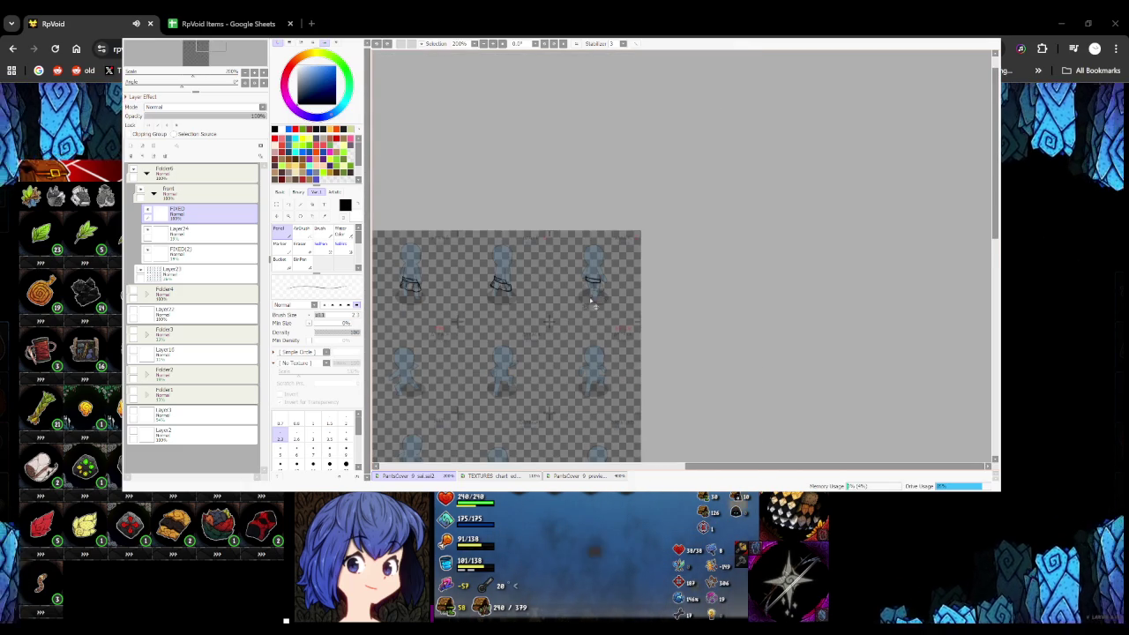
pyautogui.scroll(2, 601, 290)
pyautogui.scroll(-3, 595, 294)
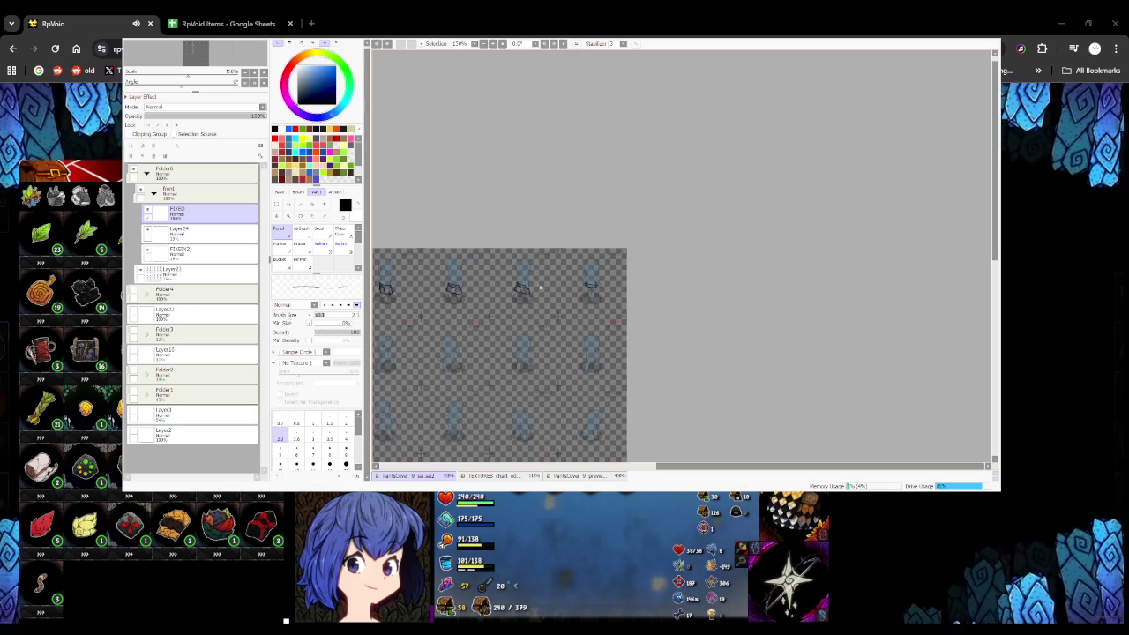
pyautogui.scroll(3, 489, 290)
pyautogui.scroll(1, 529, 289)
pyautogui.scroll(1, 561, 287)
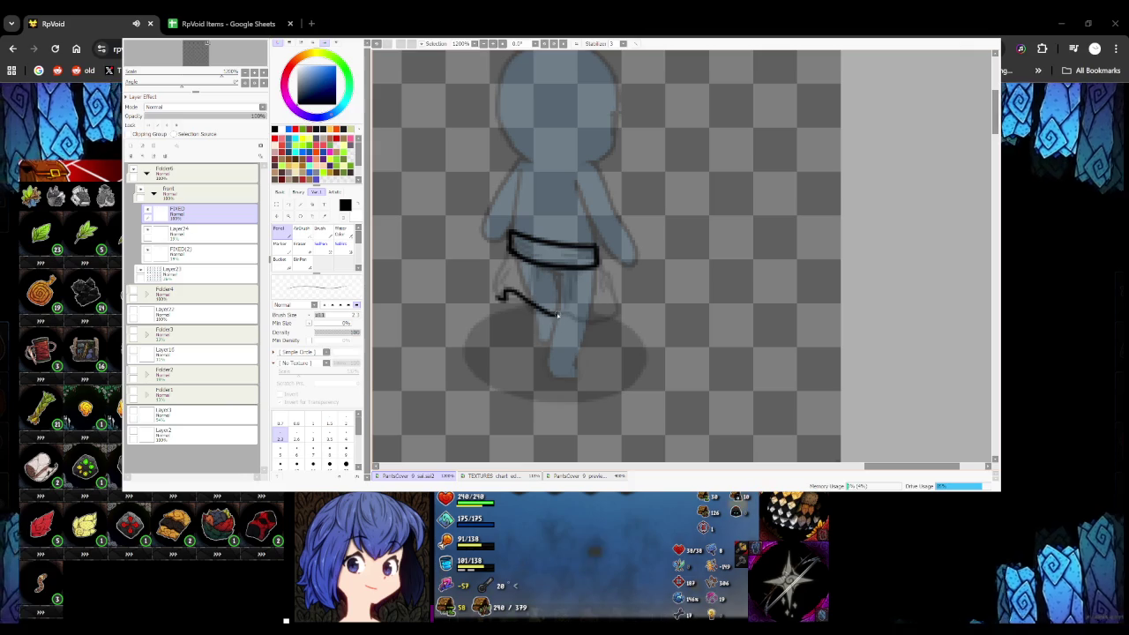
pyautogui.moveTo(556, 310); pyautogui.dragTo(606, 315)
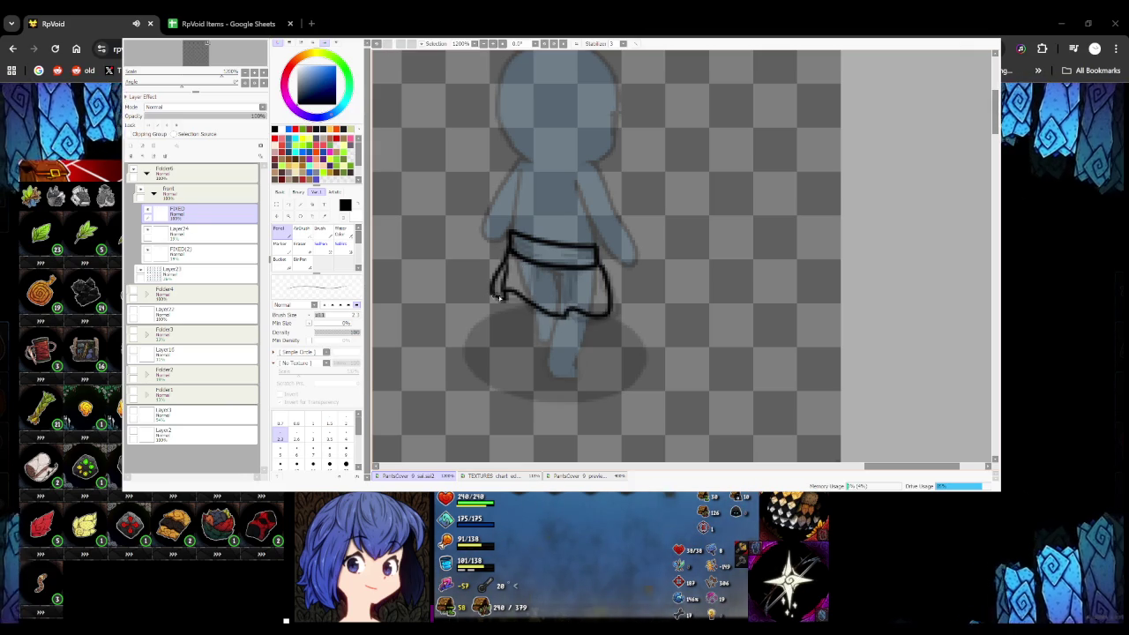
pyautogui.scroll(-5, 520, 296)
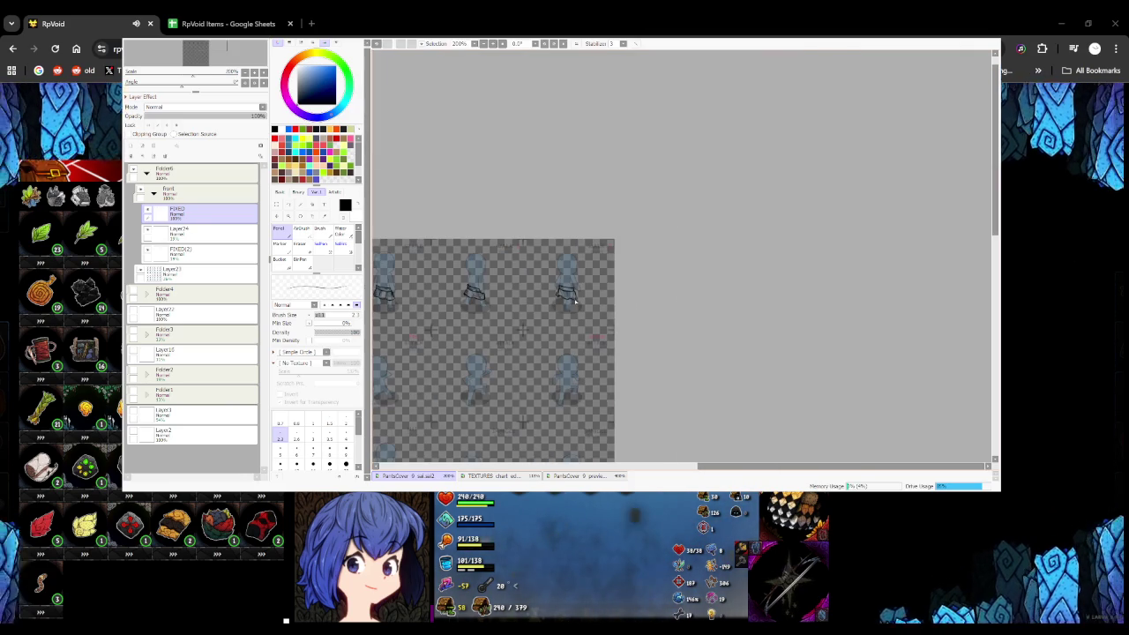
# Reinforce the back-view skirt's waistband with a short black line
pyautogui.scroll(2, 580, 301)
pyautogui.scroll(3, 557, 315)
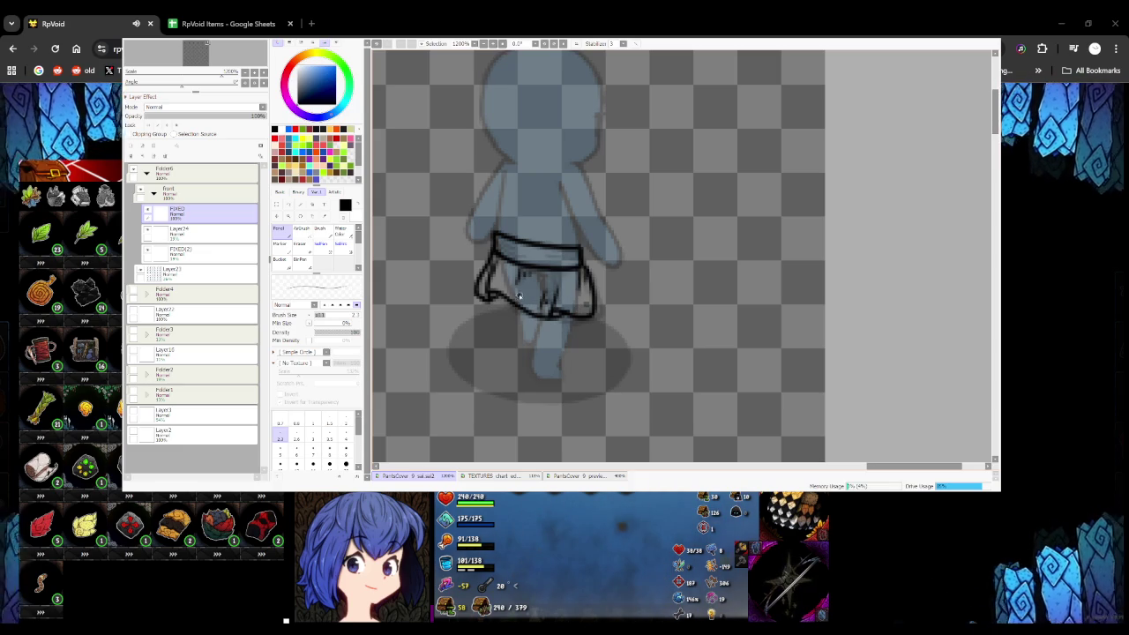
pyautogui.moveTo(510, 254); pyautogui.dragTo(550, 255)
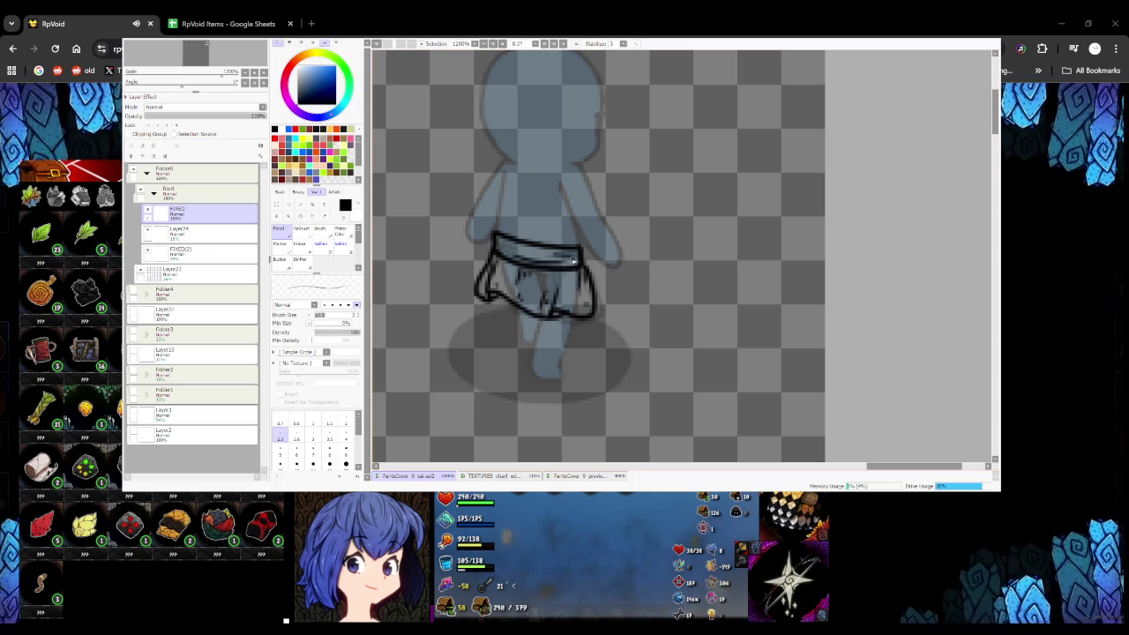
pyautogui.scroll(-4, 540, 255)
pyautogui.scroll(-3, 556, 291)
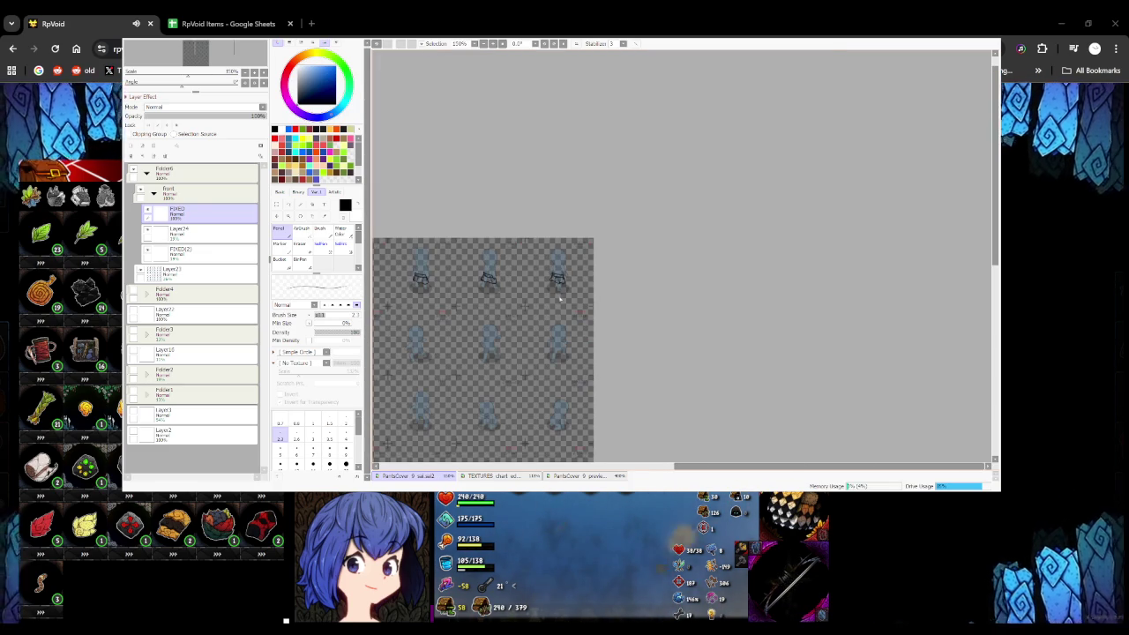
# Ink the waistband on the first walk frame
pyautogui.scroll(-1, 547, 298)
pyautogui.scroll(-2, 532, 298)
pyautogui.scroll(3, 511, 300)
pyautogui.scroll(-2, 463, 312)
pyautogui.scroll(3, 463, 312)
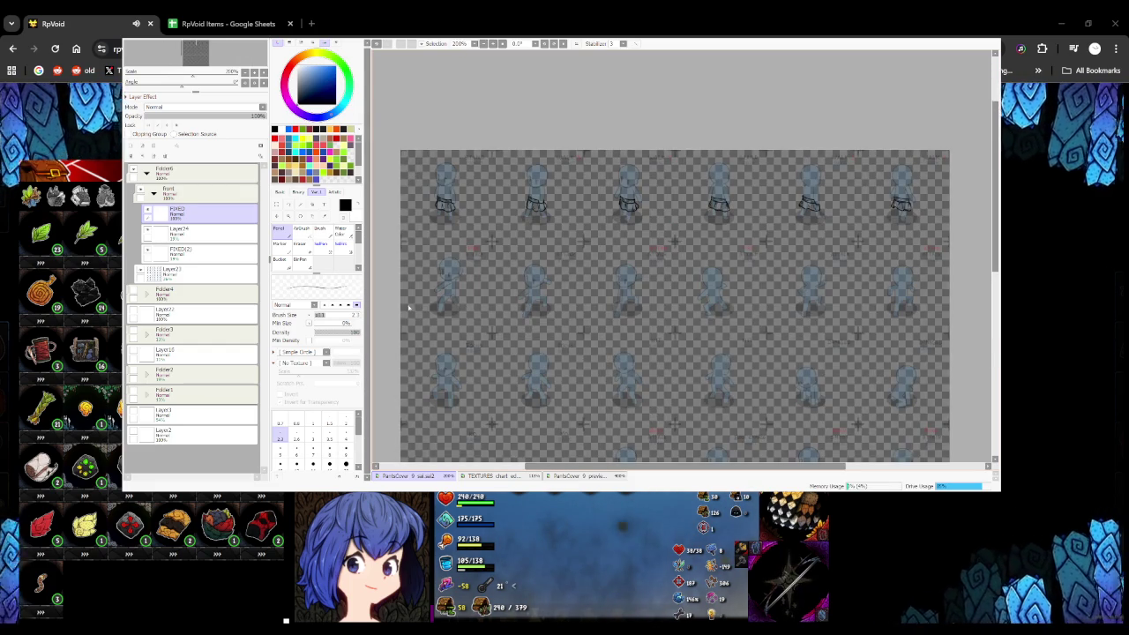
pyautogui.scroll(1, 413, 302)
pyautogui.scroll(1, 432, 298)
pyautogui.scroll(2, 467, 292)
pyautogui.scroll(1, 506, 288)
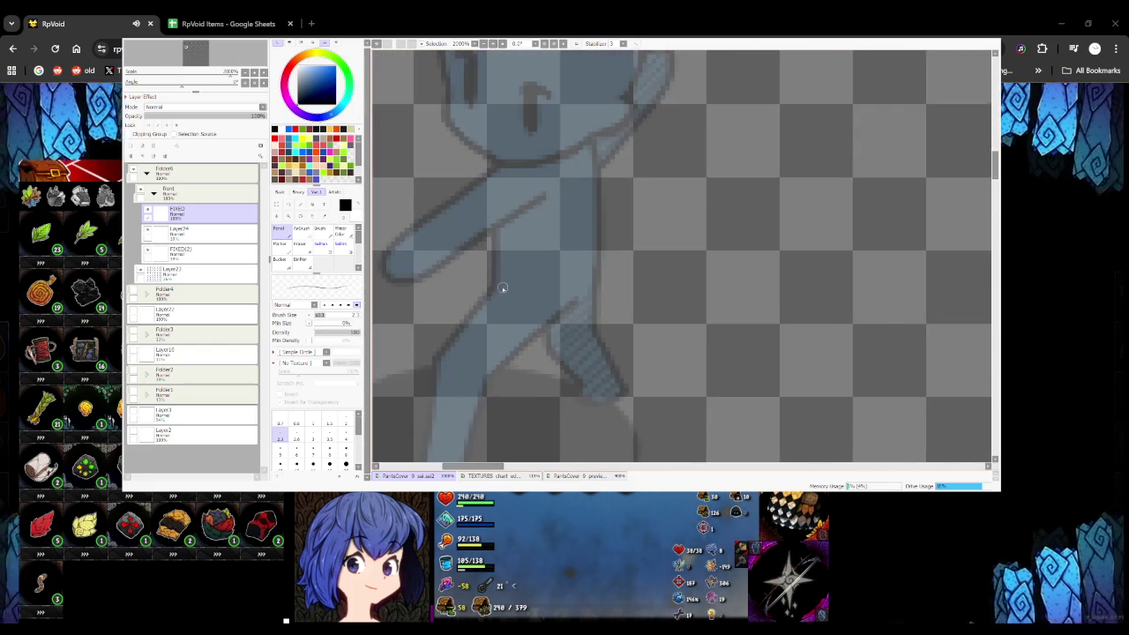
pyautogui.moveTo(492, 291)
pyautogui.mouseDown()
pyautogui.moveTo(591, 292)
pyautogui.moveTo(606, 247)
pyautogui.moveTo(551, 269)
pyautogui.mouseUp()
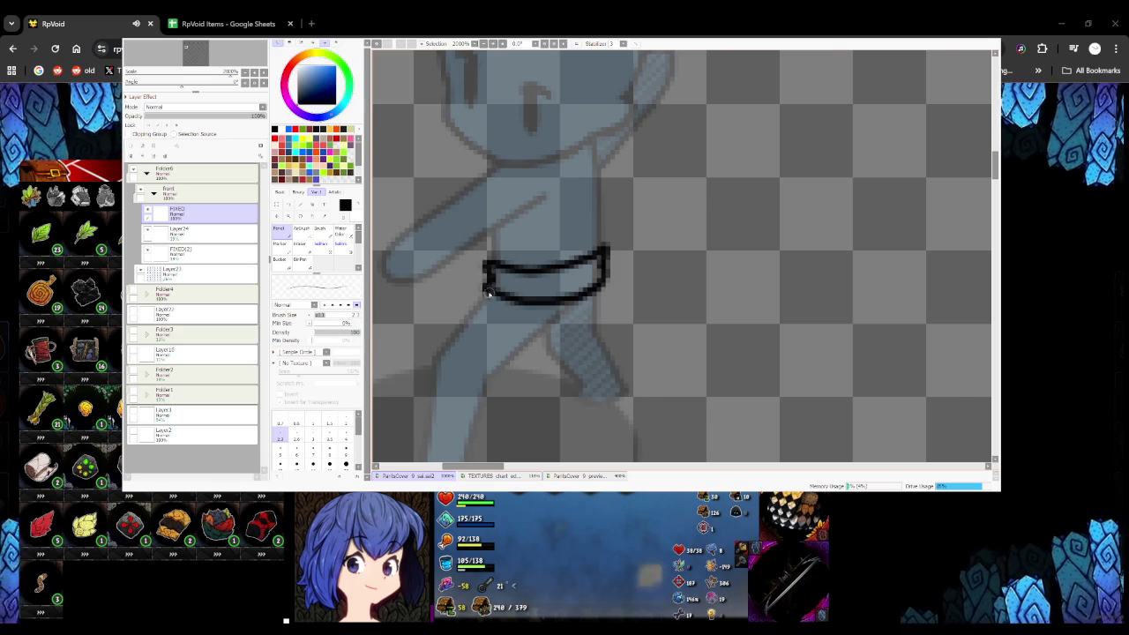
pyautogui.scroll(-4, 486, 291)
pyautogui.scroll(3, 474, 285)
# Draw the skirt's curved left edge, replacing an undone diagonal stroke
pyautogui.moveTo(474, 285); pyautogui.dragTo(553, 333)
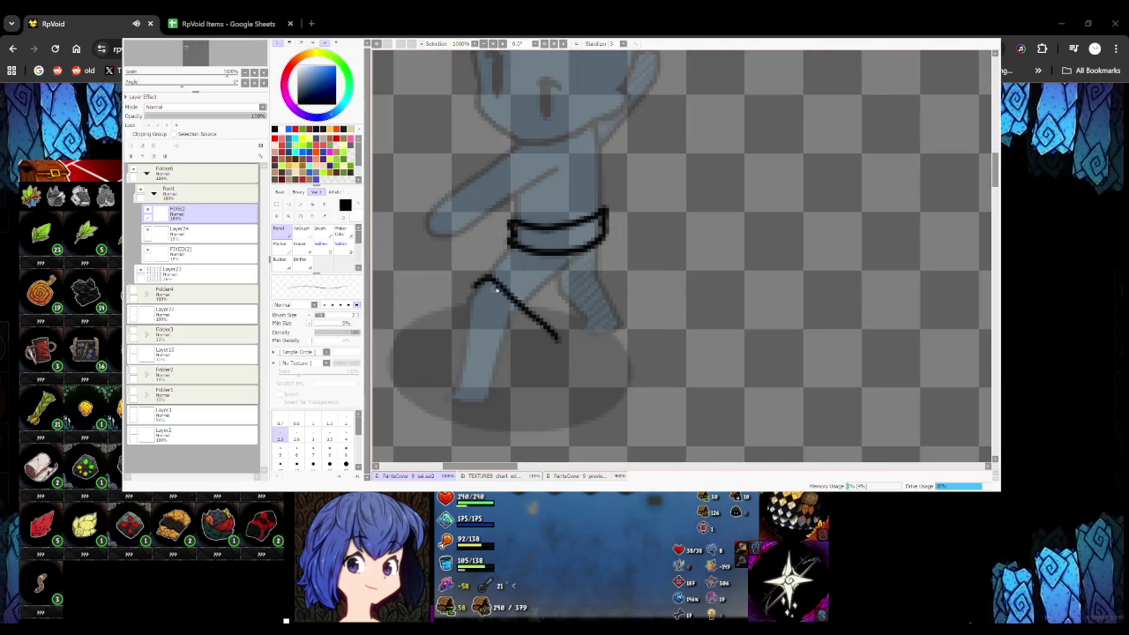
pyautogui.hotkey('ctrl', 'z')
pyautogui.moveTo(467, 302)
pyautogui.mouseDown()
pyautogui.moveTo(547, 338)
pyautogui.moveTo(580, 271)
pyautogui.mouseUp()
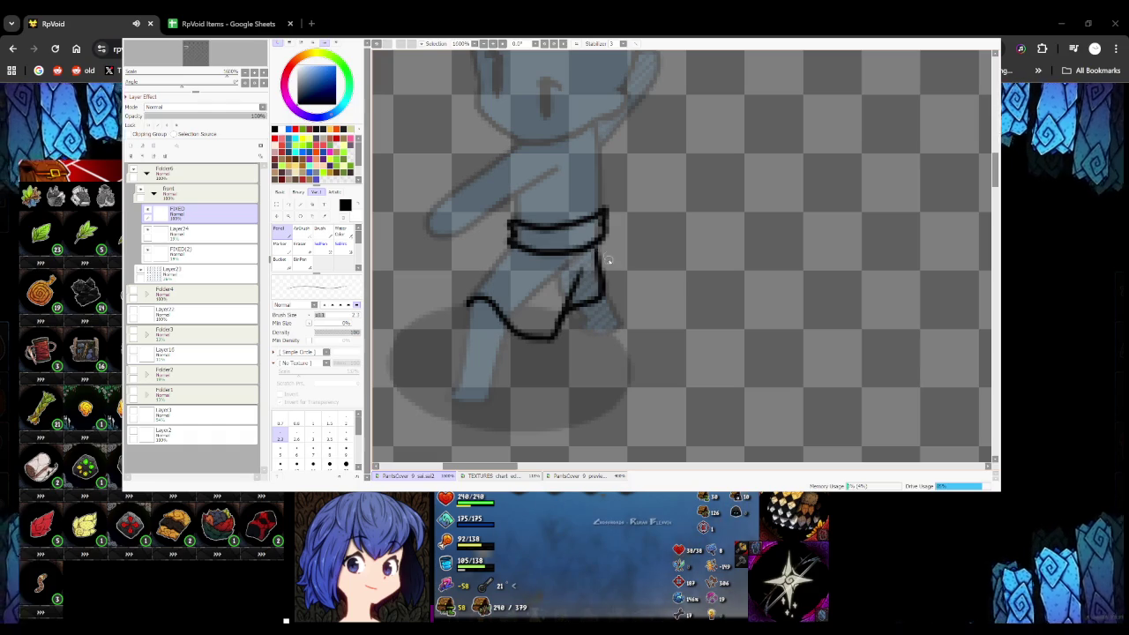
pyautogui.scroll(-3, 608, 291)
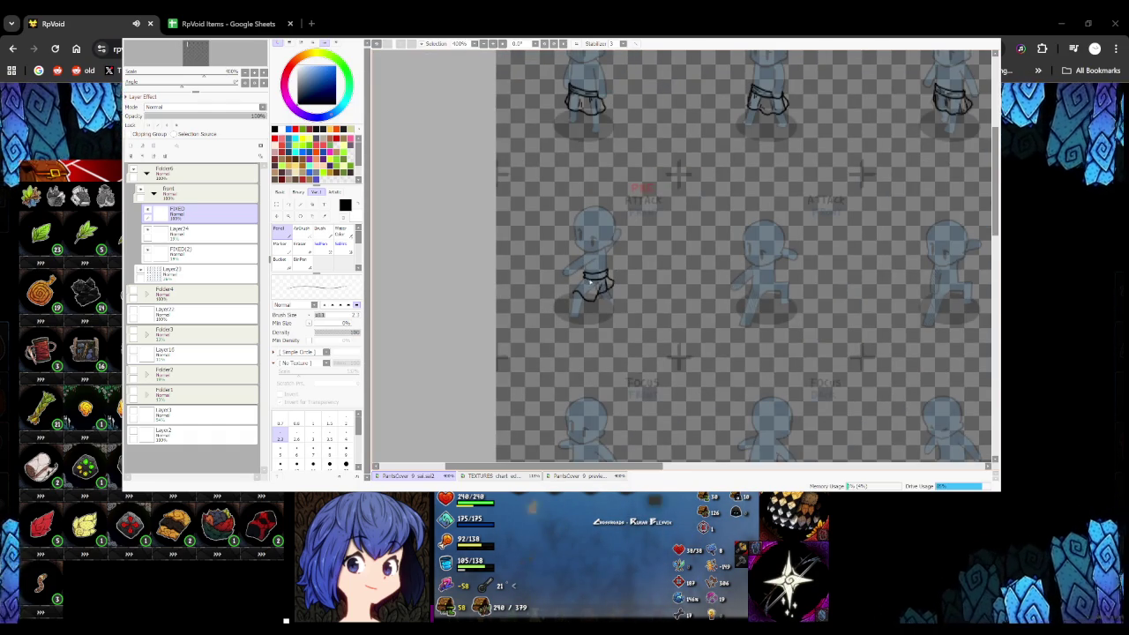
# Delete the lower skirt lines with a Lasso selection, then return to the Pencil
pyautogui.scroll(5, 605, 287)
pyautogui.scroll(-2, 559, 264)
pyautogui.scroll(2, 529, 239)
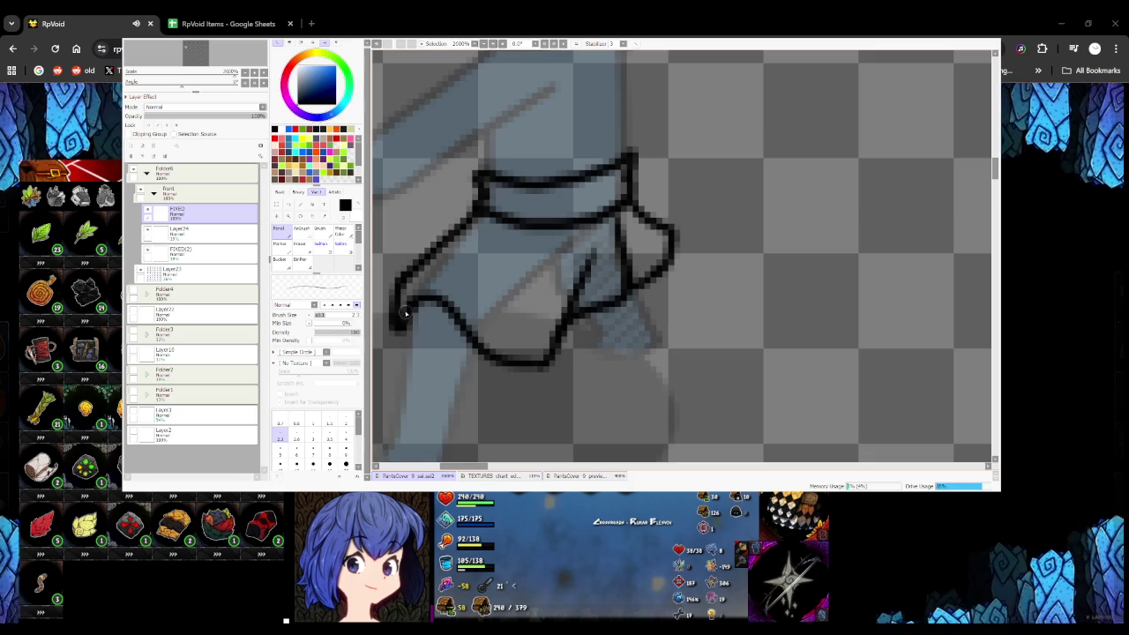
pyautogui.scroll(-4, 545, 271)
pyautogui.scroll(1, 545, 271)
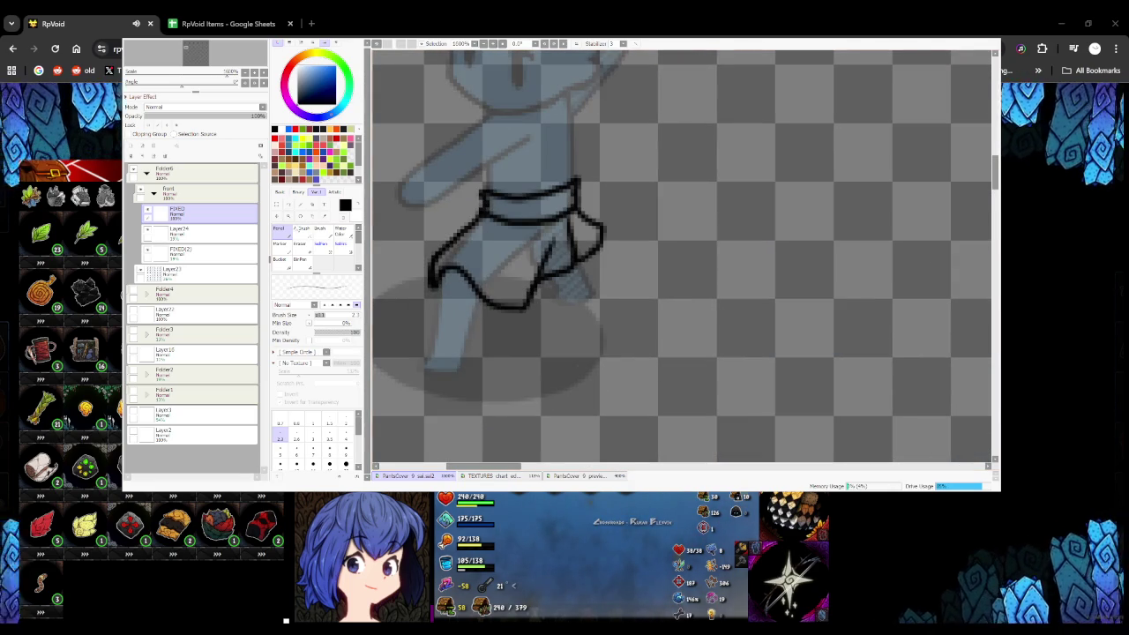
pyautogui.click(288, 203)
pyautogui.moveTo(503, 337); pyautogui.dragTo(494, 331)
pyautogui.press('Delete')
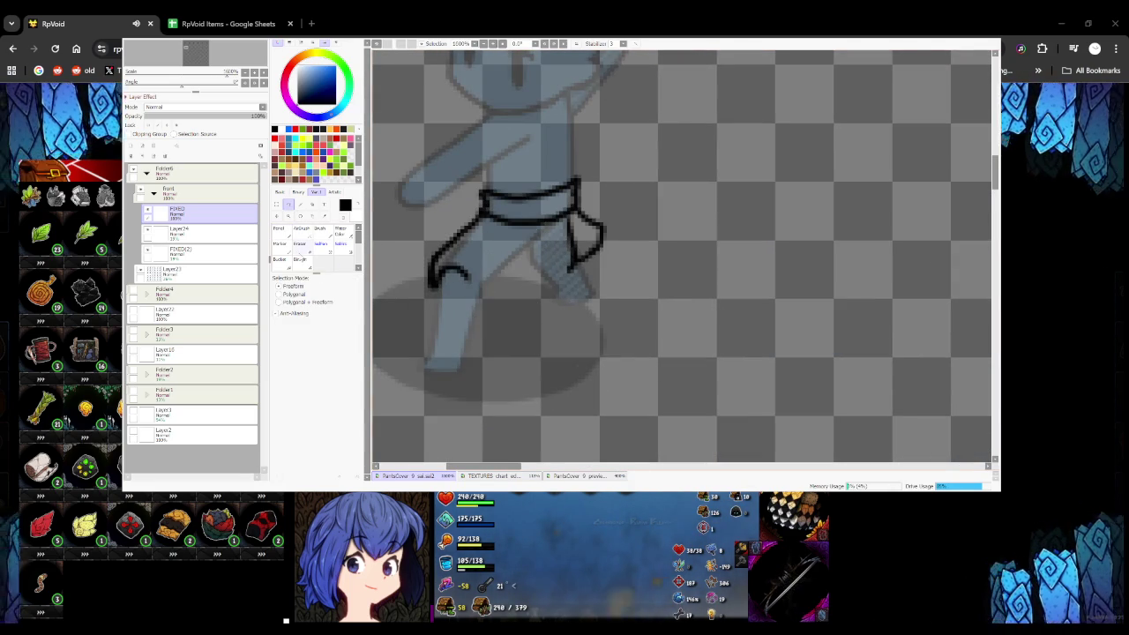
pyautogui.press('n')
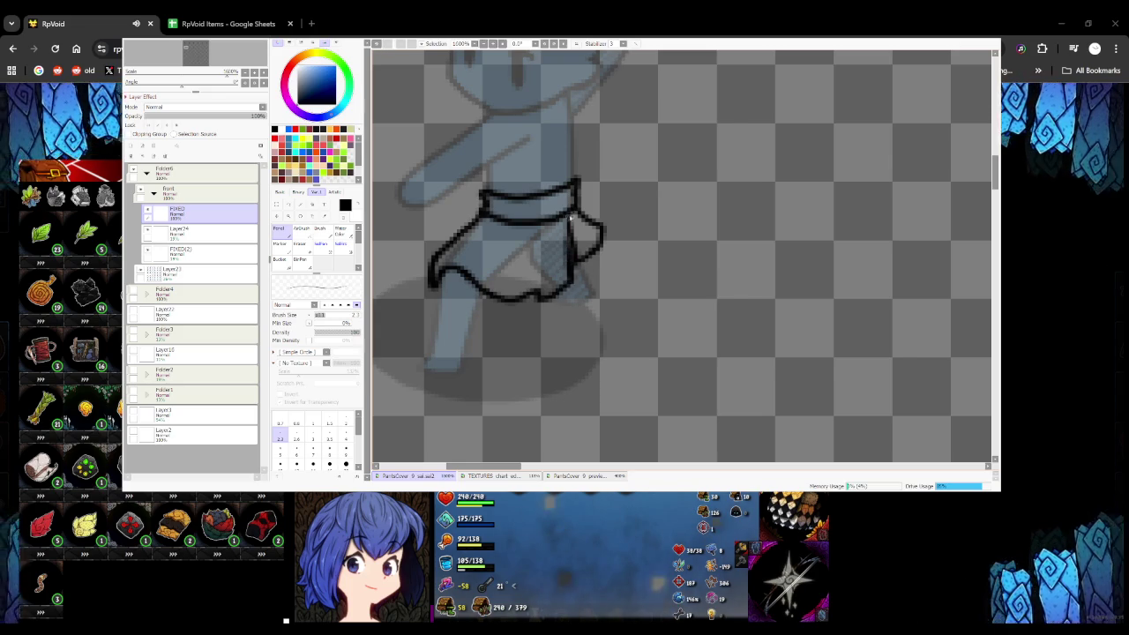
# Add a small fold mark inside the skirt and detail marks along the waistband
pyautogui.scroll(-4, 563, 223)
pyautogui.scroll(3, 548, 236)
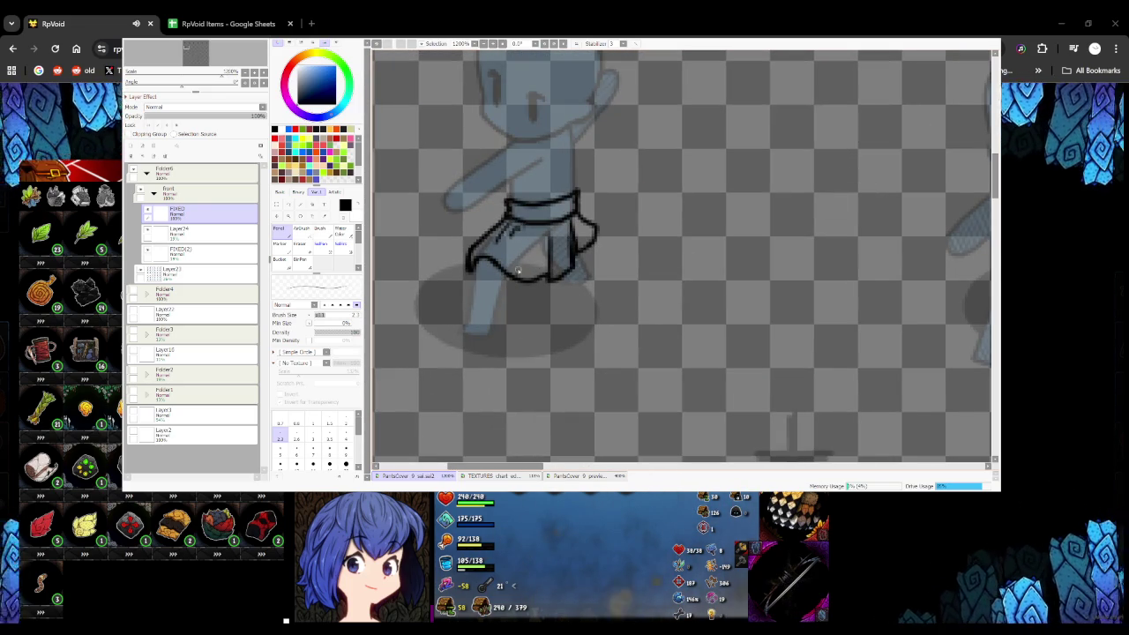
pyautogui.scroll(1, 496, 251)
pyautogui.scroll(1, 496, 265)
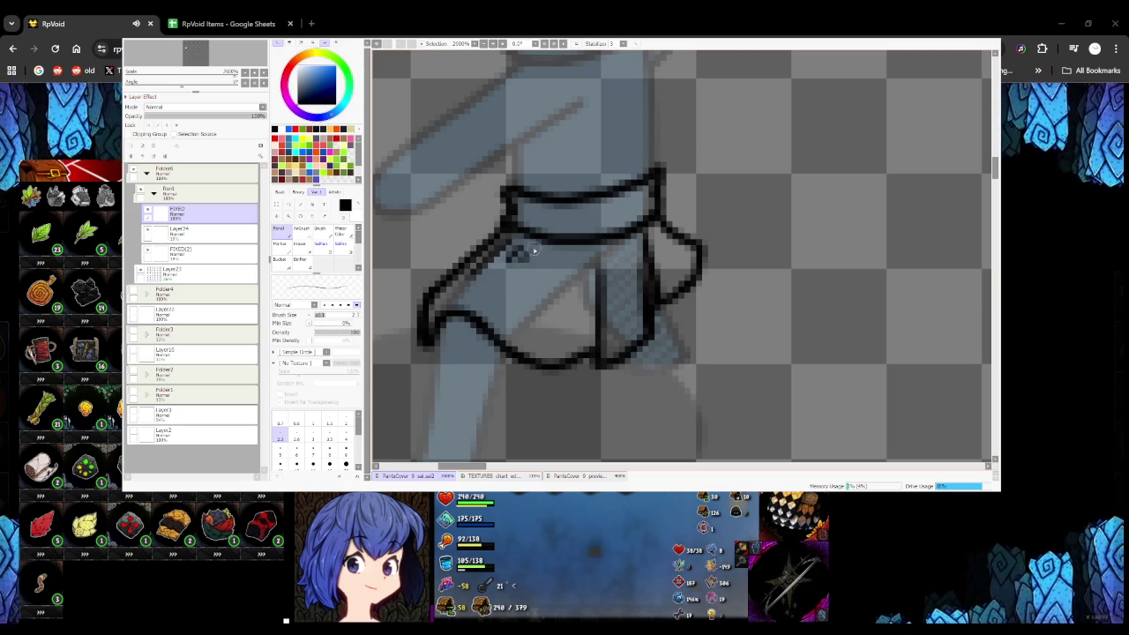
pyautogui.moveTo(550, 347); pyautogui.dragTo(564, 332)
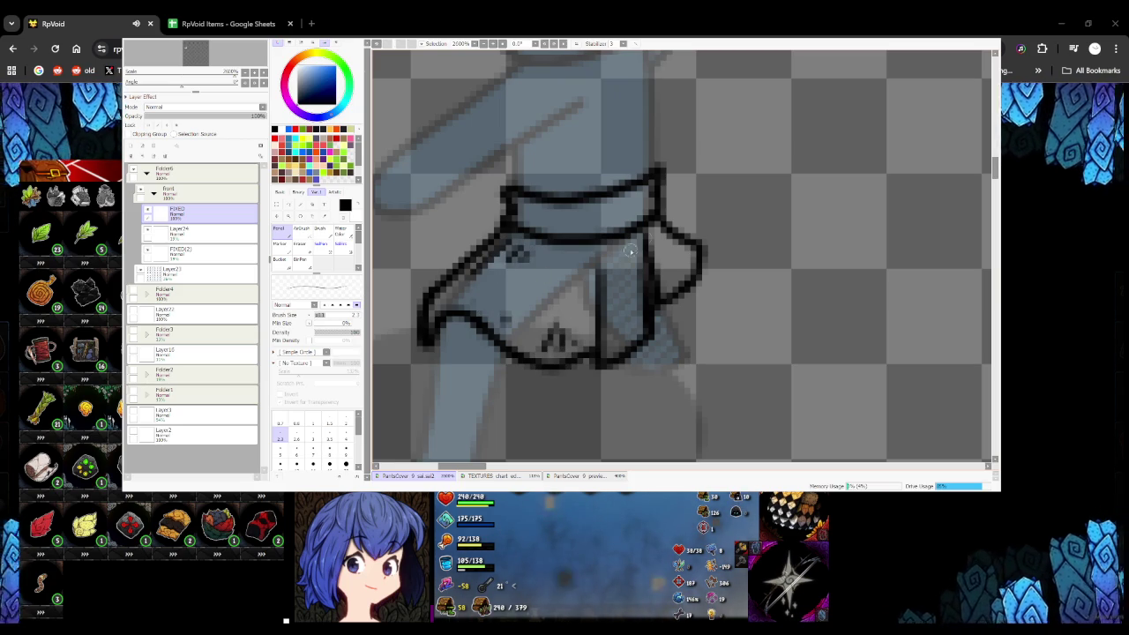
pyautogui.moveTo(548, 207); pyautogui.dragTo(608, 209)
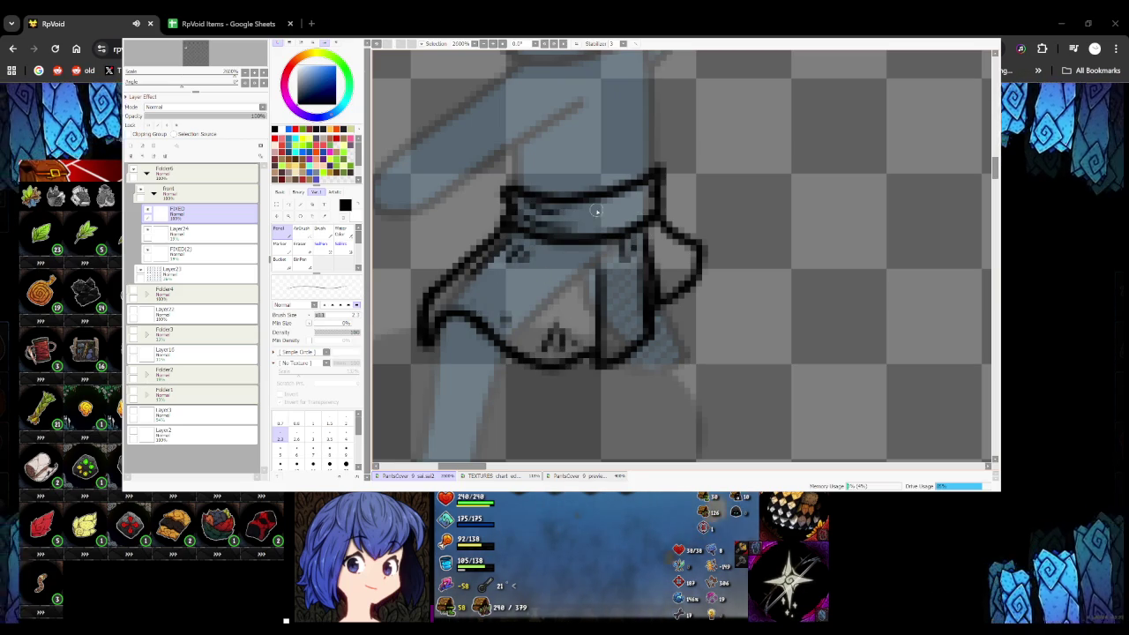
pyautogui.scroll(-1, 657, 244)
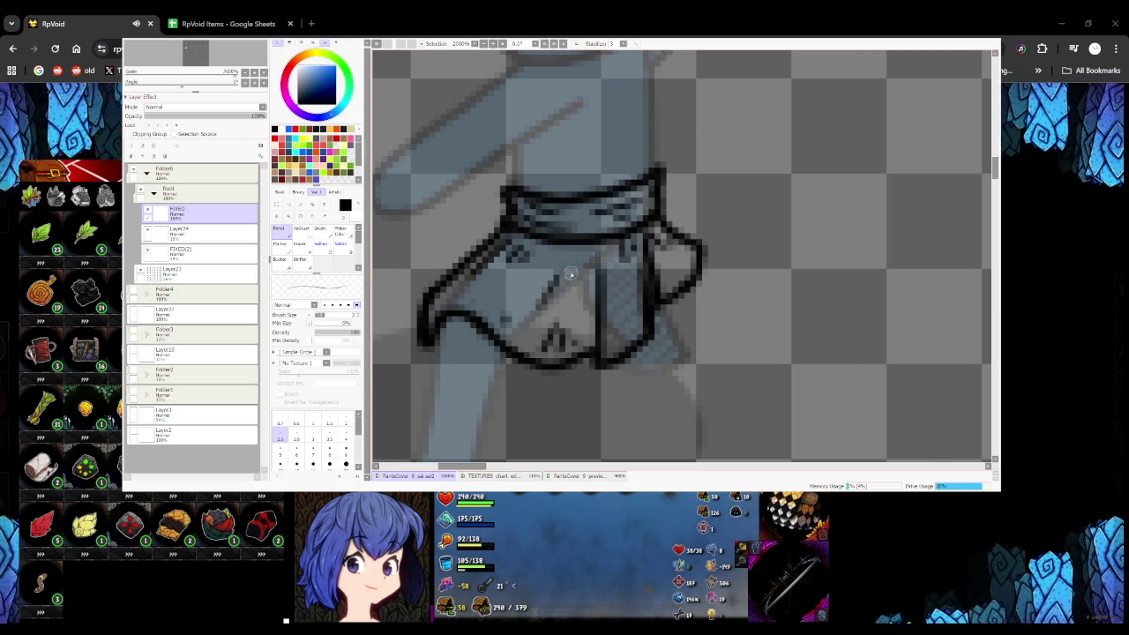
pyautogui.scroll(-5, 644, 273)
pyautogui.scroll(-2, 633, 296)
pyautogui.scroll(1, 633, 295)
pyautogui.scroll(1, 687, 301)
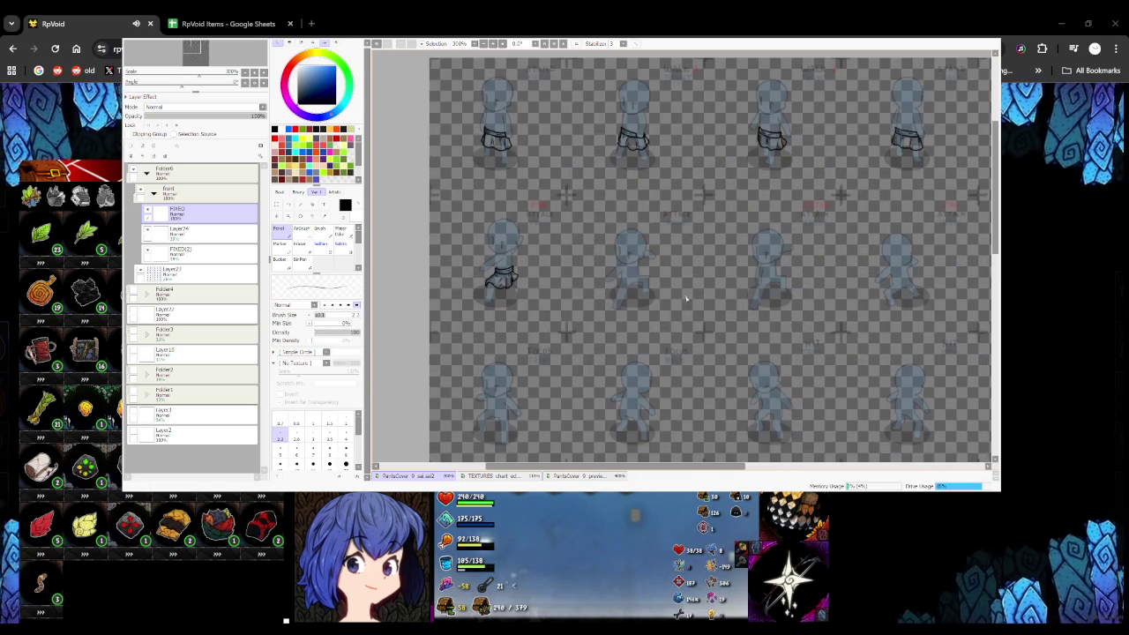
pyautogui.scroll(5, 618, 283)
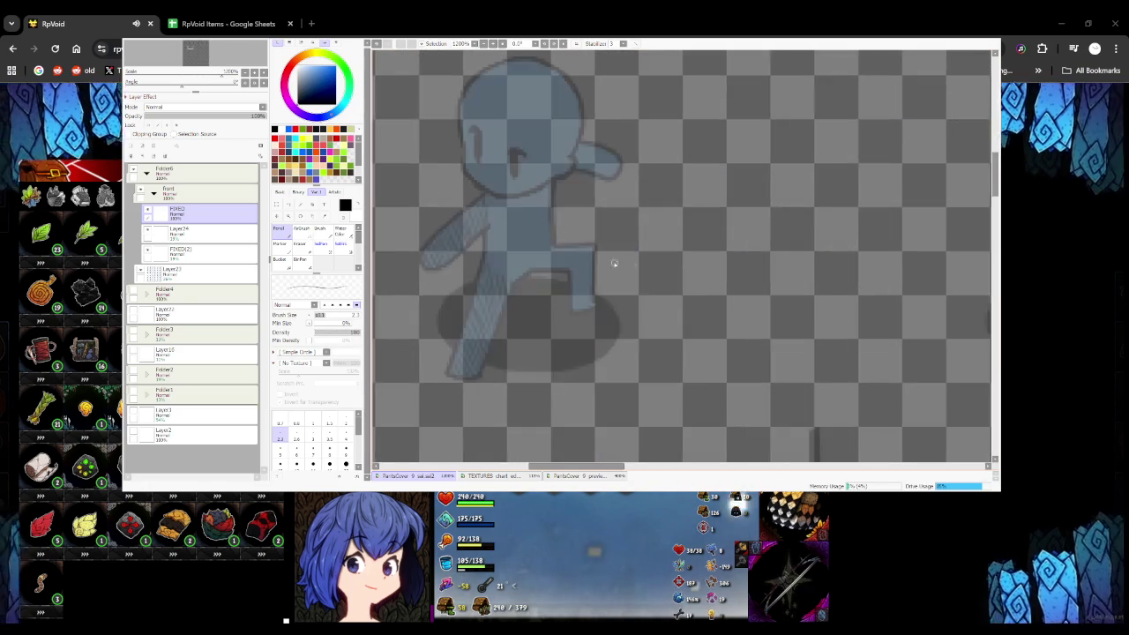
# Ink the belt outline around the second walk frame's hips
pyautogui.scroll(3, 486, 254)
pyautogui.moveTo(433, 266)
pyautogui.mouseDown()
pyautogui.moveTo(609, 197)
pyautogui.moveTo(620, 181)
pyautogui.moveTo(633, 236)
pyautogui.mouseUp()
pyautogui.moveTo(426, 291)
pyautogui.mouseDown()
pyautogui.moveTo(429, 310)
pyautogui.moveTo(555, 298)
pyautogui.moveTo(643, 222)
pyautogui.mouseUp()
pyautogui.scroll(-5, 551, 247)
pyautogui.scroll(-1, 553, 246)
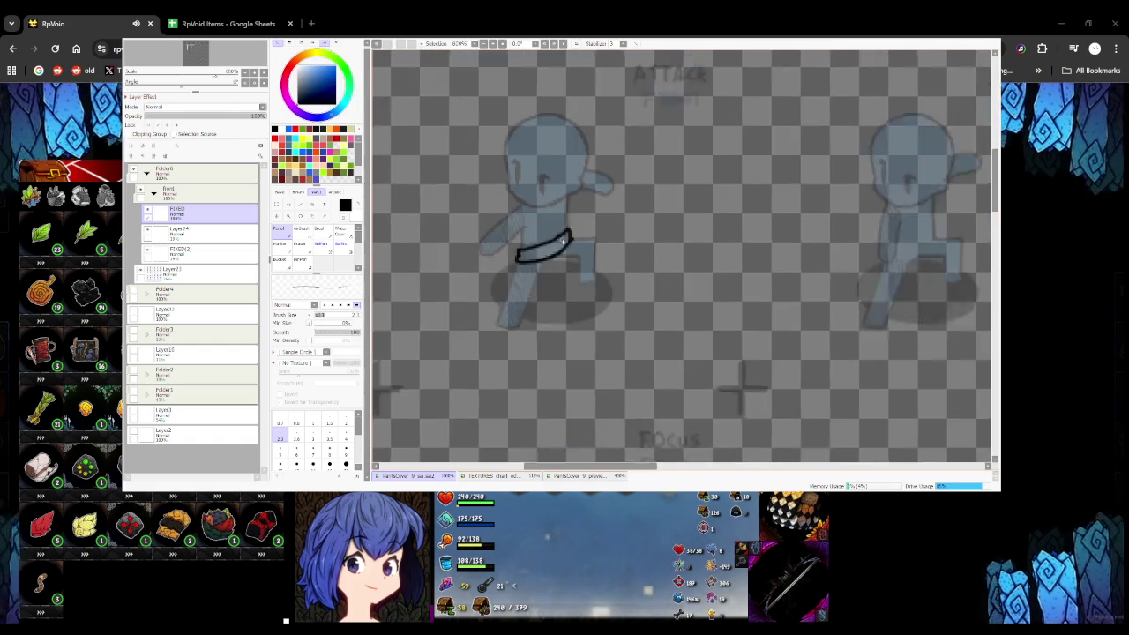
pyautogui.scroll(3, 529, 273)
pyautogui.scroll(1, 498, 305)
# Draw the skirt's curved hem and right side edge, dropping a stray belt extension
pyautogui.moveTo(487, 313)
pyautogui.mouseDown()
pyautogui.moveTo(546, 308)
pyautogui.moveTo(569, 279)
pyautogui.mouseUp()
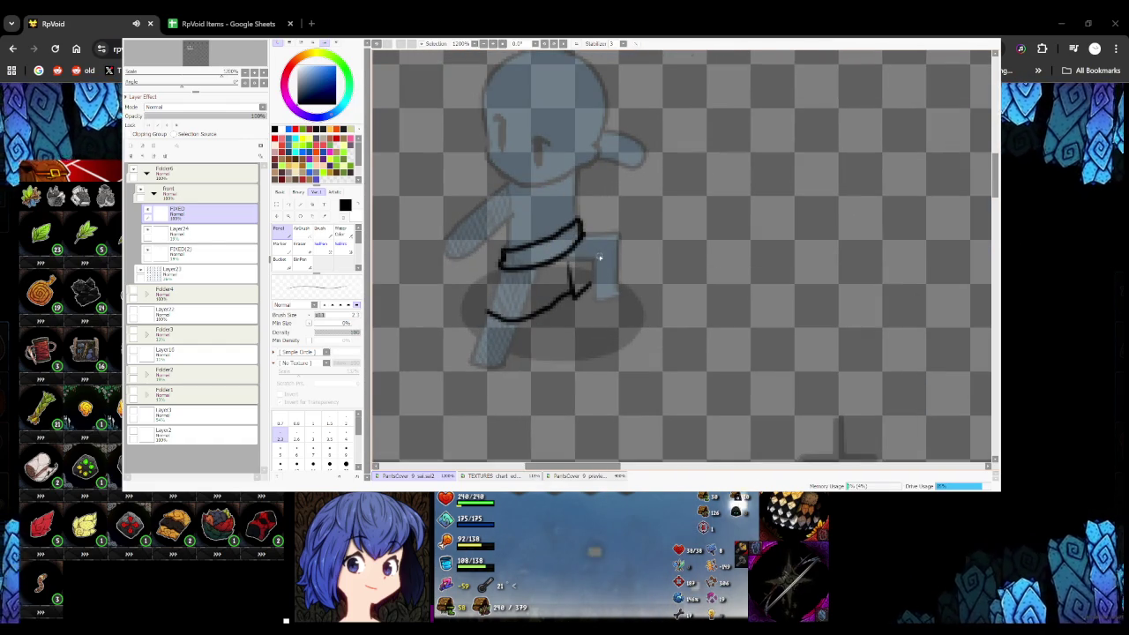
pyautogui.moveTo(579, 229); pyautogui.dragTo(619, 235)
pyautogui.hotkey('ctrl', 'z')
pyautogui.moveTo(575, 294); pyautogui.dragTo(615, 240)
pyautogui.scroll(-3, 621, 234)
pyautogui.scroll(-1, 621, 234)
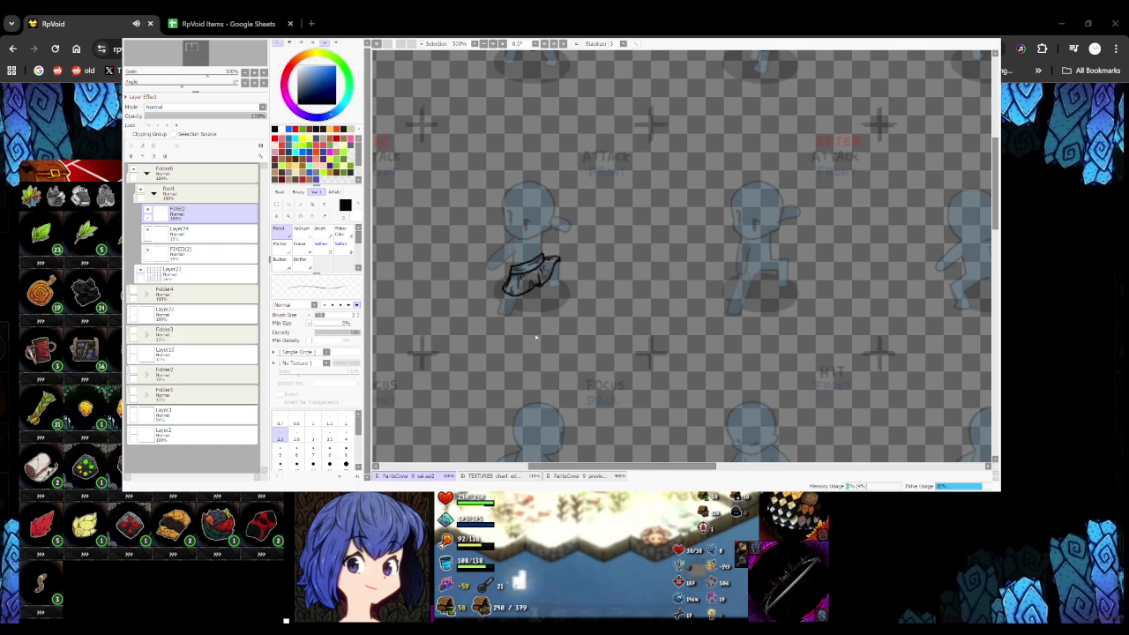
pyautogui.scroll(-3, 536, 337)
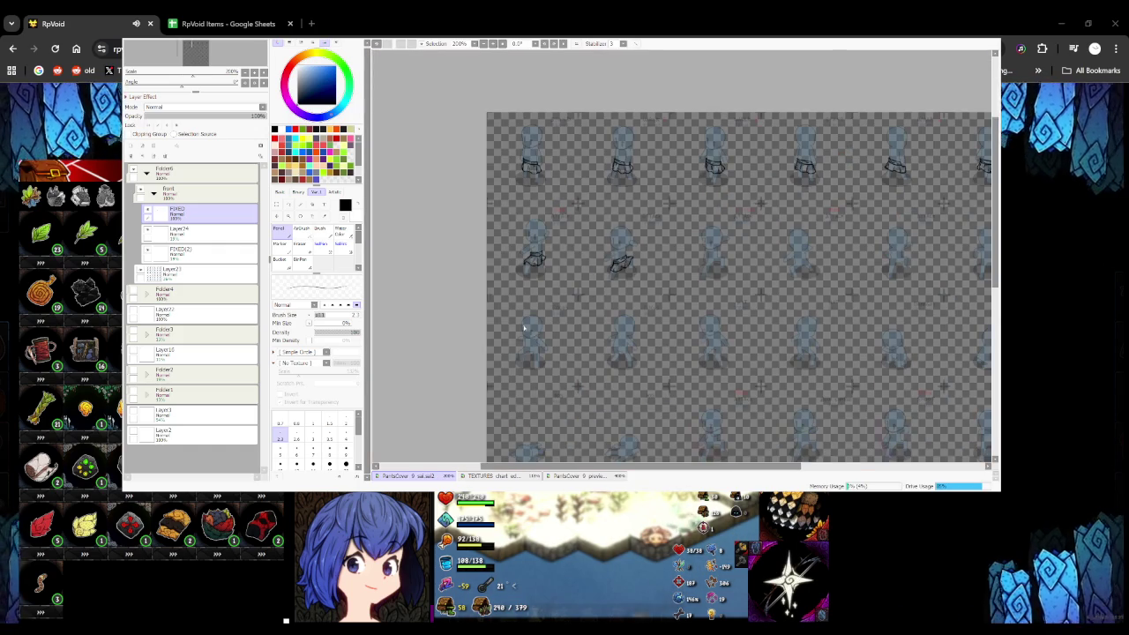
# Mark the grid cross with red strokes, undoing the misplaced stroke
pyautogui.scroll(-1, 524, 328)
pyautogui.scroll(4, 524, 328)
pyautogui.scroll(-5, 525, 202)
pyautogui.scroll(3, 526, 203)
pyautogui.click(301, 260)
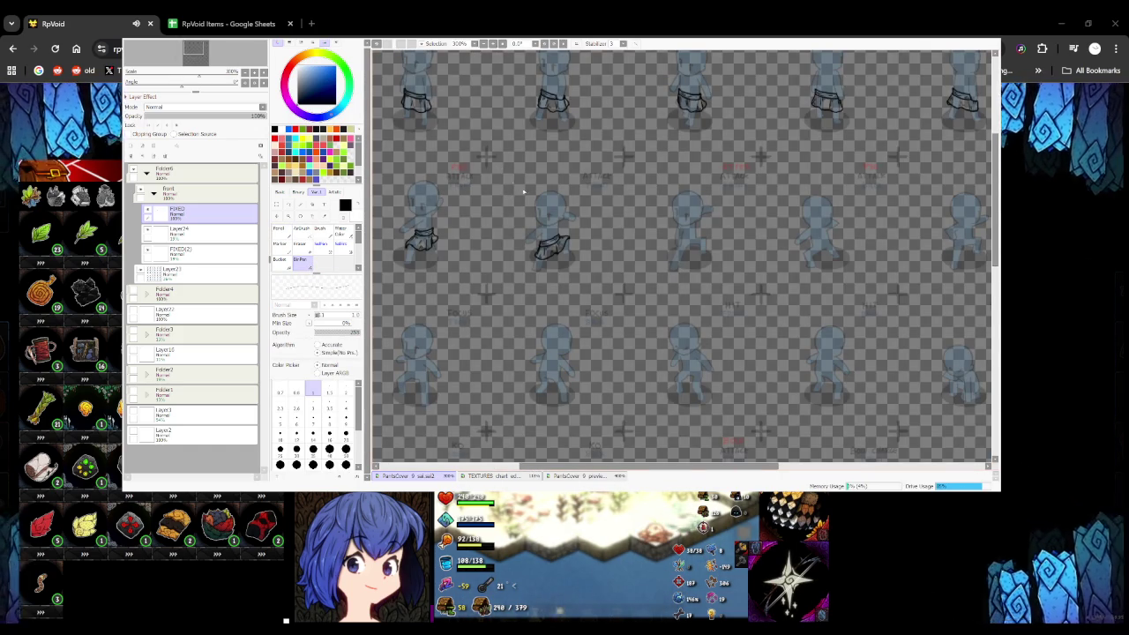
pyautogui.scroll(3, 513, 185)
pyautogui.scroll(-5, 538, 213)
pyautogui.scroll(8, 494, 190)
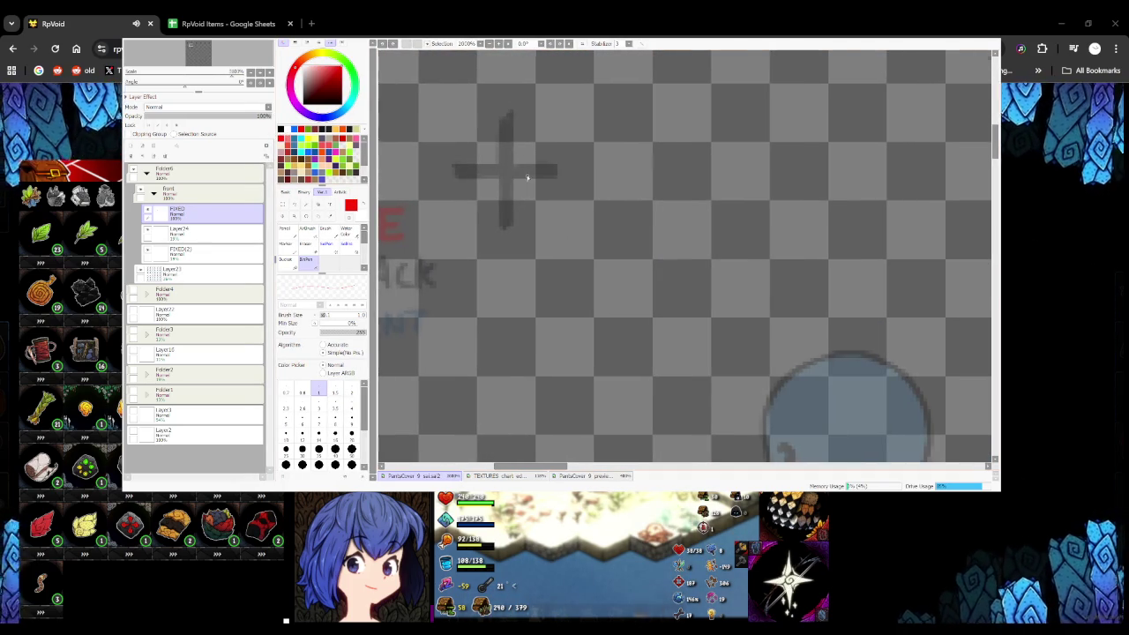
pyautogui.scroll(2, 530, 171)
pyautogui.moveTo(504, 169); pyautogui.dragTo(505, 210)
pyautogui.moveTo(504, 171)
pyautogui.mouseDown()
pyautogui.moveTo(548, 174)
pyautogui.moveTo(504, 214)
pyautogui.mouseUp()
pyautogui.hotkey('ctrl', 'z')
pyautogui.hotkey('ctrl', 'z')
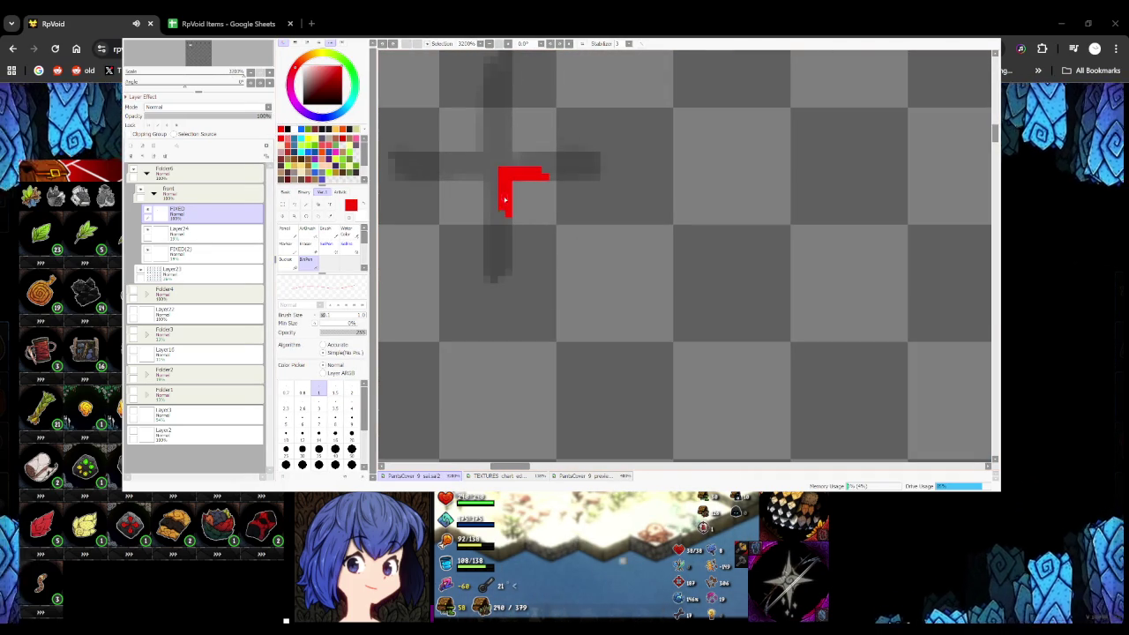
# Copy the skirt to a new layer below FIXED at 50% opacity and move it onto the third walk frame
pyautogui.scroll(-4, 547, 174)
pyautogui.scroll(-3, 534, 234)
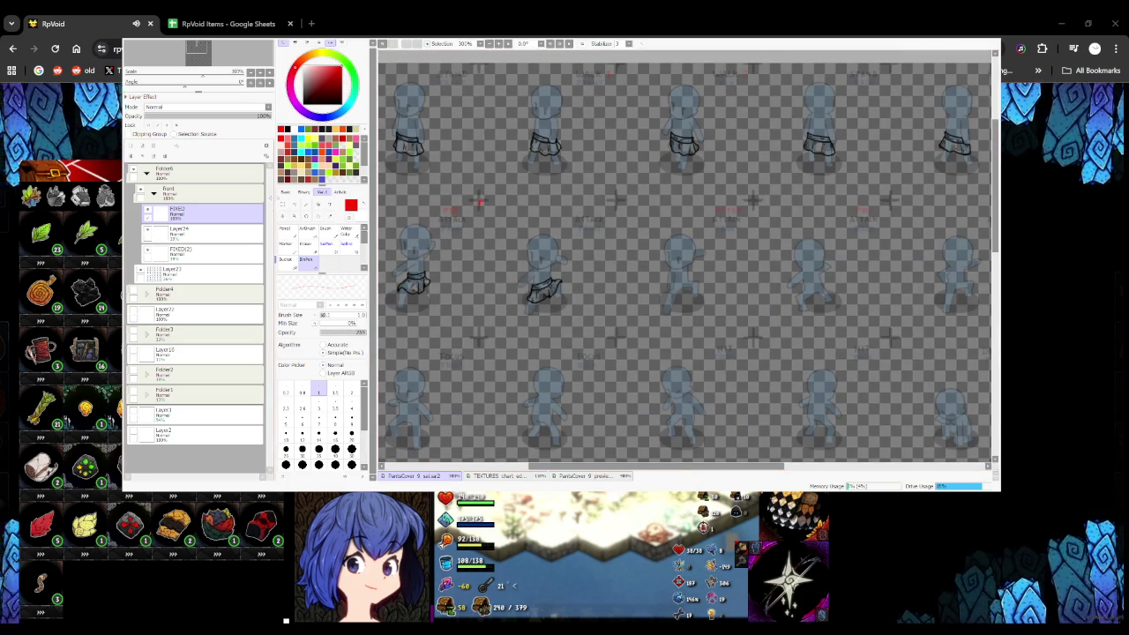
pyautogui.press('ctrl')
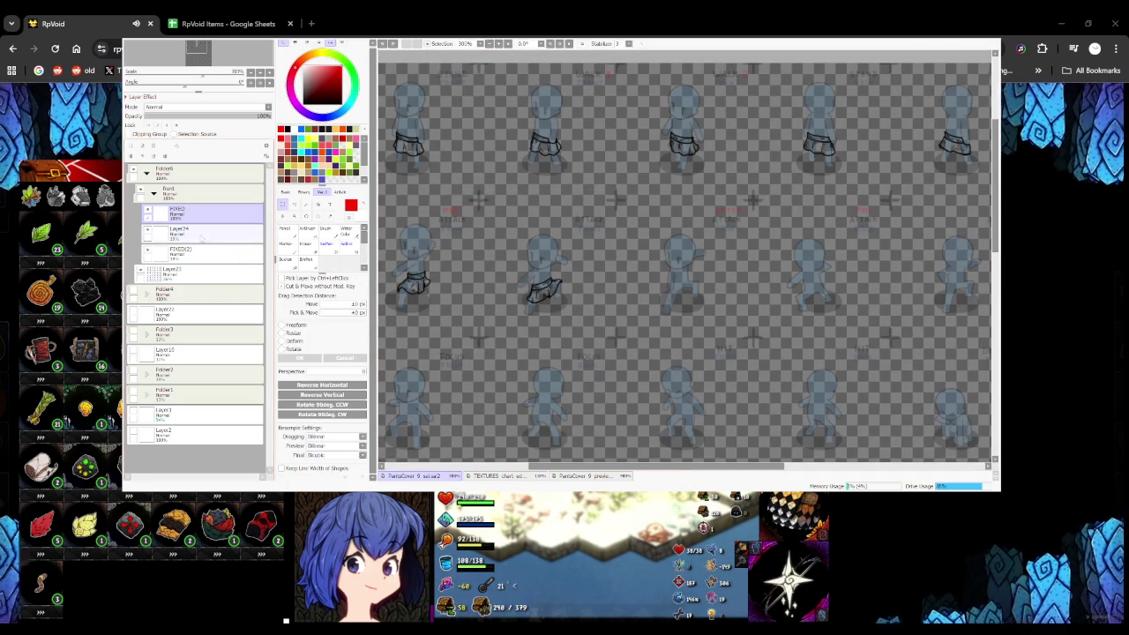
pyautogui.hotkey('ctrl', 'shift', 'n')
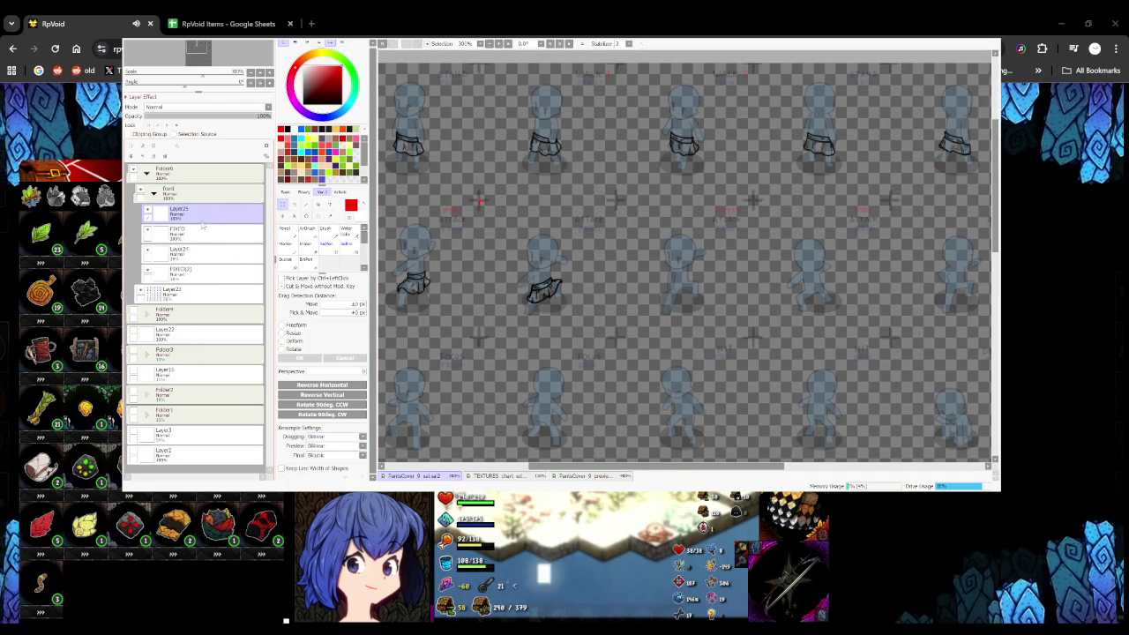
pyautogui.moveTo(194, 215); pyautogui.dragTo(205, 249)
pyautogui.click(208, 116)
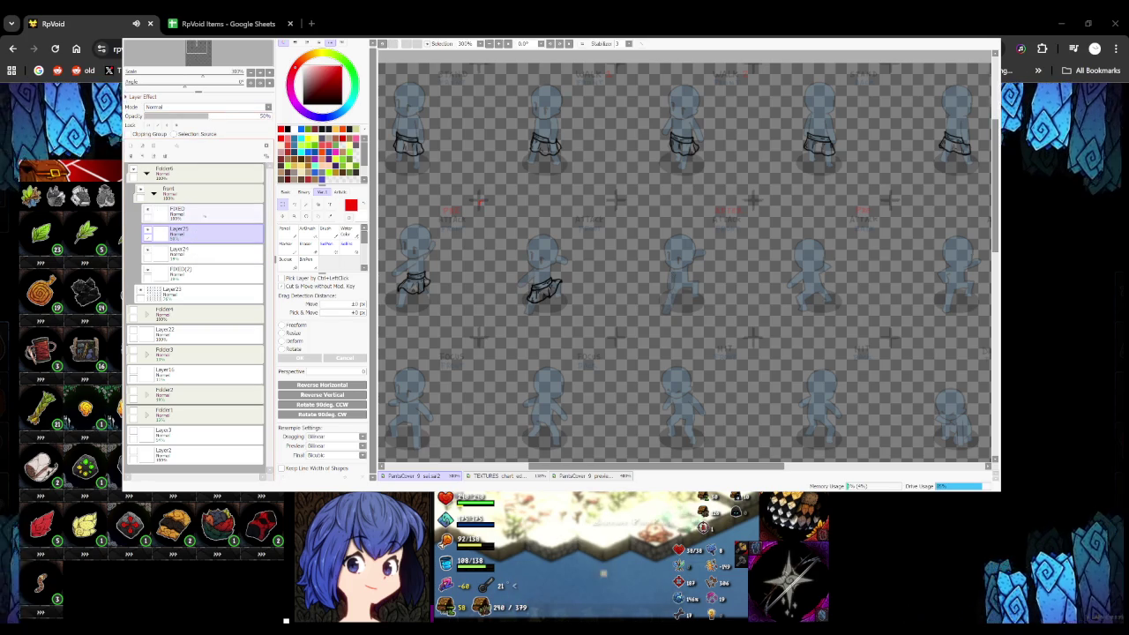
pyautogui.moveTo(426, 262); pyautogui.dragTo(692, 280)
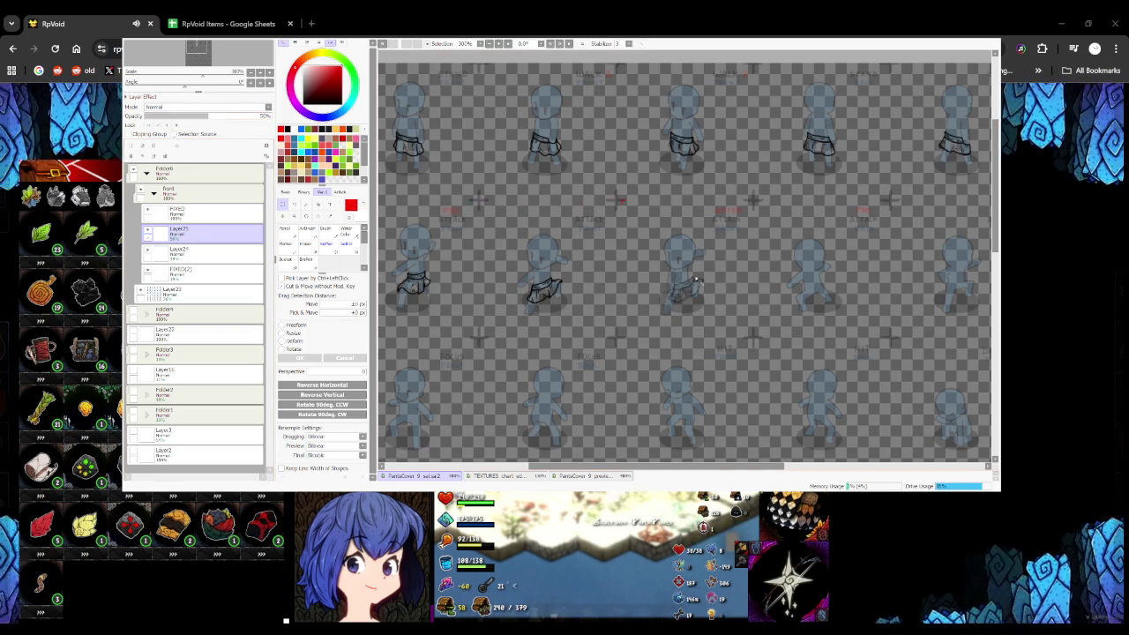
pyautogui.scroll(1, 688, 280)
pyautogui.scroll(1, 617, 273)
pyautogui.click(186, 212)
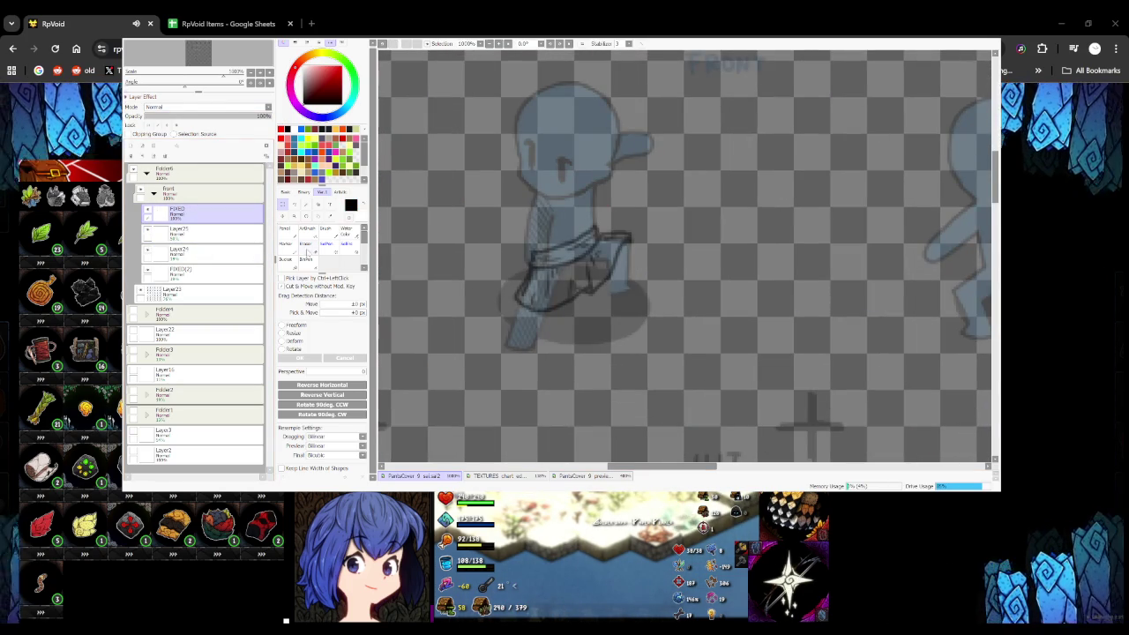
# Ink the skirt's waistband end, left edge and bottom hem in black, undoing stray strokes
pyautogui.press('n')
pyautogui.moveTo(499, 272); pyautogui.dragTo(650, 239)
pyautogui.hotkey('ctrl', 'z')
pyautogui.scroll(1, 506, 259)
pyautogui.scroll(1, 506, 258)
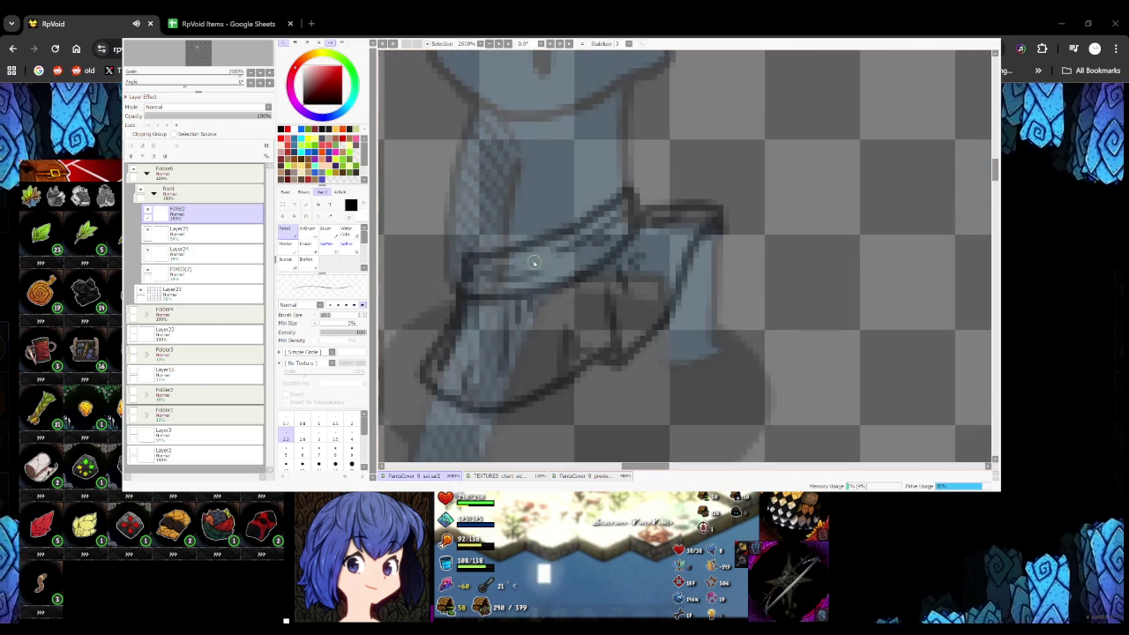
pyautogui.moveTo(506, 258)
pyautogui.mouseDown()
pyautogui.moveTo(508, 295)
pyautogui.moveTo(529, 247)
pyautogui.moveTo(622, 212)
pyautogui.mouseUp()
pyautogui.scroll(-2, 520, 277)
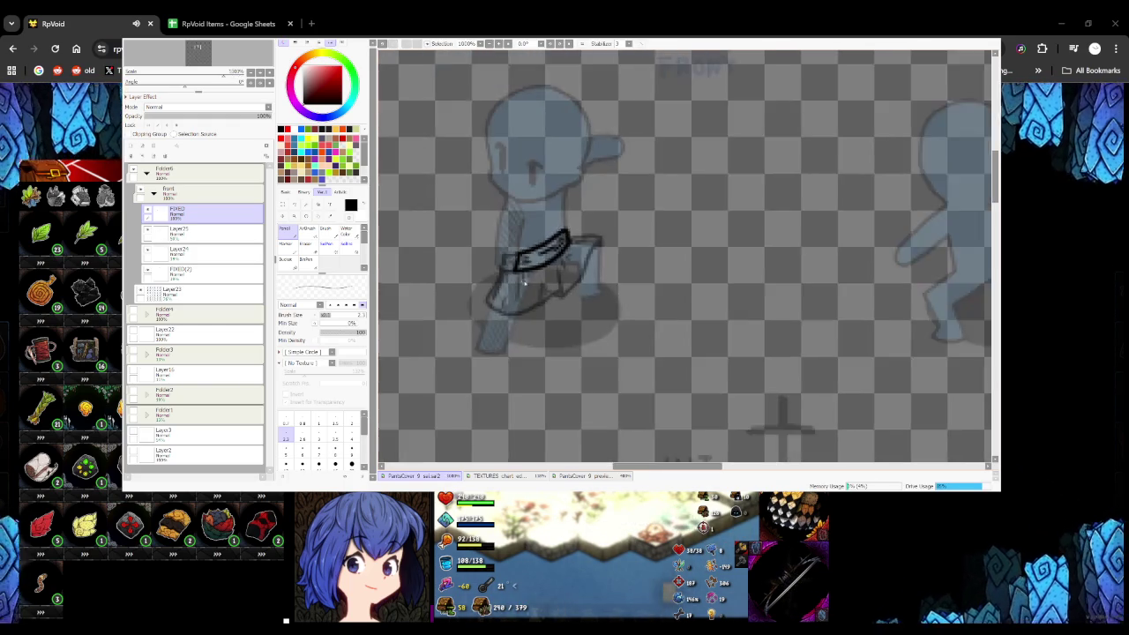
pyautogui.scroll(2, 520, 277)
pyautogui.moveTo(488, 251)
pyautogui.mouseDown()
pyautogui.moveTo(459, 309)
pyautogui.moveTo(468, 315)
pyautogui.moveTo(592, 298)
pyautogui.mouseUp()
pyautogui.hotkey('ctrl', 'z')
pyautogui.moveTo(463, 309)
pyautogui.mouseDown()
pyautogui.moveTo(535, 327)
pyautogui.moveTo(605, 295)
pyautogui.mouseUp()
# Ink the skirt's right edge, right flap top and small fold hatch lines
pyautogui.moveTo(603, 232)
pyautogui.mouseDown()
pyautogui.moveTo(609, 291)
pyautogui.moveTo(675, 198)
pyautogui.mouseUp()
pyautogui.hotkey('ctrl', 'z')
pyautogui.moveTo(609, 289); pyautogui.dragTo(657, 229)
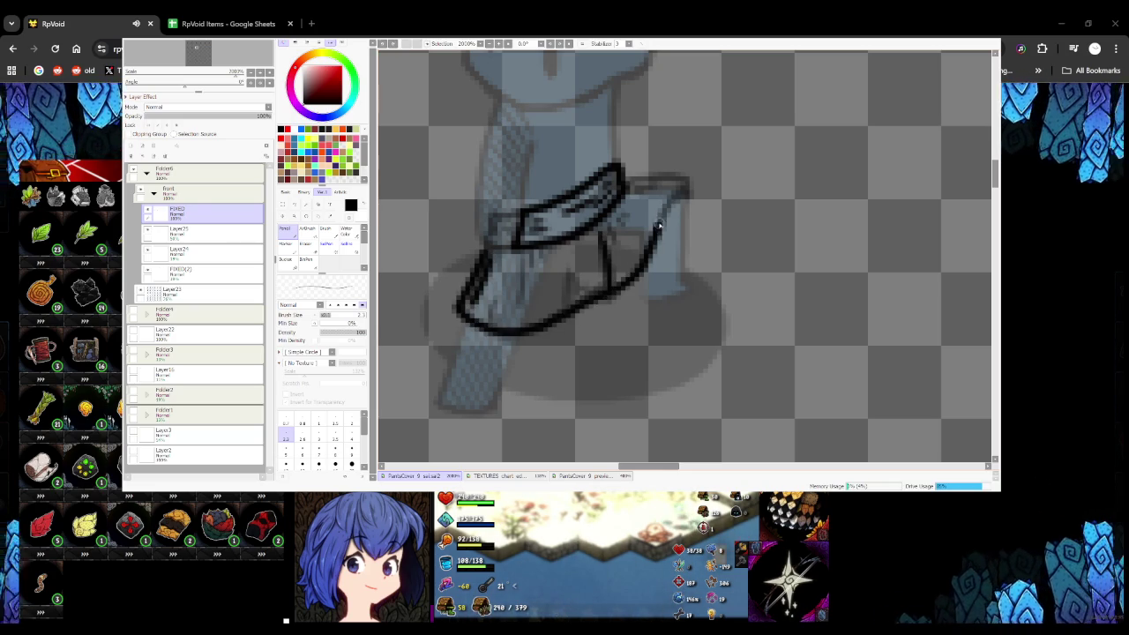
pyautogui.moveTo(679, 181); pyautogui.dragTo(691, 195)
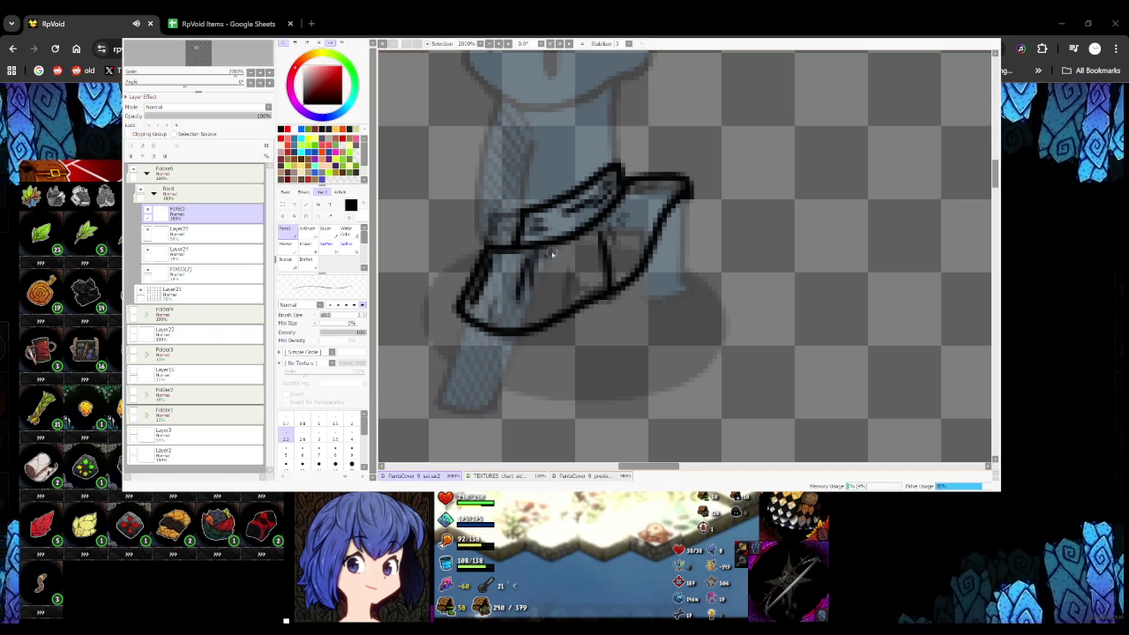
pyautogui.moveTo(573, 260); pyautogui.dragTo(594, 282)
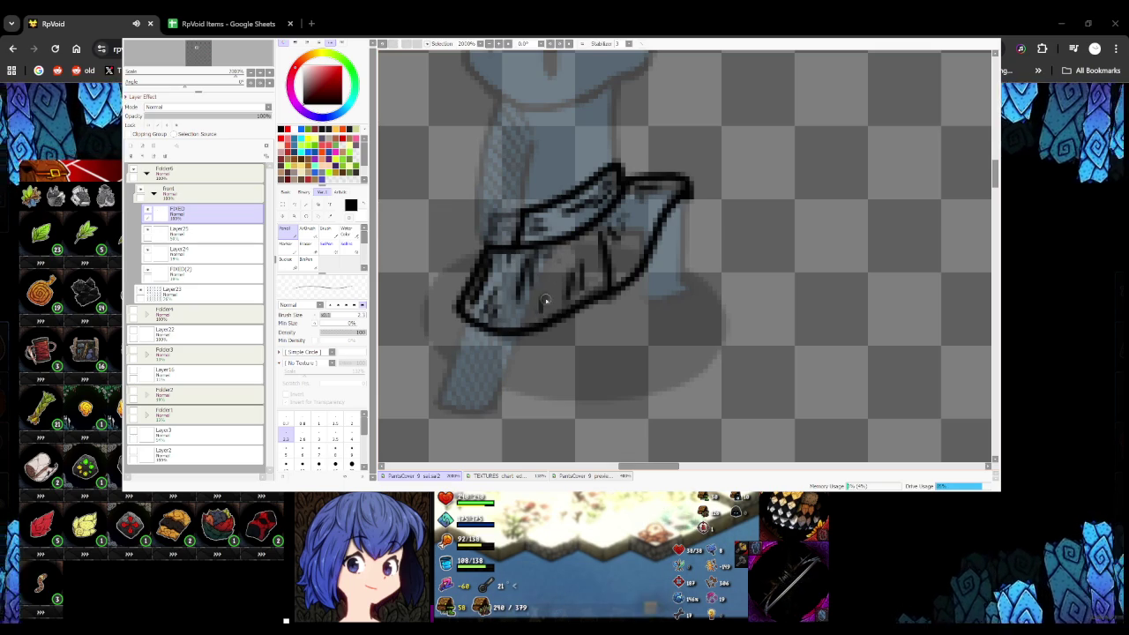
pyautogui.scroll(-5, 628, 256)
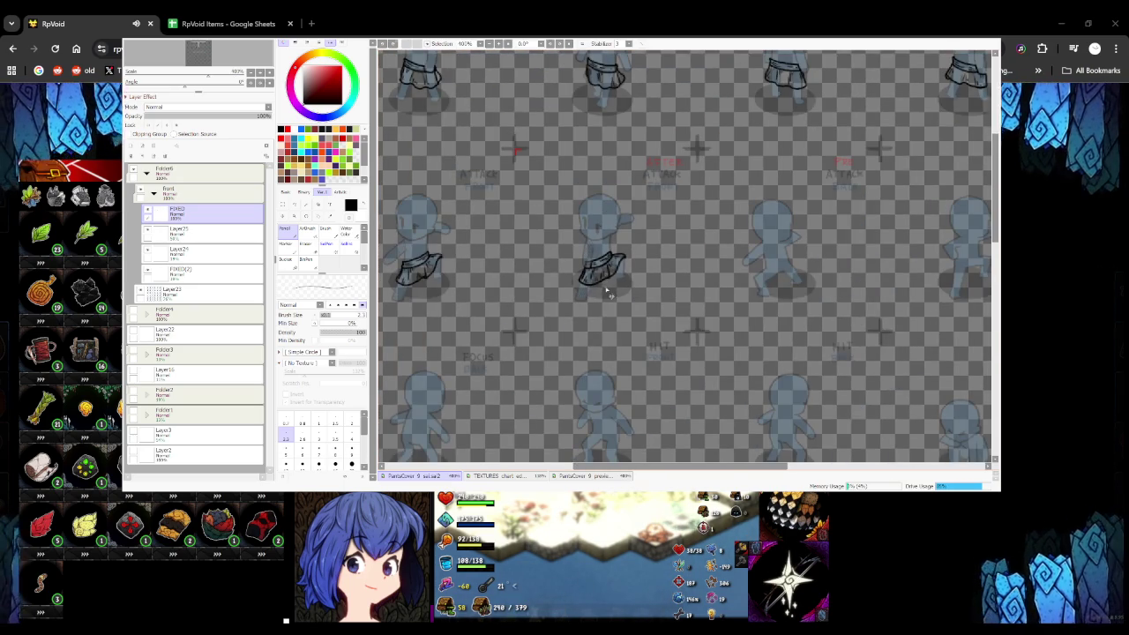
pyautogui.scroll(-2, 604, 292)
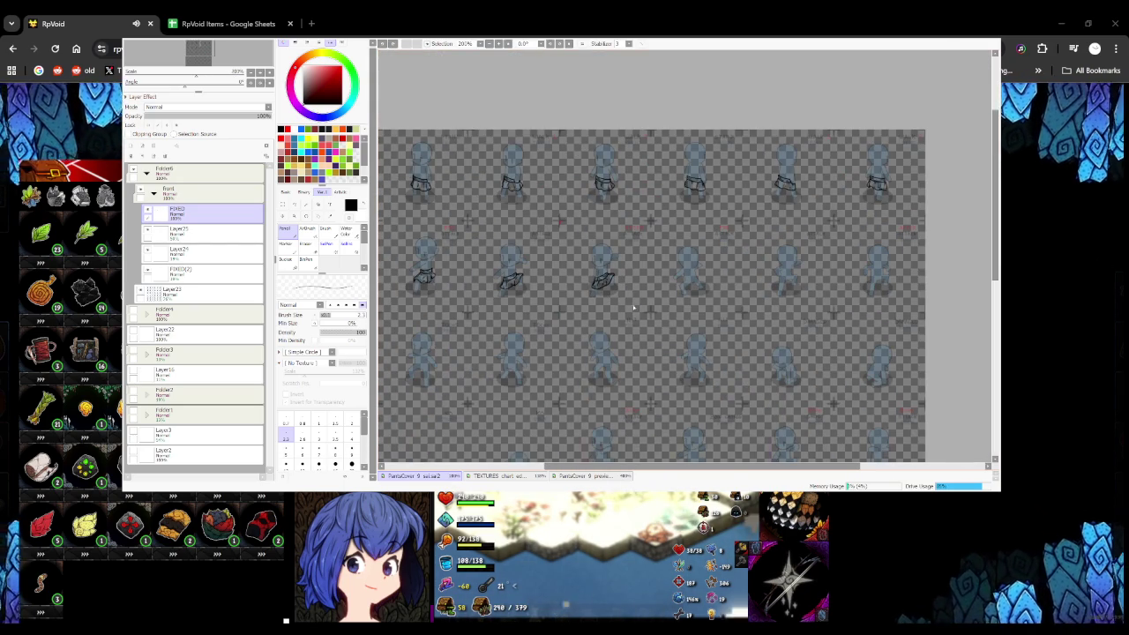
pyautogui.scroll(2, 625, 308)
pyautogui.scroll(-2, 587, 258)
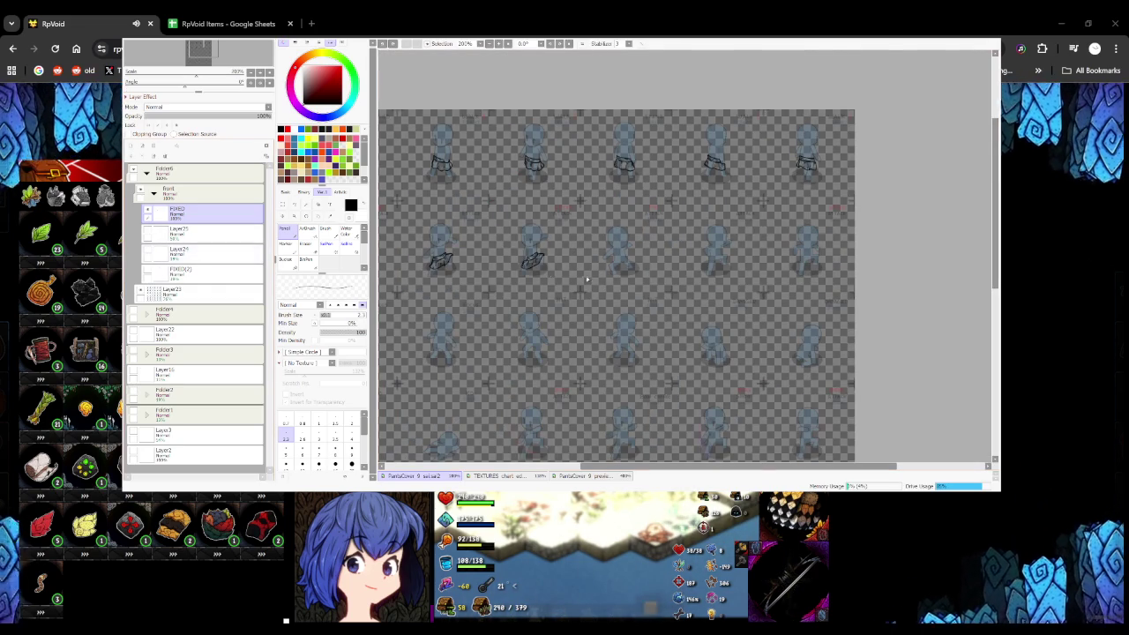
pyautogui.scroll(2, 642, 265)
pyautogui.scroll(2, 550, 270)
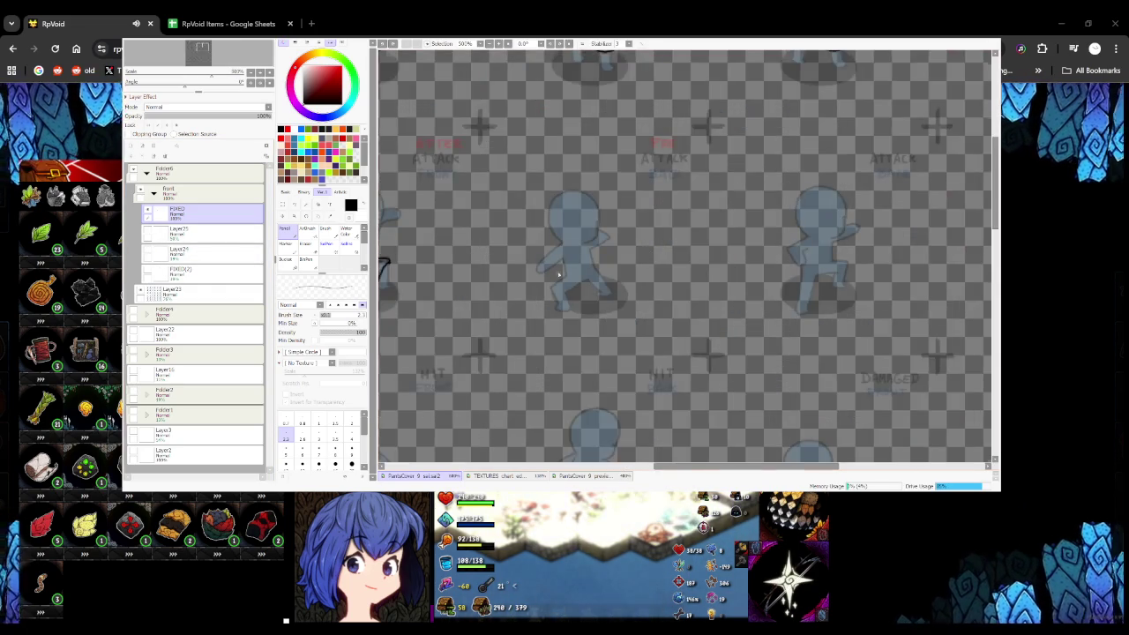
# Ink the pre-attack frame's waistband band, skirt left edge and hem, redoing flawed strokes
pyautogui.scroll(2, 549, 270)
pyautogui.moveTo(500, 284); pyautogui.dragTo(569, 280)
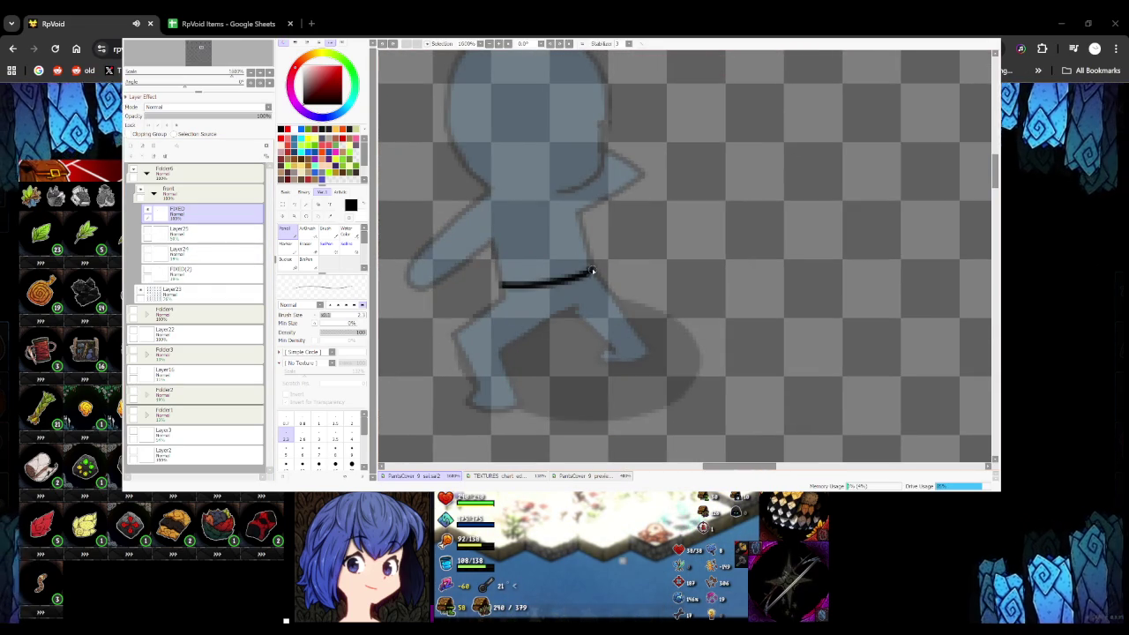
pyautogui.moveTo(498, 284)
pyautogui.mouseDown()
pyautogui.moveTo(567, 302)
pyautogui.moveTo(607, 285)
pyautogui.mouseUp()
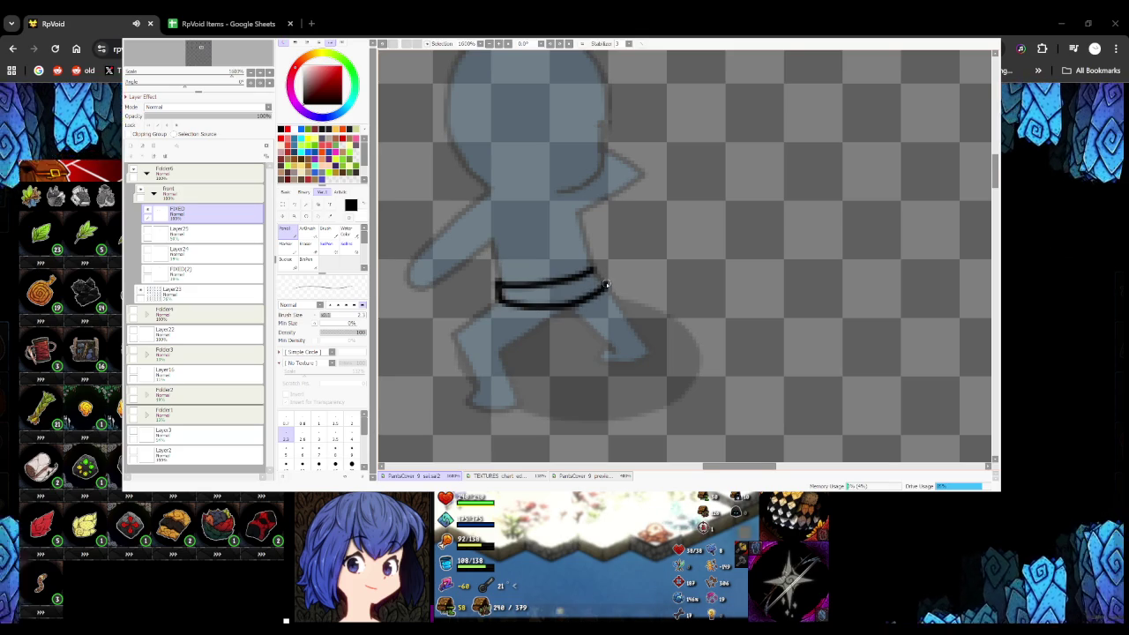
pyautogui.scroll(-2, 592, 271)
pyautogui.scroll(-2, 564, 282)
pyautogui.scroll(2, 547, 291)
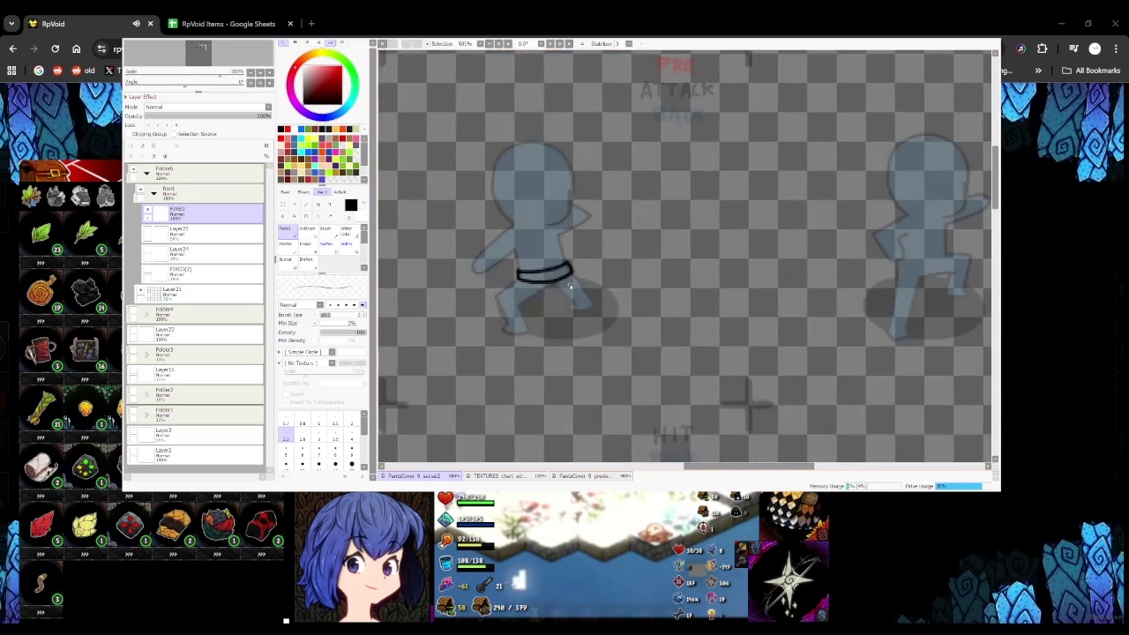
pyautogui.scroll(3, 517, 302)
pyautogui.moveTo(464, 281); pyautogui.dragTo(559, 326)
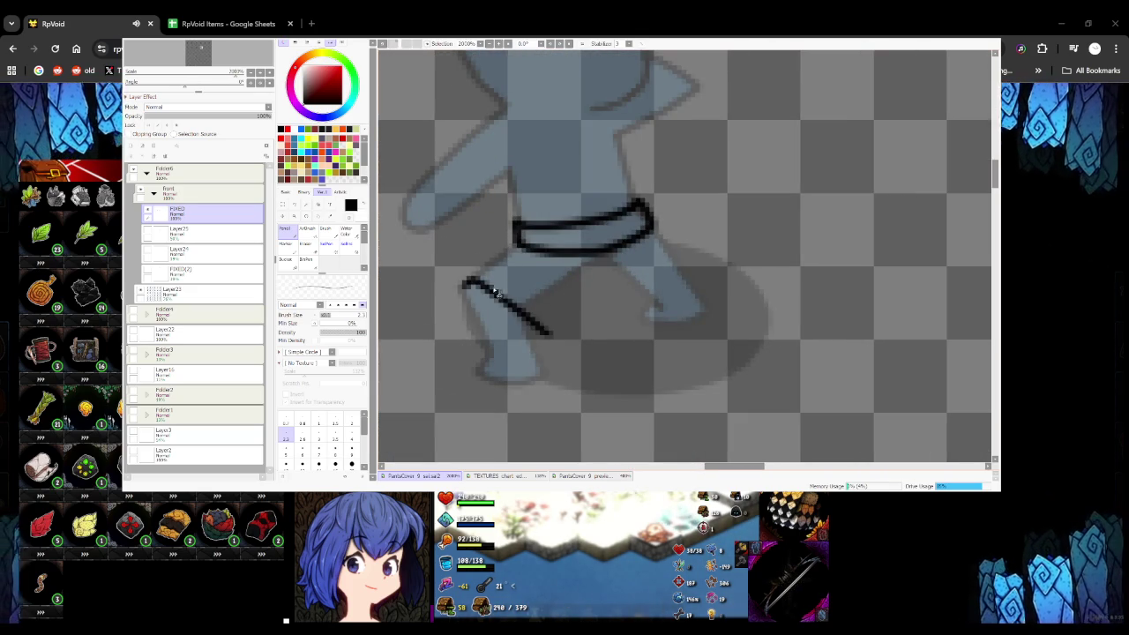
pyautogui.hotkey('ctrl', 'z')
pyautogui.moveTo(463, 280); pyautogui.dragTo(596, 321)
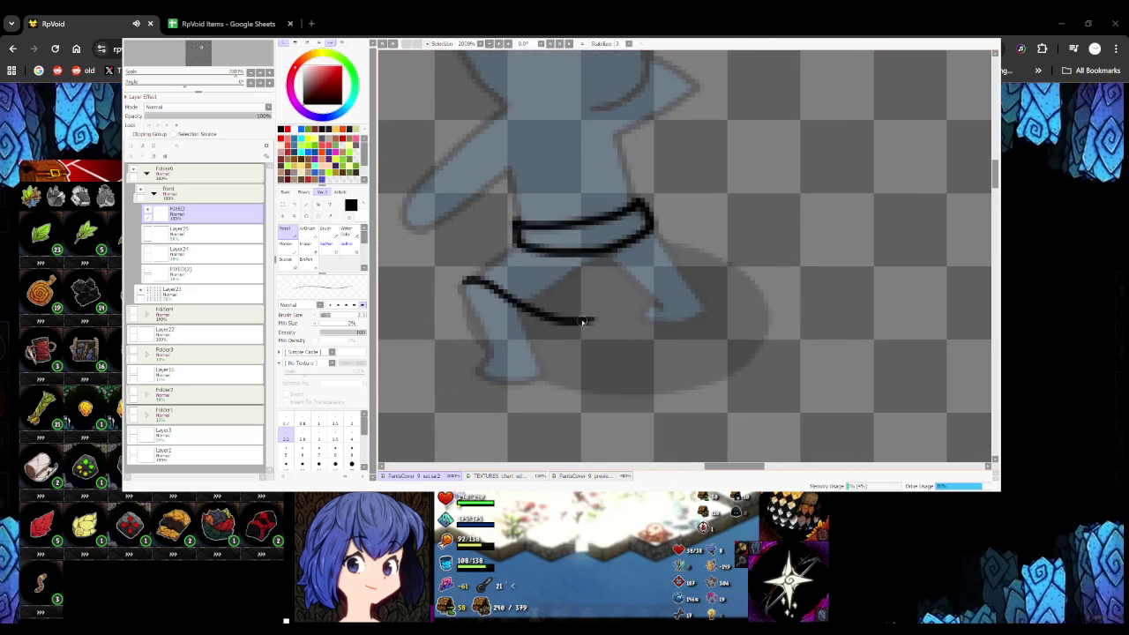
pyautogui.hotkey('ctrl', 'z')
pyautogui.moveTo(591, 321)
pyautogui.mouseDown()
pyautogui.moveTo(710, 237)
pyautogui.moveTo(640, 281)
pyautogui.mouseUp()
pyautogui.hotkey('ctrl', 'z')
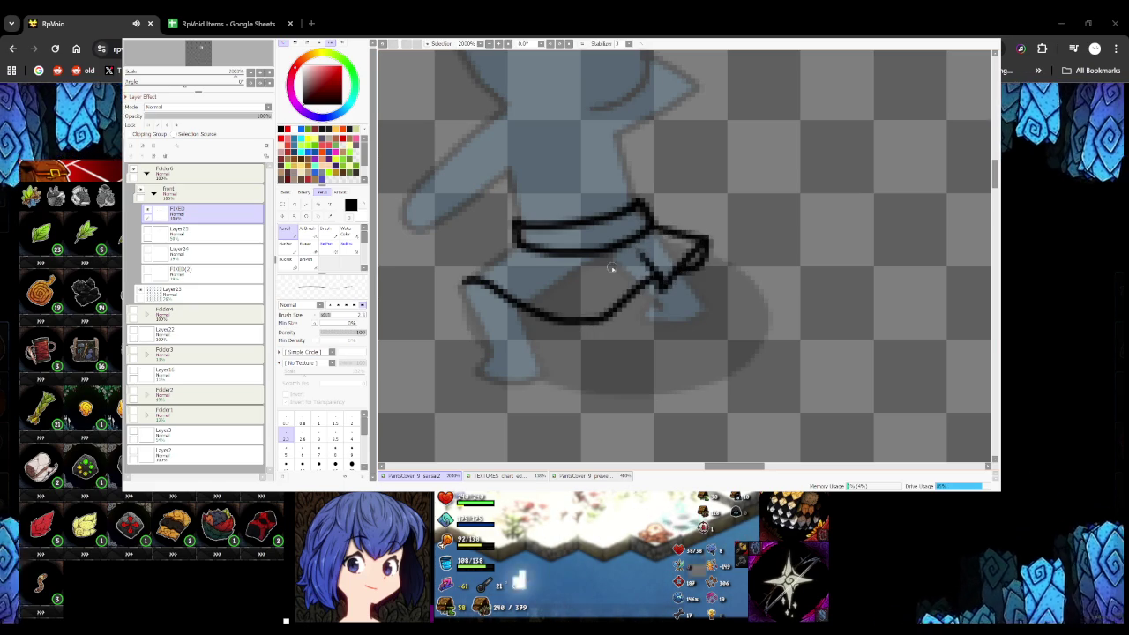
# Add a fold line to the pre-attack frame's skirt
pyautogui.scroll(-2, 490, 270)
pyautogui.scroll(-2, 503, 270)
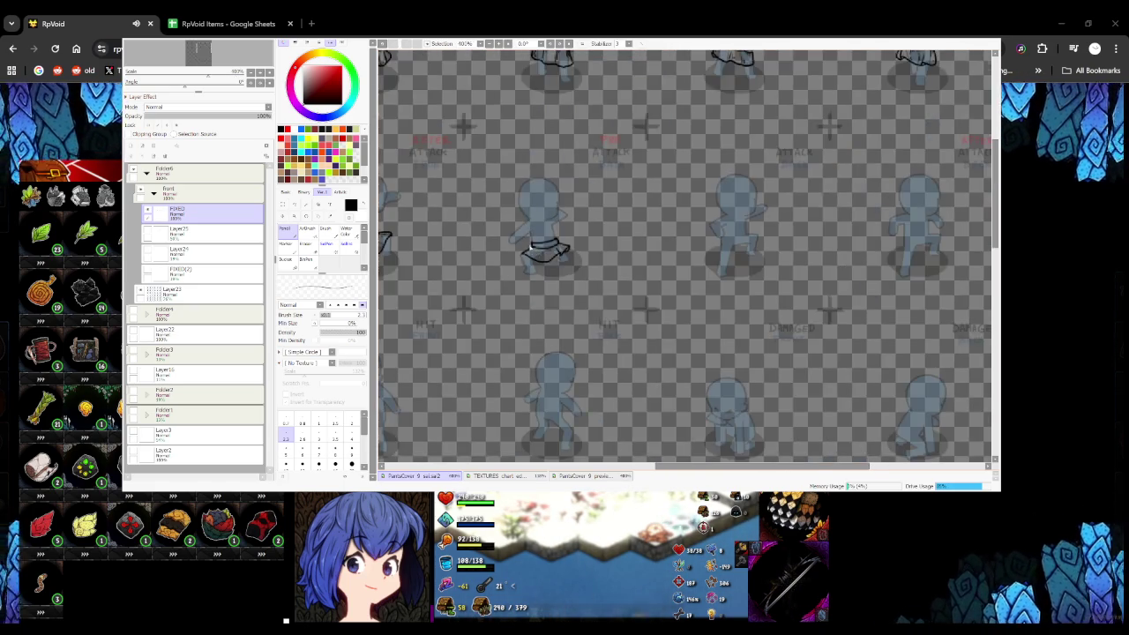
pyautogui.scroll(4, 516, 269)
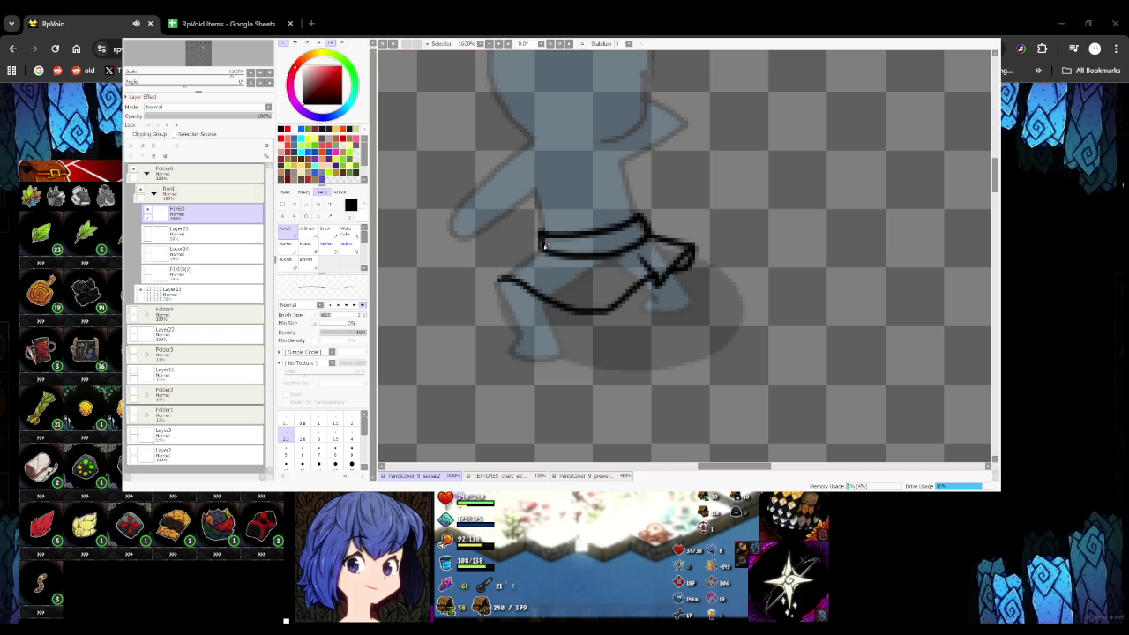
pyautogui.scroll(-2, 494, 280)
pyautogui.scroll(-2, 518, 291)
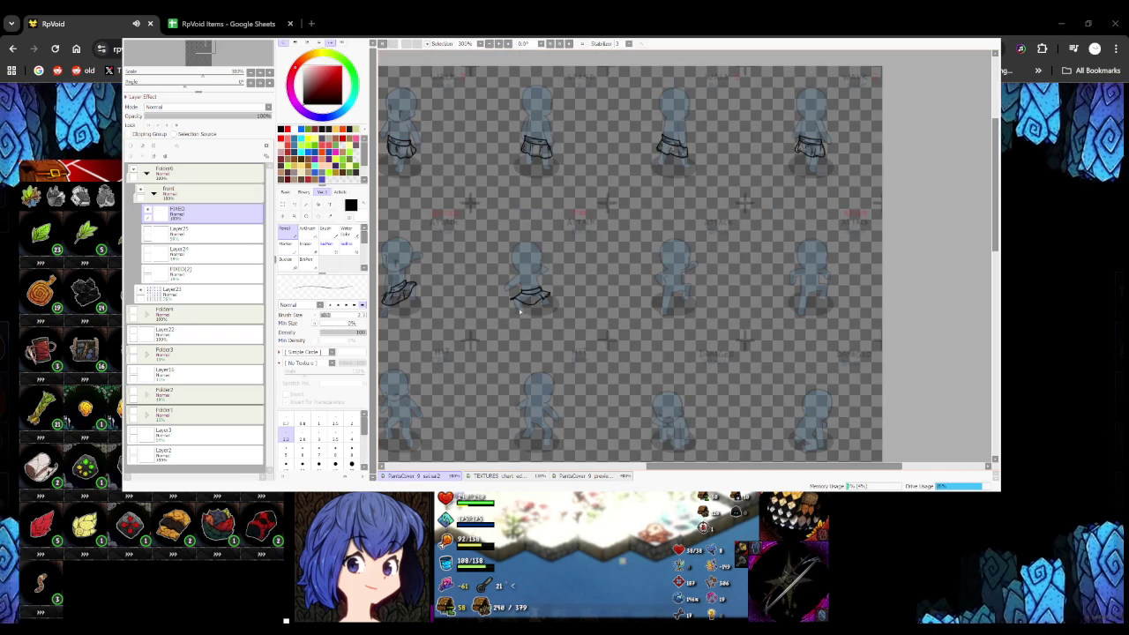
pyautogui.scroll(2, 522, 296)
pyautogui.scroll(3, 520, 298)
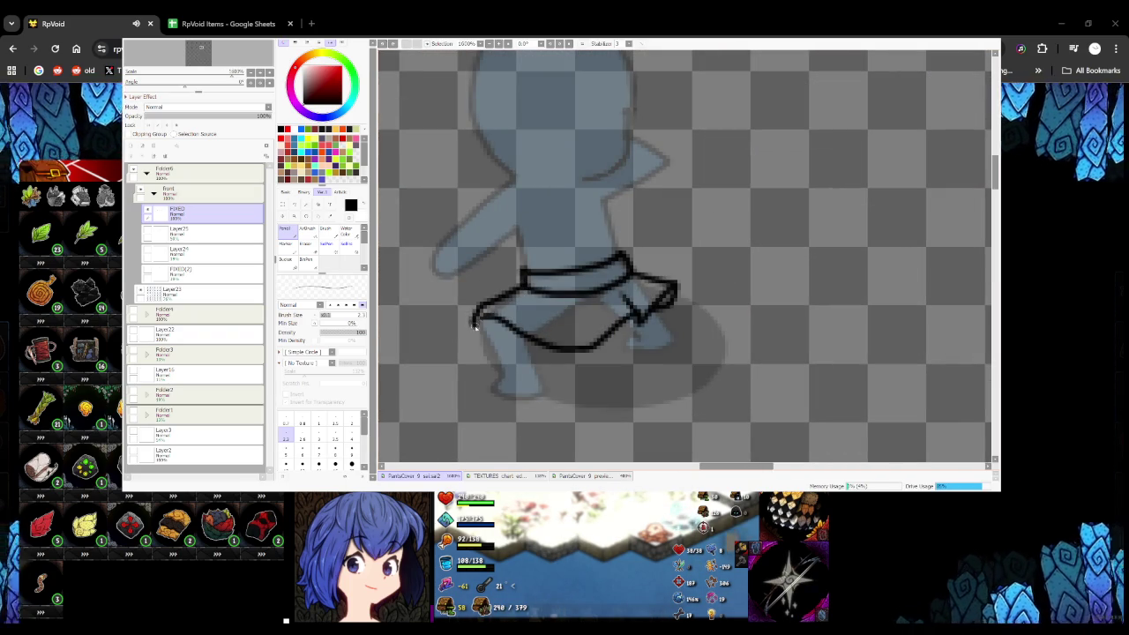
pyautogui.scroll(-4, 488, 301)
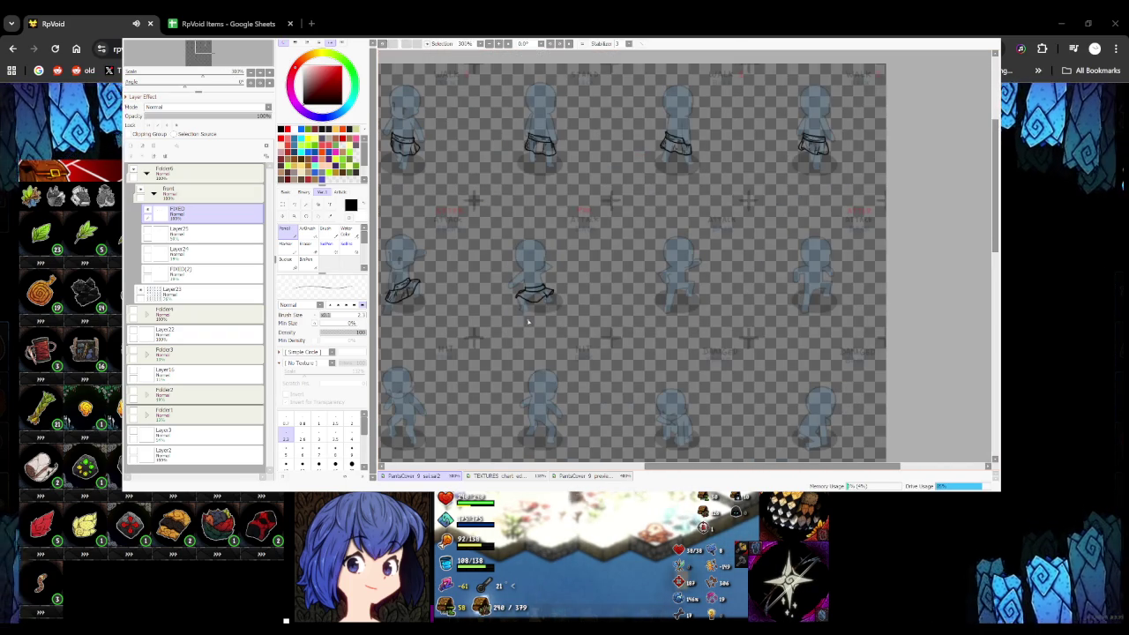
pyautogui.scroll(5, 538, 322)
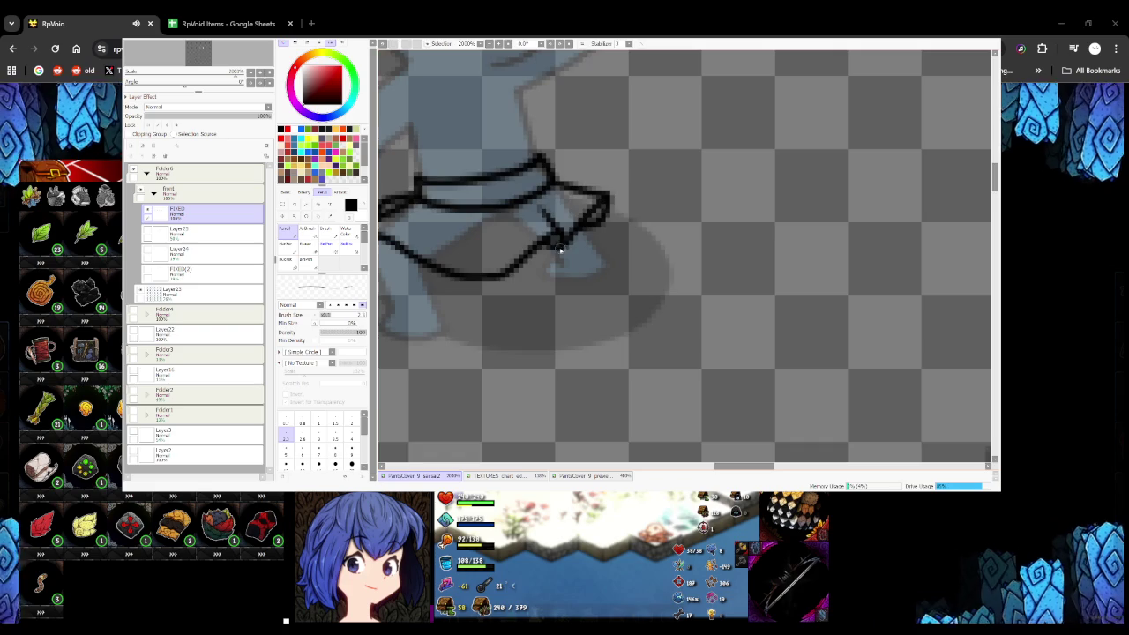
pyautogui.scroll(-2, 560, 248)
pyautogui.scroll(-2, 577, 248)
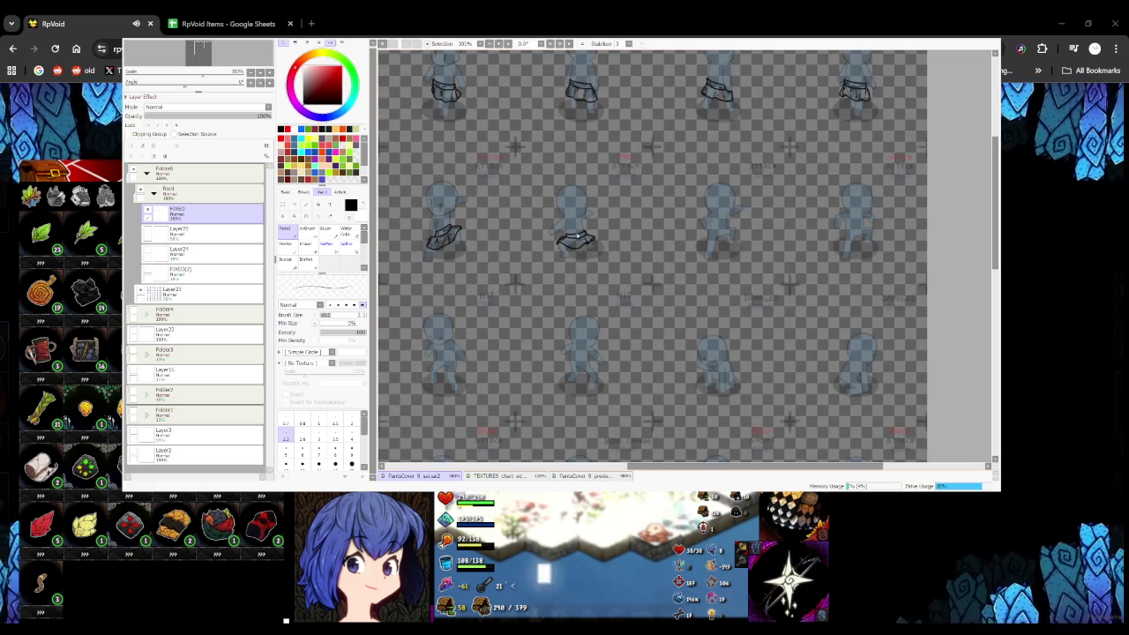
pyautogui.scroll(5, 577, 239)
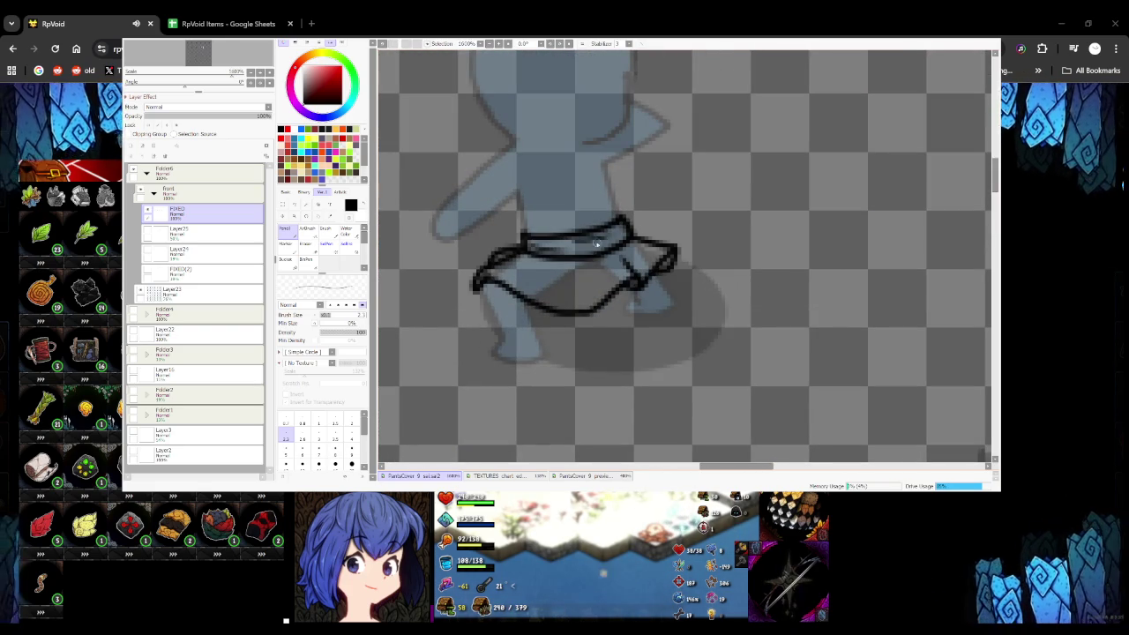
pyautogui.moveTo(553, 270)
pyautogui.mouseDown()
pyautogui.moveTo(547, 289)
pyautogui.moveTo(589, 296)
pyautogui.mouseUp()
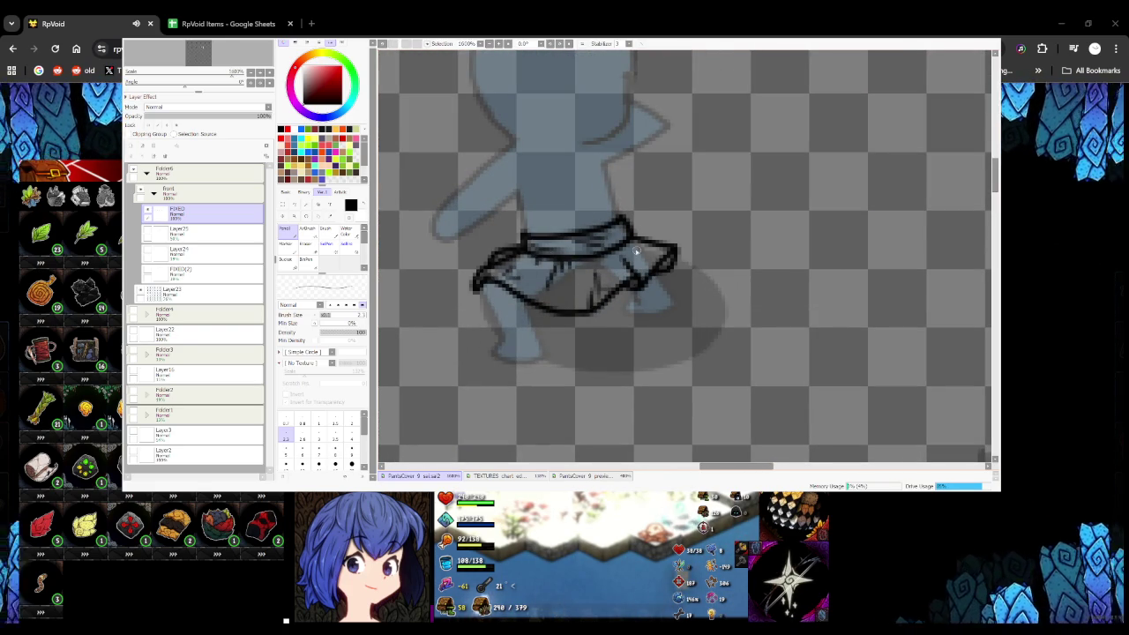
# Ink a black waistband line across the attack figure's hips, discarding a second line
pyautogui.scroll(-4, 648, 254)
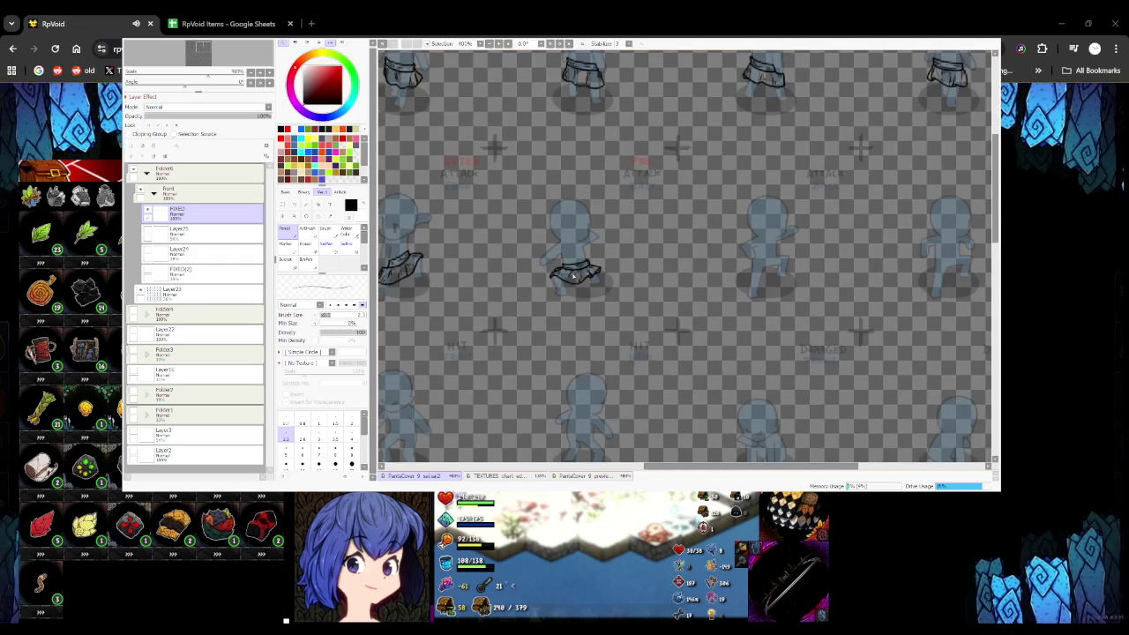
pyautogui.scroll(-1, 599, 262)
pyautogui.scroll(-1, 599, 262)
pyautogui.scroll(4, 643, 271)
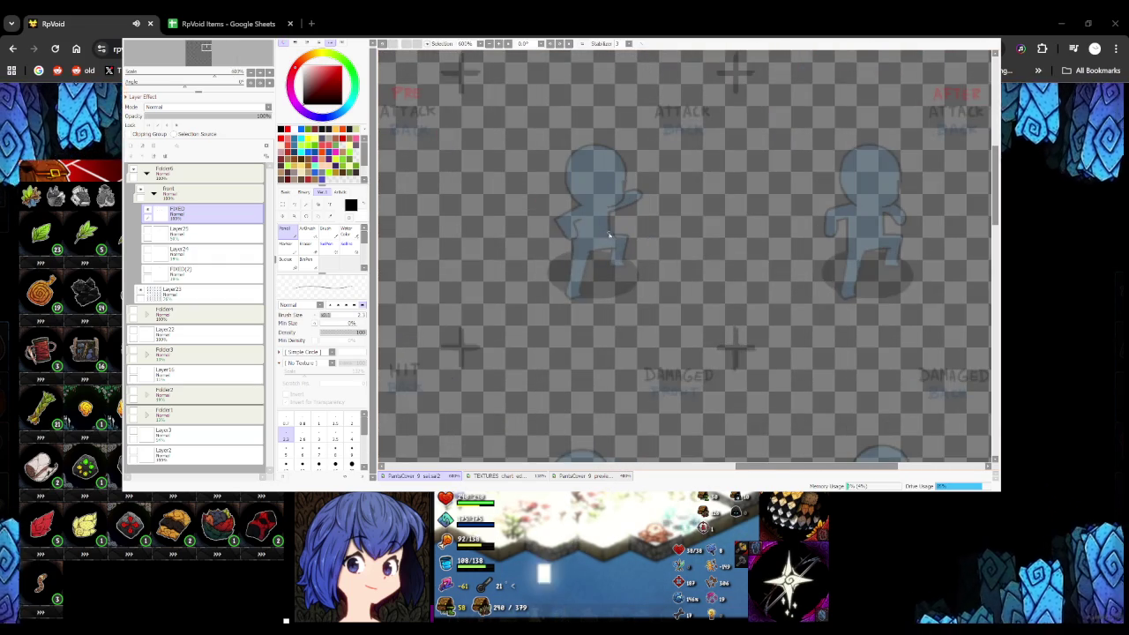
pyautogui.scroll(2, 607, 230)
pyautogui.scroll(2, 500, 249)
pyautogui.moveTo(484, 260); pyautogui.dragTo(609, 208)
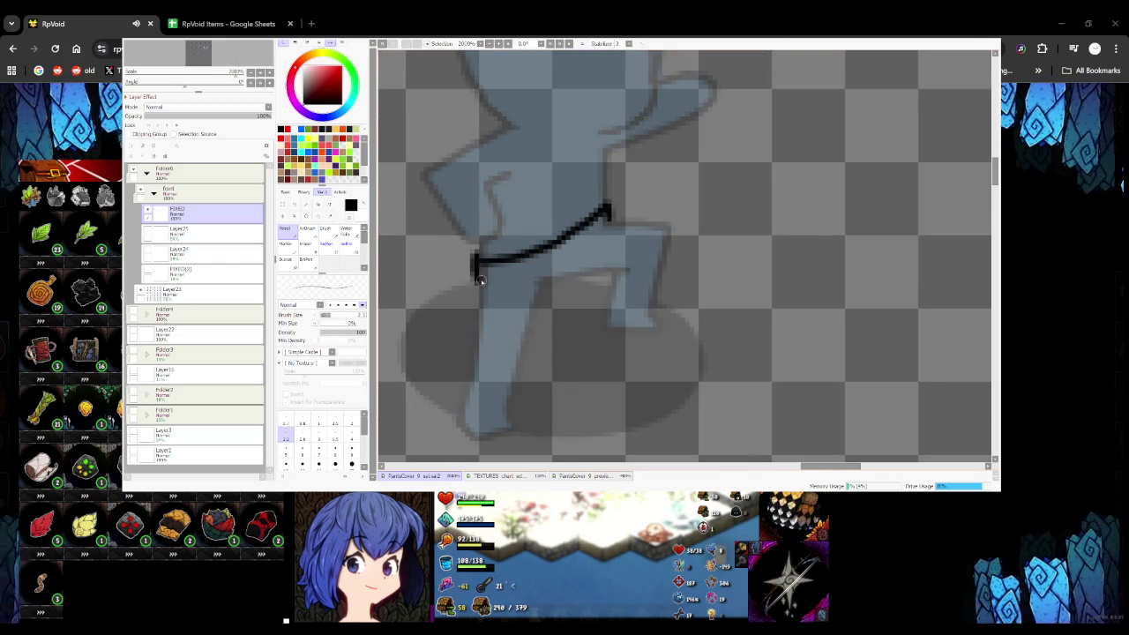
pyautogui.moveTo(477, 281); pyautogui.dragTo(609, 223)
pyautogui.hotkey('ctrl', 'z')
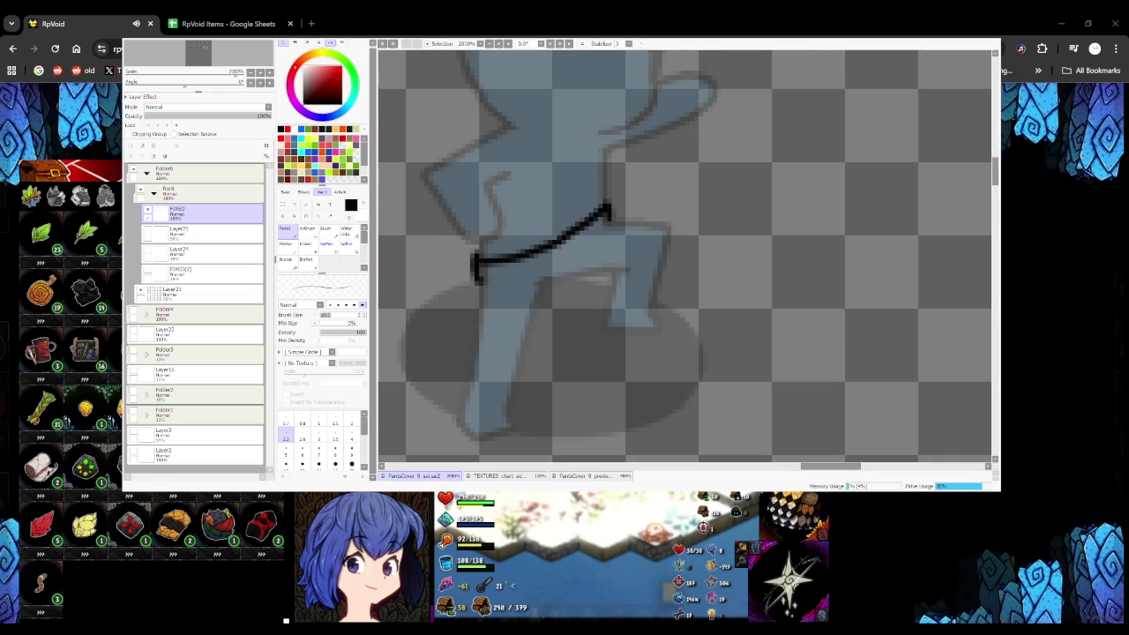
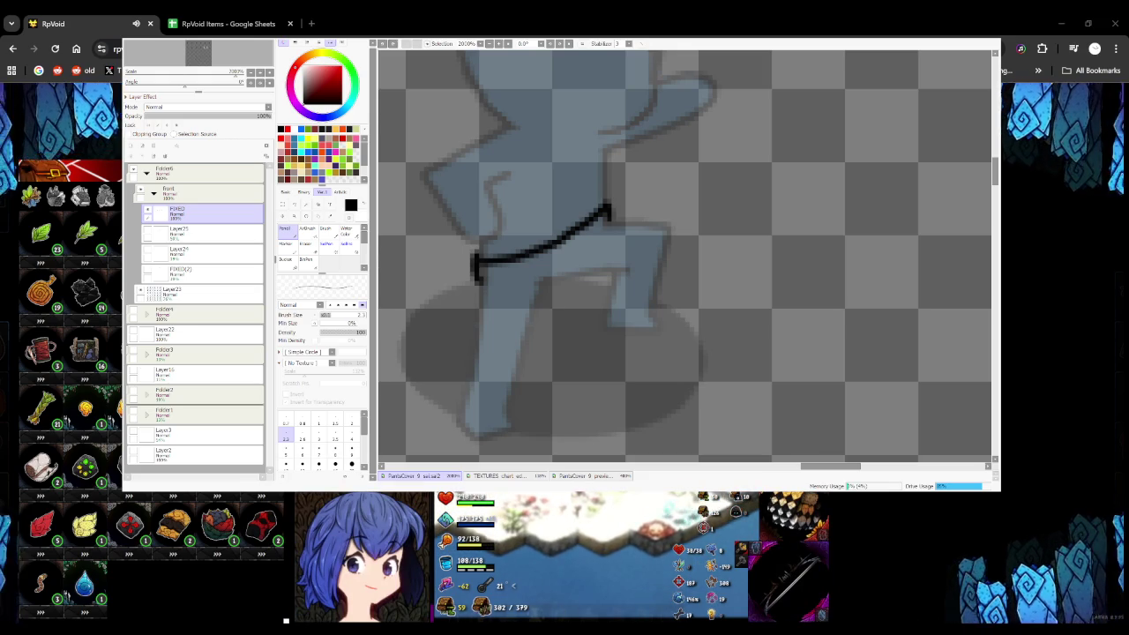
# Draw the skirt's left side and a longer hem line below the belt, undoing stray strokes
pyautogui.scroll(-3, 577, 250)
pyautogui.scroll(1, 577, 250)
pyautogui.scroll(-1, 578, 250)
pyautogui.scroll(3, 578, 250)
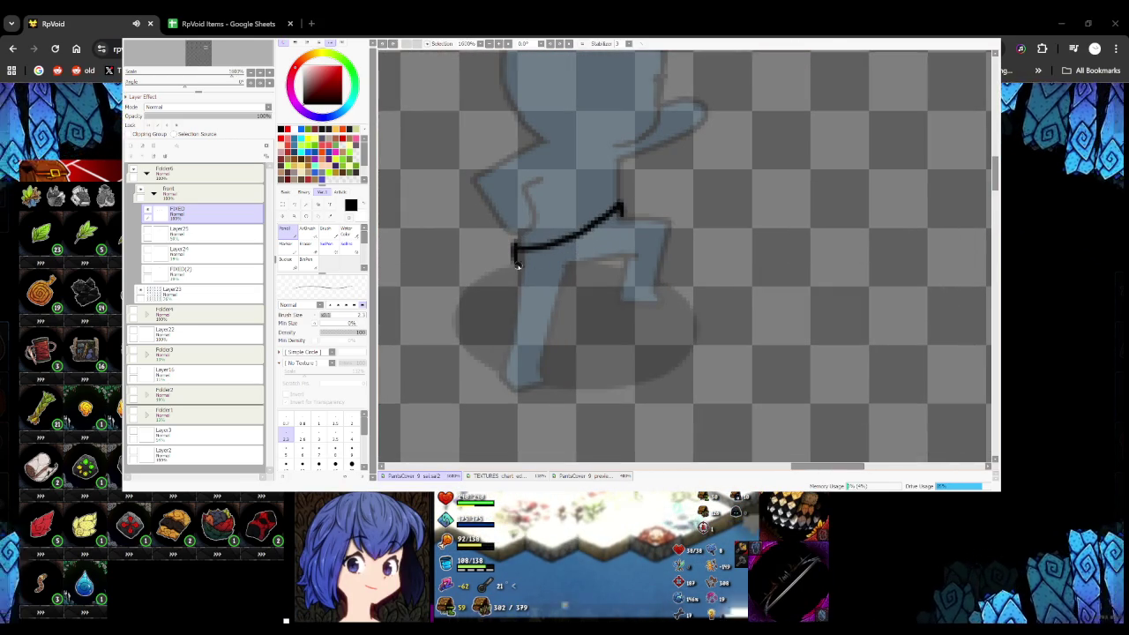
pyautogui.scroll(-3, 625, 219)
pyautogui.scroll(-1, 609, 228)
pyautogui.scroll(5, 590, 236)
pyautogui.moveTo(445, 261)
pyautogui.mouseDown()
pyautogui.moveTo(426, 315)
pyautogui.moveTo(507, 321)
pyautogui.mouseUp()
pyautogui.hotkey('ctrl', 'z')
pyautogui.moveTo(427, 308)
pyautogui.mouseDown()
pyautogui.moveTo(508, 323)
pyautogui.moveTo(605, 244)
pyautogui.moveTo(646, 187)
pyautogui.mouseUp()
pyautogui.hotkey('ctrl', 'z')
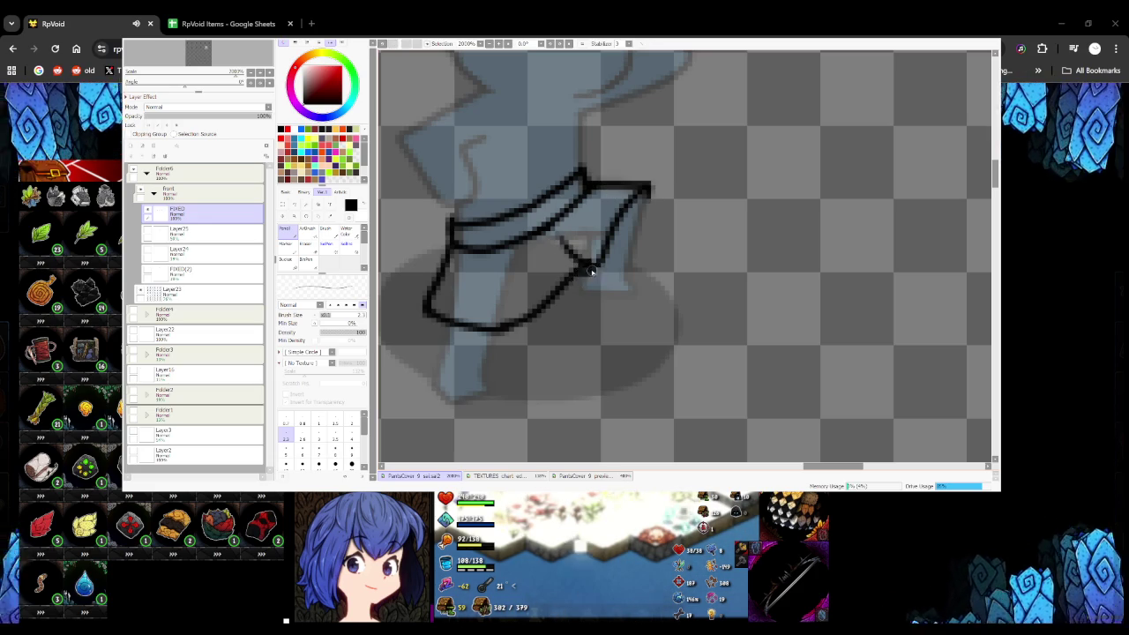
pyautogui.scroll(-6, 591, 272)
pyautogui.scroll(-1, 589, 284)
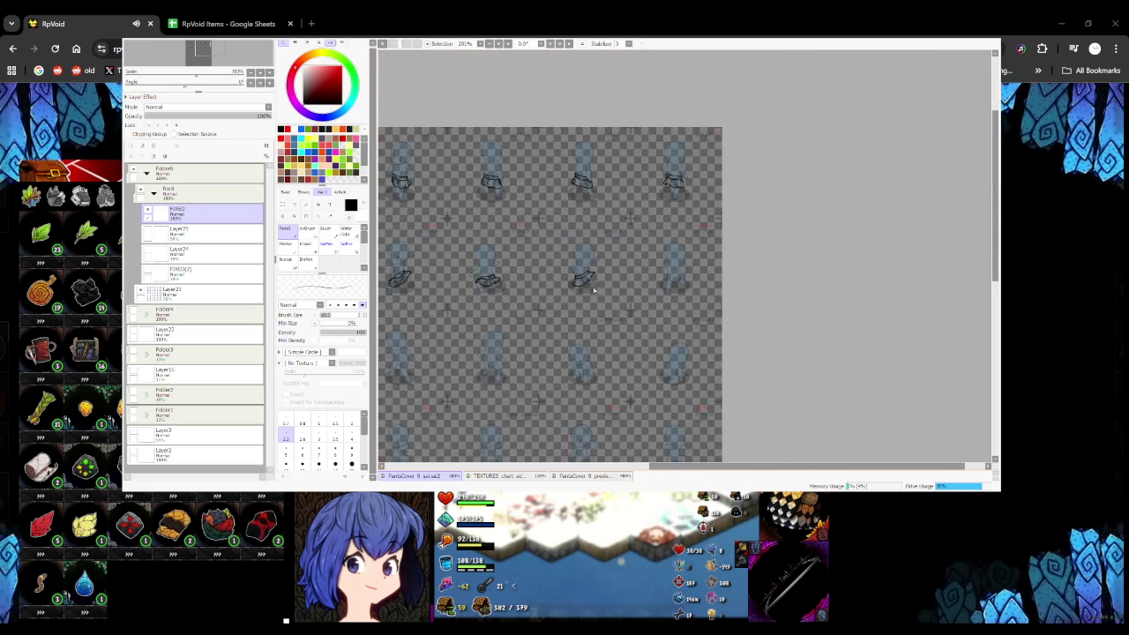
# Draw three short pleat lines inside this pose frame's skirt outline
pyautogui.scroll(7, 593, 290)
pyautogui.moveTo(447, 218); pyautogui.dragTo(407, 253)
pyautogui.moveTo(455, 218); pyautogui.dragTo(422, 244)
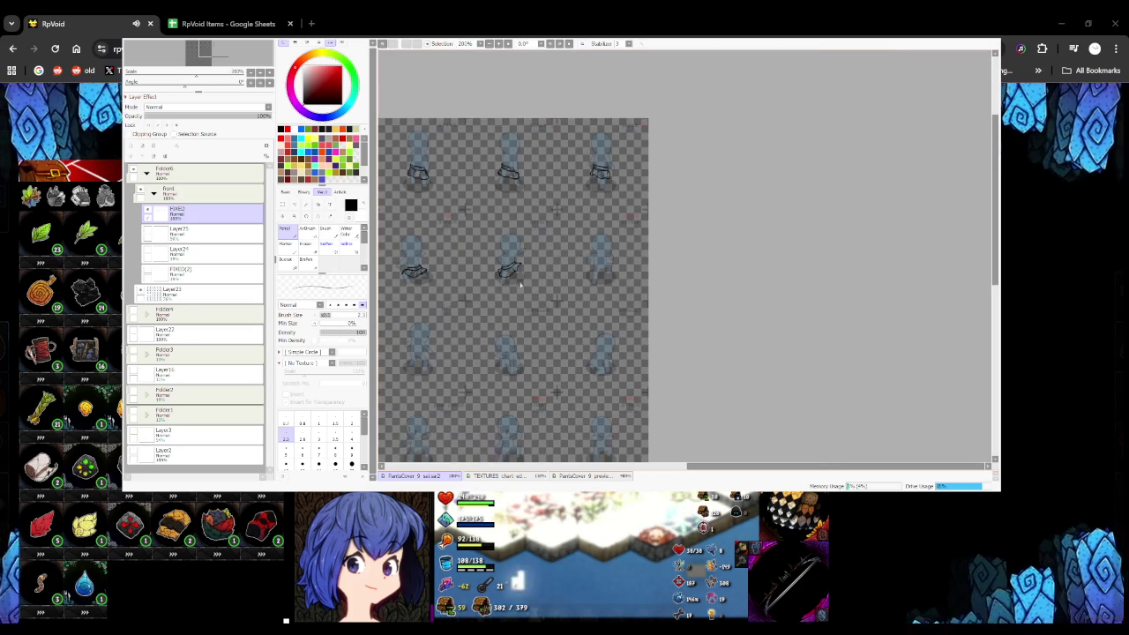
pyautogui.scroll(5, 545, 284)
pyautogui.moveTo(549, 325); pyautogui.dragTo(573, 250)
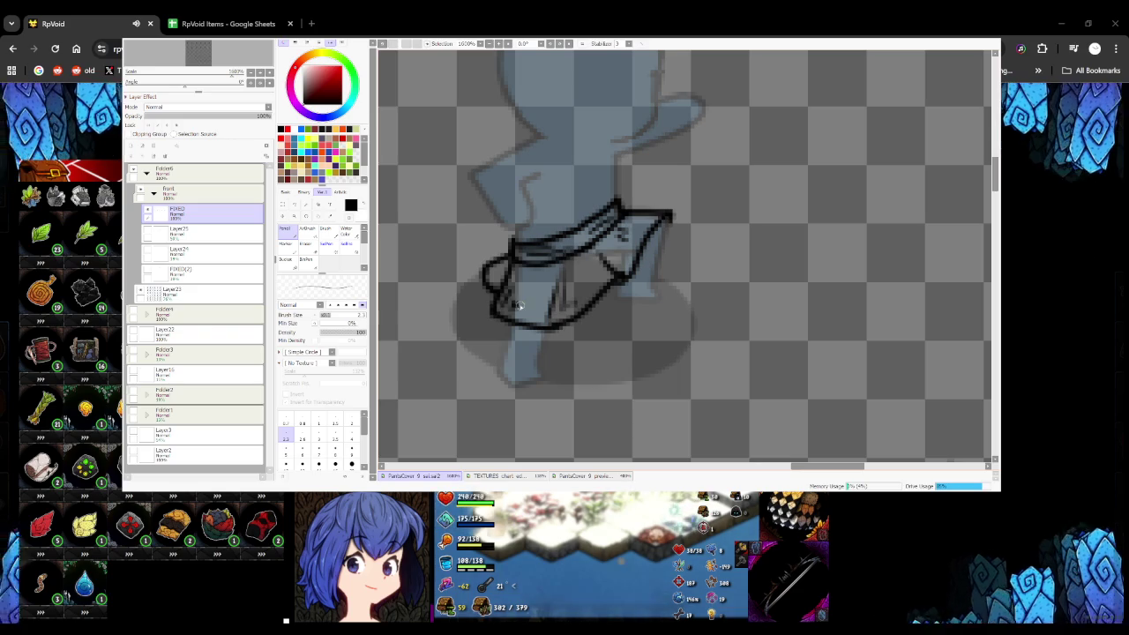
pyautogui.scroll(-3, 597, 264)
pyautogui.scroll(2, 605, 269)
pyautogui.scroll(-3, 612, 271)
pyautogui.scroll(-1, 614, 312)
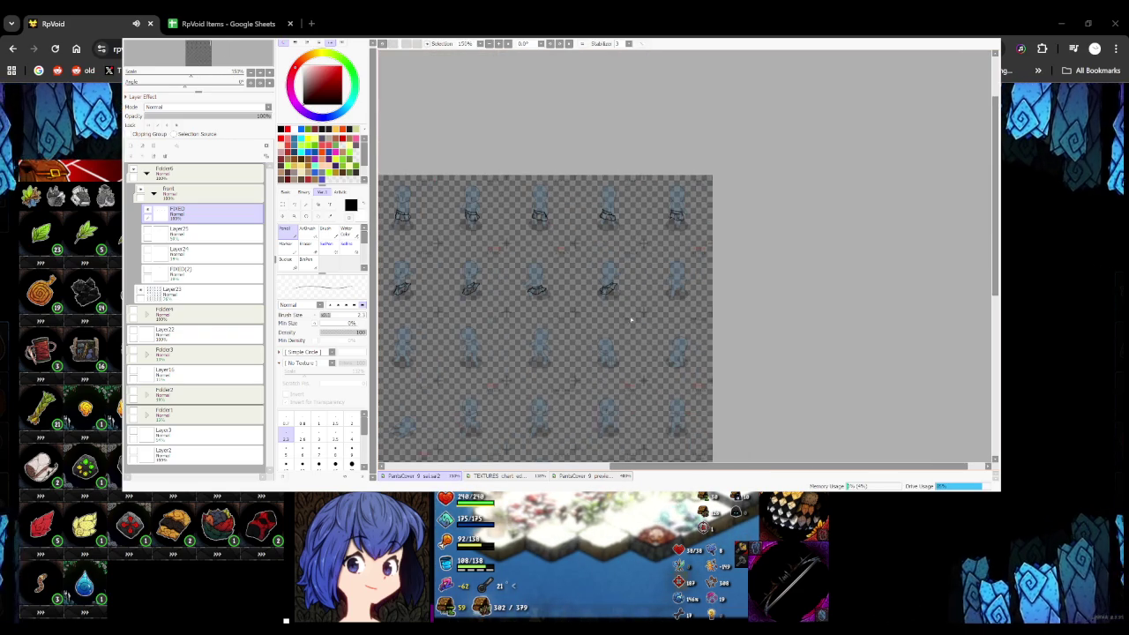
pyautogui.scroll(4, 615, 312)
pyautogui.scroll(-1, 556, 311)
pyautogui.scroll(-3, 554, 310)
pyautogui.scroll(1, 548, 310)
pyautogui.scroll(3, 542, 311)
pyautogui.scroll(1, 542, 310)
pyautogui.scroll(-1, 547, 305)
pyautogui.scroll(-4, 555, 283)
pyautogui.scroll(2, 557, 281)
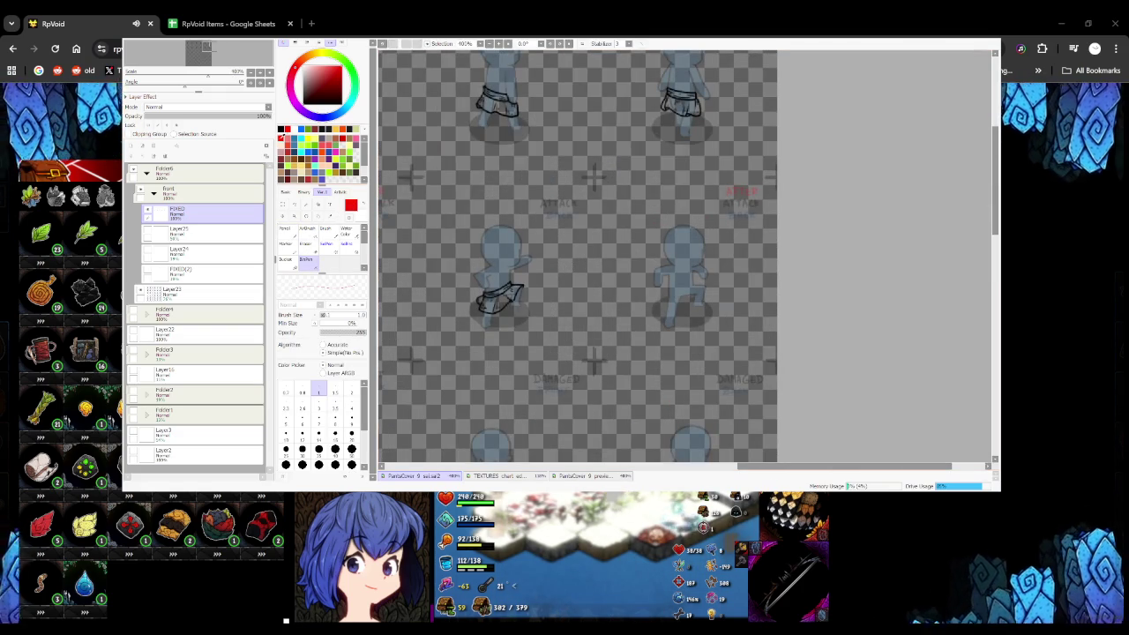
# Paste a copy of the finished skirt on a new layer and move it onto the figure's hips
pyautogui.scroll(5, 421, 181)
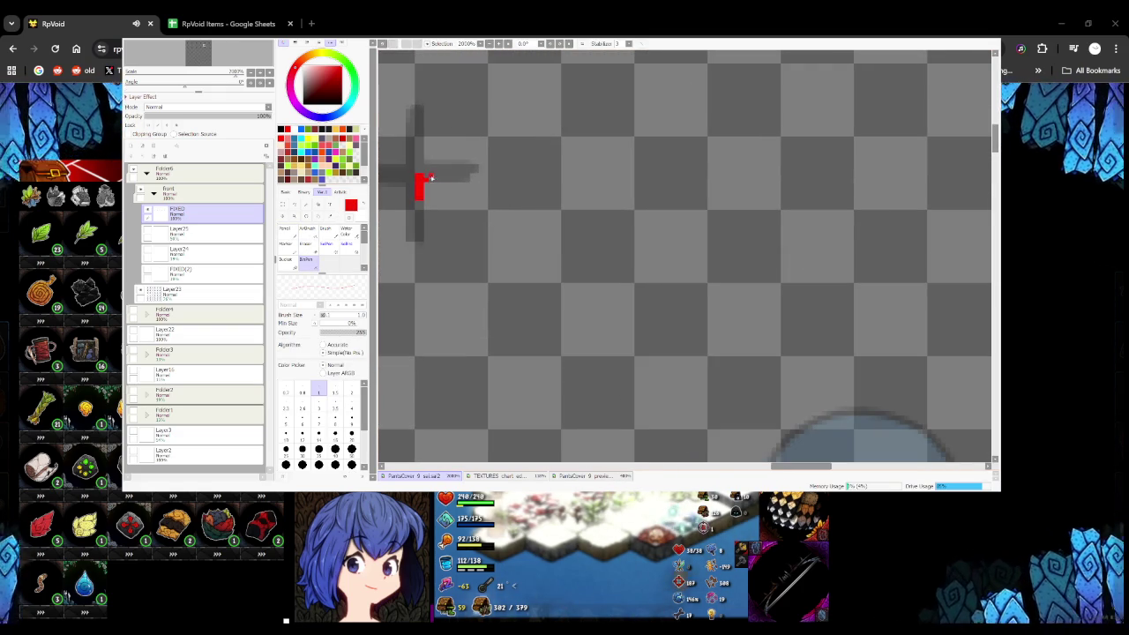
pyautogui.scroll(-5, 435, 181)
pyautogui.press('ctrl')
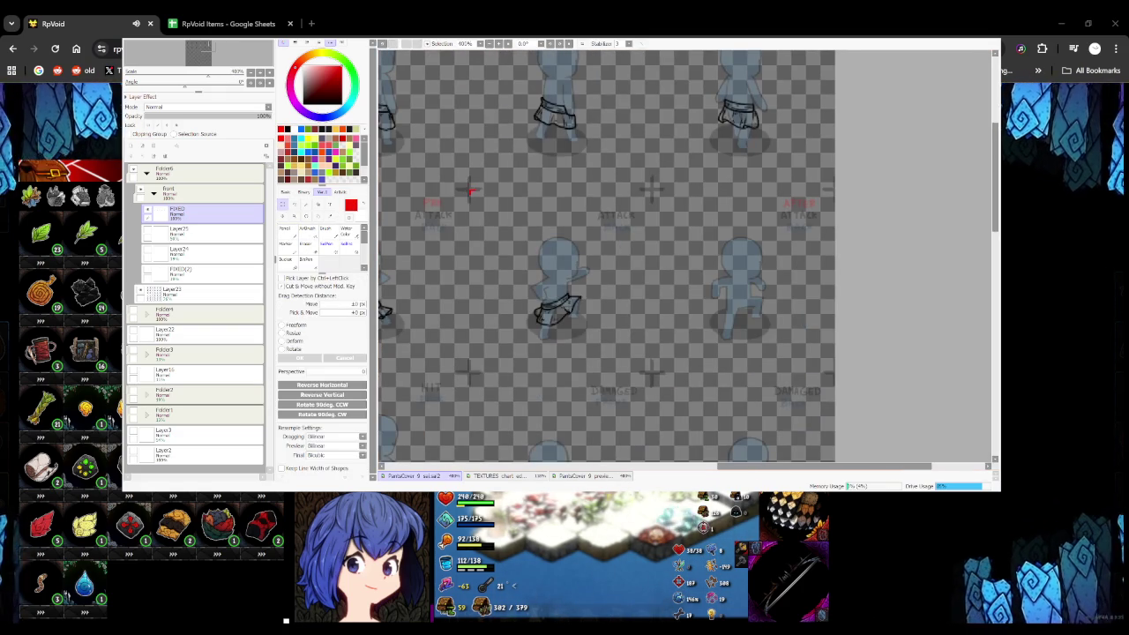
pyautogui.hotkey('ctrl', 'v')
pyautogui.moveTo(454, 326); pyautogui.dragTo(629, 384)
pyautogui.moveTo(543, 265); pyautogui.dragTo(550, 207)
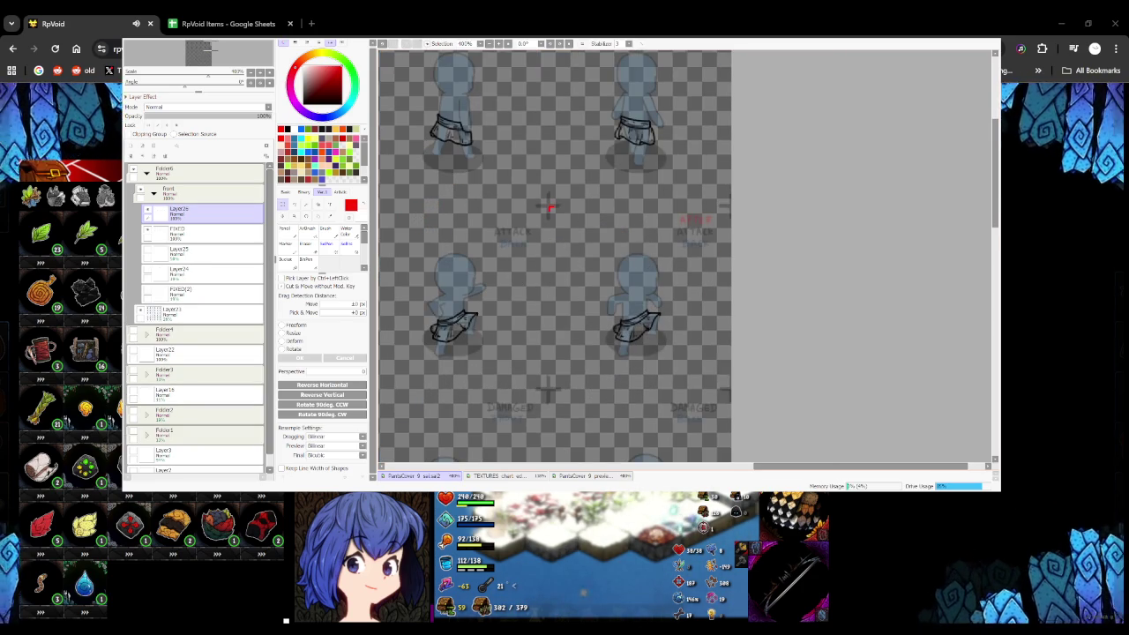
pyautogui.scroll(-2, 633, 260)
# On the FIXED layer in black ink, draw the belt band's edges across the waist
pyautogui.moveTo(203, 212); pyautogui.dragTo(209, 231)
pyautogui.click(203, 211)
pyautogui.click(284, 230)
pyautogui.moveTo(565, 282); pyautogui.dragTo(622, 269)
pyautogui.scroll(5, 623, 274)
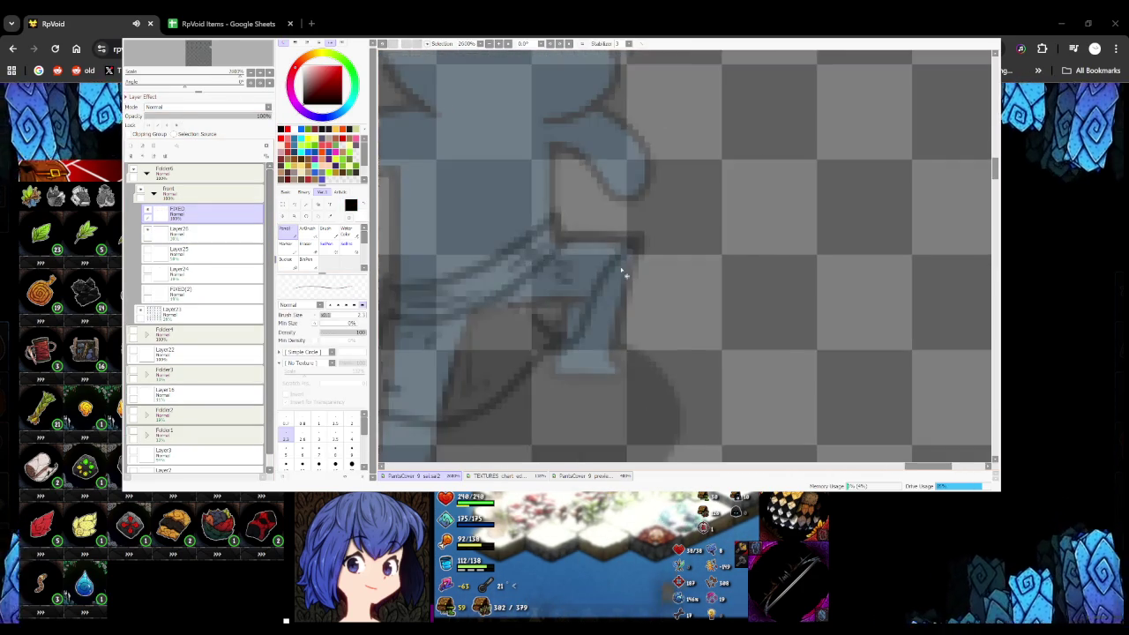
pyautogui.hotkey('ctrl', 'z')
pyautogui.scroll(2, 523, 252)
pyautogui.moveTo(438, 266)
pyautogui.mouseDown()
pyautogui.moveTo(556, 241)
pyautogui.moveTo(642, 183)
pyautogui.mouseUp()
pyautogui.hotkey('ctrl', 'z')
pyautogui.moveTo(441, 262)
pyautogui.mouseDown()
pyautogui.moveTo(585, 234)
pyautogui.moveTo(651, 183)
pyautogui.moveTo(670, 221)
pyautogui.mouseUp()
pyautogui.moveTo(438, 258)
pyautogui.mouseDown()
pyautogui.moveTo(447, 295)
pyautogui.moveTo(498, 311)
pyautogui.moveTo(626, 254)
pyautogui.moveTo(670, 219)
pyautogui.mouseUp()
pyautogui.moveTo(450, 284)
pyautogui.mouseDown()
pyautogui.moveTo(520, 278)
pyautogui.moveTo(644, 216)
pyautogui.mouseUp()
# Run the skirt hem along the bottom up to the belt and add faint pleat shading
pyautogui.scroll(-4, 565, 238)
pyautogui.scroll(3, 533, 244)
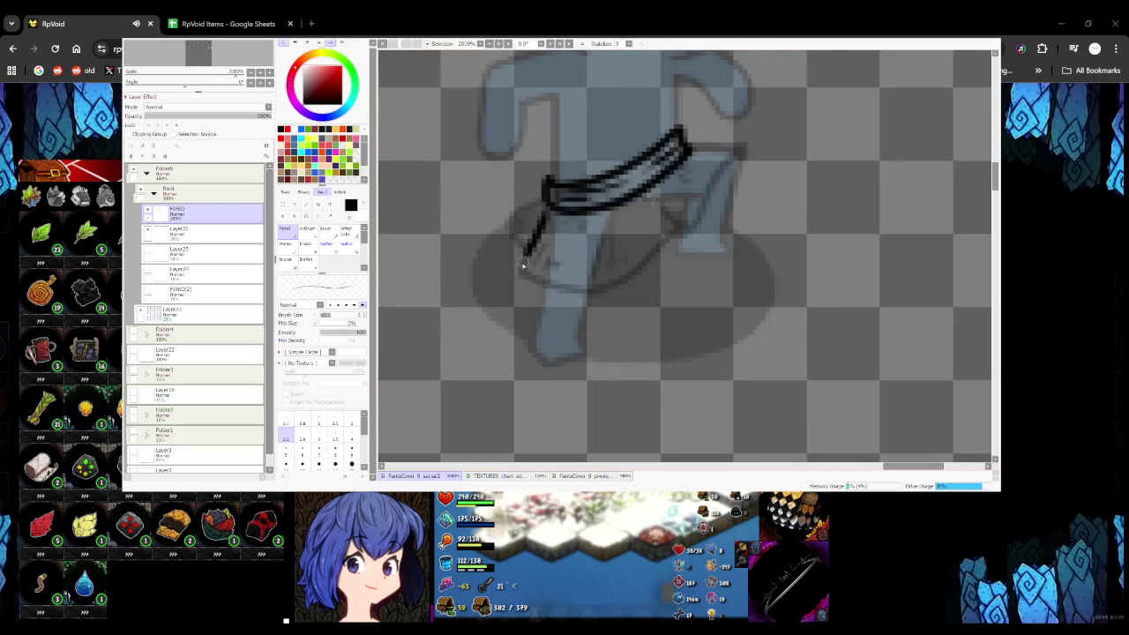
pyautogui.moveTo(524, 274)
pyautogui.mouseDown()
pyautogui.moveTo(617, 285)
pyautogui.moveTo(732, 161)
pyautogui.mouseUp()
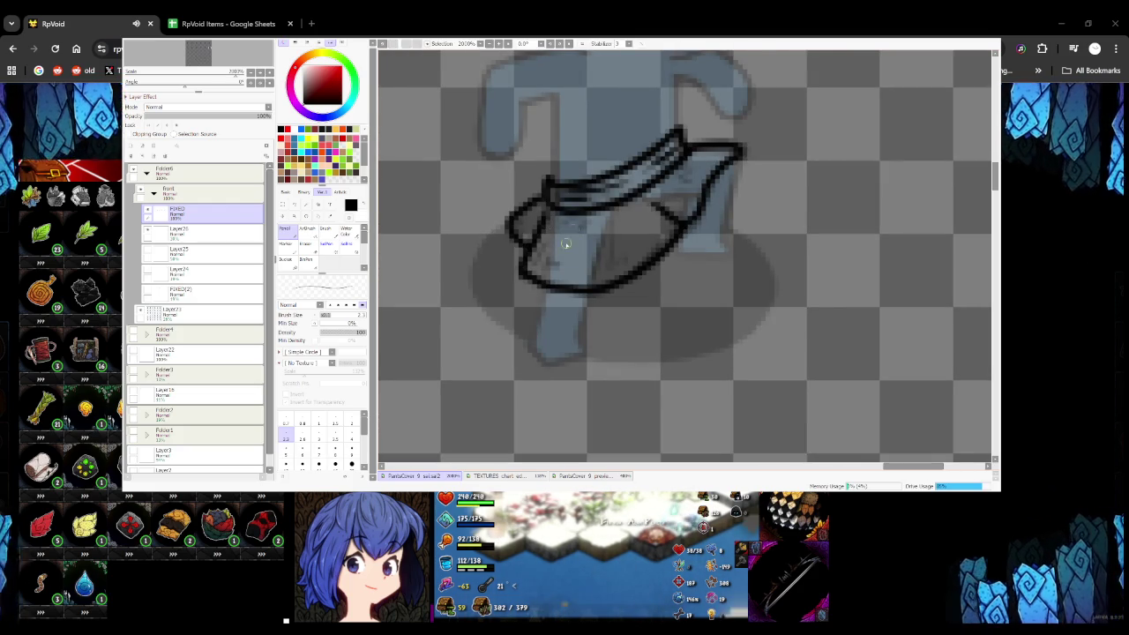
pyautogui.moveTo(590, 216); pyautogui.dragTo(594, 272)
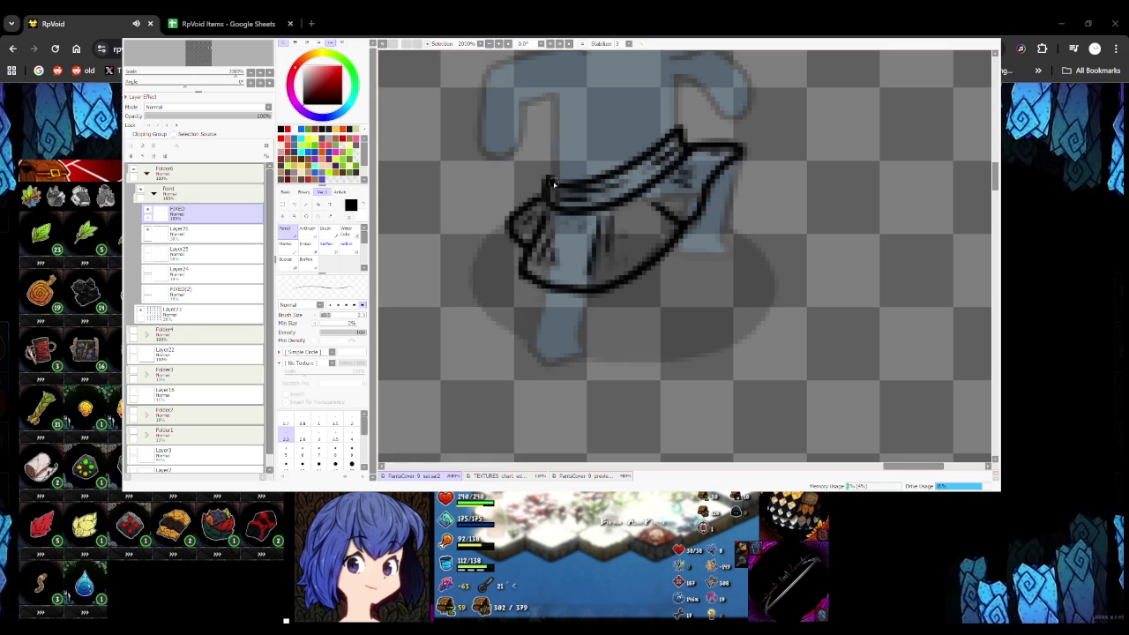
# Draw the skirt line along the mannequin's leg, redrawing it after an undo
pyautogui.scroll(-1, 573, 226)
pyautogui.scroll(-3, 603, 236)
pyautogui.scroll(-1, 569, 239)
pyautogui.scroll(-2, 512, 235)
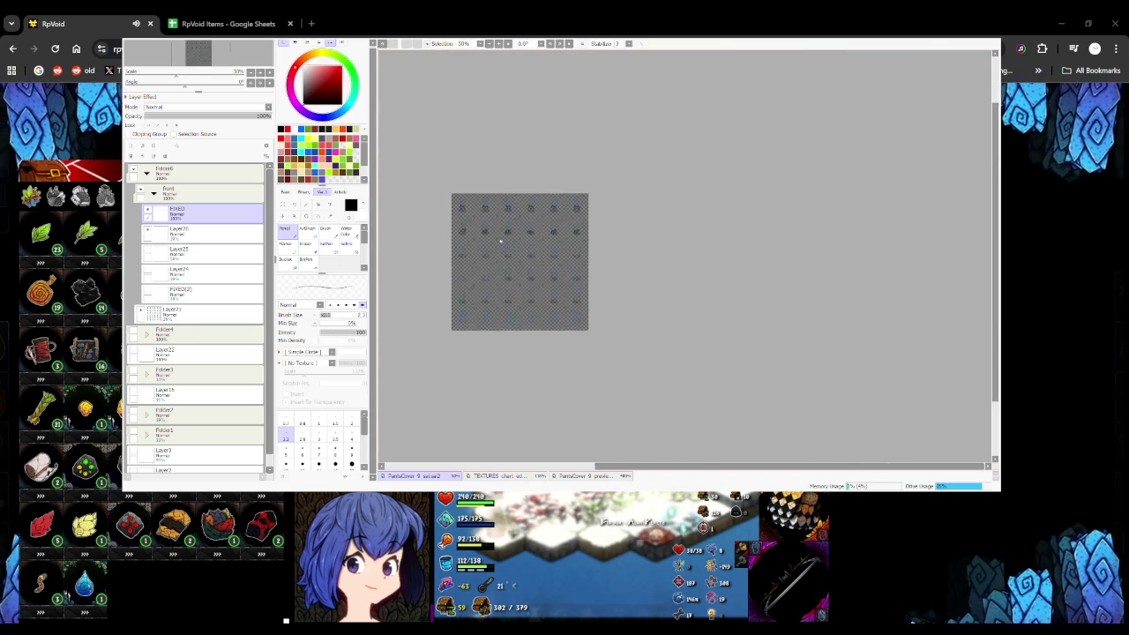
pyautogui.scroll(3, 512, 247)
pyautogui.scroll(3, 450, 269)
pyautogui.scroll(-2, 450, 269)
pyautogui.scroll(3, 468, 267)
pyautogui.scroll(-4, 489, 264)
pyautogui.scroll(1, 508, 262)
pyautogui.scroll(5, 508, 262)
pyautogui.moveTo(493, 302)
pyautogui.mouseDown()
pyautogui.moveTo(529, 335)
pyautogui.moveTo(610, 343)
pyautogui.mouseUp()
pyautogui.hotkey('ctrl', 'z')
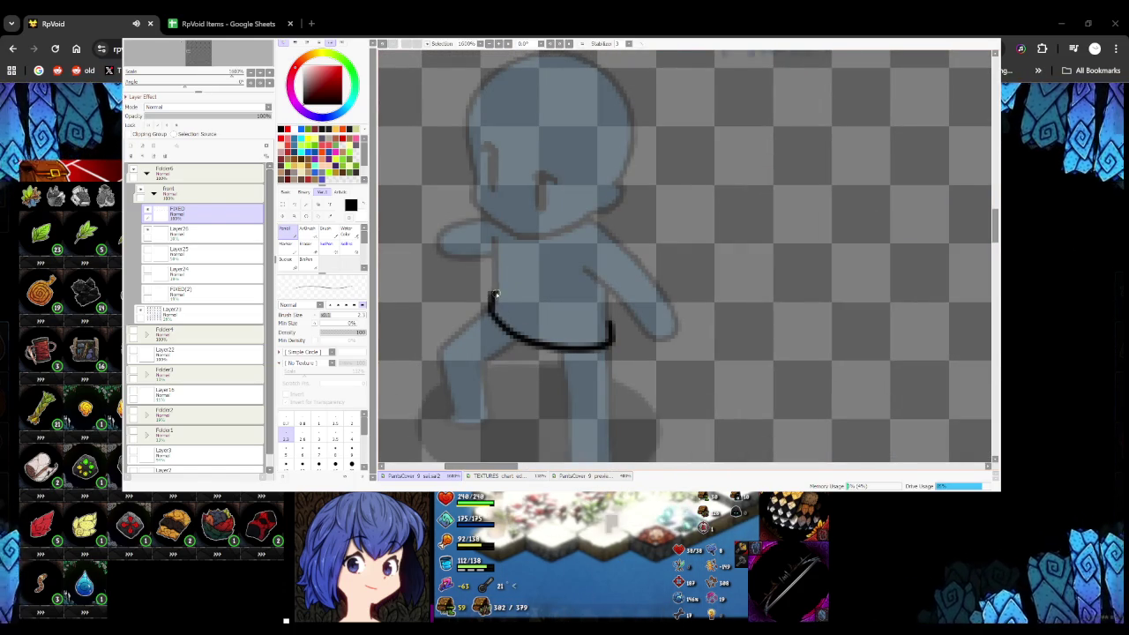
pyautogui.moveTo(494, 298); pyautogui.dragTo(613, 328)
# Draw a wavy skirt hem outward from the leg, trimming its tail end
pyautogui.scroll(-5, 606, 360)
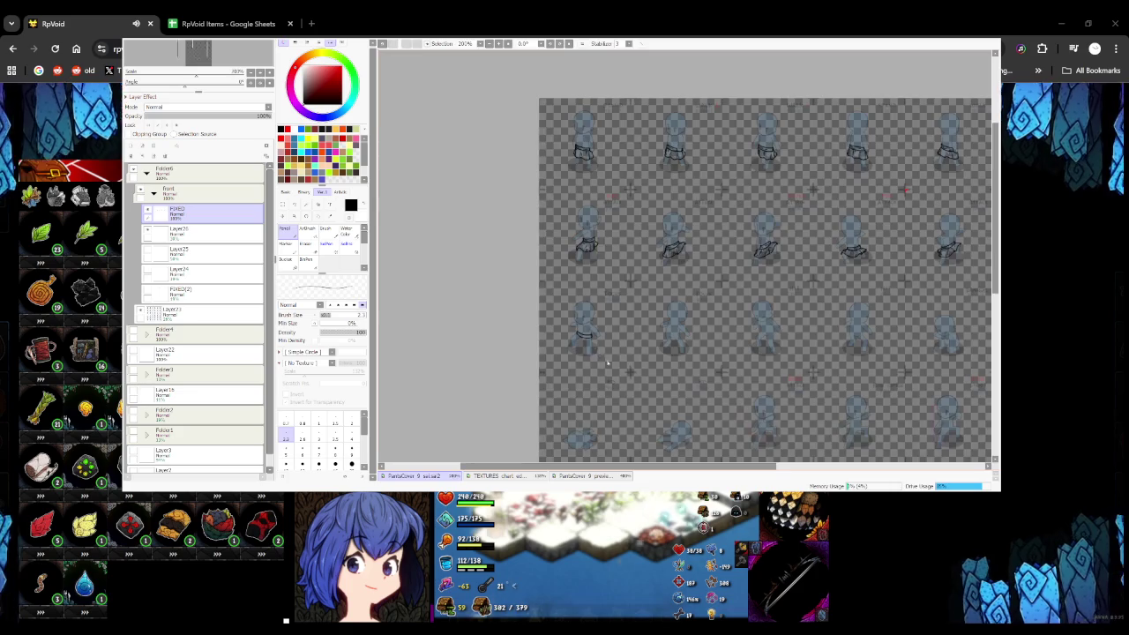
pyautogui.scroll(3, 606, 359)
pyautogui.scroll(2, 606, 360)
pyautogui.moveTo(496, 265); pyautogui.dragTo(584, 333)
pyautogui.hotkey('ctrl', 'z')
pyautogui.moveTo(491, 264)
pyautogui.mouseDown()
pyautogui.moveTo(644, 350)
pyautogui.moveTo(758, 351)
pyautogui.moveTo(723, 275)
pyautogui.moveTo(774, 293)
pyautogui.moveTo(761, 324)
pyautogui.mouseUp()
pyautogui.hotkey('ctrl', 'z')
# Join the left skirt outline up to the waistband
pyautogui.scroll(-2, 761, 325)
pyautogui.scroll(2, 547, 229)
pyautogui.moveTo(506, 210)
pyautogui.mouseDown()
pyautogui.moveTo(453, 248)
pyautogui.moveTo(520, 194)
pyautogui.mouseUp()
pyautogui.hotkey('ctrl', 'z')
pyautogui.moveTo(456, 250); pyautogui.dragTo(519, 192)
pyautogui.scroll(-1, 476, 227)
pyautogui.scroll(-5, 479, 233)
pyautogui.scroll(-3, 507, 247)
pyautogui.scroll(3, 512, 250)
pyautogui.scroll(-1, 498, 282)
pyautogui.scroll(-1, 491, 301)
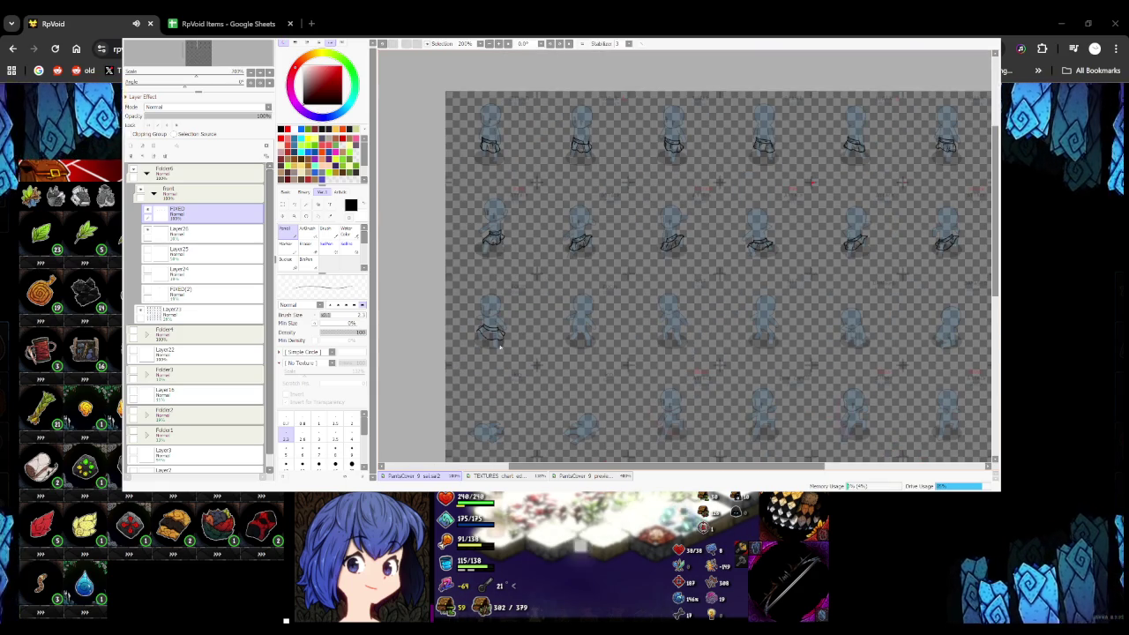
pyautogui.scroll(3, 501, 354)
pyautogui.scroll(2, 428, 251)
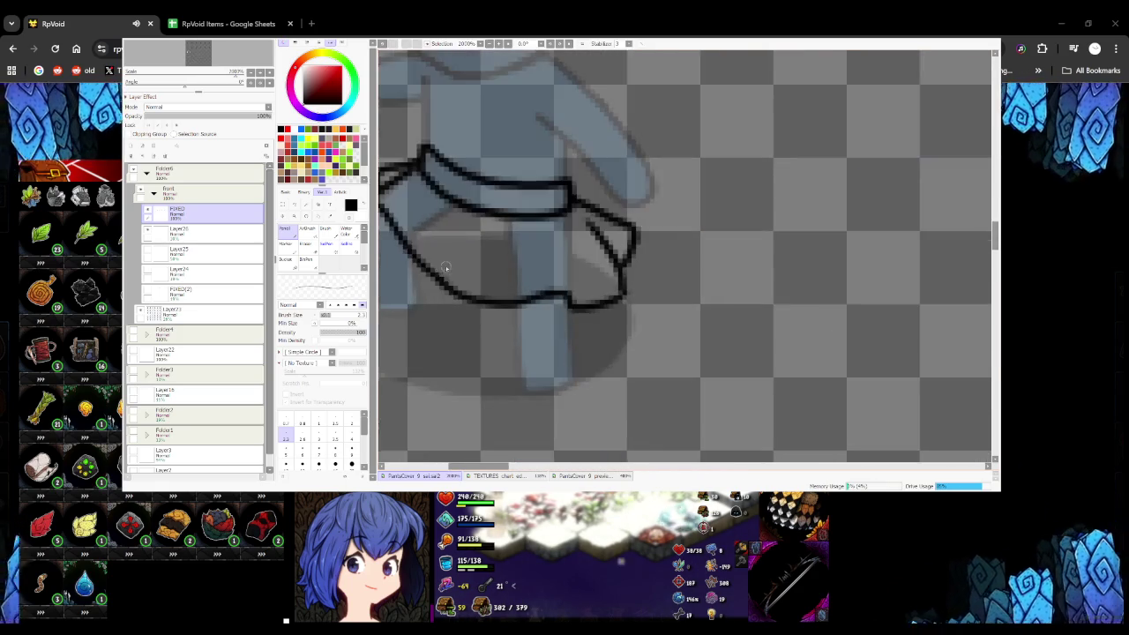
# Redraw the skirt's left edge from the waist down to the lower-left
pyautogui.scroll(-3, 419, 237)
pyautogui.scroll(2, 398, 212)
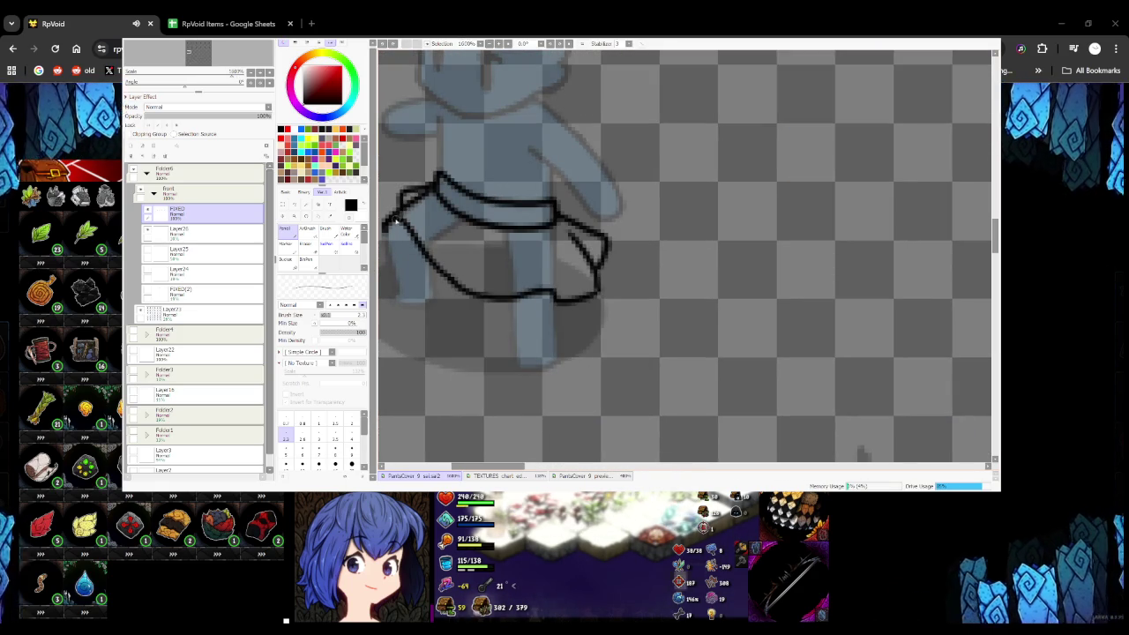
pyautogui.moveTo(406, 216)
pyautogui.mouseDown()
pyautogui.moveTo(495, 290)
pyautogui.moveTo(545, 291)
pyautogui.mouseUp()
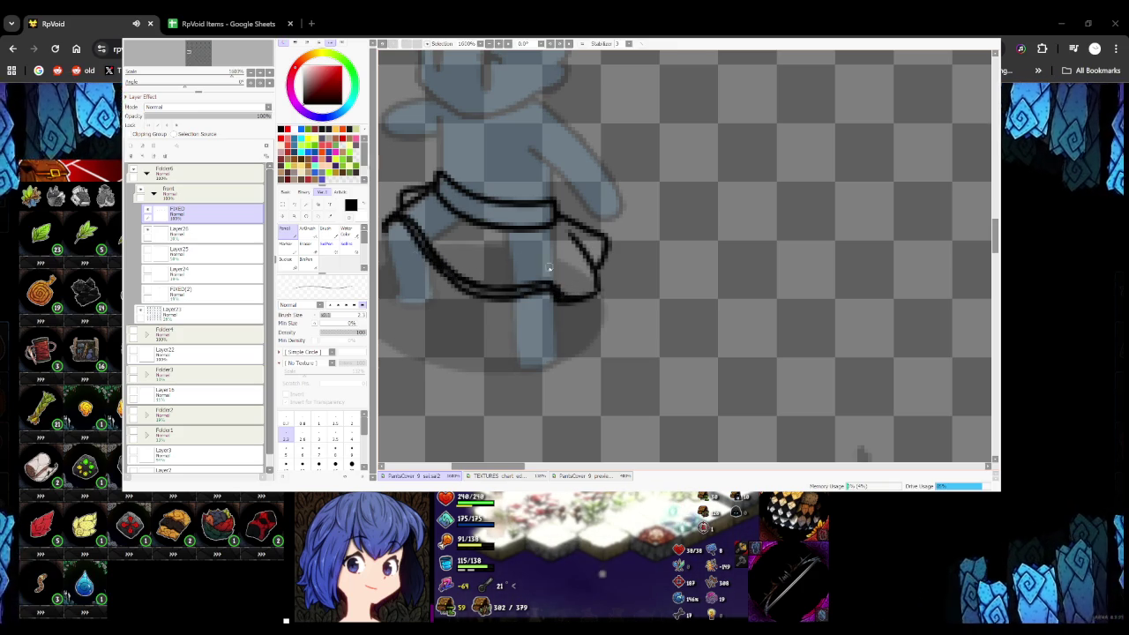
pyautogui.scroll(-2, 717, 396)
pyautogui.scroll(4, 412, 205)
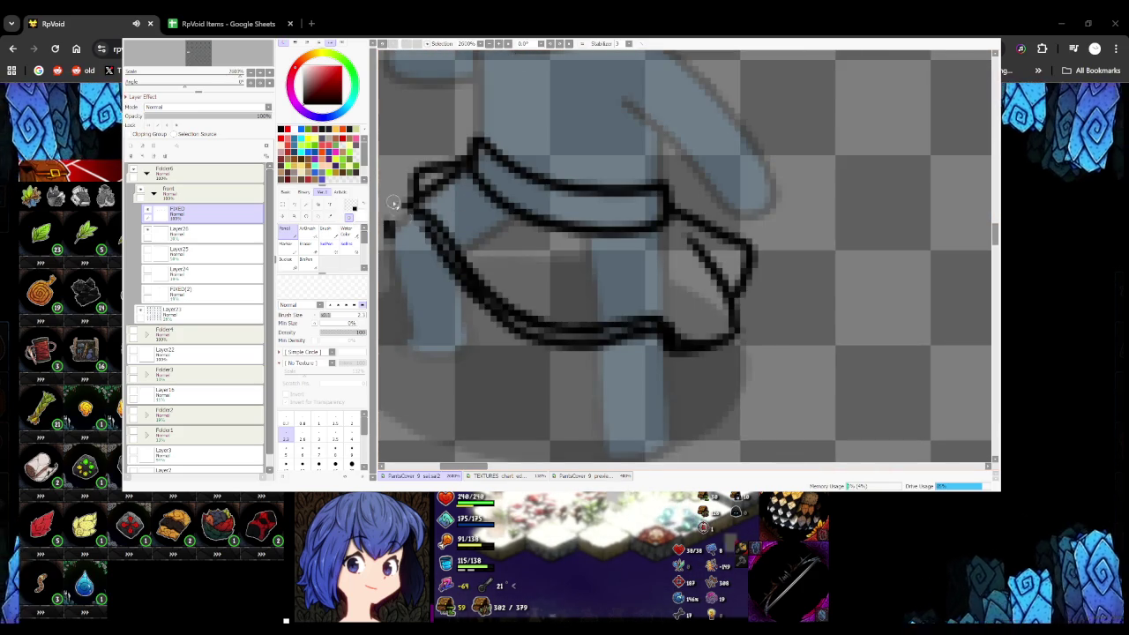
pyautogui.moveTo(401, 212)
pyautogui.mouseDown()
pyautogui.moveTo(516, 341)
pyautogui.moveTo(653, 339)
pyautogui.mouseUp()
# Lasso and delete the stray lower-right skirt lines, deselect, and return to the pen
pyautogui.scroll(-1, 698, 357)
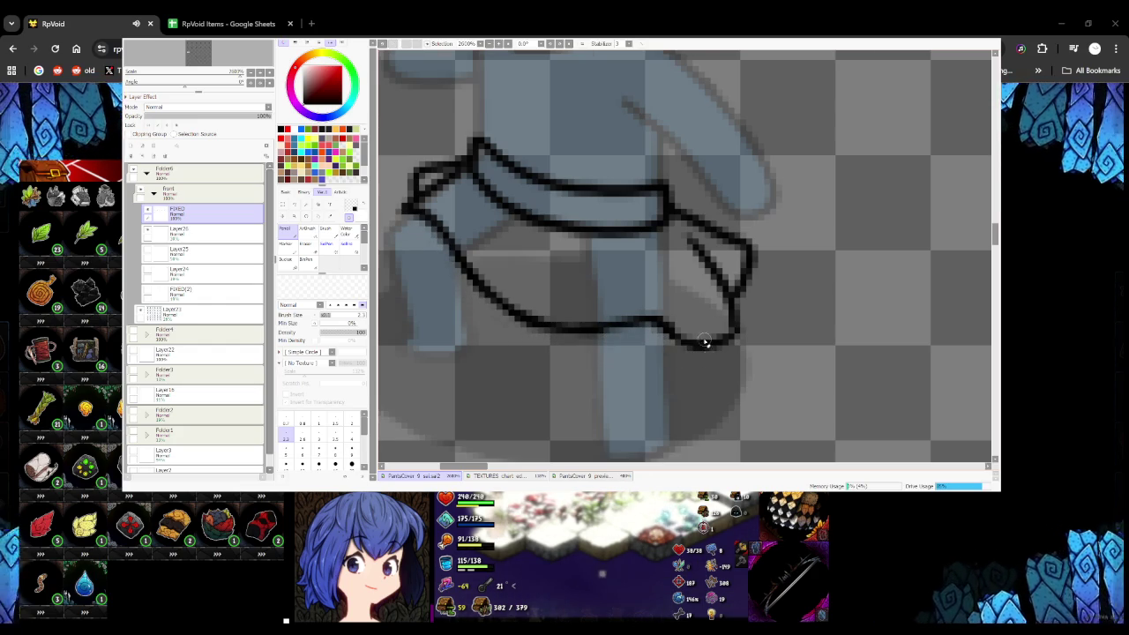
pyautogui.scroll(-3, 697, 353)
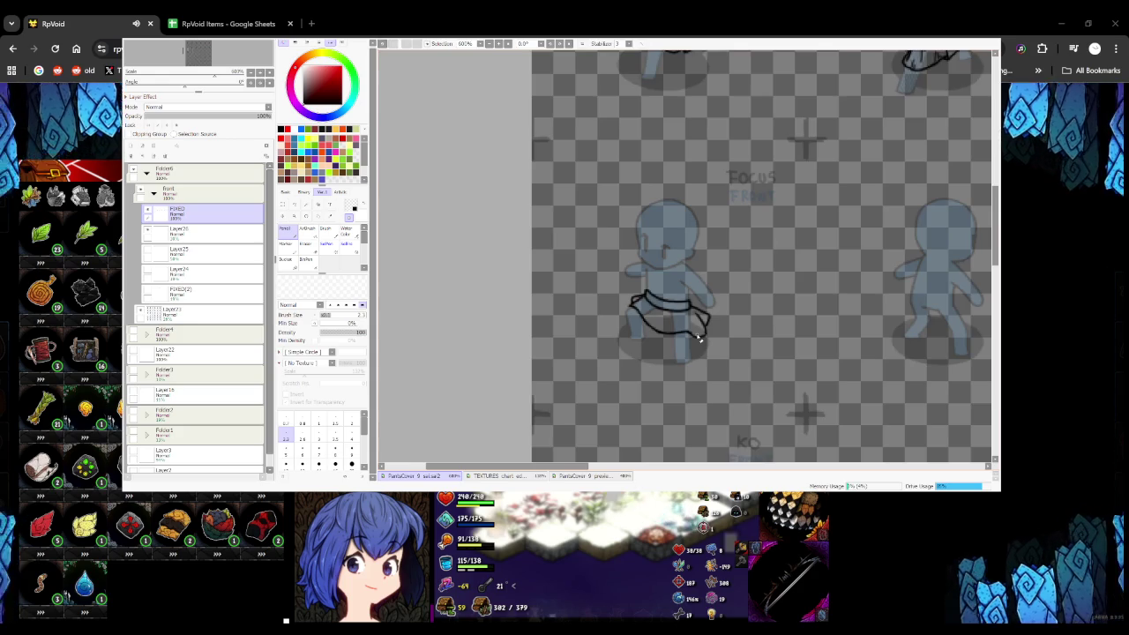
pyautogui.scroll(-2, 698, 340)
pyautogui.scroll(-1, 564, 247)
pyautogui.scroll(-2, 635, 251)
pyautogui.scroll(5, 663, 259)
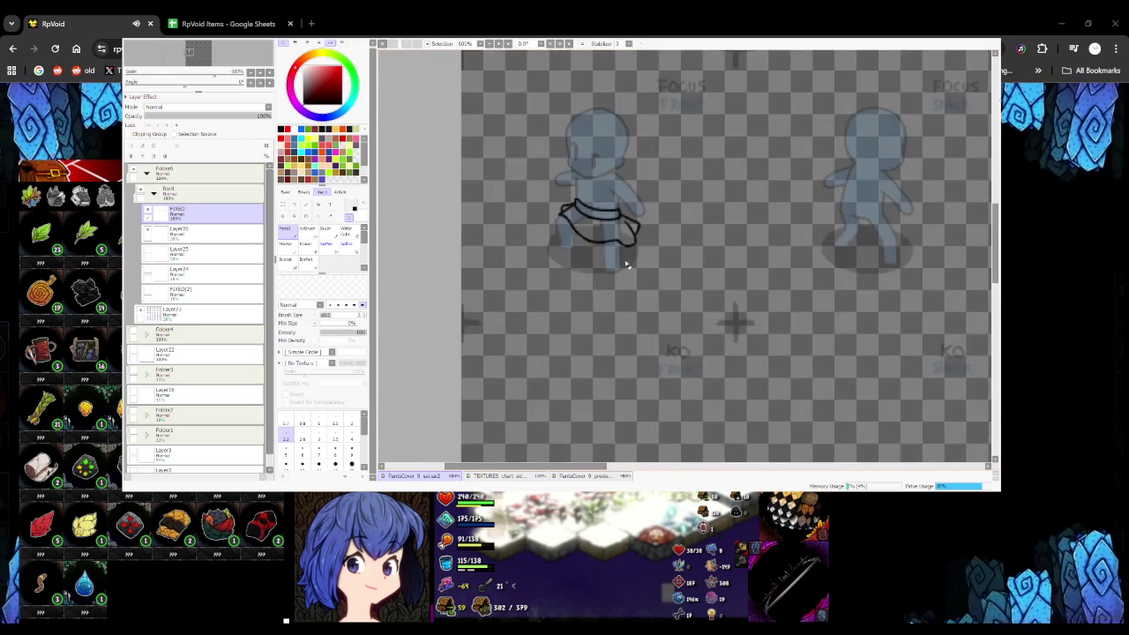
pyautogui.scroll(2, 626, 257)
pyautogui.scroll(2, 529, 269)
pyautogui.scroll(2, 450, 285)
pyautogui.scroll(1, 450, 285)
pyautogui.press('l')
pyautogui.moveTo(653, 234)
pyautogui.mouseDown()
pyautogui.moveTo(568, 287)
pyautogui.moveTo(569, 311)
pyautogui.moveTo(634, 296)
pyautogui.moveTo(582, 231)
pyautogui.mouseUp()
pyautogui.press('Delete')
pyautogui.hotkey('ctrl', 'd')
pyautogui.press('n')
pyautogui.hotkey('ctrl', 'z')
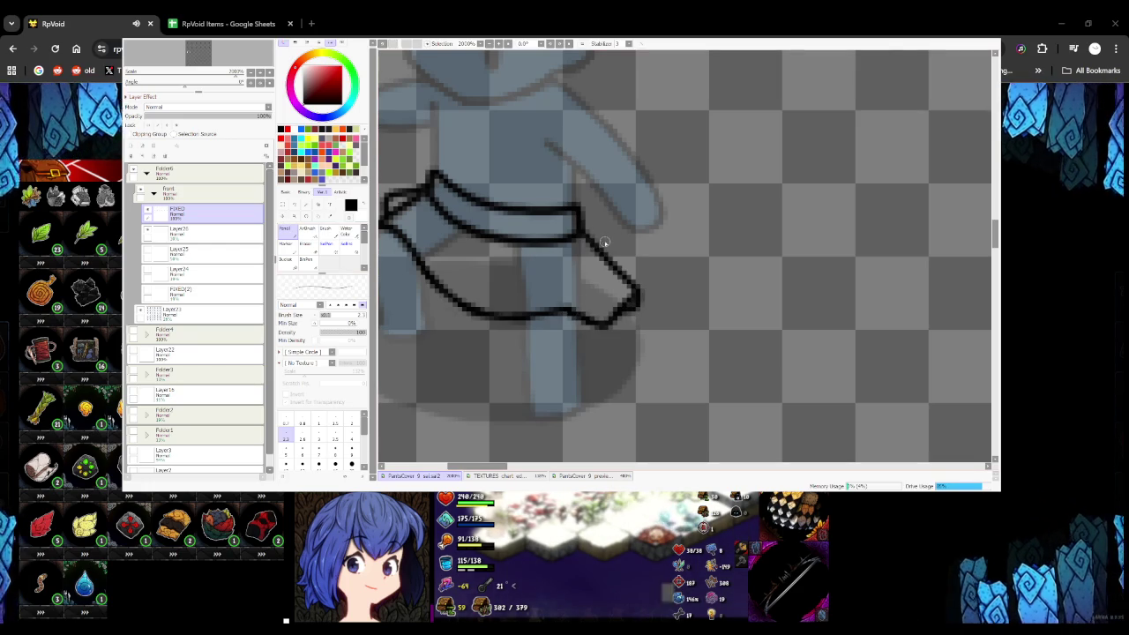
pyautogui.scroll(-3, 633, 245)
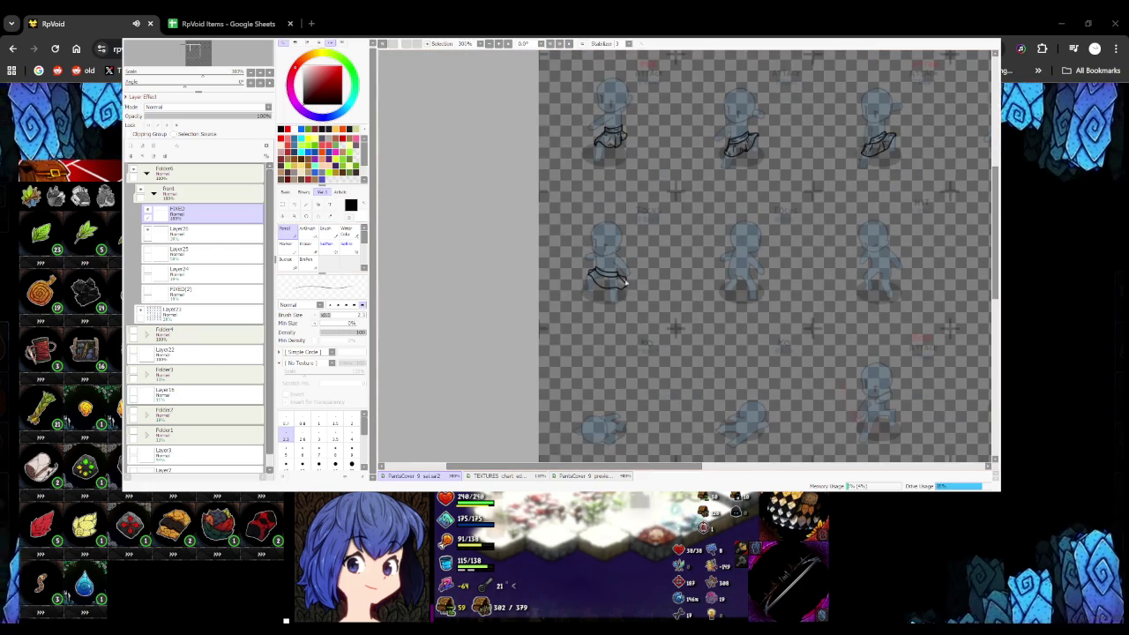
# Zoom into the skirt and swap to the secondary colour
pyautogui.scroll(2, 589, 275)
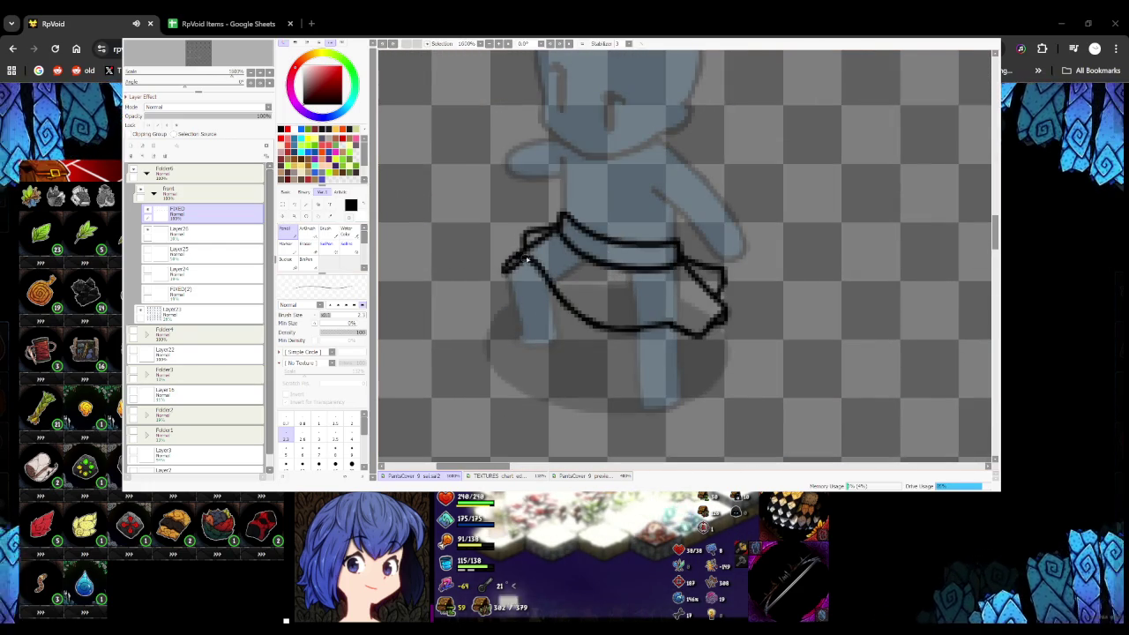
pyautogui.scroll(-2, 534, 275)
pyautogui.scroll(-2, 534, 275)
pyautogui.scroll(2, 575, 281)
pyautogui.scroll(3, 575, 280)
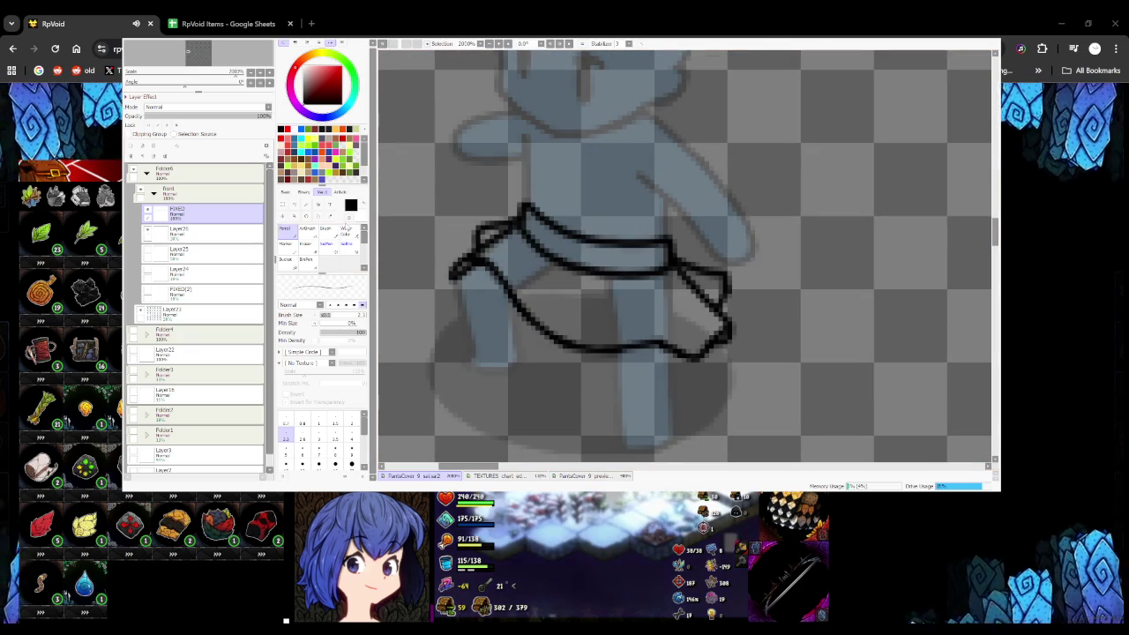
pyautogui.press('x')
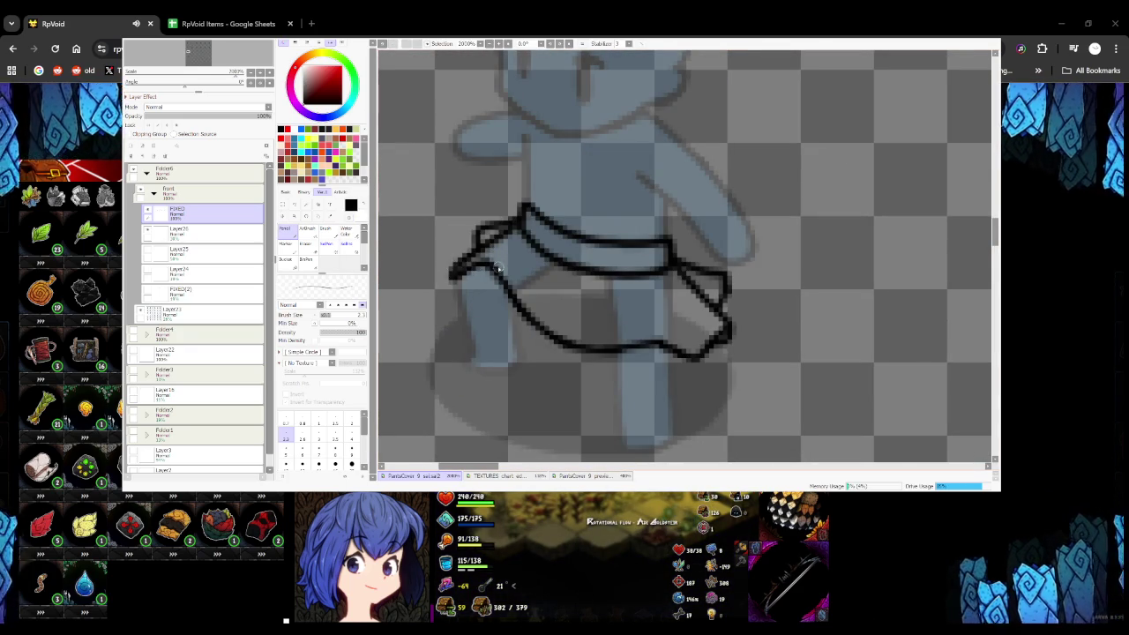
# Redraw the misplaced pleat line slightly further right inside the skirt
pyautogui.scroll(-4, 498, 267)
pyautogui.scroll(-3, 527, 293)
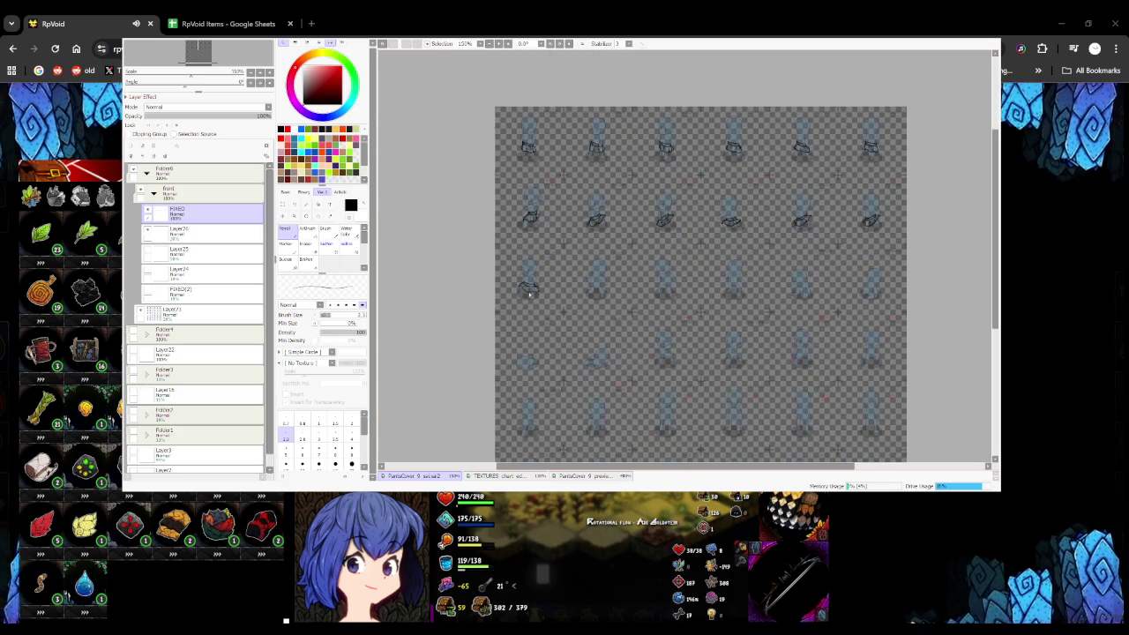
pyautogui.scroll(5, 530, 294)
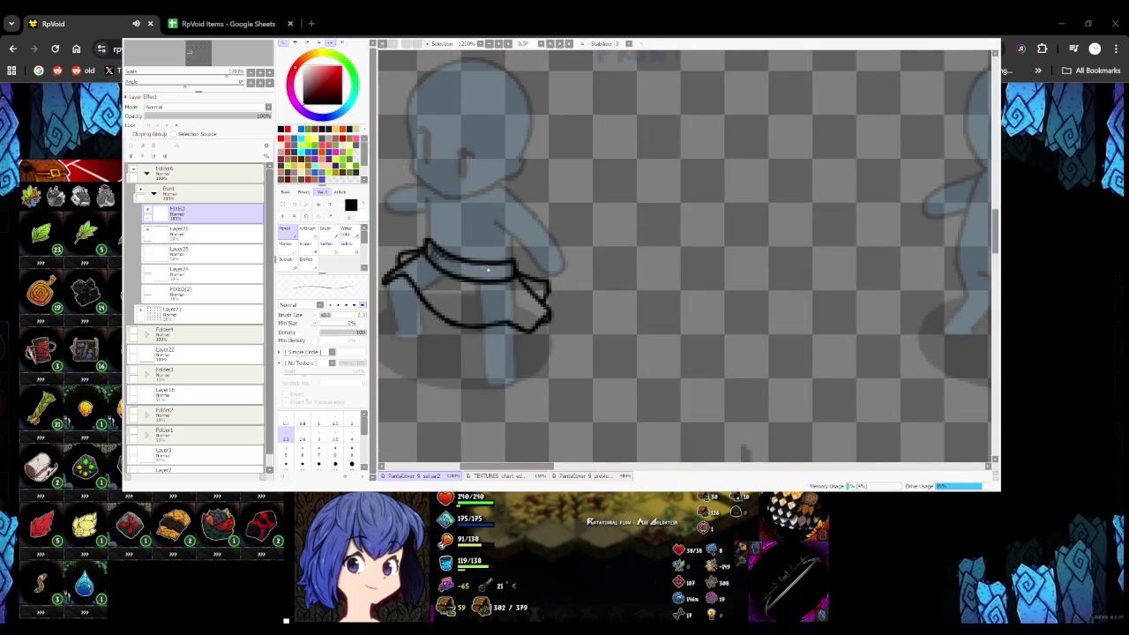
pyautogui.scroll(-3, 494, 282)
pyautogui.scroll(4, 546, 275)
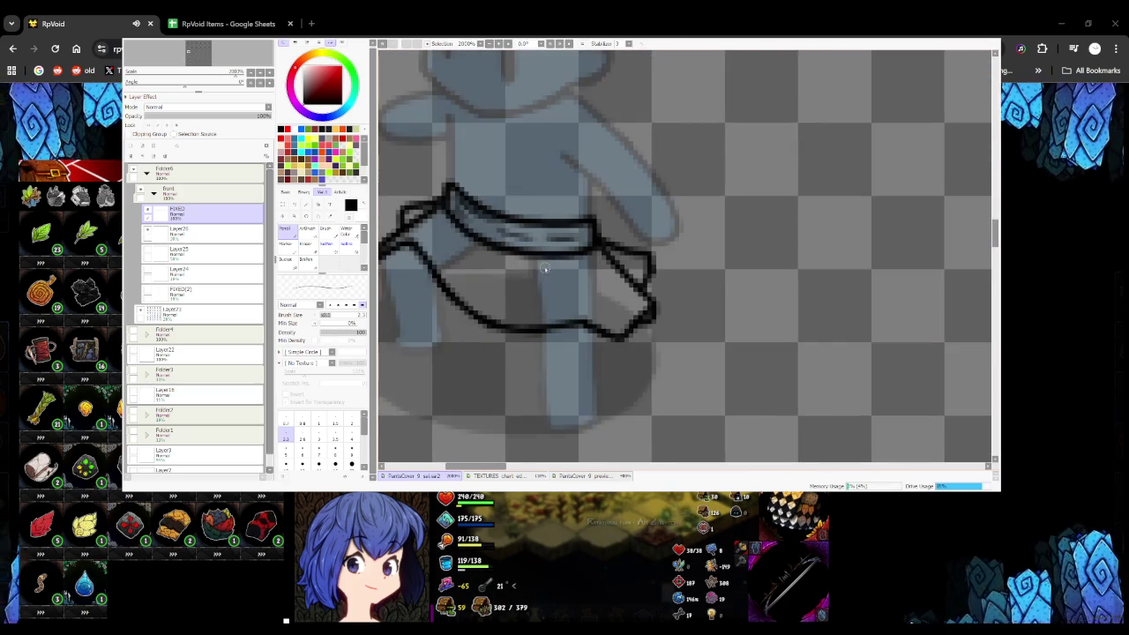
pyautogui.hotkey('ctrl', 'z')
pyautogui.moveTo(578, 254); pyautogui.dragTo(586, 299)
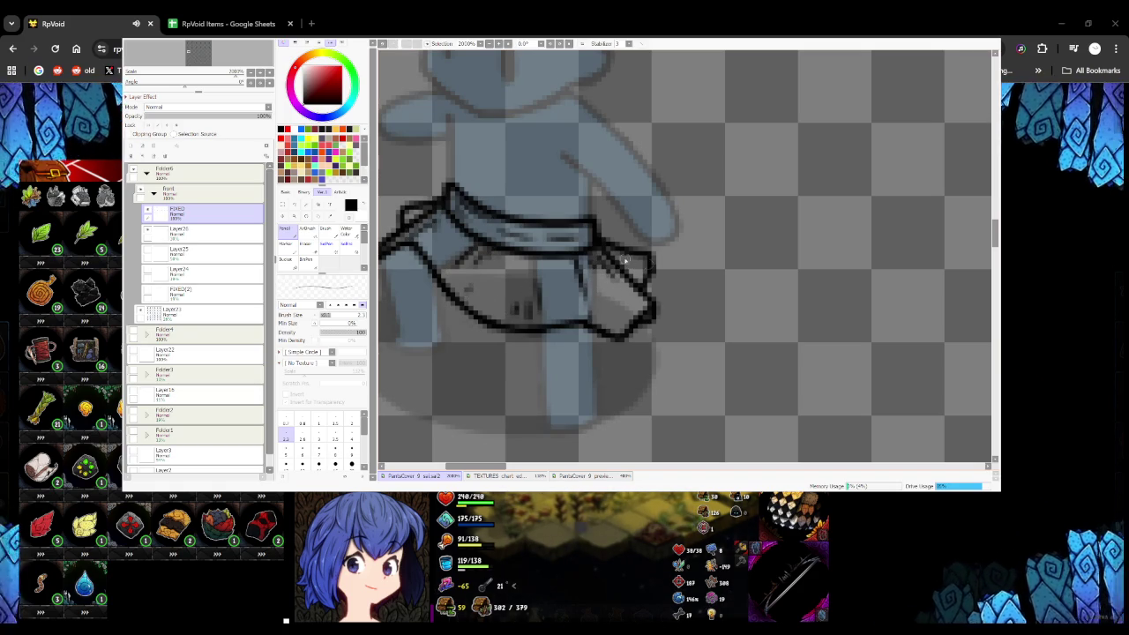
pyautogui.scroll(-3, 628, 262)
pyautogui.scroll(-2, 552, 303)
pyautogui.scroll(5, 554, 301)
pyautogui.scroll(-3, 542, 305)
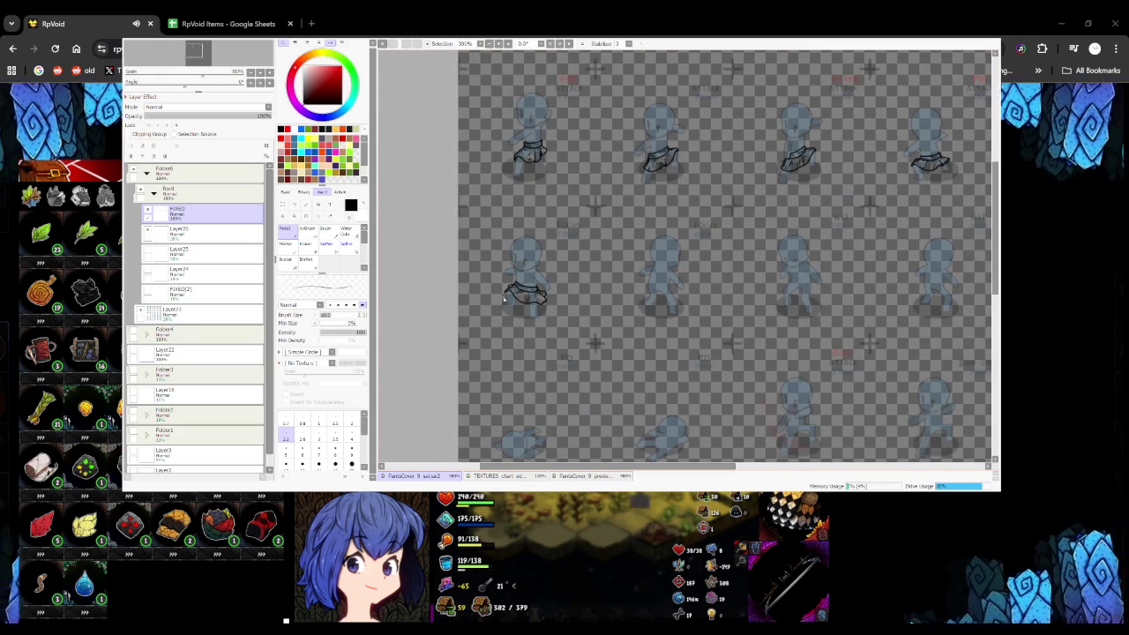
# Draw the belt line across the next pose's waist, undoing two failed attempts
pyautogui.scroll(4, 702, 309)
pyautogui.scroll(2, 535, 254)
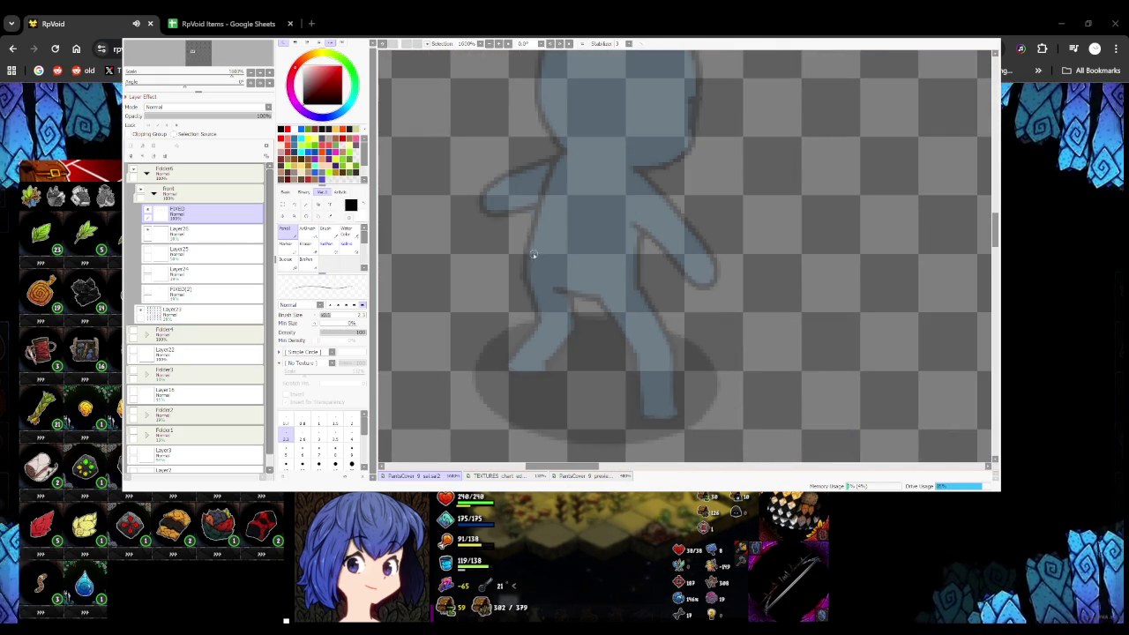
pyautogui.moveTo(527, 262); pyautogui.dragTo(637, 286)
pyautogui.hotkey('ctrl', 'z')
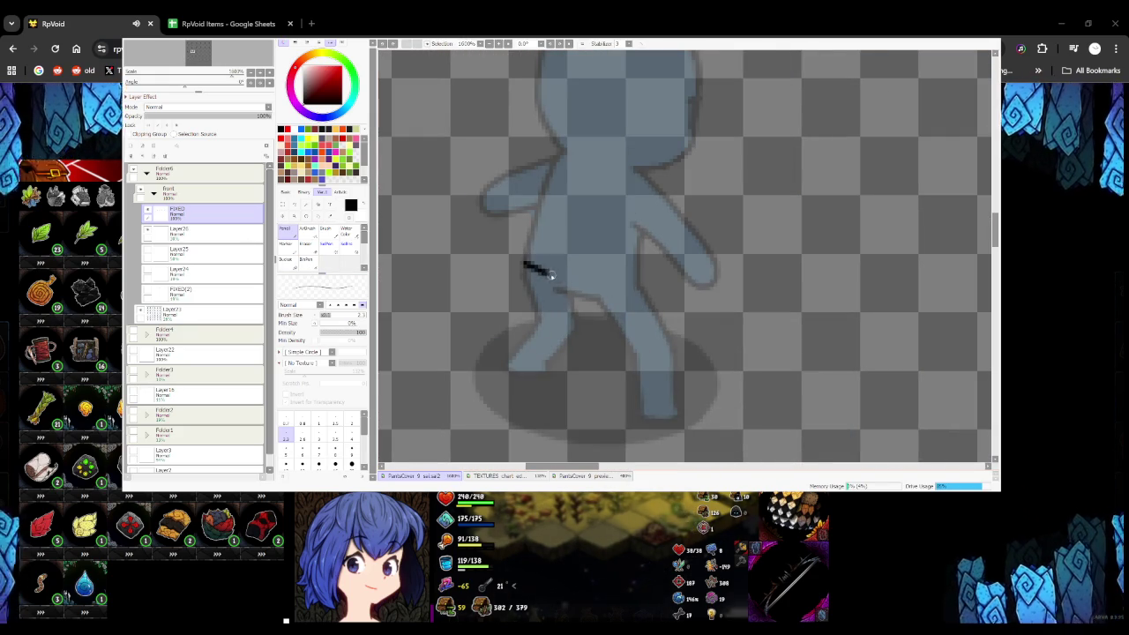
pyautogui.moveTo(535, 269); pyautogui.dragTo(636, 285)
pyautogui.hotkey('ctrl', 'z')
pyautogui.moveTo(526, 274)
pyautogui.mouseDown()
pyautogui.moveTo(635, 294)
pyautogui.moveTo(548, 266)
pyautogui.mouseUp()
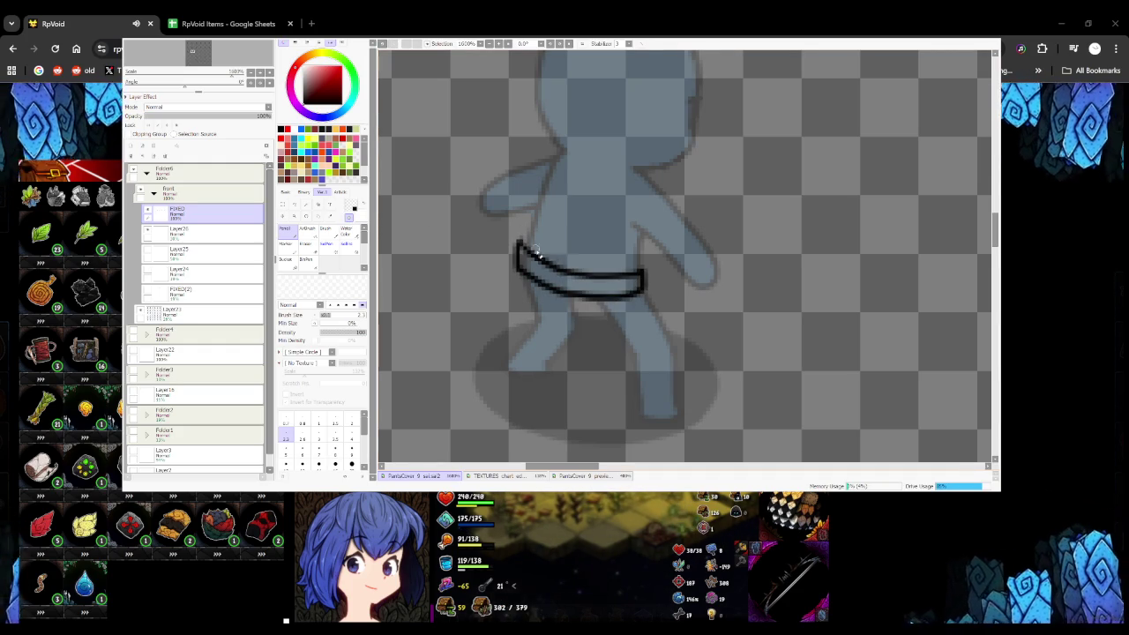
# Switch to pure black and draw the skirt's left side down from the belt
pyautogui.keyDown('alt'); pyautogui.click(521, 241); pyautogui.keyUp('alt')
pyautogui.scroll(-3, 537, 227)
pyautogui.scroll(2, 517, 252)
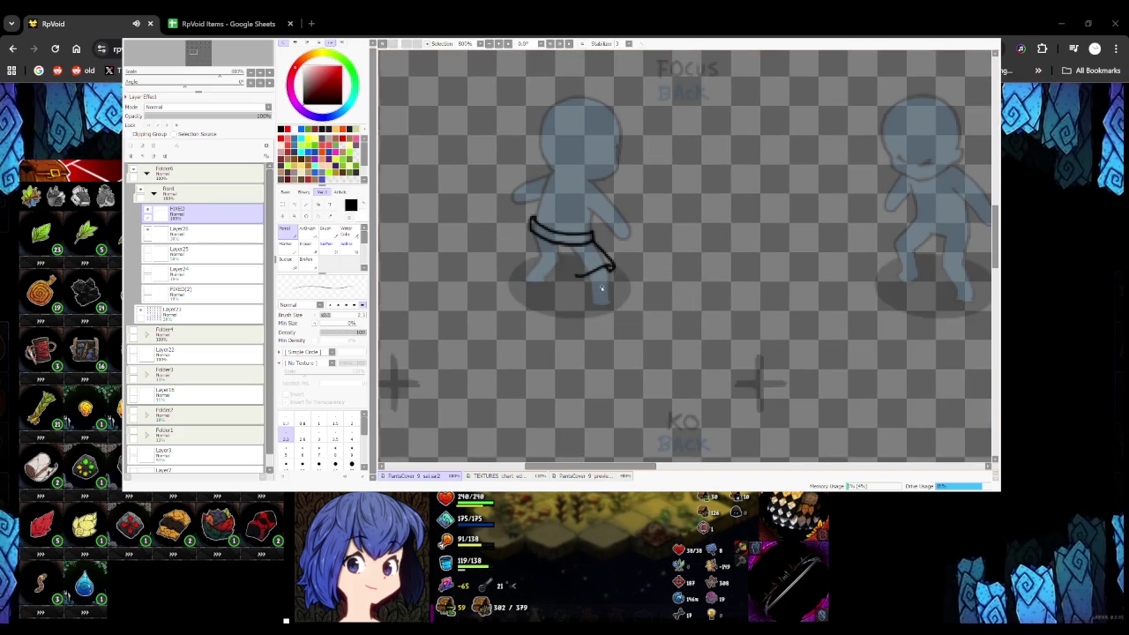
pyautogui.scroll(1, 574, 278)
pyautogui.scroll(1, 520, 267)
pyautogui.moveTo(528, 217)
pyautogui.mouseDown()
pyautogui.moveTo(505, 263)
pyautogui.moveTo(526, 286)
pyautogui.mouseUp()
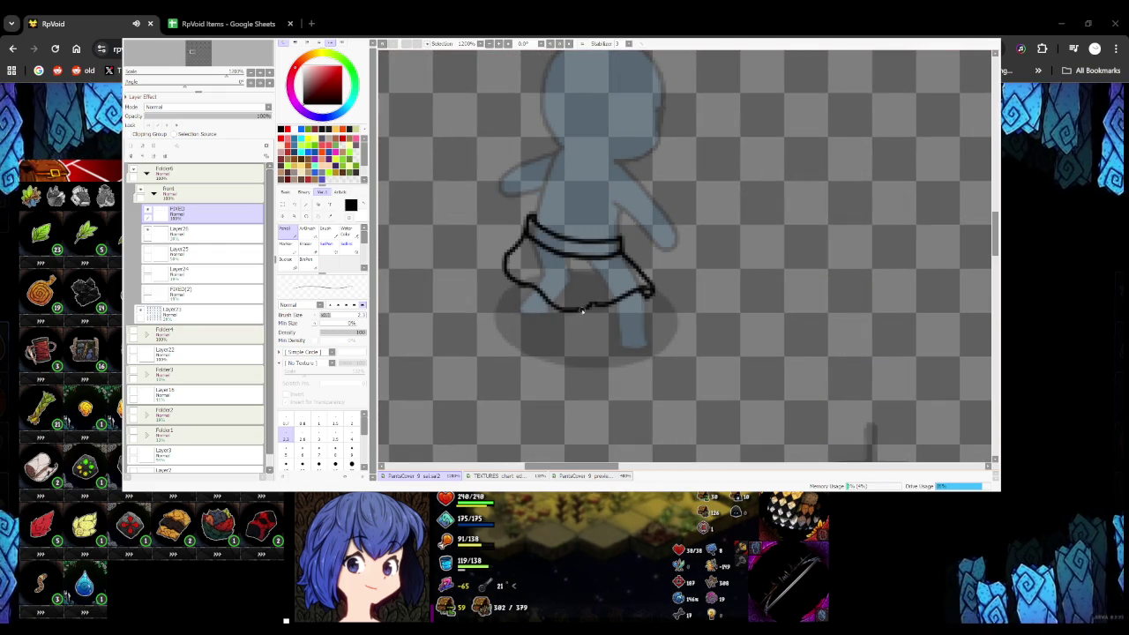
pyautogui.scroll(-2, 556, 282)
pyautogui.scroll(4, 537, 265)
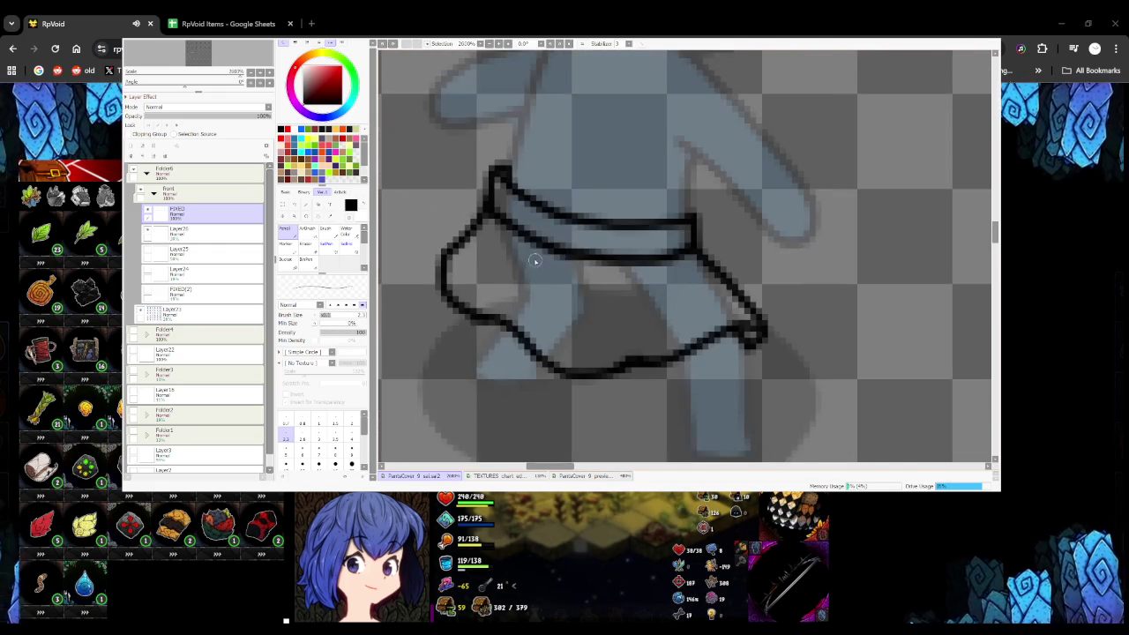
pyautogui.scroll(-2, 499, 292)
pyautogui.scroll(-2, 499, 292)
pyautogui.scroll(2, 532, 274)
pyautogui.scroll(1, 532, 273)
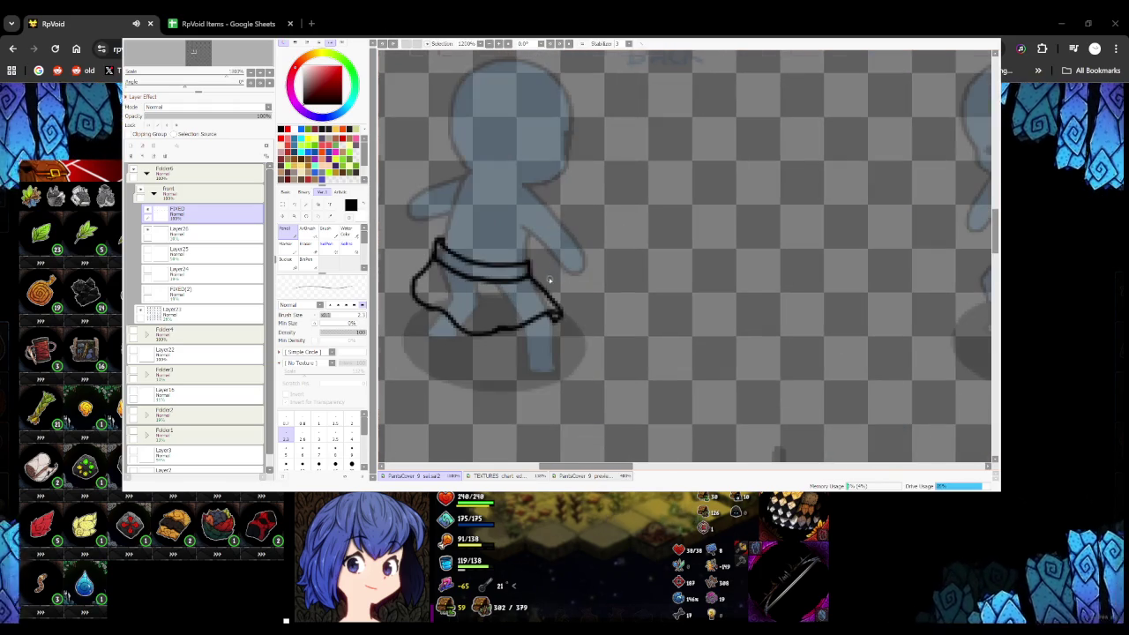
pyautogui.scroll(-2, 556, 293)
pyautogui.scroll(-2, 556, 313)
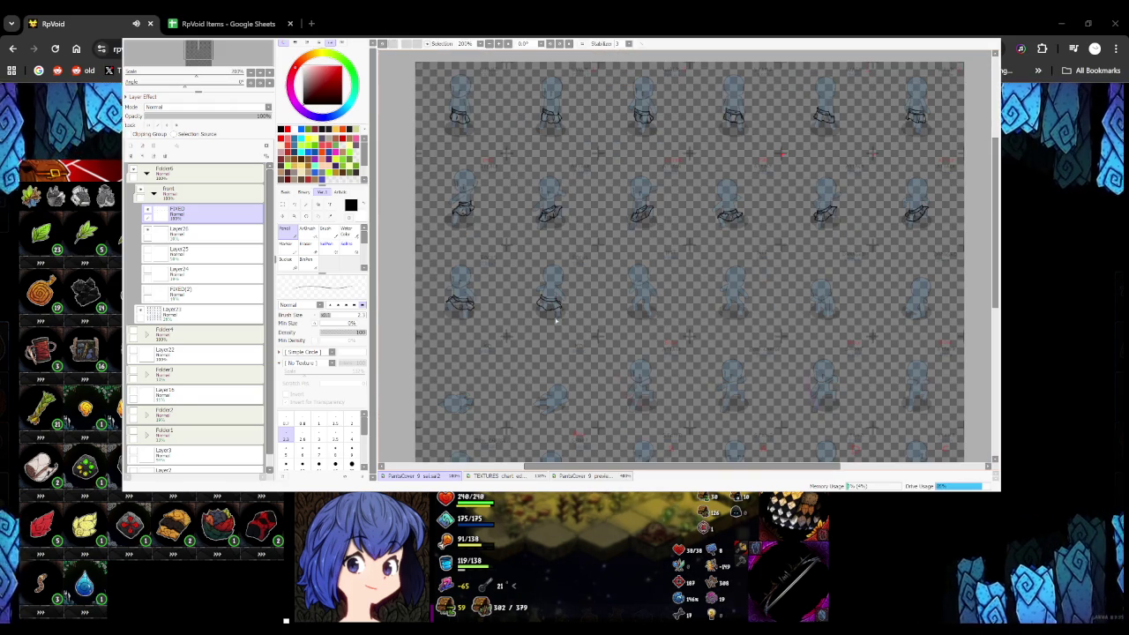
# Add a short vertical pleat fold line inside the back-view pose's skirt
pyautogui.scroll(2, 542, 300)
pyautogui.scroll(1, 529, 264)
pyautogui.scroll(-3, 518, 242)
pyautogui.scroll(-1, 518, 243)
pyautogui.scroll(2, 509, 237)
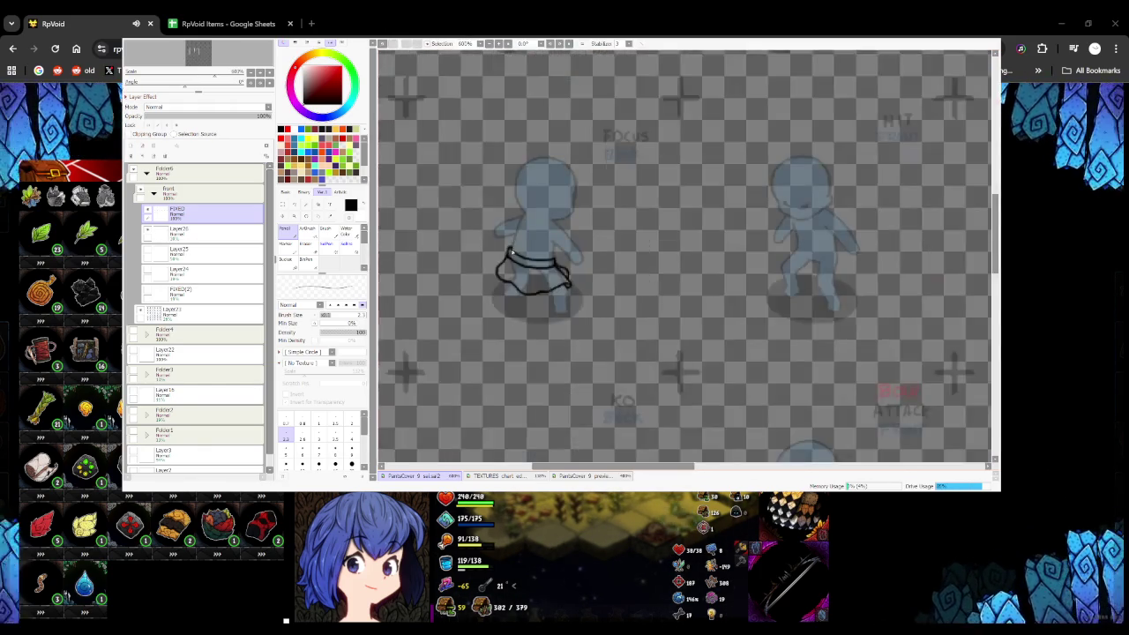
pyautogui.scroll(2, 505, 256)
pyautogui.scroll(-4, 504, 263)
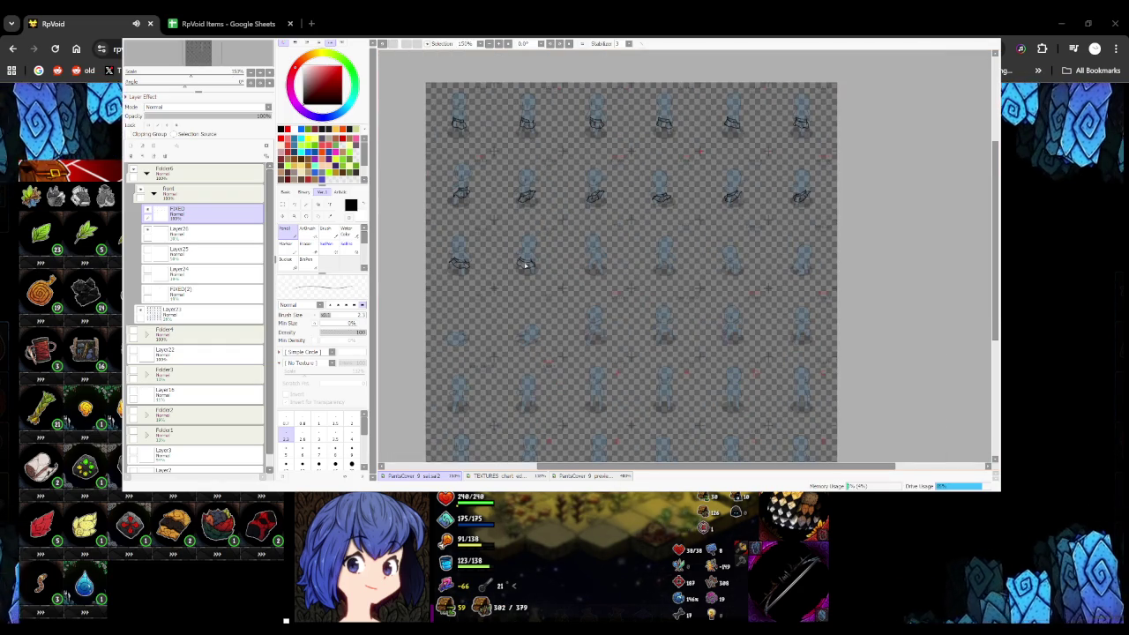
pyautogui.scroll(2, 527, 263)
pyautogui.scroll(2, 517, 252)
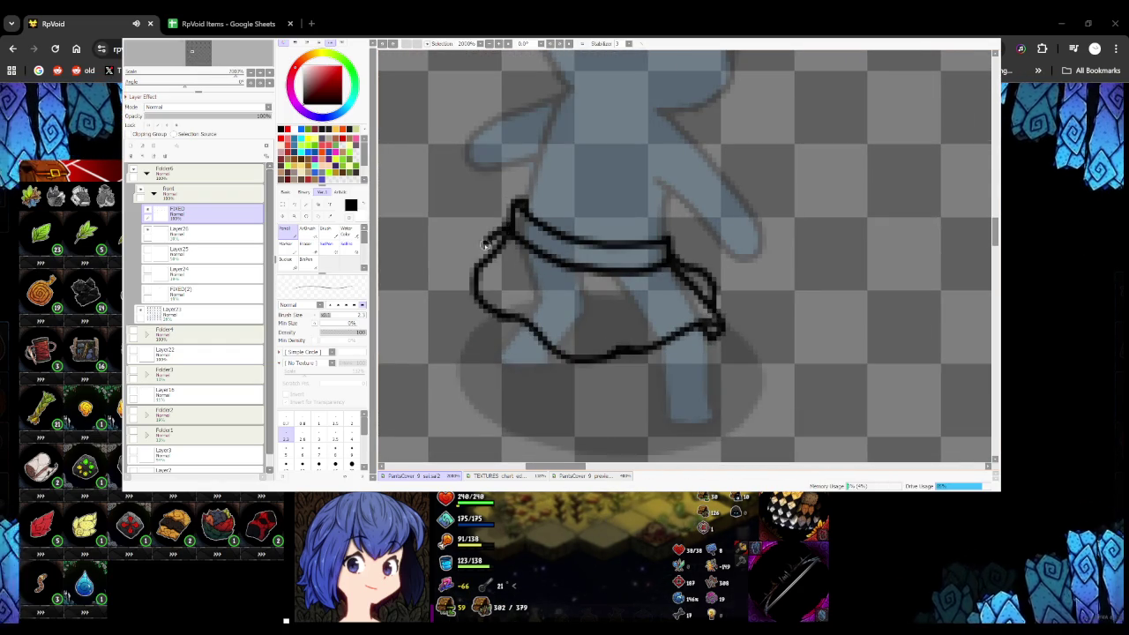
pyautogui.scroll(-4, 526, 316)
pyautogui.scroll(3, 520, 311)
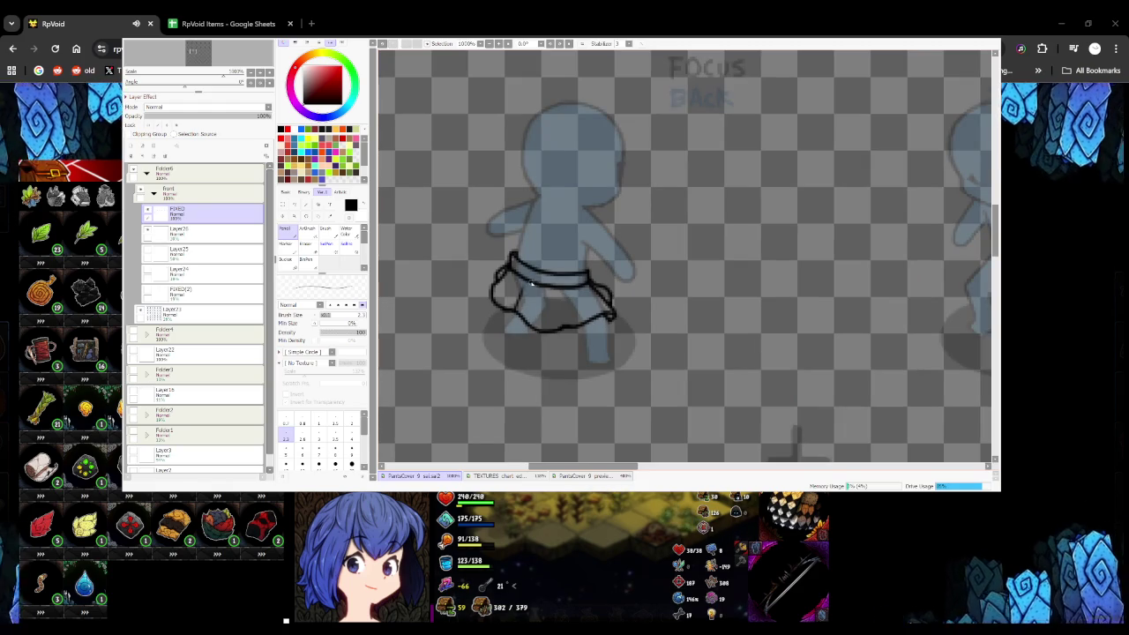
pyautogui.moveTo(569, 292); pyautogui.dragTo(569, 309)
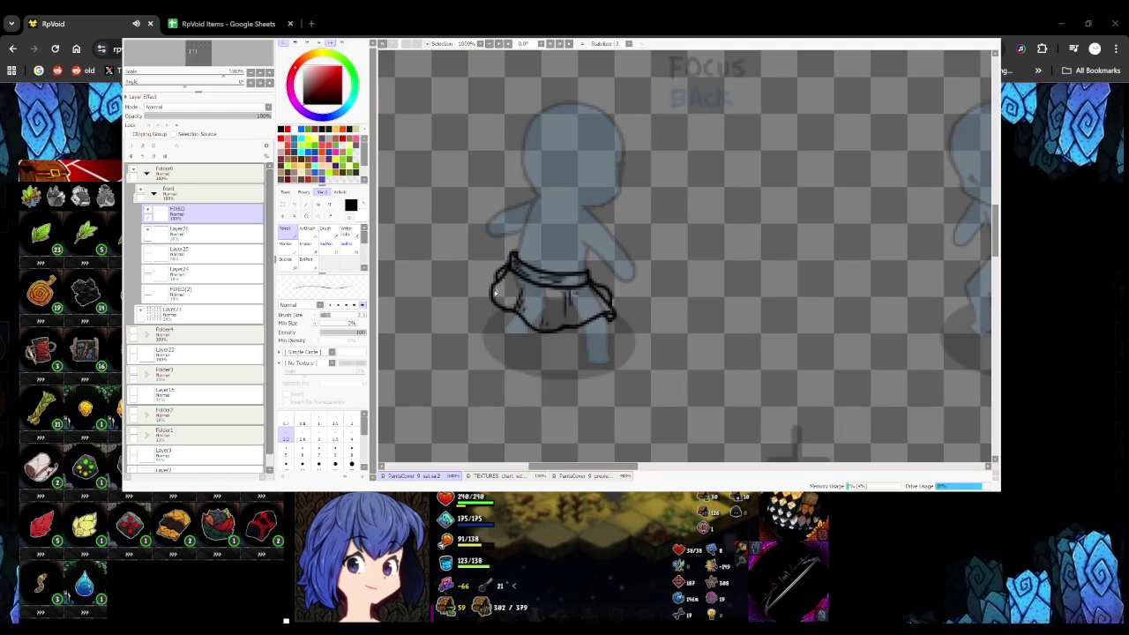
# Draw the belt's lower edge across the next mannequin's waist, redoing an overextended stroke
pyautogui.scroll(-6, 517, 323)
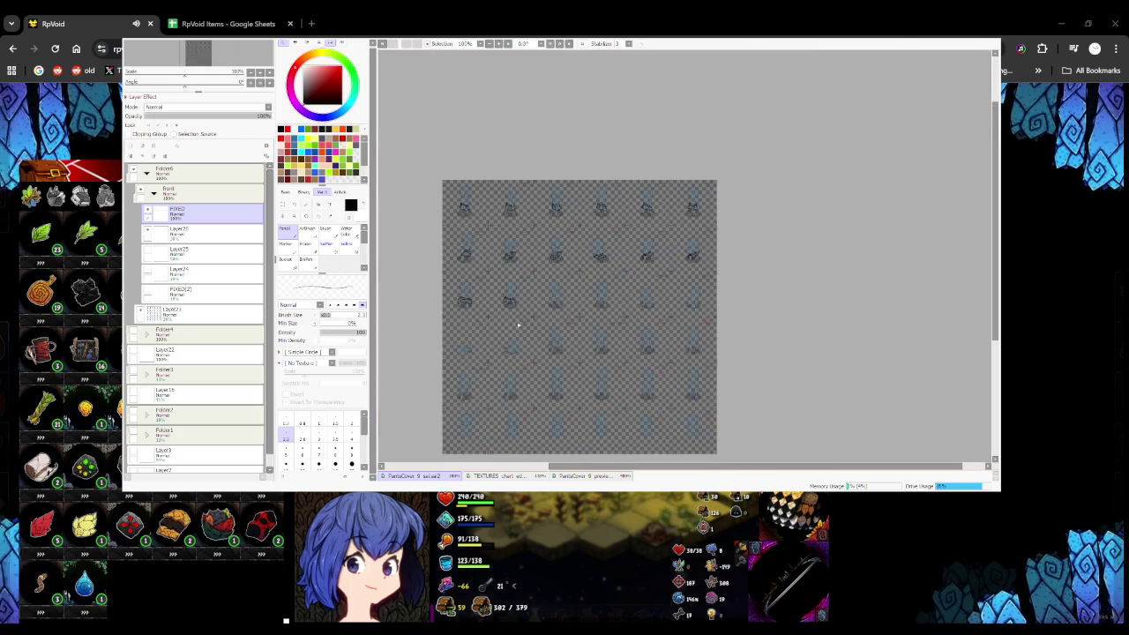
pyautogui.scroll(3, 520, 326)
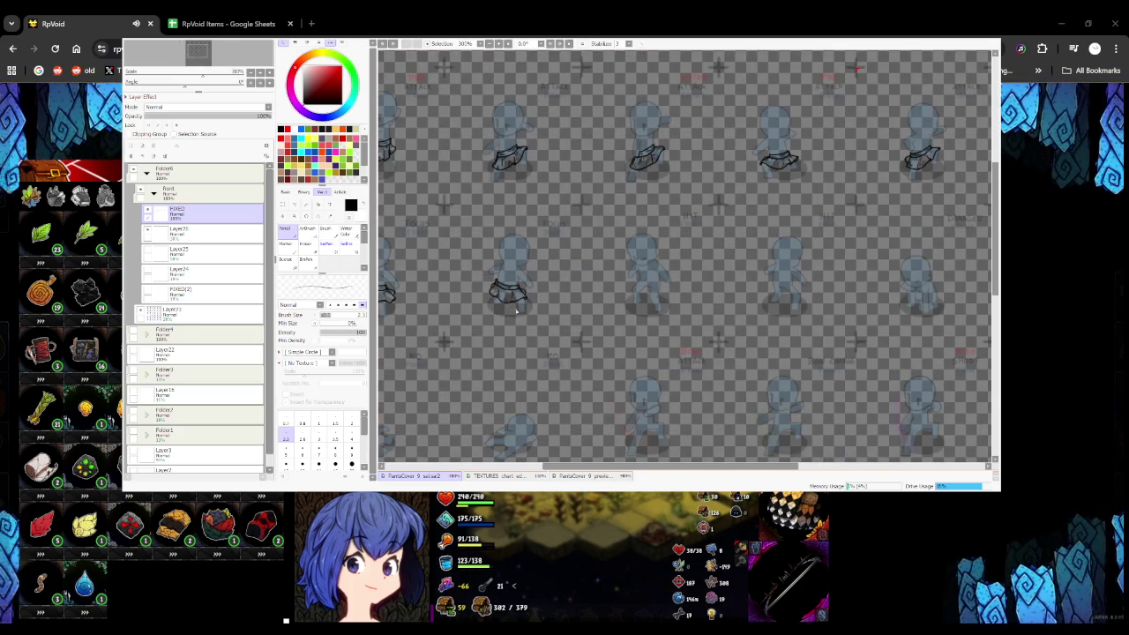
pyautogui.scroll(3, 517, 293)
pyautogui.scroll(-3, 545, 306)
pyautogui.scroll(-1, 545, 306)
pyautogui.scroll(2, 556, 305)
pyautogui.scroll(-3, 573, 304)
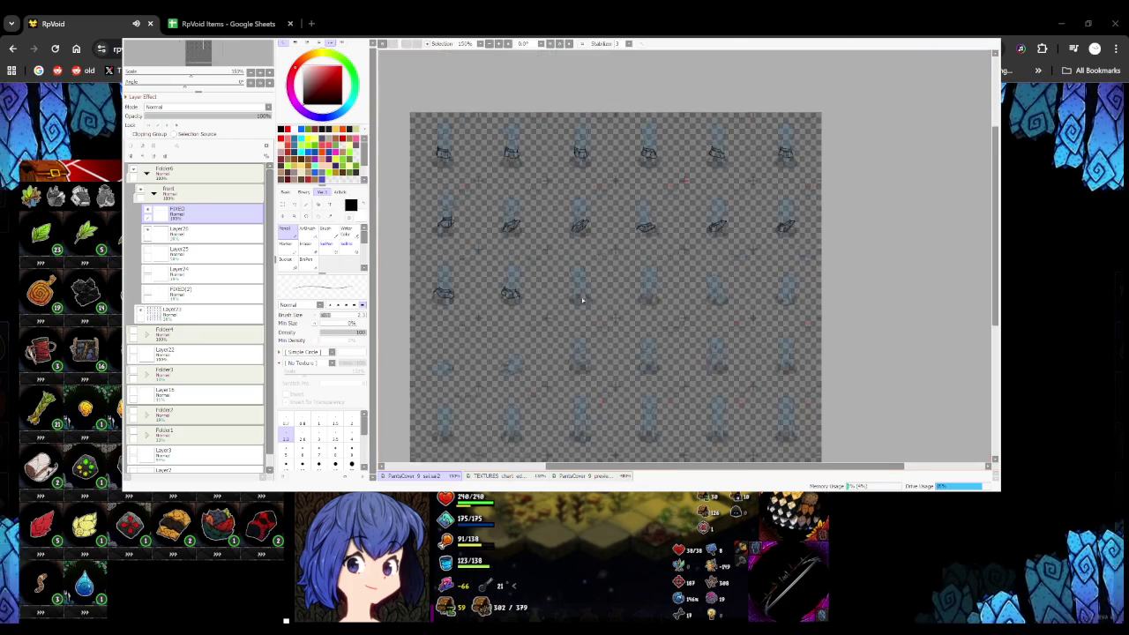
pyautogui.scroll(3, 578, 302)
pyautogui.scroll(3, 607, 265)
pyautogui.moveTo(475, 247)
pyautogui.mouseDown()
pyautogui.moveTo(598, 292)
pyautogui.moveTo(630, 290)
pyautogui.mouseUp()
pyautogui.hotkey('ctrl', 'z')
pyautogui.moveTo(476, 243)
pyautogui.mouseDown()
pyautogui.moveTo(618, 283)
pyautogui.moveTo(661, 275)
pyautogui.moveTo(672, 251)
pyautogui.moveTo(648, 231)
pyautogui.moveTo(522, 231)
pyautogui.moveTo(580, 236)
pyautogui.mouseUp()
# Draw the belt's upper edge and close the loop at both ends
pyautogui.hotkey('ctrl', 'z')
pyautogui.hotkey('ctrl', 'z')
pyautogui.moveTo(484, 214)
pyautogui.mouseDown()
pyautogui.moveTo(554, 240)
pyautogui.moveTo(669, 231)
pyautogui.mouseUp()
pyautogui.moveTo(481, 207); pyautogui.dragTo(473, 236)
pyautogui.scroll(-3, 607, 264)
# Draw the skirt's sides and wavy hem from the belt, plus one inner fold line
pyautogui.scroll(-2, 608, 263)
pyautogui.scroll(2, 607, 264)
pyautogui.scroll(3, 608, 252)
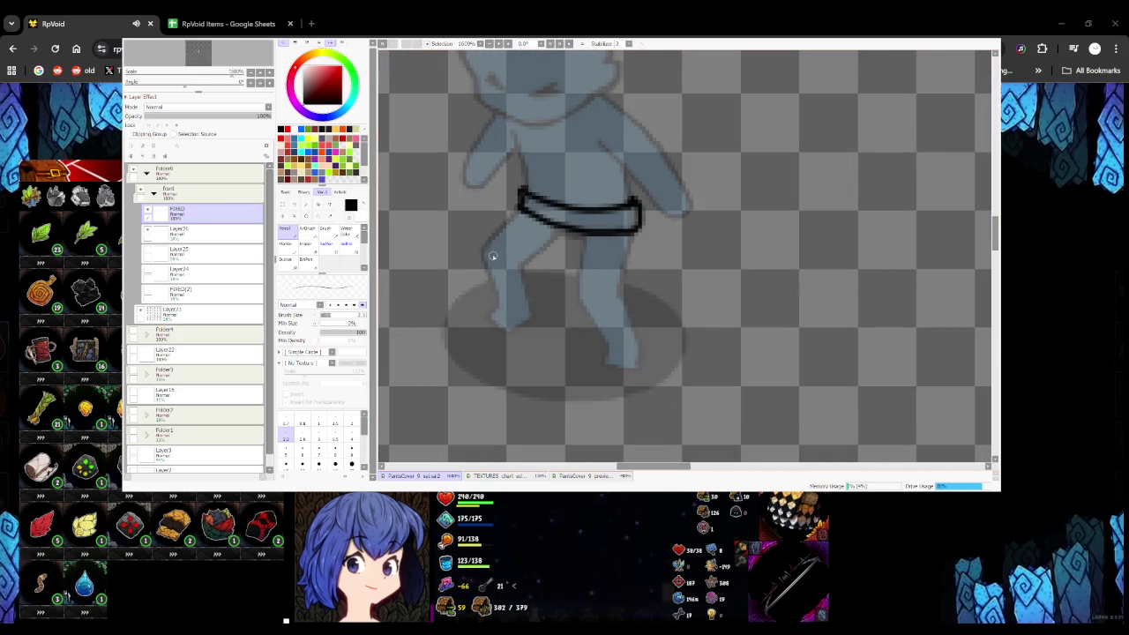
pyautogui.moveTo(481, 255)
pyautogui.mouseDown()
pyautogui.moveTo(534, 285)
pyautogui.moveTo(642, 297)
pyautogui.mouseUp()
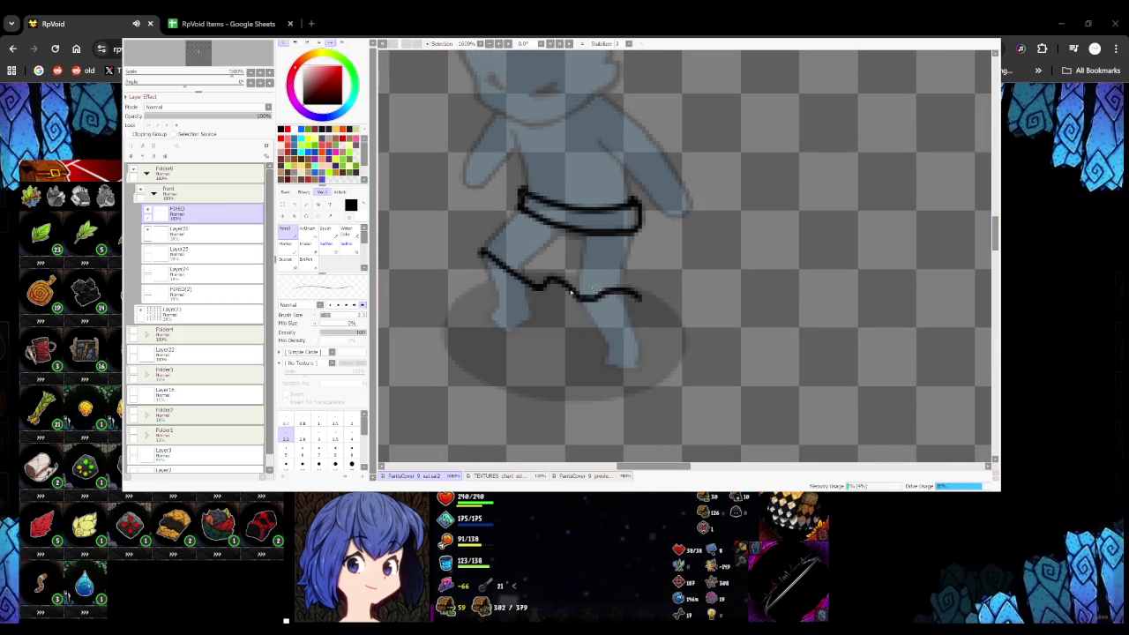
pyautogui.hotkey('ctrl', 'z')
pyautogui.hotkey('ctrl', 'z')
pyautogui.moveTo(477, 248)
pyautogui.mouseDown()
pyautogui.moveTo(521, 272)
pyautogui.moveTo(647, 302)
pyautogui.mouseUp()
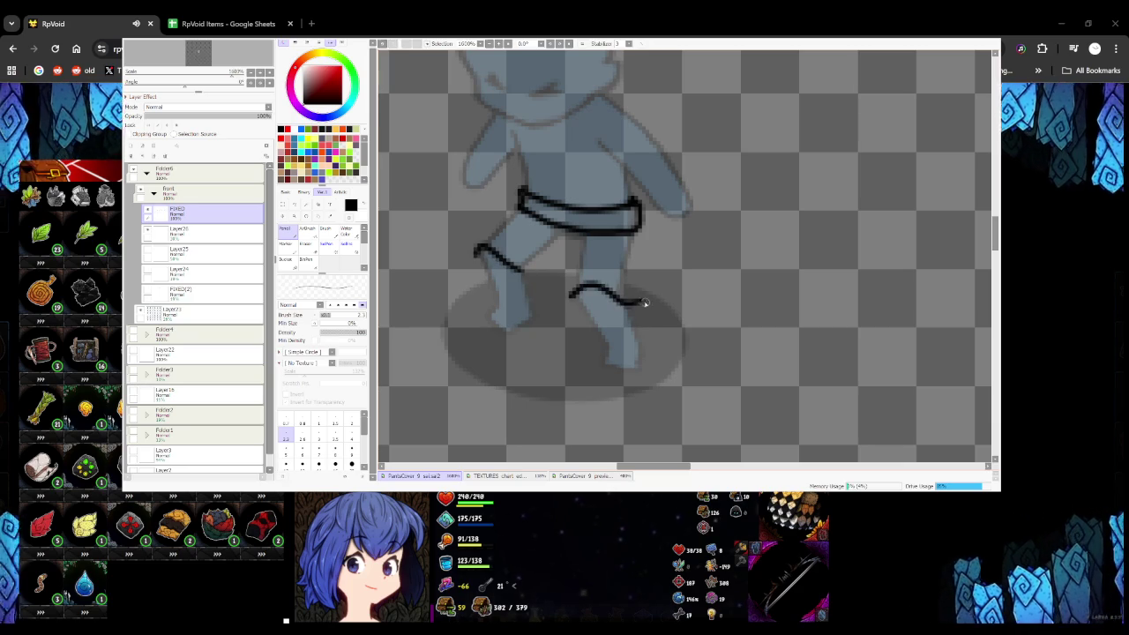
pyautogui.moveTo(649, 223)
pyautogui.mouseDown()
pyautogui.moveTo(663, 294)
pyautogui.moveTo(690, 253)
pyautogui.moveTo(678, 269)
pyautogui.mouseUp()
pyautogui.hotkey('ctrl', 'z')
pyautogui.moveTo(639, 212)
pyautogui.mouseDown()
pyautogui.moveTo(681, 246)
pyautogui.moveTo(670, 281)
pyautogui.mouseUp()
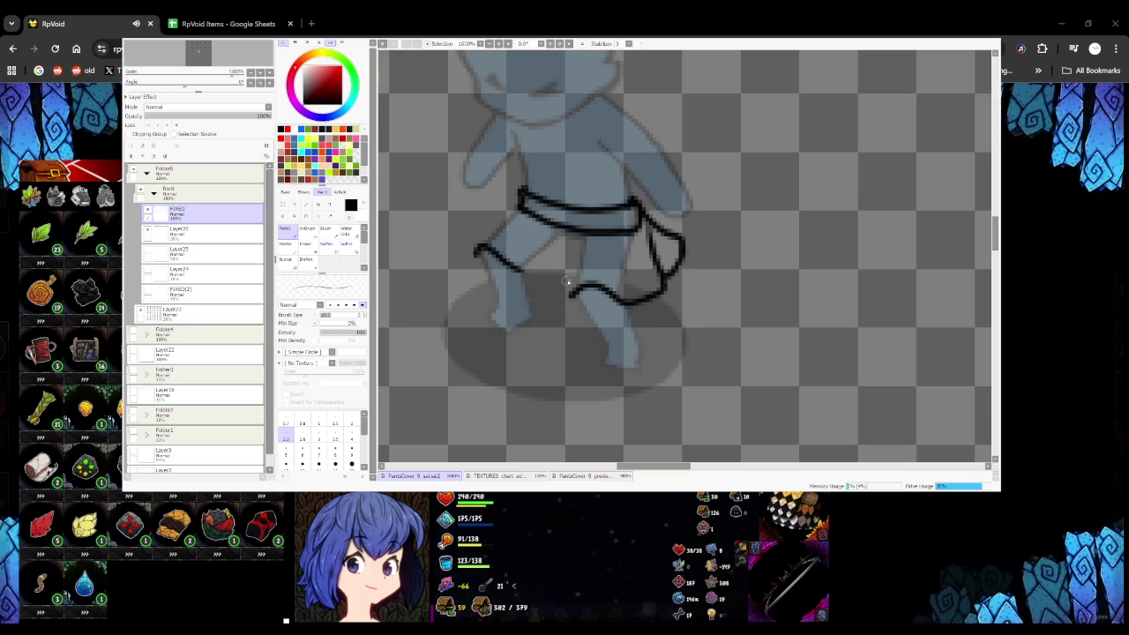
pyautogui.moveTo(574, 291); pyautogui.dragTo(523, 270)
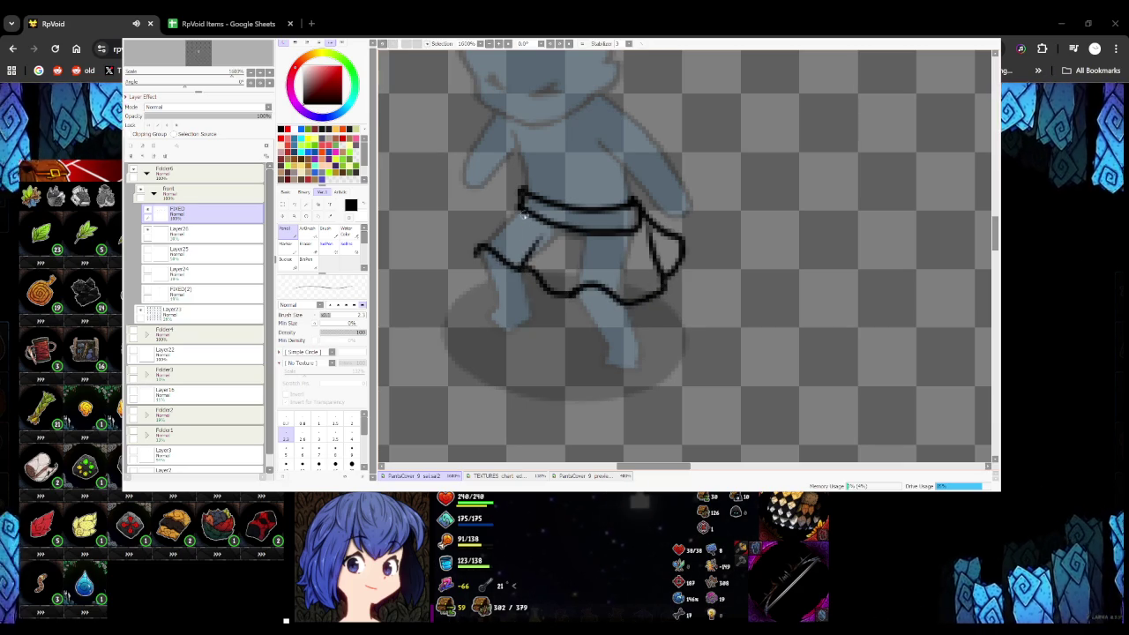
pyautogui.moveTo(524, 200); pyautogui.dragTo(479, 244)
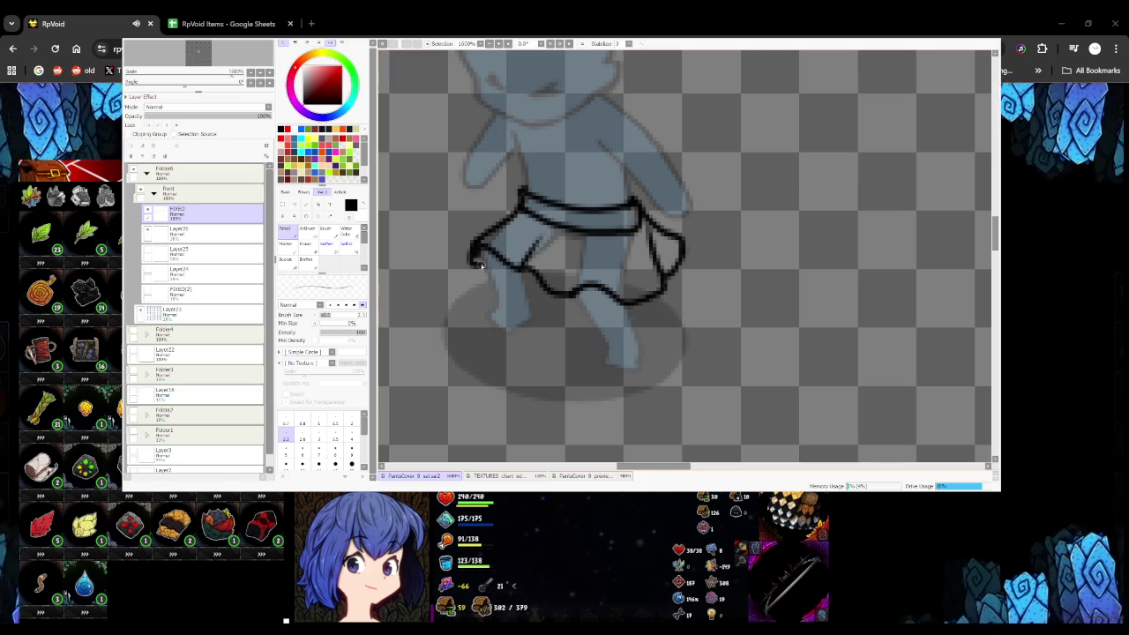
# Ink the skirt's upper-left edge
pyautogui.scroll(-2, 485, 251)
pyautogui.scroll(-2, 492, 260)
pyautogui.scroll(-2, 508, 284)
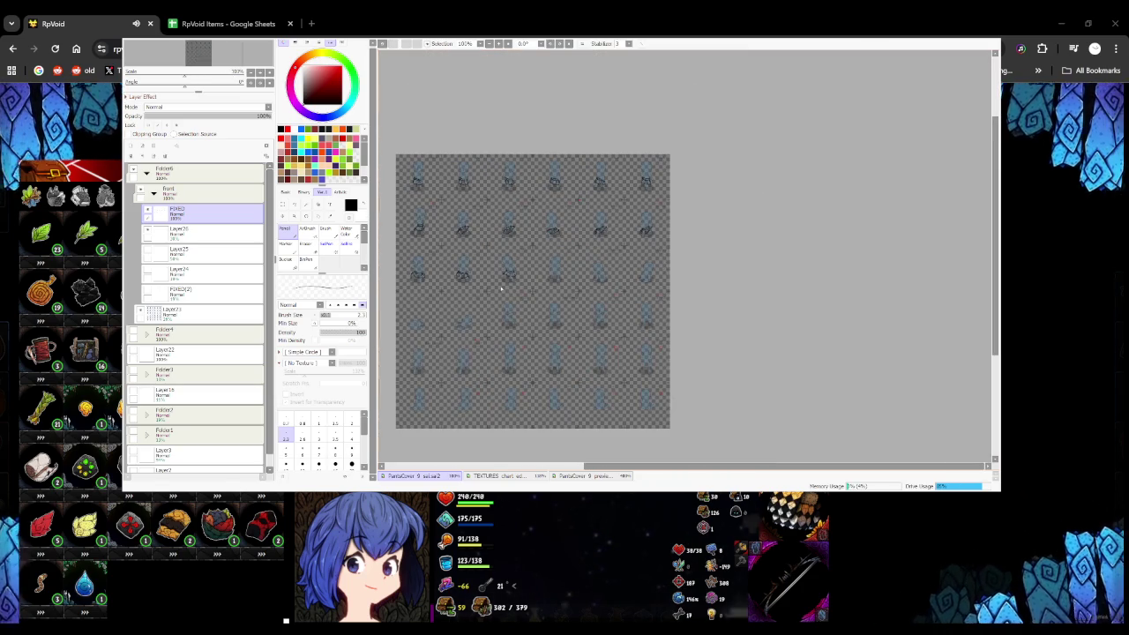
pyautogui.scroll(4, 488, 273)
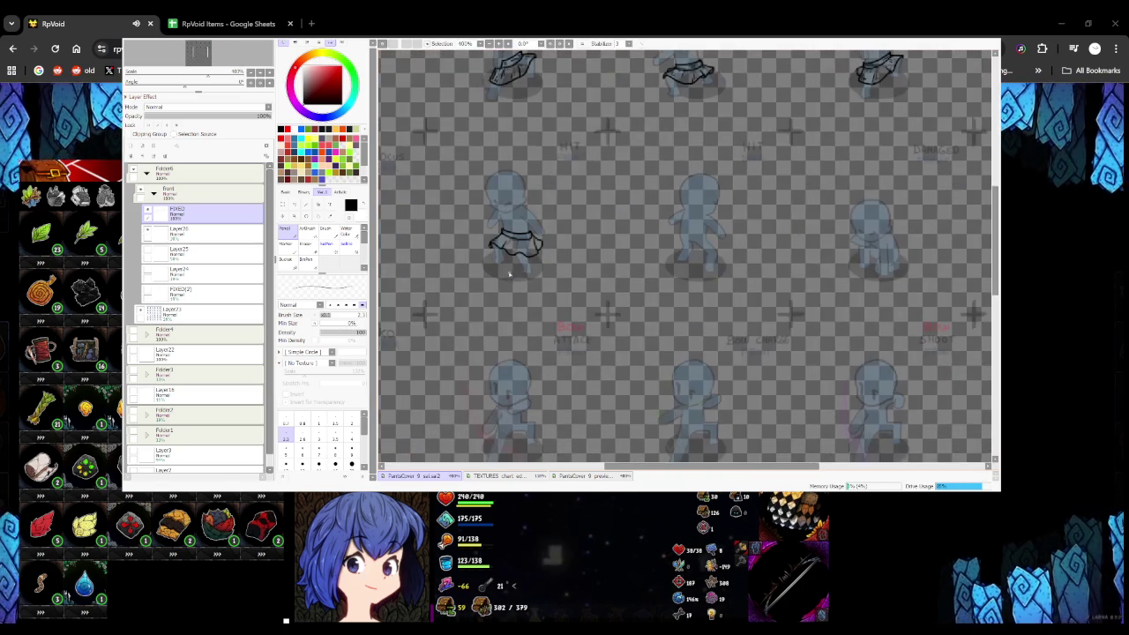
pyautogui.scroll(2, 488, 242)
pyautogui.scroll(-1, 494, 245)
pyautogui.scroll(1, 502, 246)
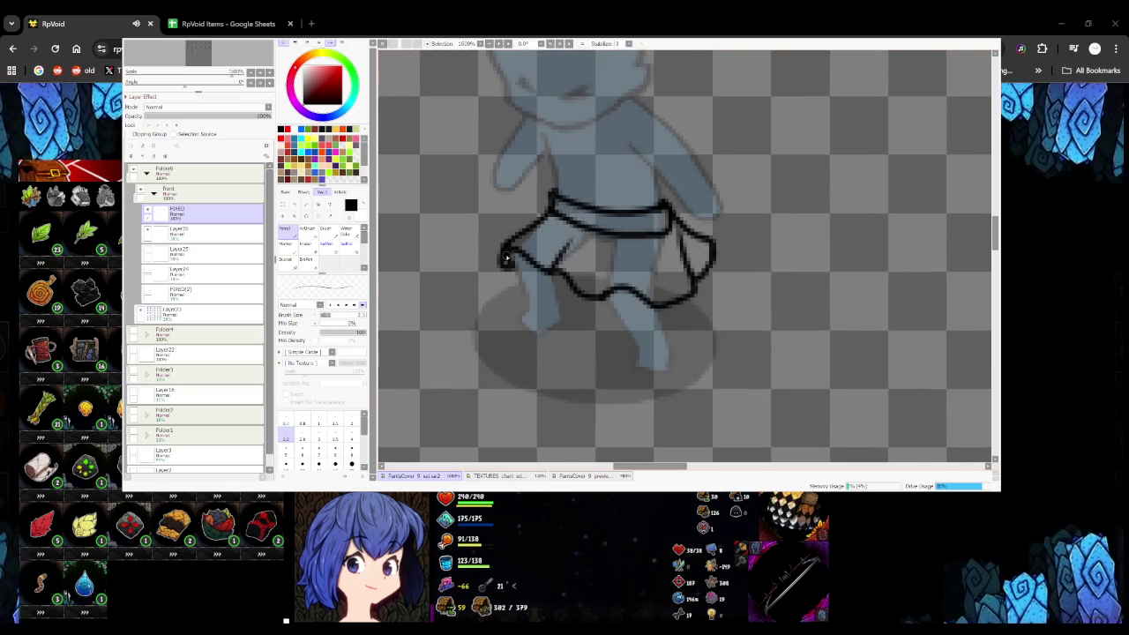
pyautogui.scroll(-2, 547, 216)
pyautogui.scroll(-1, 543, 233)
pyautogui.scroll(-2, 545, 251)
pyautogui.scroll(-2, 556, 253)
pyautogui.scroll(3, 555, 252)
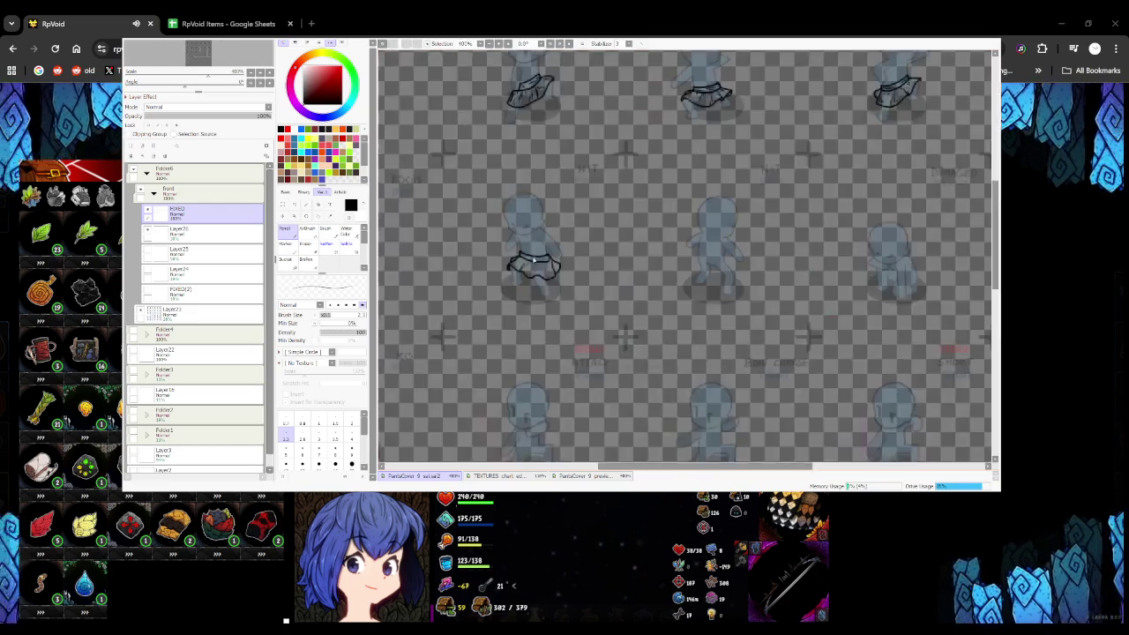
pyautogui.scroll(2, 547, 247)
pyautogui.scroll(1, 538, 240)
pyautogui.moveTo(540, 238); pyautogui.dragTo(517, 263)
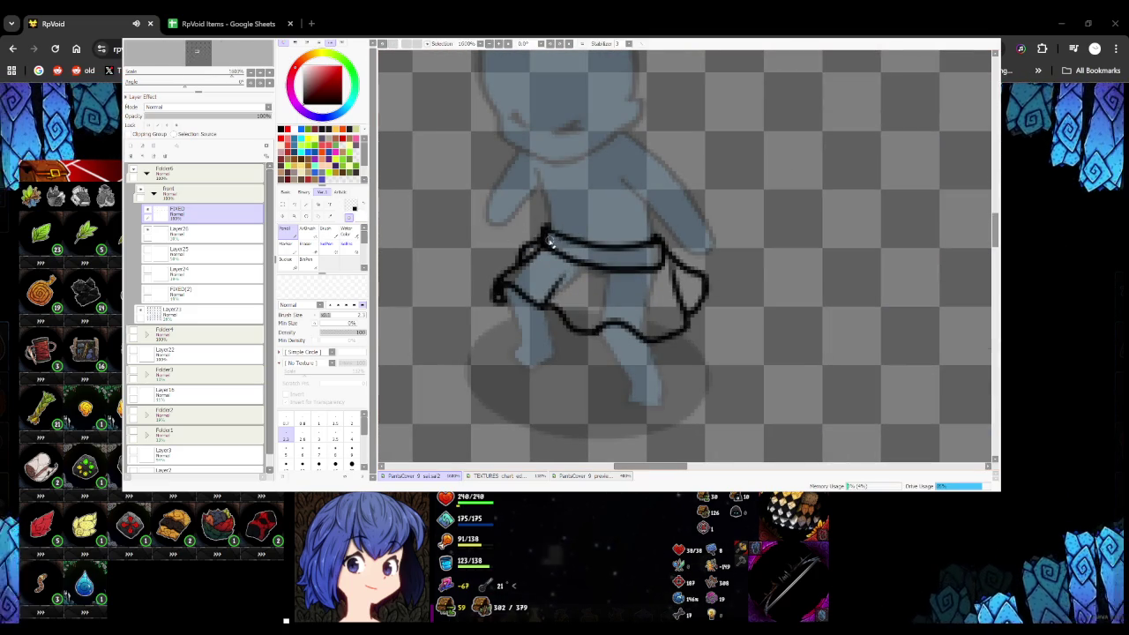
# Return to solid black, shade the waistband, and add a left-side fold line
pyautogui.press('e')
pyautogui.moveTo(556, 250); pyautogui.dragTo(630, 264)
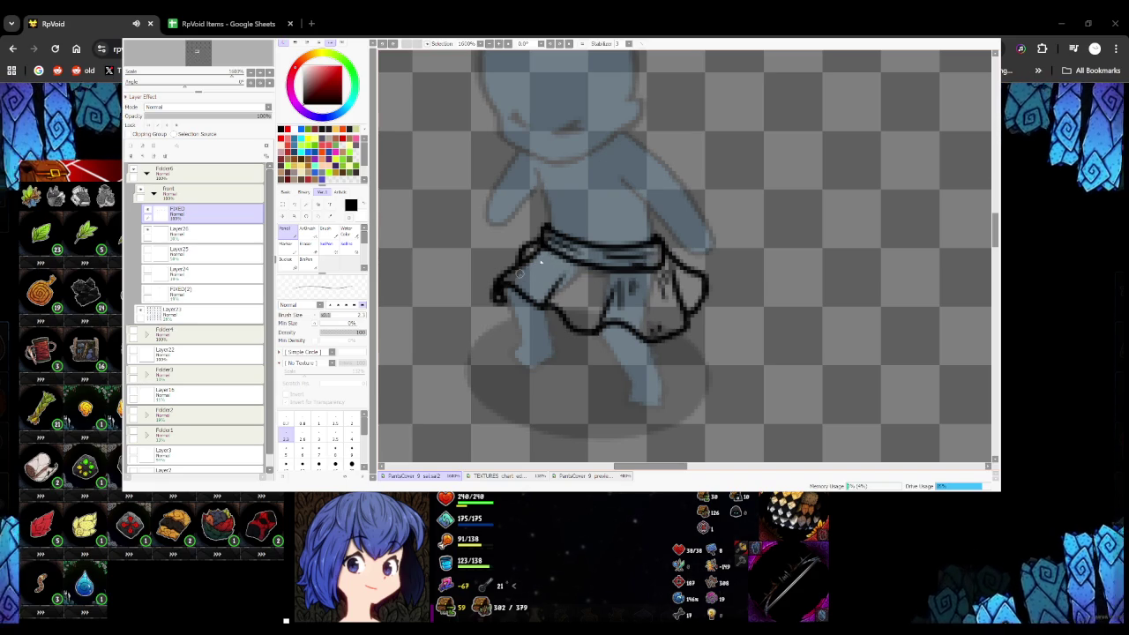
pyautogui.moveTo(567, 293); pyautogui.dragTo(572, 308)
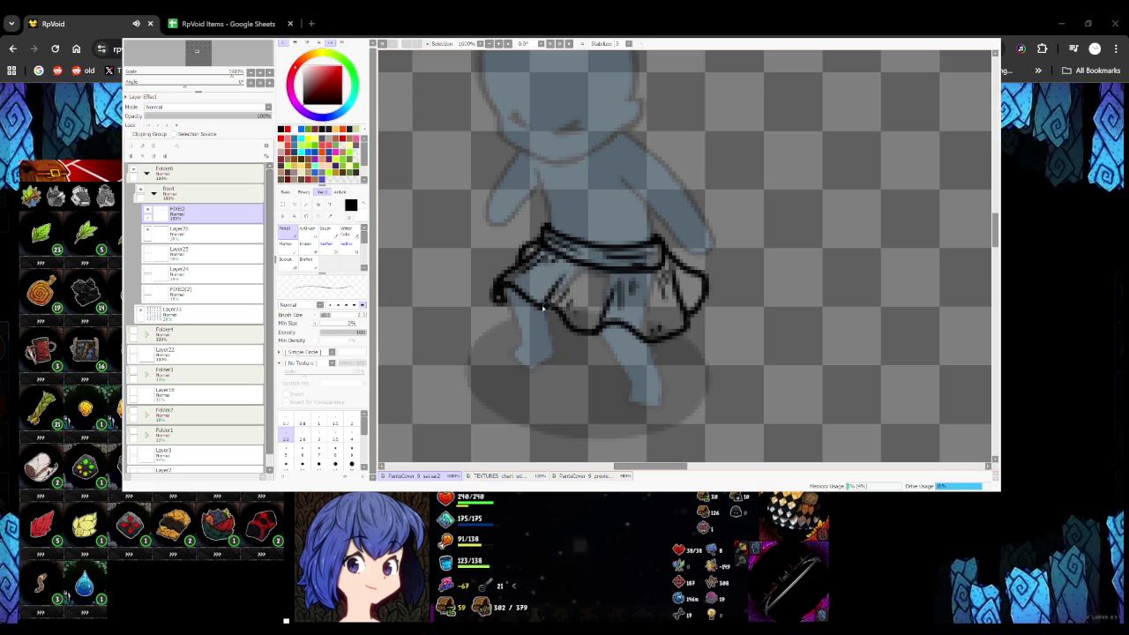
pyautogui.scroll(-5, 557, 307)
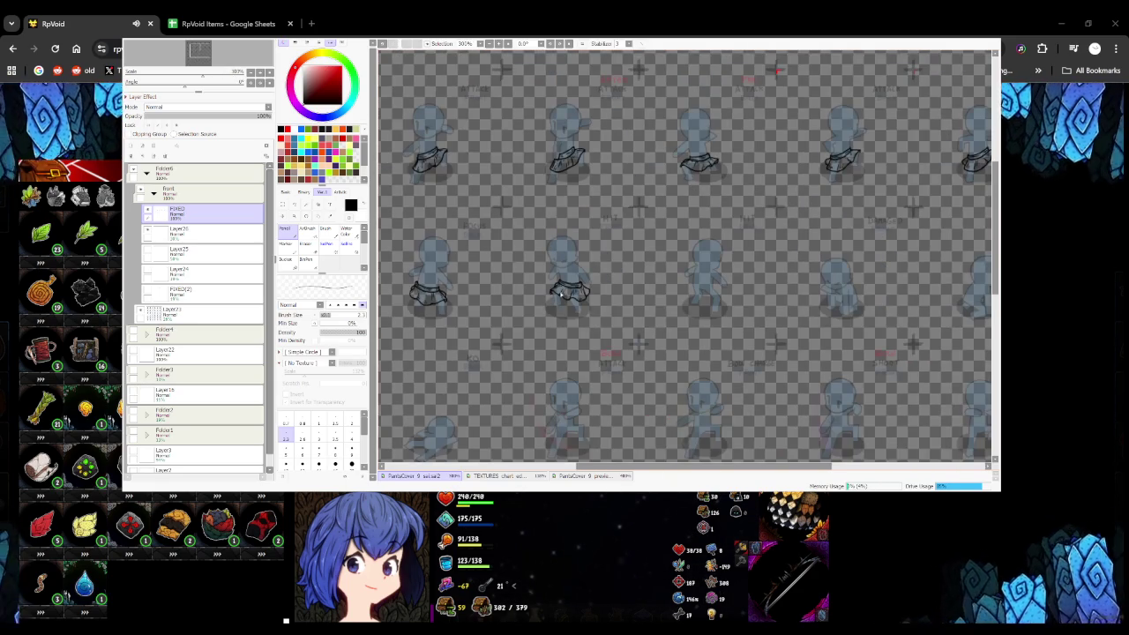
# Draw a closed black belt loop around the hit-pose mannequin's waist
pyautogui.scroll(2, 556, 273)
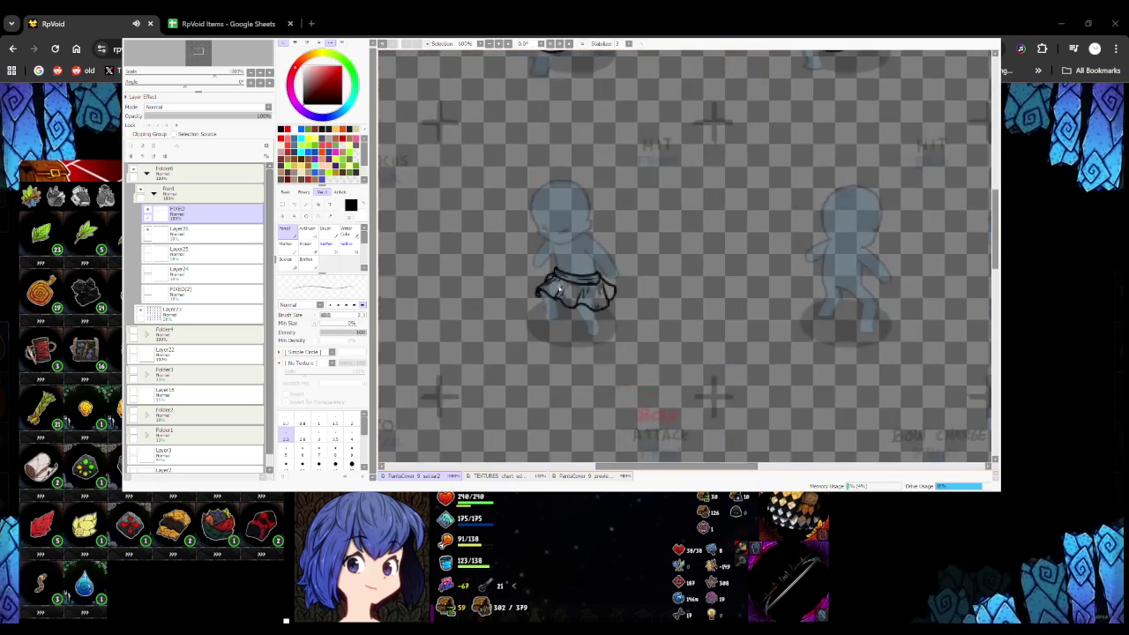
pyautogui.scroll(2, 556, 282)
pyautogui.scroll(-4, 575, 296)
pyautogui.scroll(5, 577, 289)
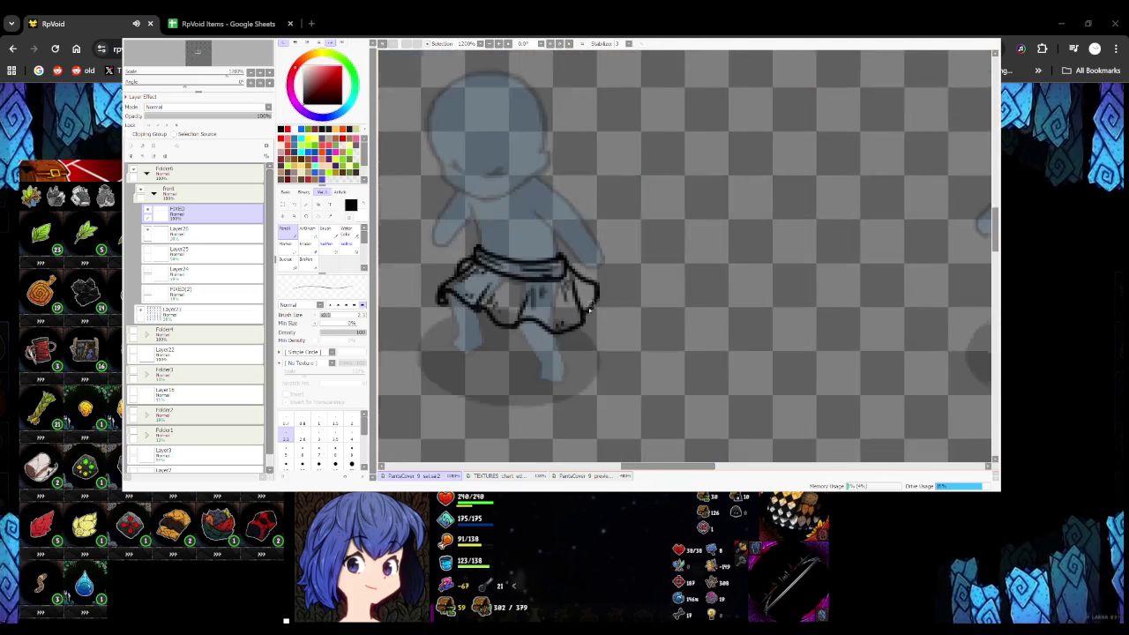
pyautogui.scroll(2, 580, 282)
pyautogui.scroll(-4, 578, 287)
pyautogui.scroll(2, 569, 295)
pyautogui.scroll(1, 558, 304)
pyautogui.scroll(2, 558, 304)
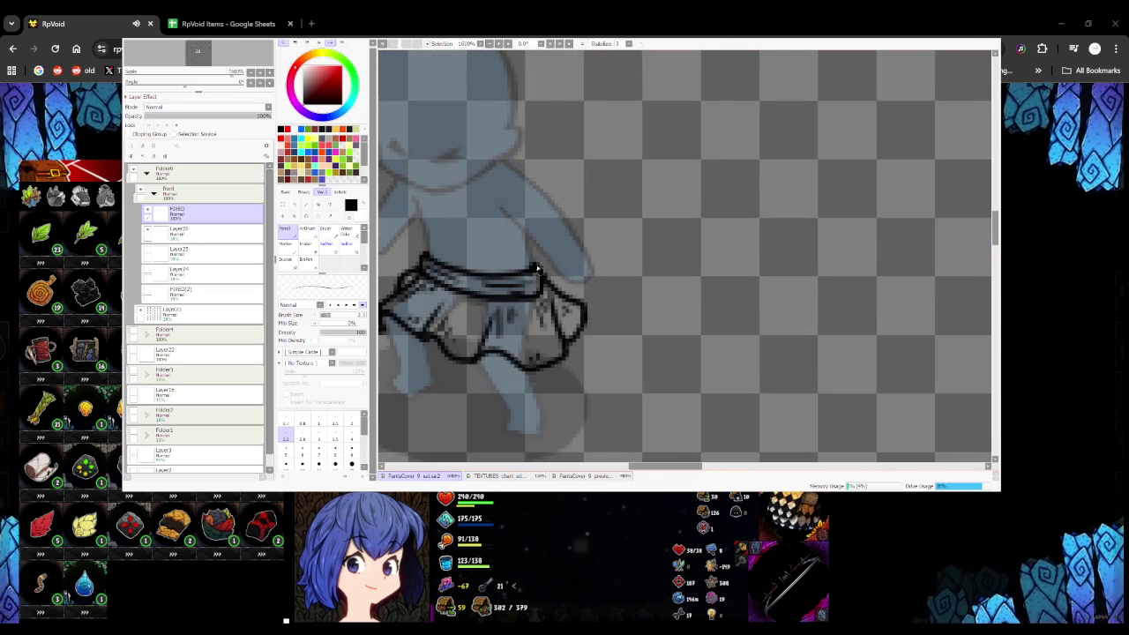
pyautogui.scroll(-3, 537, 270)
pyautogui.scroll(2, 679, 305)
pyautogui.scroll(-2, 644, 291)
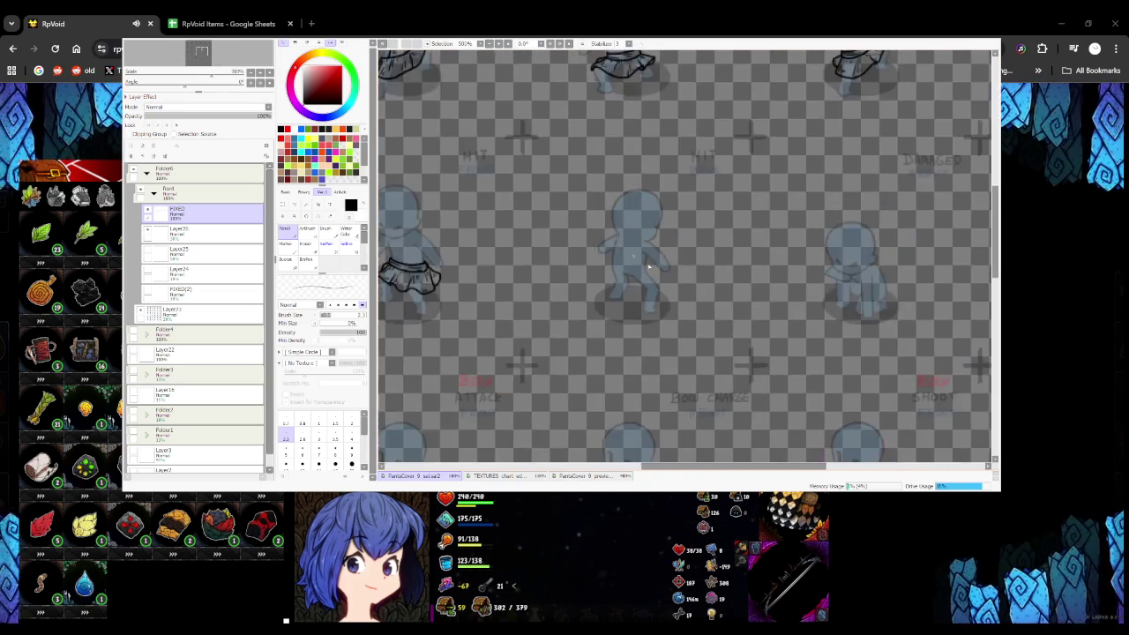
pyautogui.scroll(-3, 621, 271)
pyautogui.scroll(2, 622, 271)
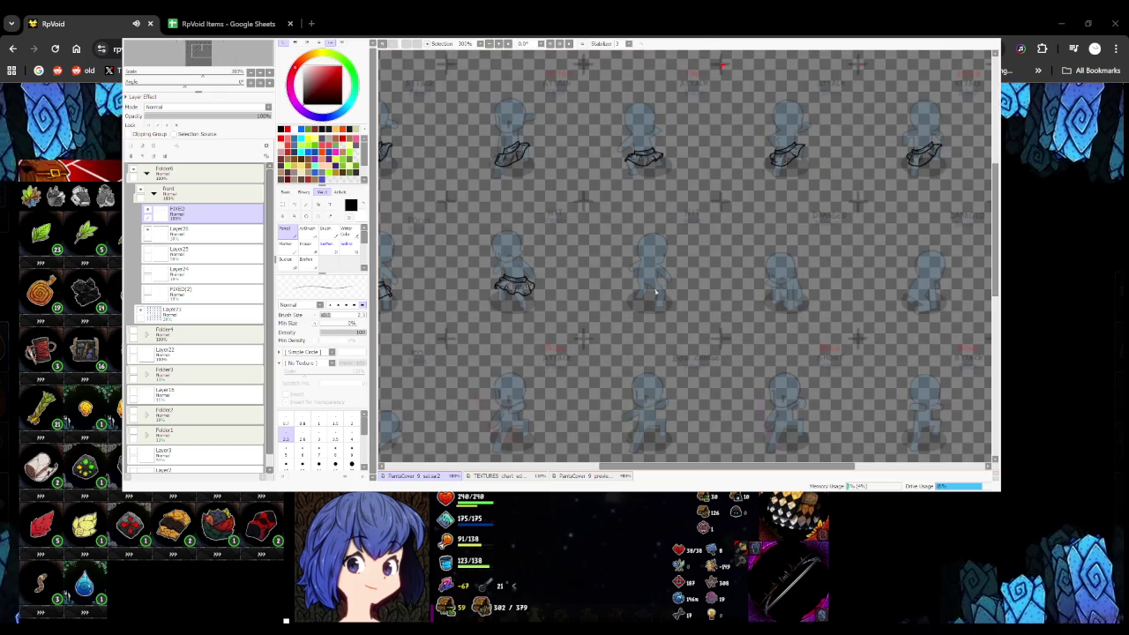
pyautogui.scroll(2, 655, 291)
pyautogui.scroll(2, 589, 247)
pyautogui.scroll(2, 521, 260)
pyautogui.moveTo(513, 271)
pyautogui.mouseDown()
pyautogui.moveTo(680, 291)
pyautogui.moveTo(712, 278)
pyautogui.moveTo(675, 241)
pyautogui.moveTo(582, 242)
pyautogui.moveTo(491, 209)
pyautogui.moveTo(481, 252)
pyautogui.mouseUp()
pyautogui.scroll(-4, 541, 280)
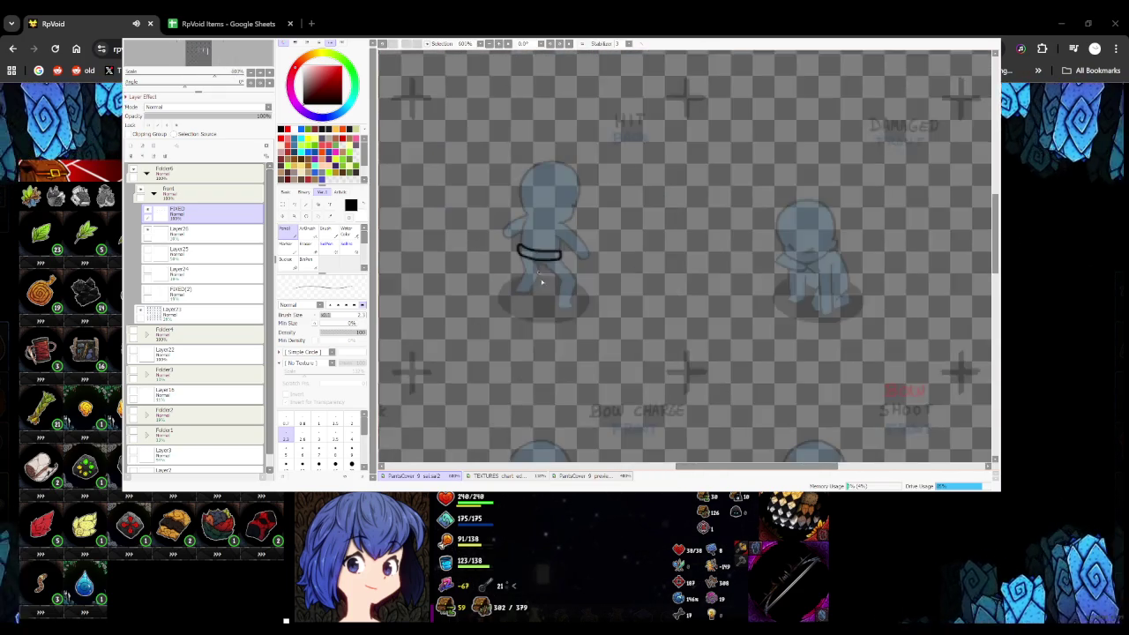
pyautogui.scroll(-3, 494, 280)
pyautogui.scroll(-3, 490, 280)
pyautogui.scroll(3, 490, 281)
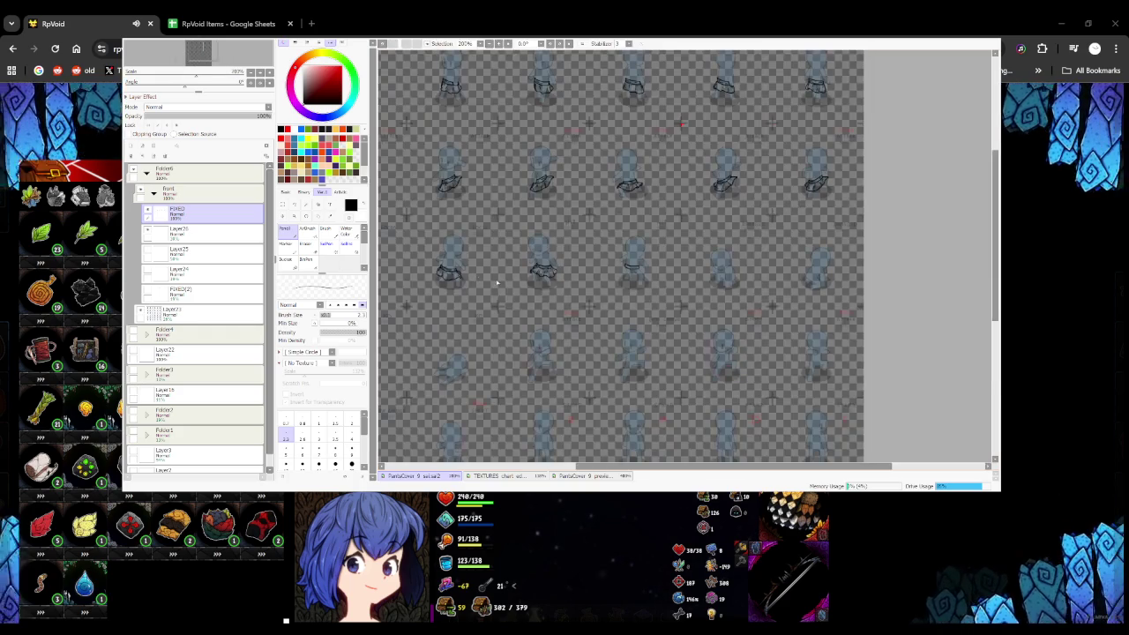
pyautogui.scroll(2, 644, 272)
pyautogui.scroll(1, 644, 272)
pyautogui.scroll(1, 644, 271)
# Draw the skirt hem and right side below the belt, redoing uneven strokes
pyautogui.moveTo(426, 254); pyautogui.dragTo(481, 284)
pyautogui.hotkey('ctrl', 'z')
pyautogui.moveTo(431, 239); pyautogui.dragTo(567, 297)
pyautogui.hotkey('ctrl', 'z')
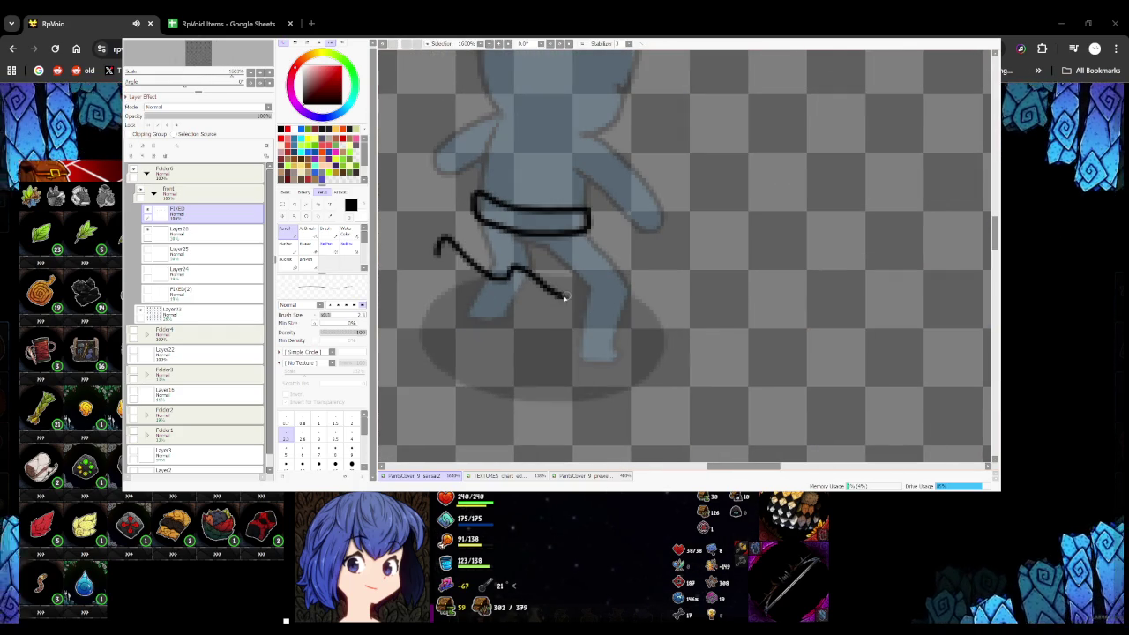
pyautogui.hotkey('ctrl', 'z')
pyautogui.moveTo(518, 278)
pyautogui.mouseDown()
pyautogui.moveTo(582, 295)
pyautogui.moveTo(623, 267)
pyautogui.mouseUp()
pyautogui.hotkey('ctrl', 'z')
pyautogui.moveTo(575, 294)
pyautogui.mouseDown()
pyautogui.moveTo(631, 287)
pyautogui.moveTo(595, 228)
pyautogui.mouseUp()
pyautogui.moveTo(441, 238); pyautogui.dragTo(469, 219)
pyautogui.hotkey('ctrl', 'z')
pyautogui.hotkey('ctrl', 'z')
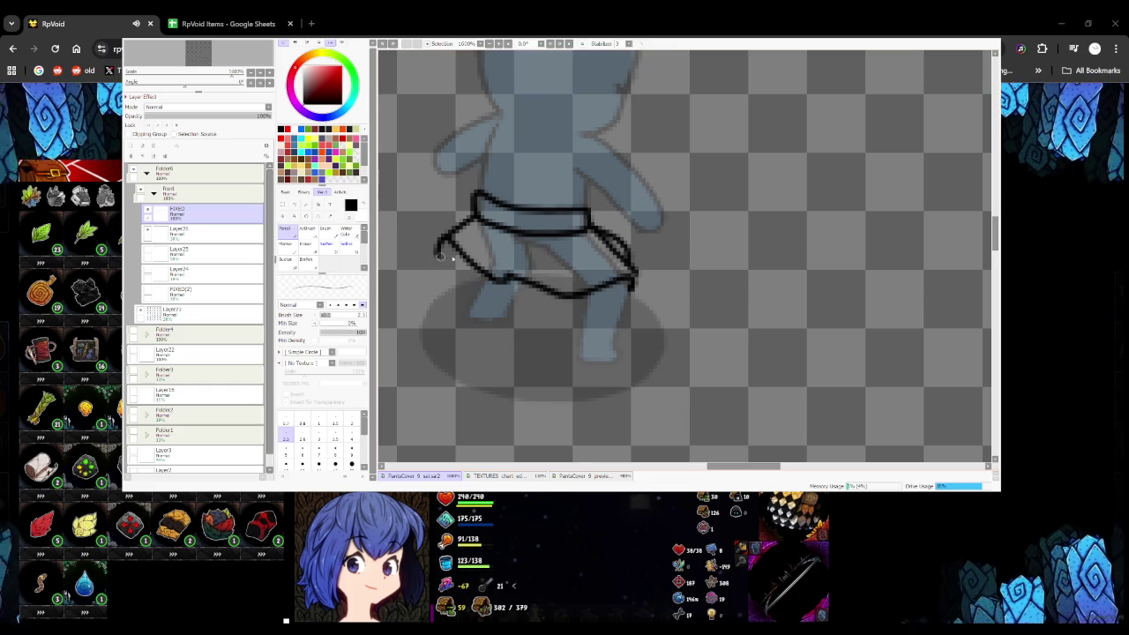
# Add a pleat dot and a right-side pleat line inside the skirt
pyautogui.scroll(-4, 463, 234)
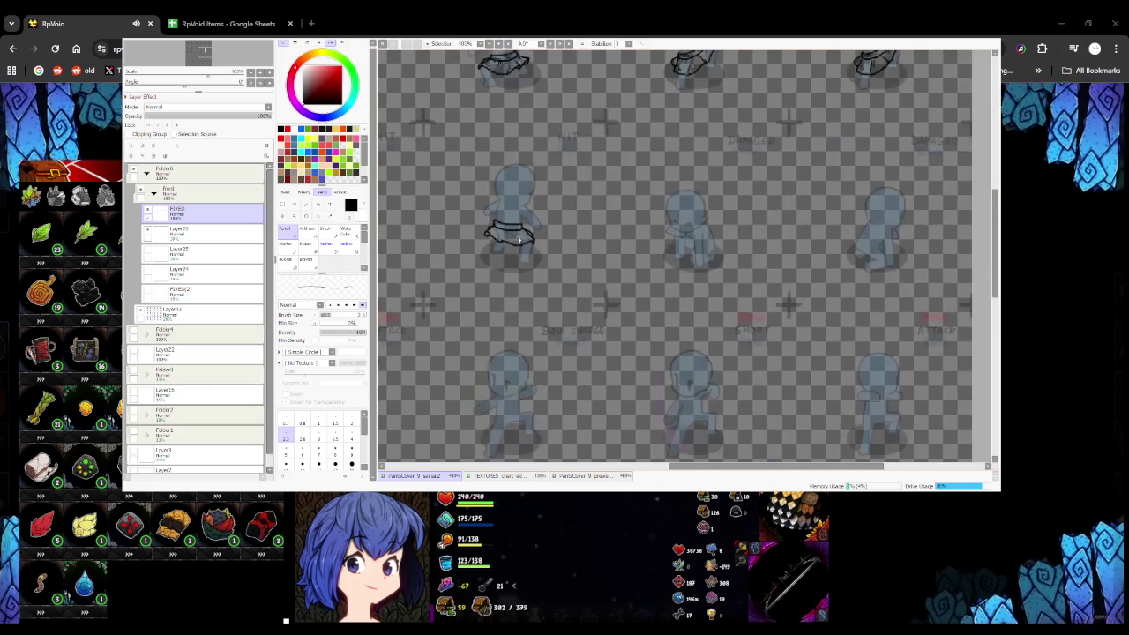
pyautogui.scroll(2, 481, 243)
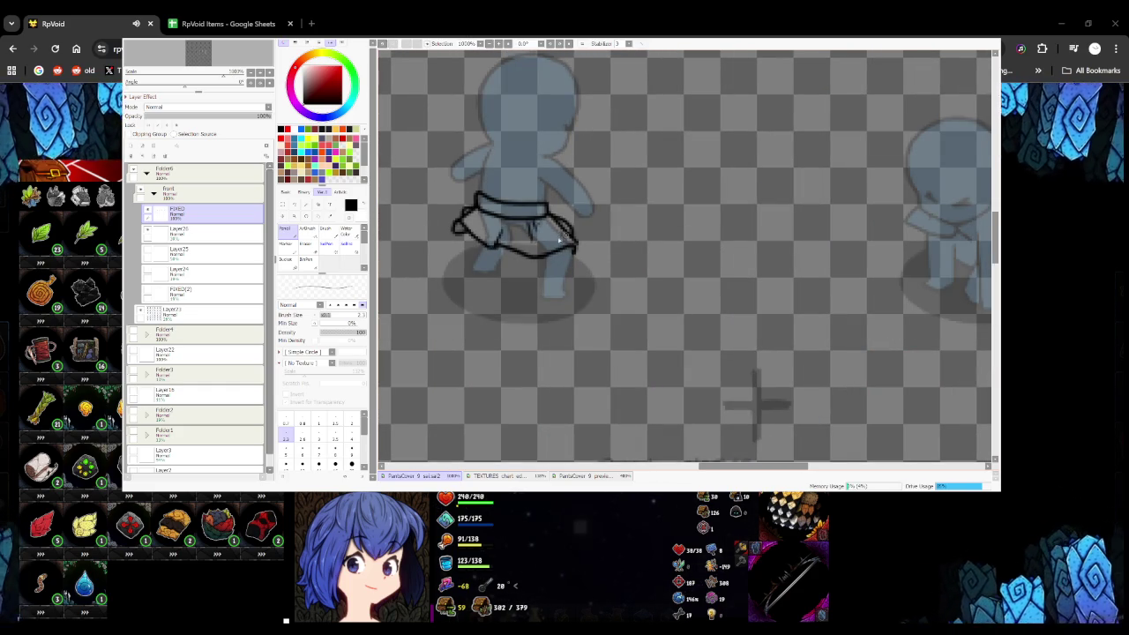
pyautogui.scroll(2, 483, 224)
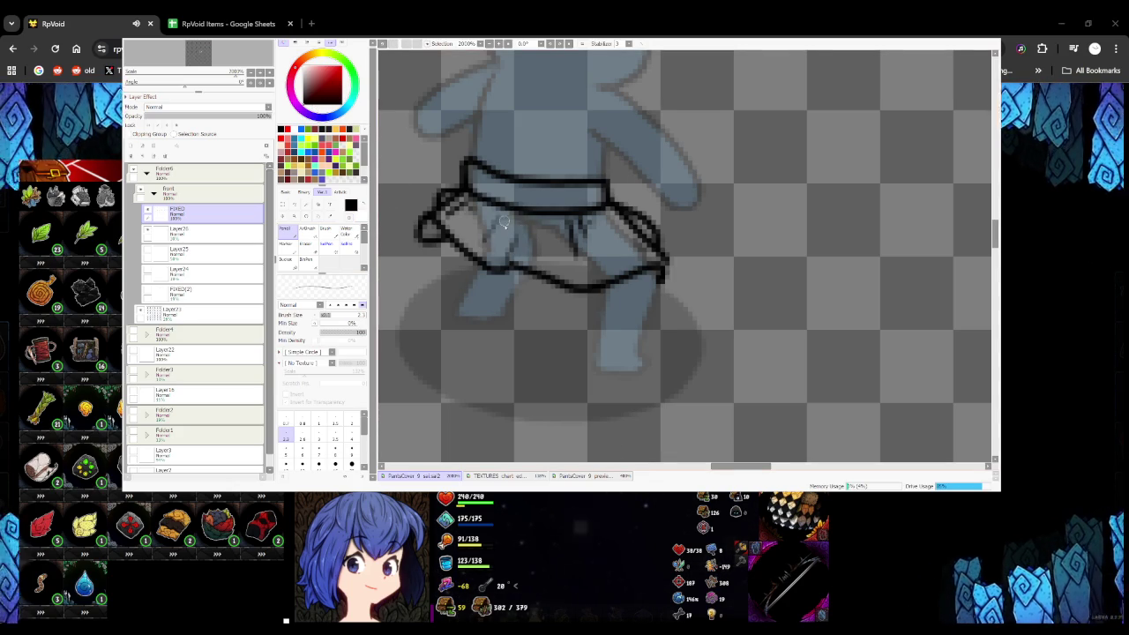
pyautogui.click(464, 228)
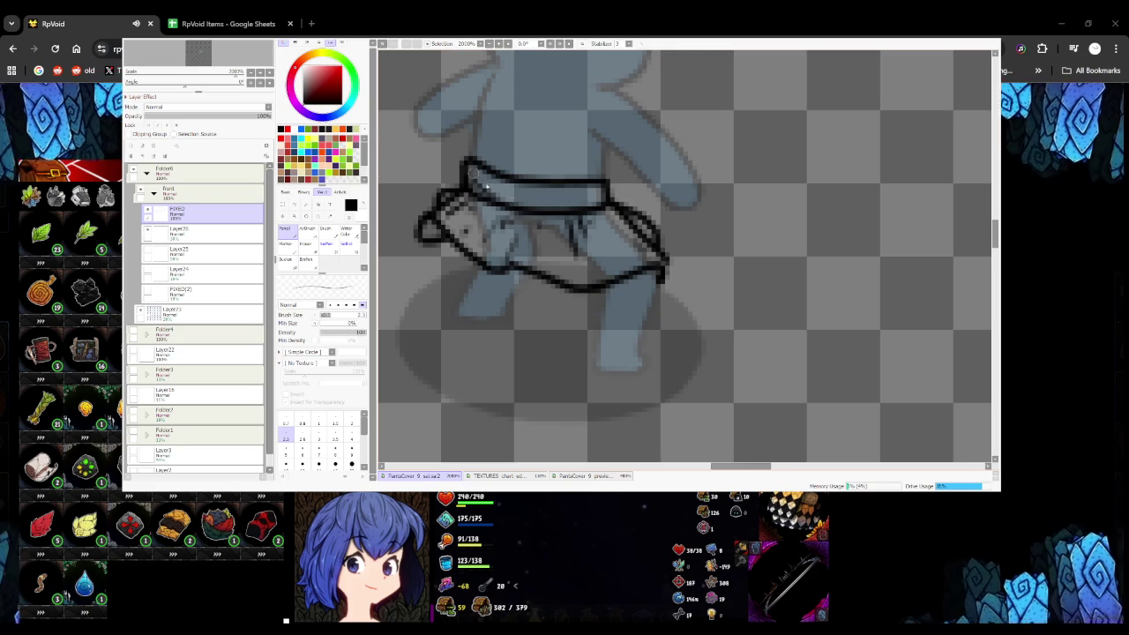
pyautogui.moveTo(614, 234); pyautogui.dragTo(642, 270)
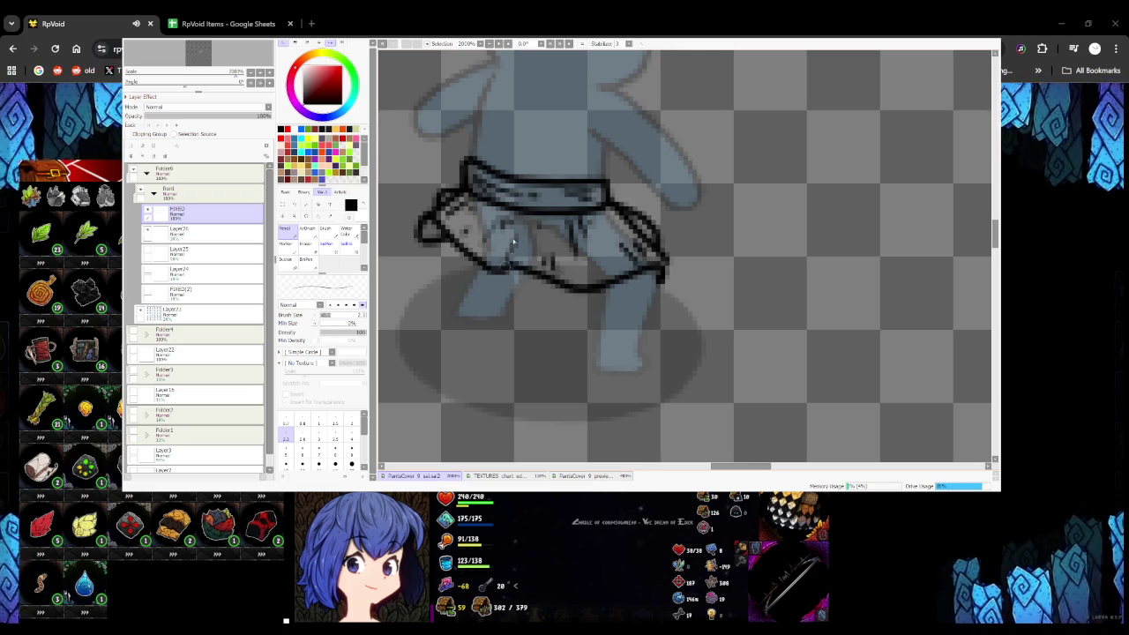
pyautogui.scroll(-2, 510, 255)
pyautogui.scroll(-2, 520, 247)
pyautogui.scroll(-2, 543, 229)
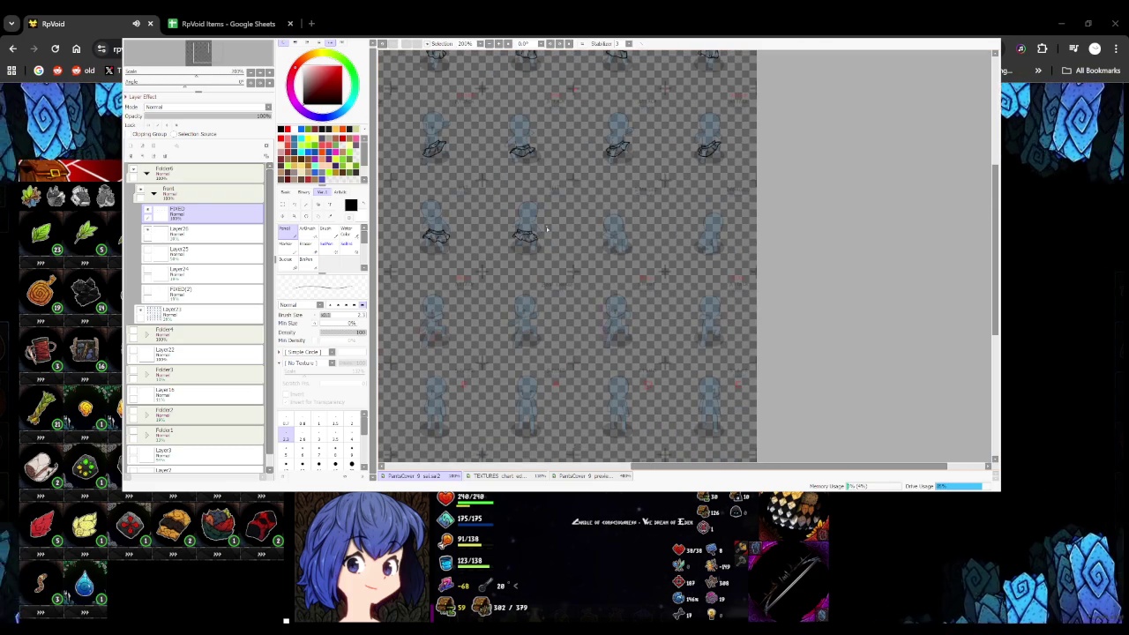
# Erase the skirt's left-end outline with a freehand selection and redraw it with the pen
pyautogui.scroll(4, 529, 237)
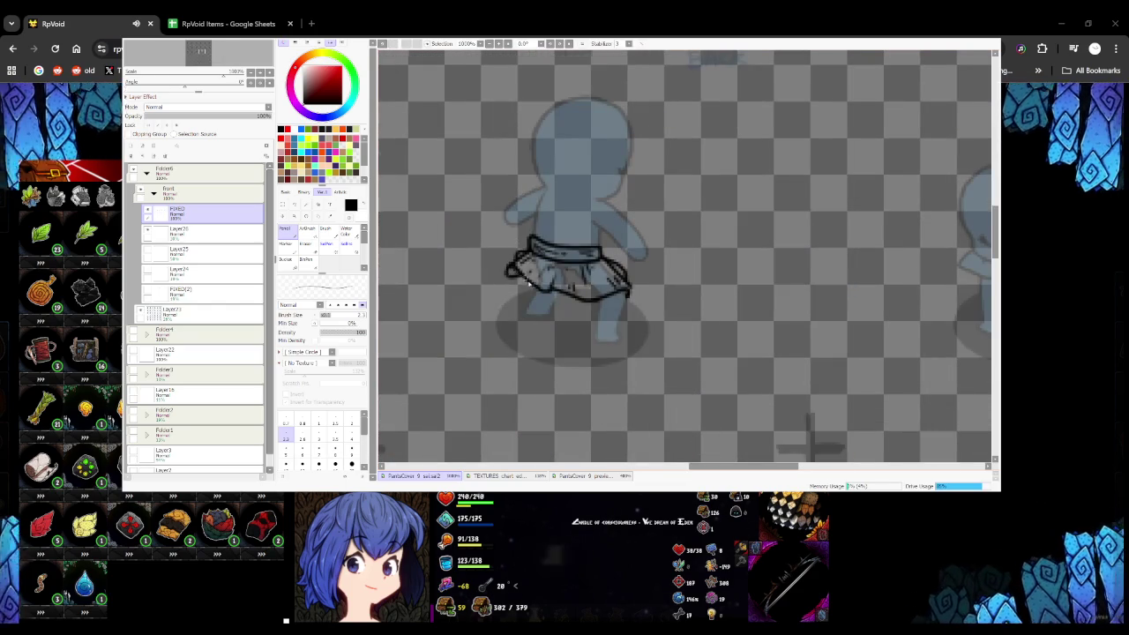
pyautogui.scroll(-5, 538, 295)
pyautogui.scroll(3, 551, 313)
pyautogui.scroll(2, 534, 256)
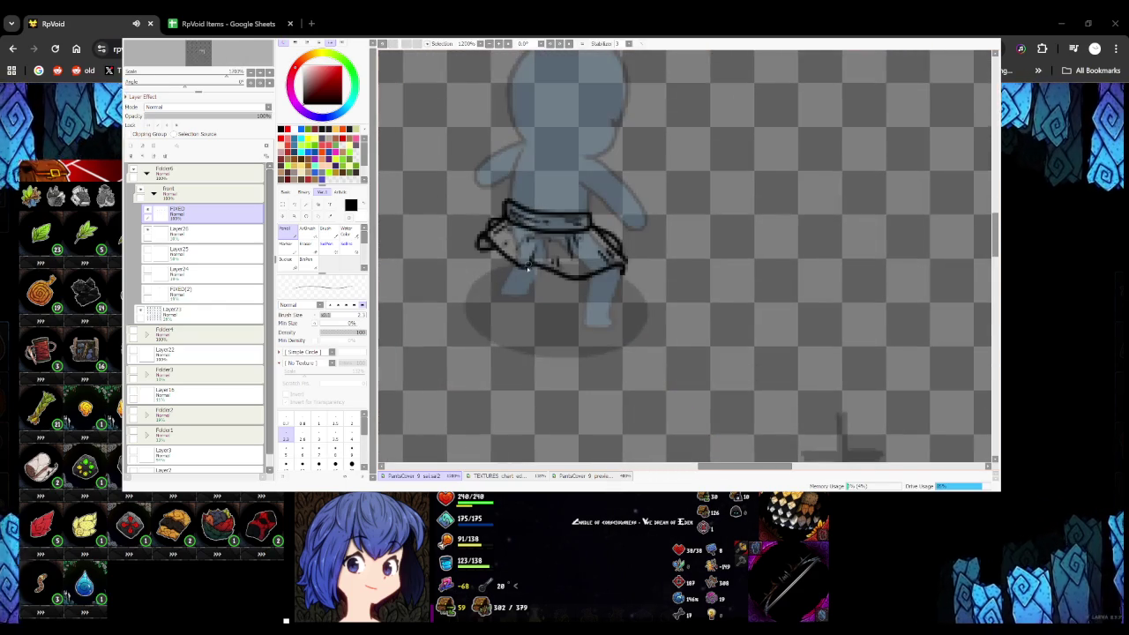
pyautogui.scroll(-5, 538, 264)
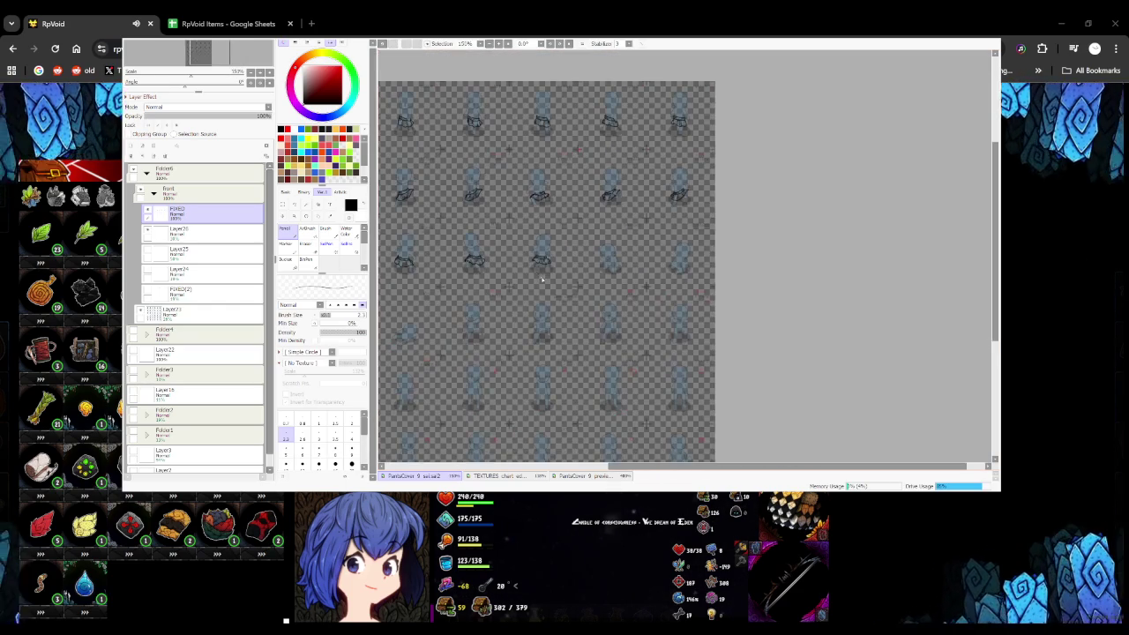
pyautogui.scroll(3, 536, 265)
pyautogui.scroll(2, 564, 269)
pyautogui.press('a')
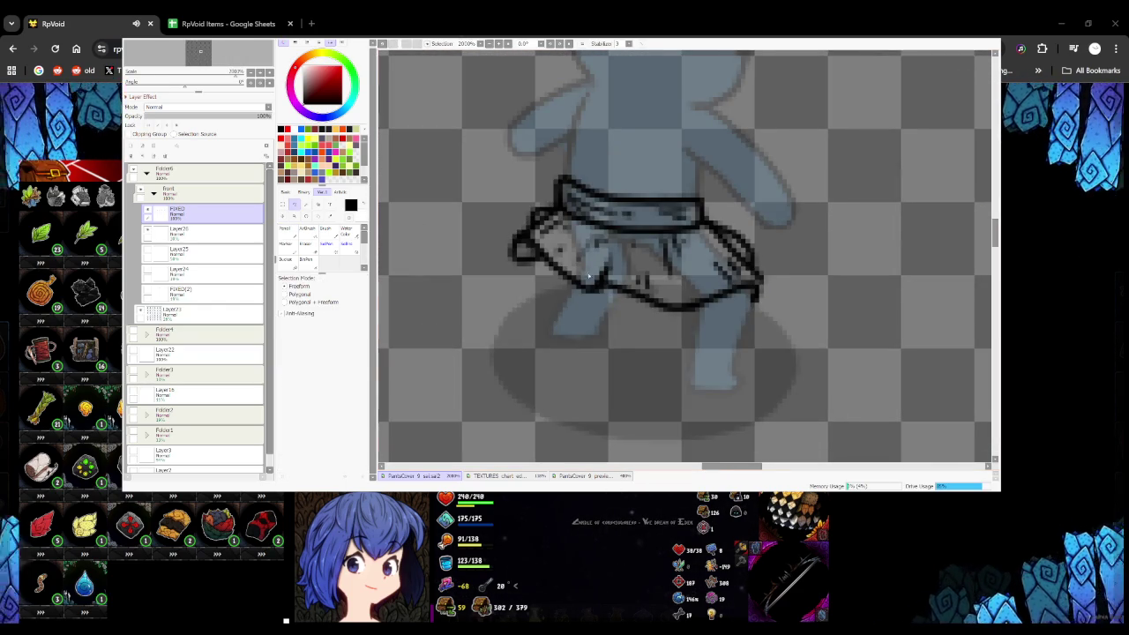
pyautogui.moveTo(537, 245); pyautogui.dragTo(507, 253)
pyautogui.press('Delete')
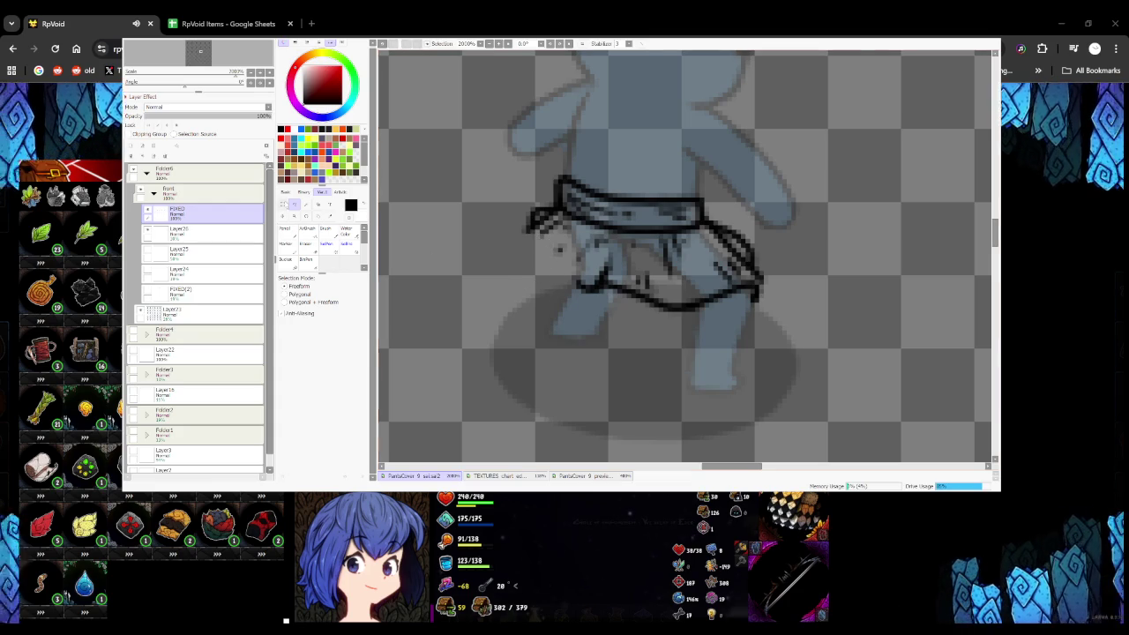
pyautogui.press('n')
pyautogui.moveTo(532, 215); pyautogui.dragTo(512, 252)
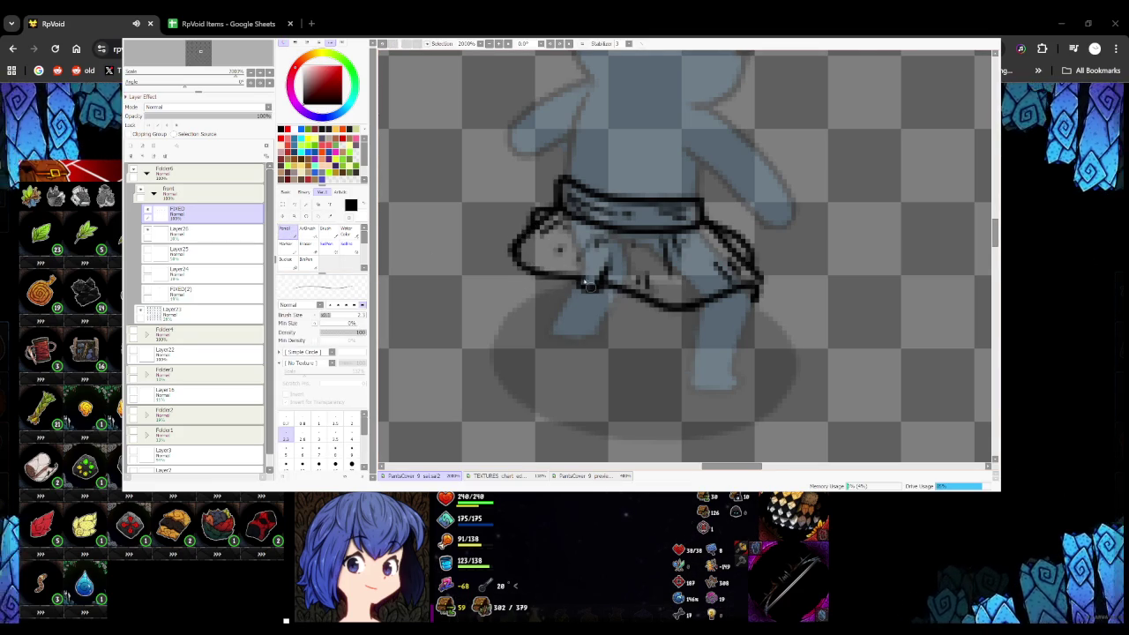
# Bring back the skirt's left outline and lower strokes
pyautogui.scroll(-1, 536, 270)
pyautogui.scroll(-2, 565, 278)
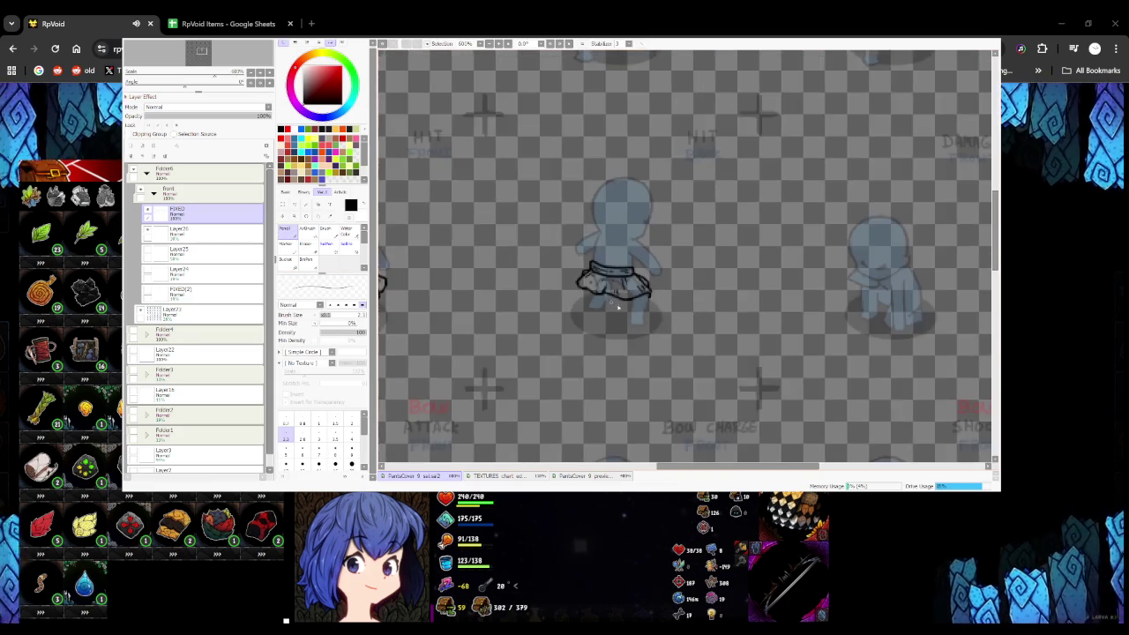
pyautogui.scroll(-1, 591, 282)
pyautogui.scroll(2, 617, 289)
pyautogui.scroll(-4, 616, 287)
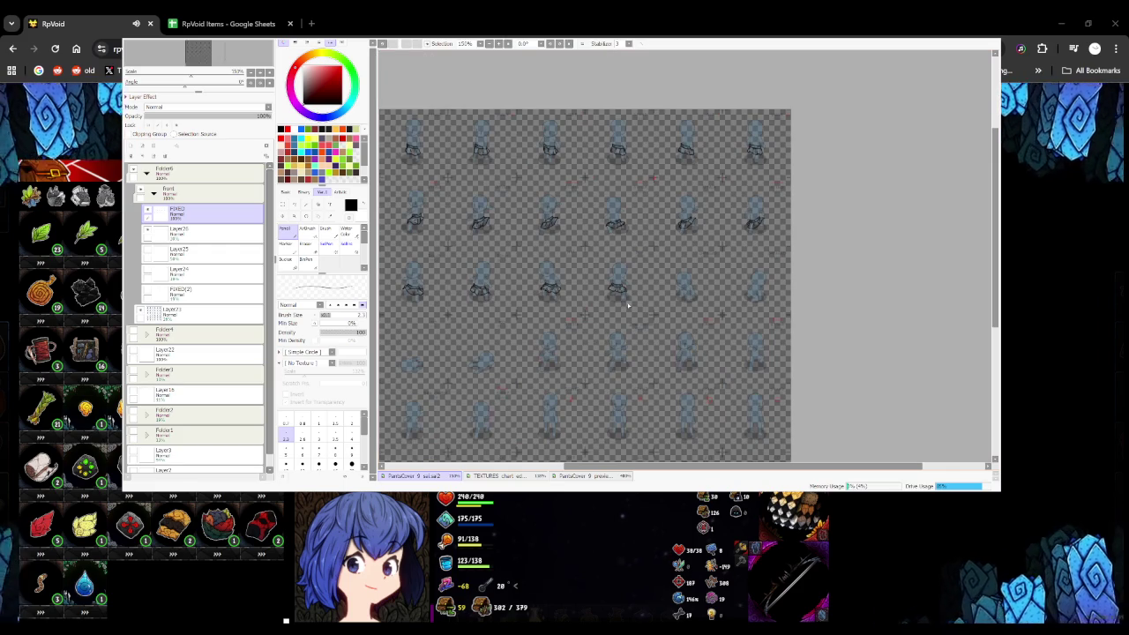
pyautogui.scroll(3, 632, 305)
pyautogui.scroll(2, 618, 291)
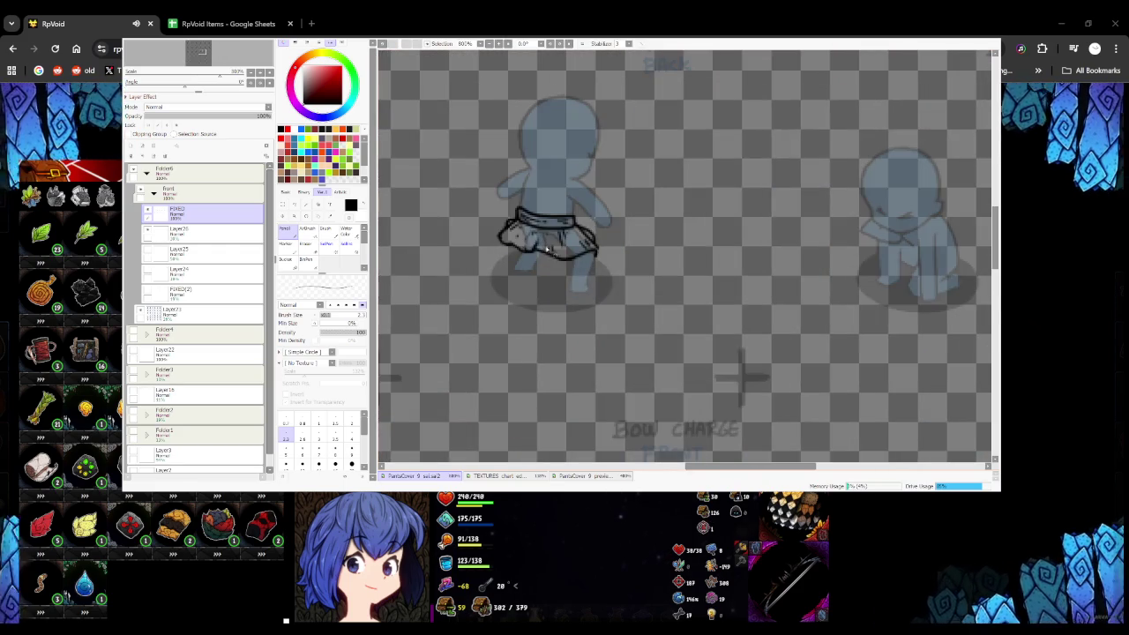
pyautogui.scroll(1, 516, 243)
pyautogui.scroll(2, 480, 231)
pyautogui.hotkey('ctrl', 'z')
pyautogui.hotkey('ctrl', 'z')
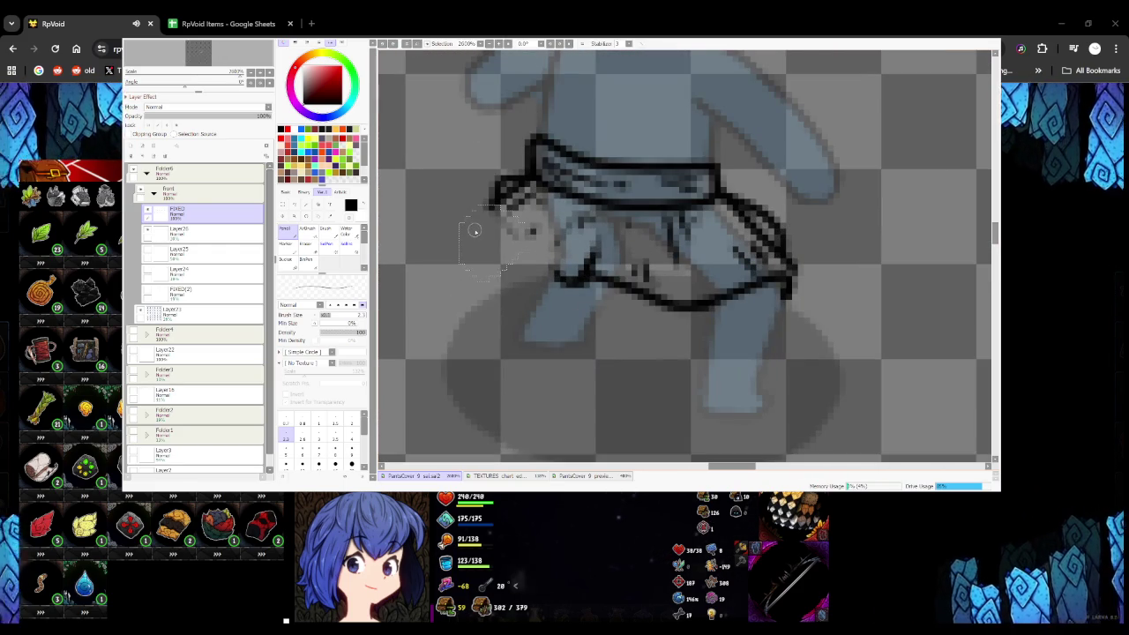
pyautogui.hotkey('ctrl', 'z')
# Zoom out to check the finished belt and pleated skirt on the sprite grid
pyautogui.scroll(-3, 476, 227)
pyautogui.scroll(-2, 476, 227)
pyautogui.scroll(-2, 476, 228)
pyautogui.scroll(5, 420, 255)
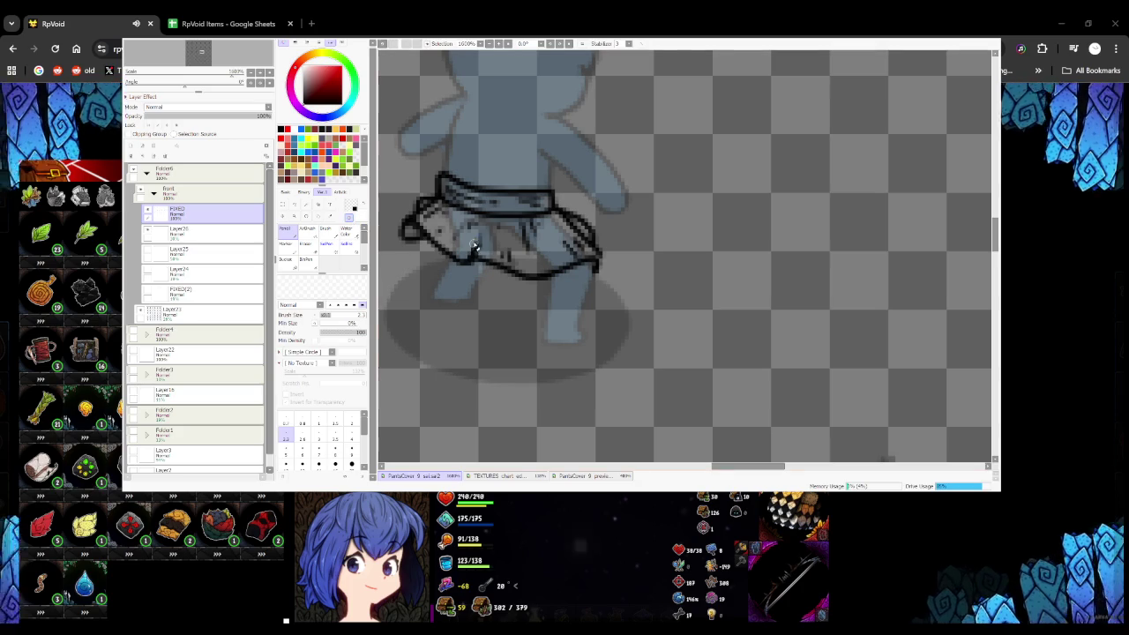
pyautogui.scroll(-1, 487, 247)
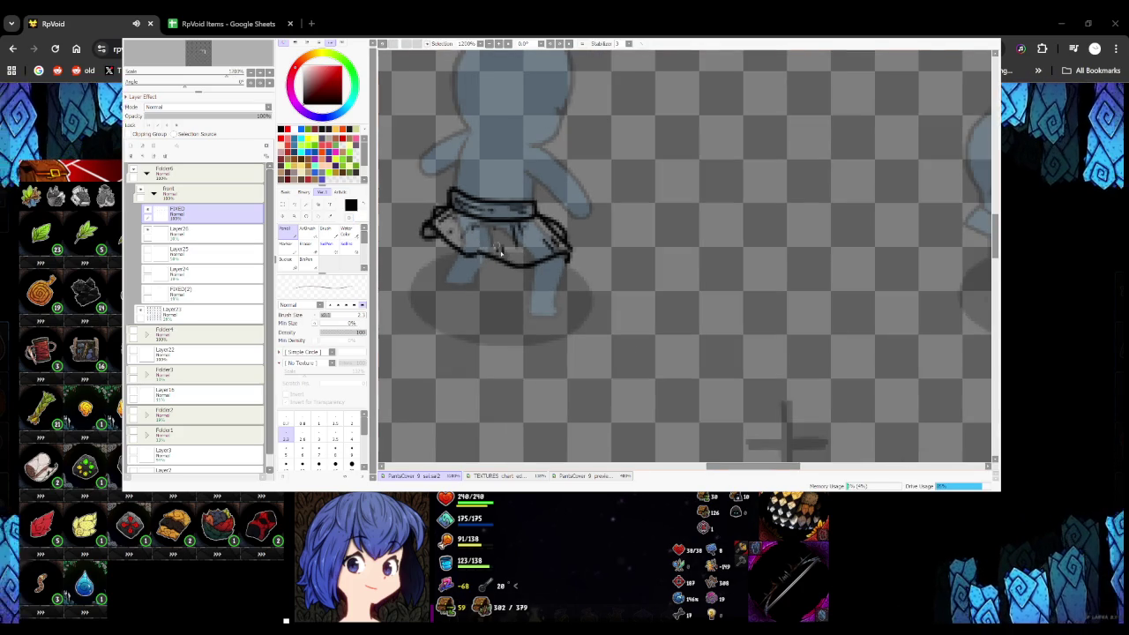
pyautogui.scroll(-1, 527, 264)
pyautogui.scroll(-2, 527, 265)
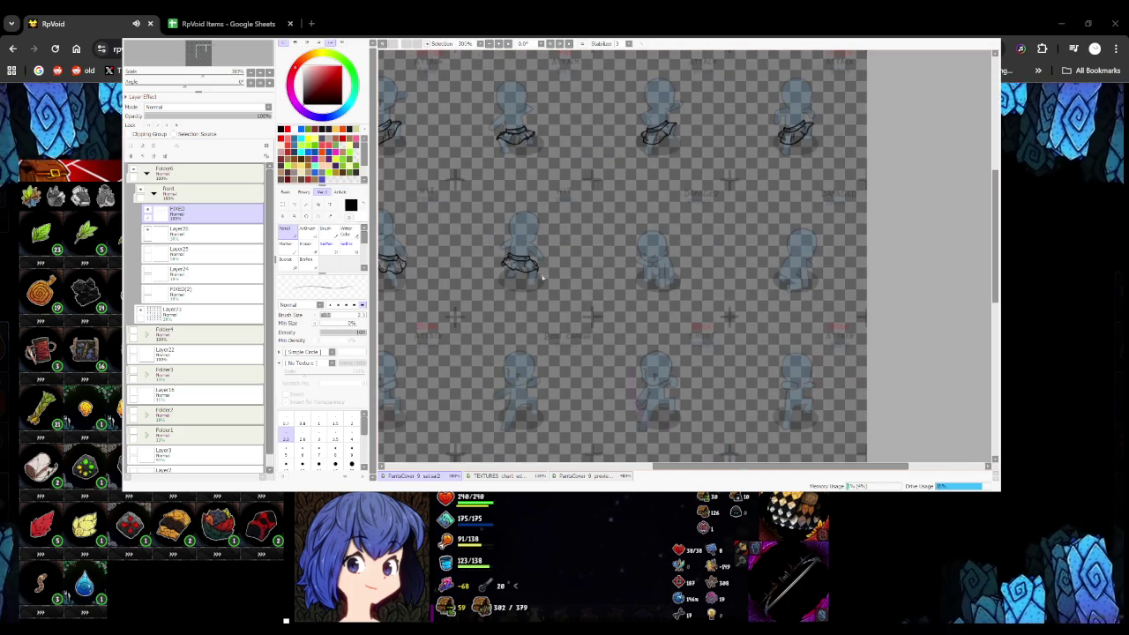
pyautogui.scroll(3, 540, 272)
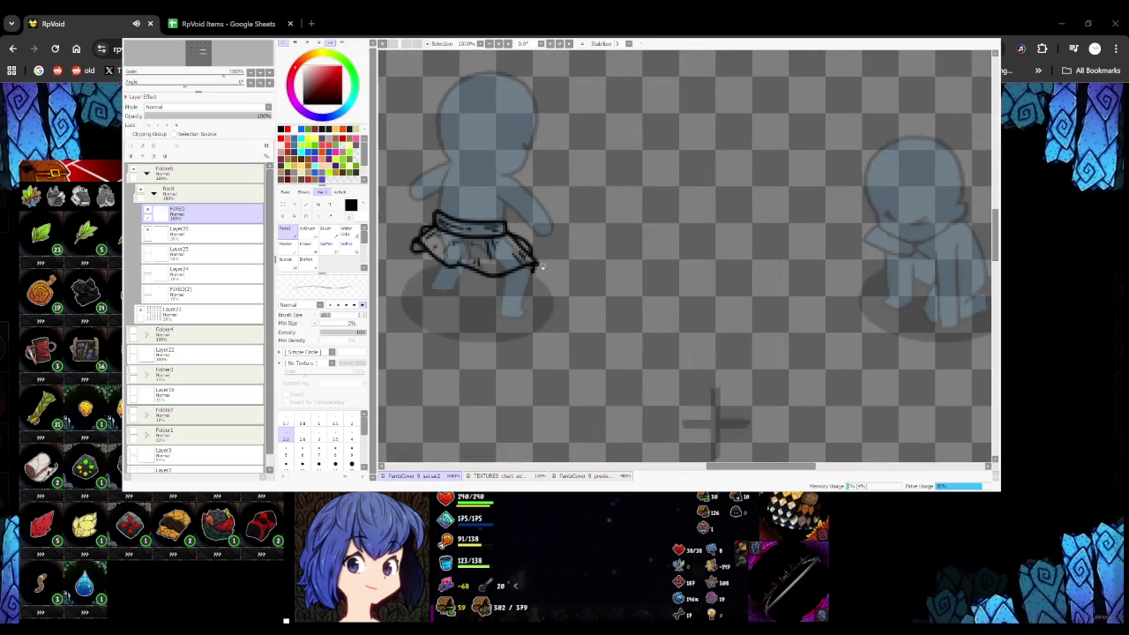
pyautogui.scroll(2, 532, 269)
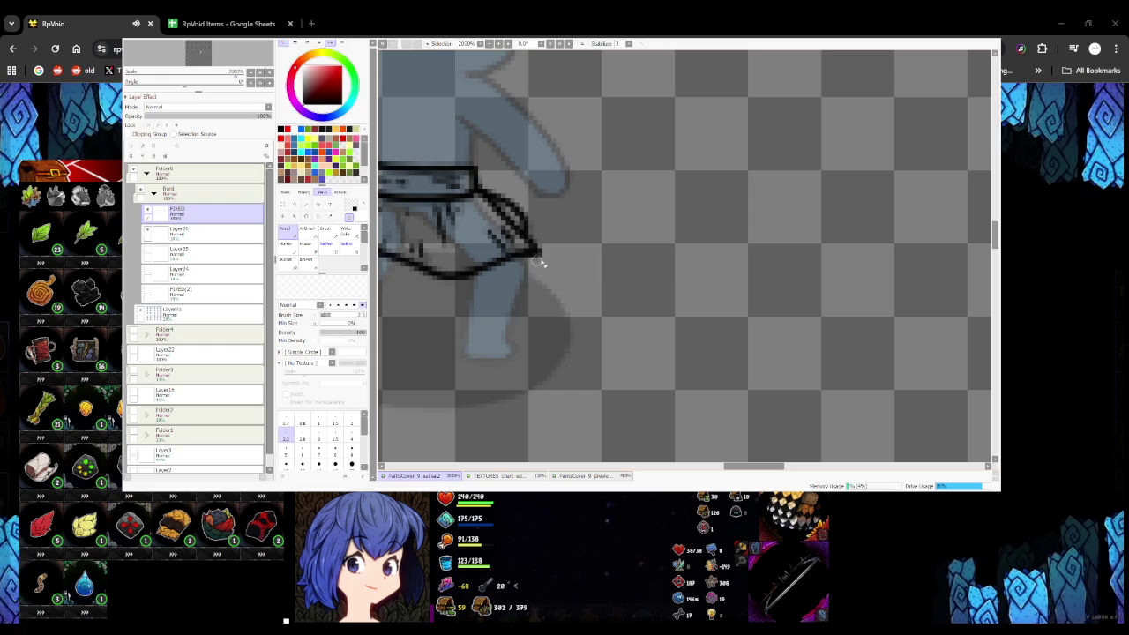
pyautogui.scroll(-2, 535, 263)
pyautogui.scroll(-2, 532, 296)
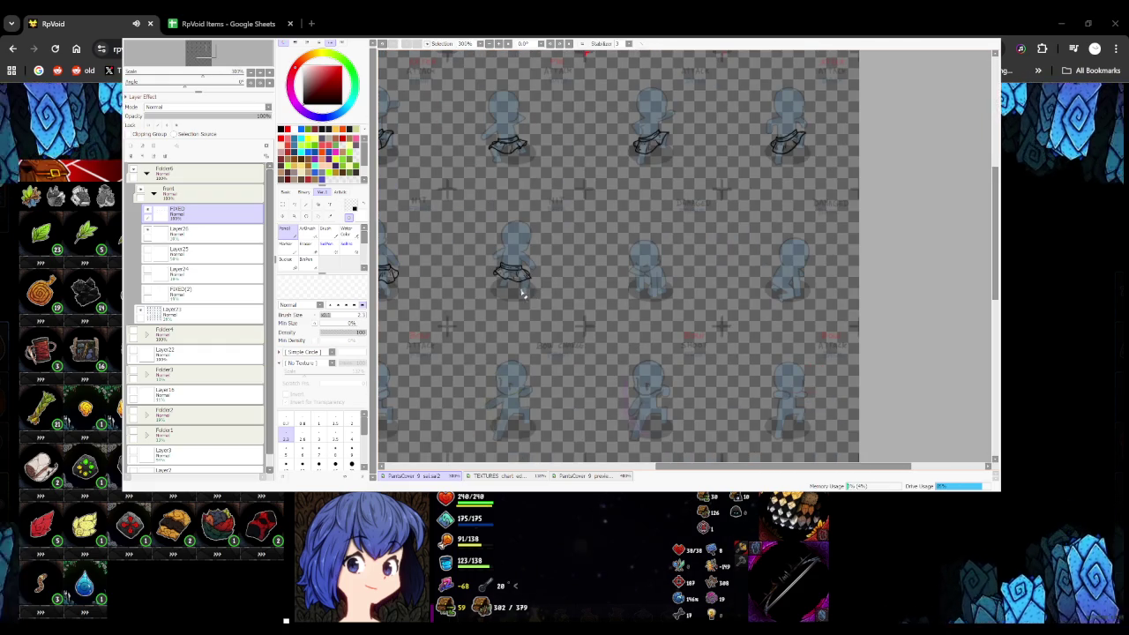
# Outline a black belt piece on the hunched mannequin's side
pyautogui.scroll(5, 482, 309)
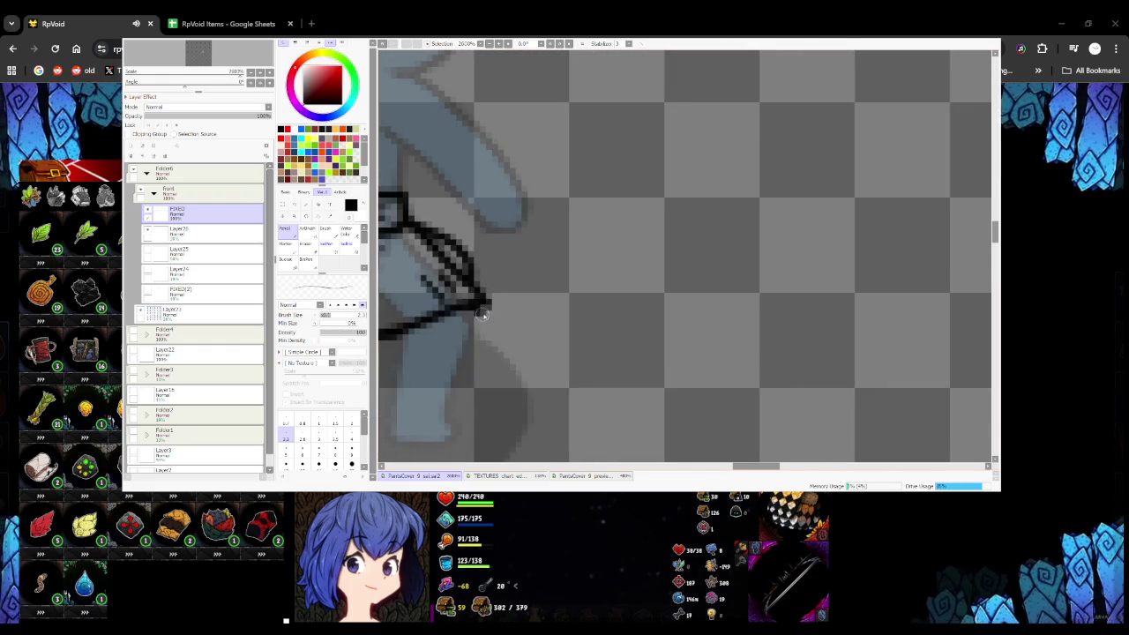
pyautogui.scroll(-5, 500, 305)
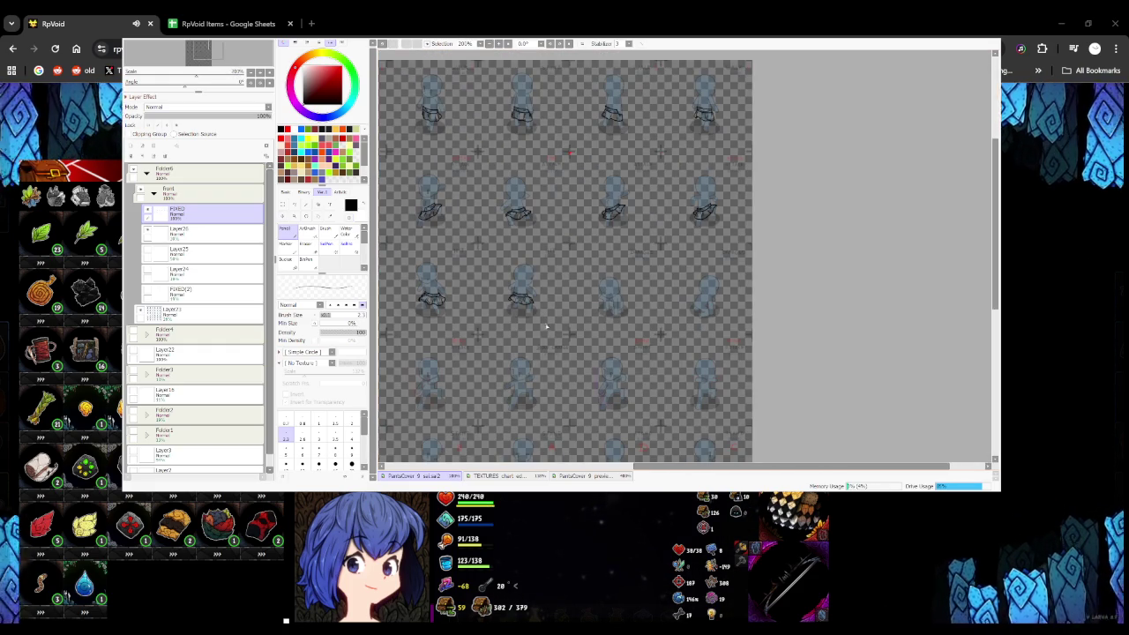
pyautogui.scroll(2, 548, 332)
pyautogui.scroll(3, 582, 348)
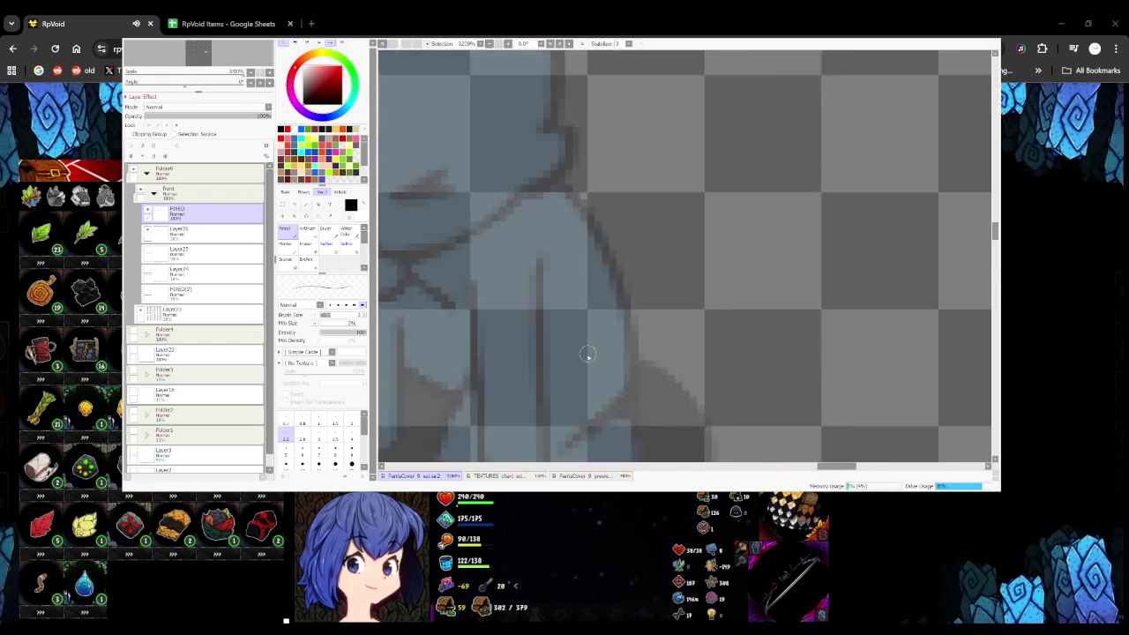
pyautogui.scroll(-2, 576, 360)
pyautogui.scroll(3, 576, 359)
pyautogui.moveTo(559, 326)
pyautogui.mouseDown()
pyautogui.moveTo(635, 320)
pyautogui.moveTo(633, 282)
pyautogui.moveTo(571, 285)
pyautogui.moveTo(544, 325)
pyautogui.mouseUp()
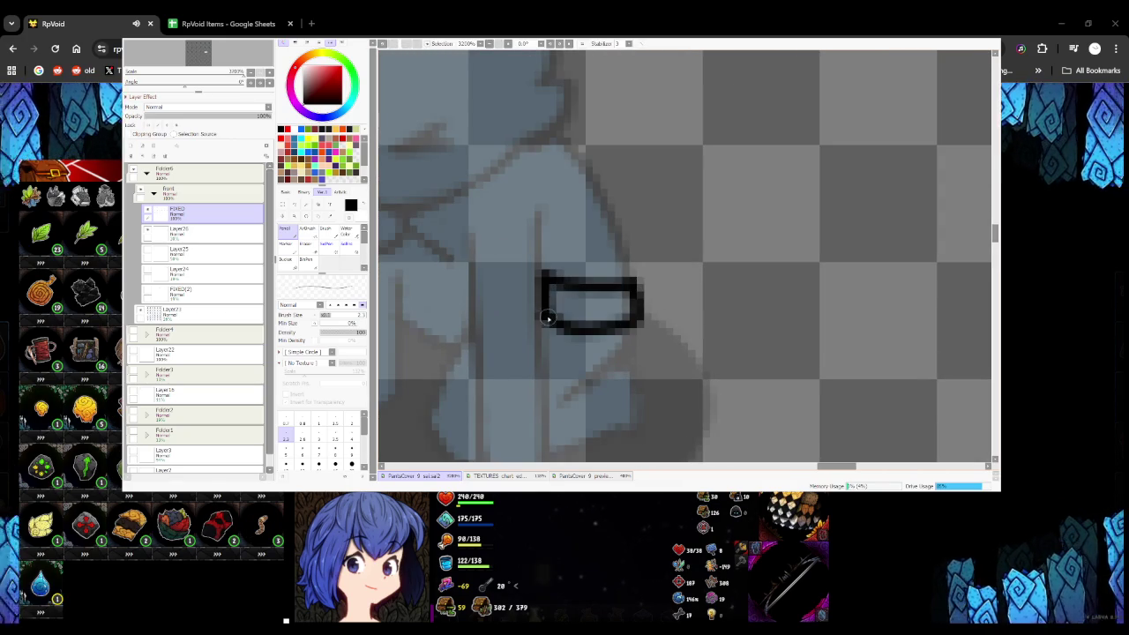
pyautogui.moveTo(443, 254); pyautogui.dragTo(467, 285)
pyautogui.hotkey('ctrl', 'z')
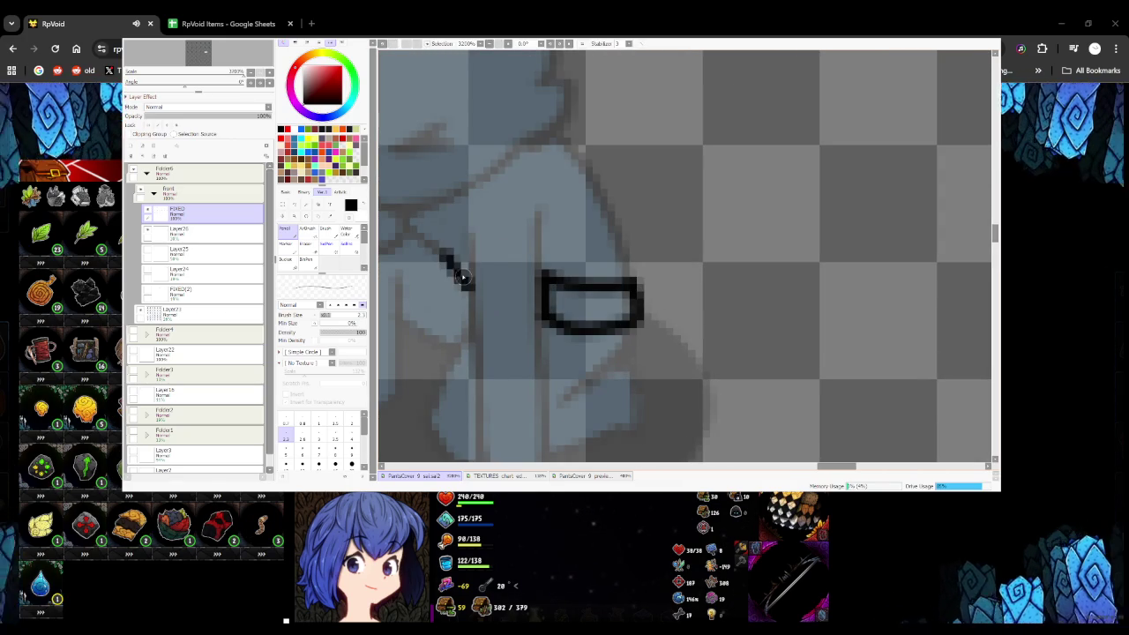
# Draw the skirt's vertical front edge and the curved edge under the belt piece
pyautogui.scroll(-4, 473, 280)
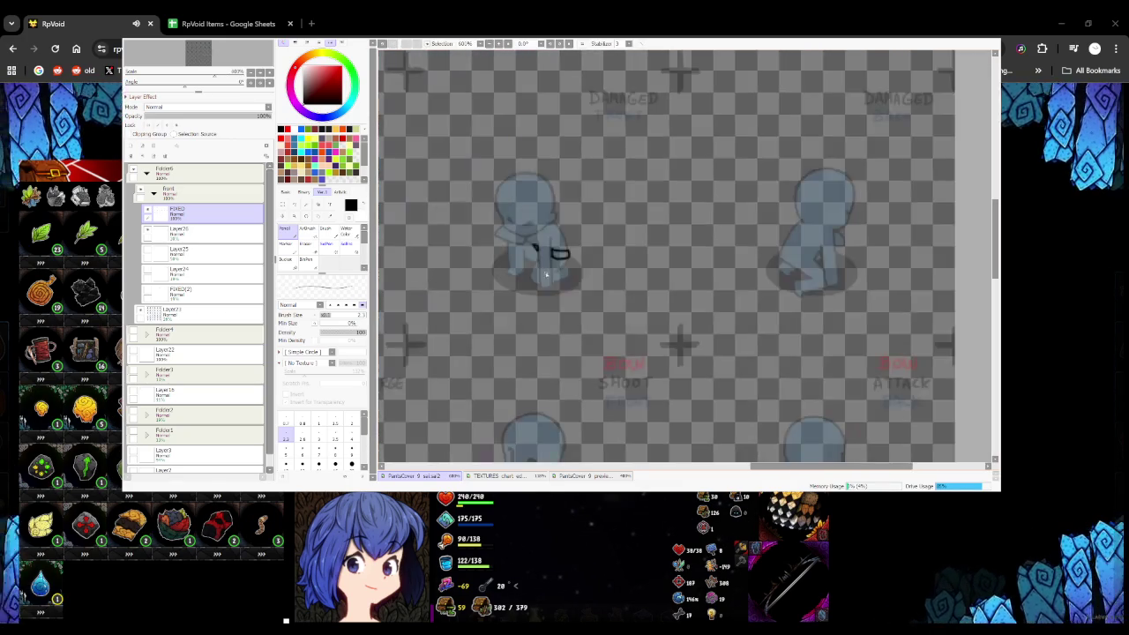
pyautogui.scroll(3, 504, 271)
pyautogui.moveTo(499, 239); pyautogui.dragTo(504, 297)
pyautogui.hotkey('ctrl', 'z')
pyautogui.moveTo(498, 236); pyautogui.dragTo(500, 295)
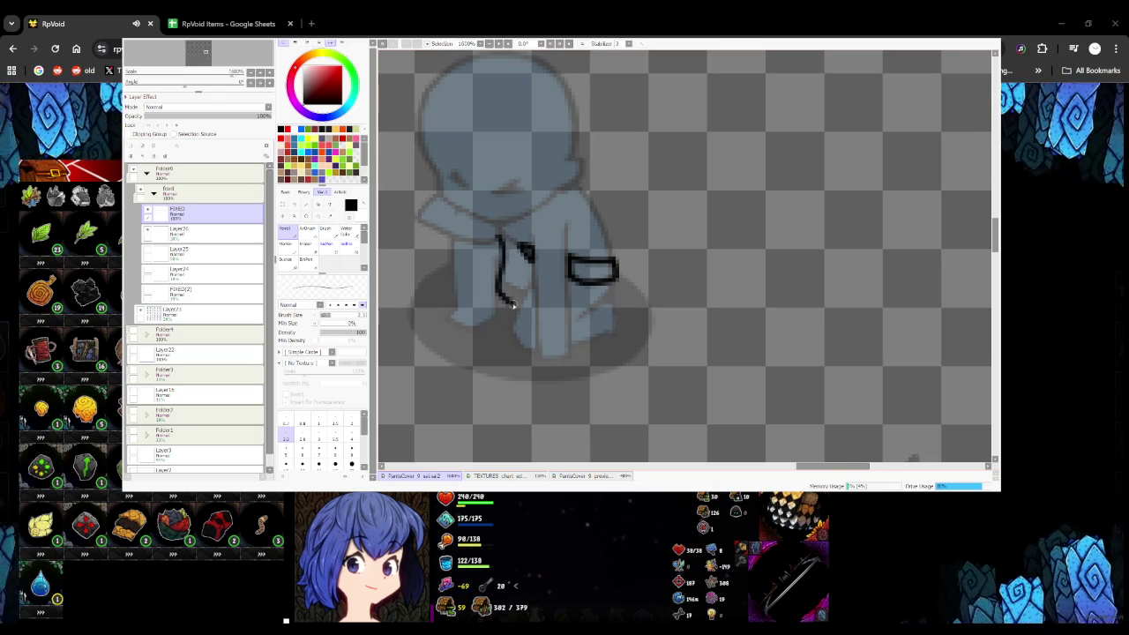
pyautogui.hotkey('ctrl', 'z')
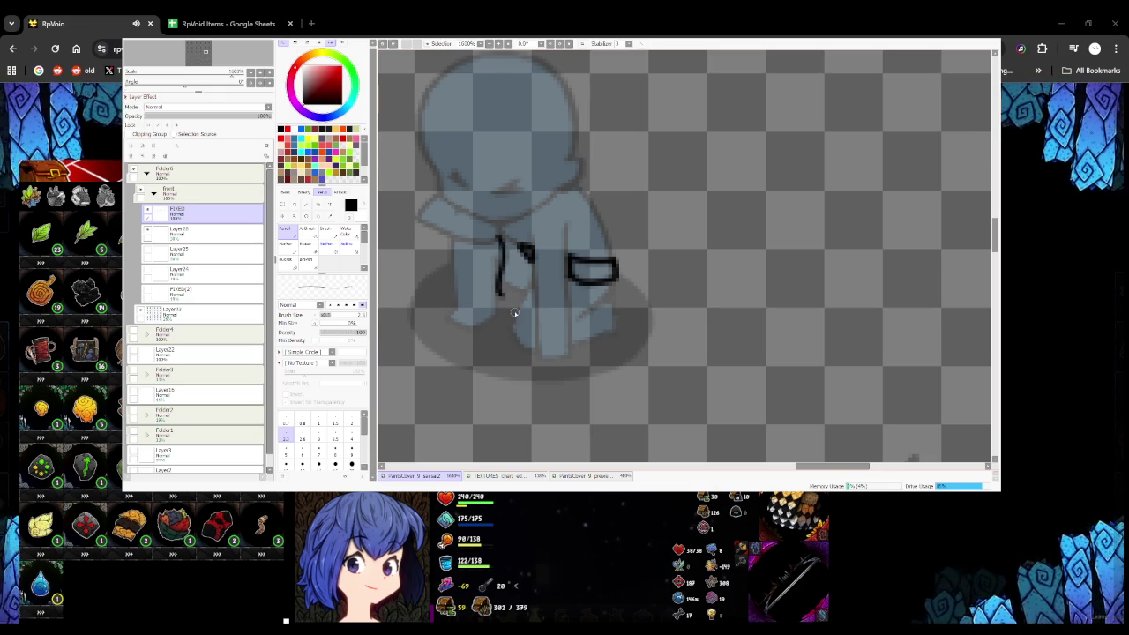
pyautogui.moveTo(570, 323); pyautogui.dragTo(621, 280)
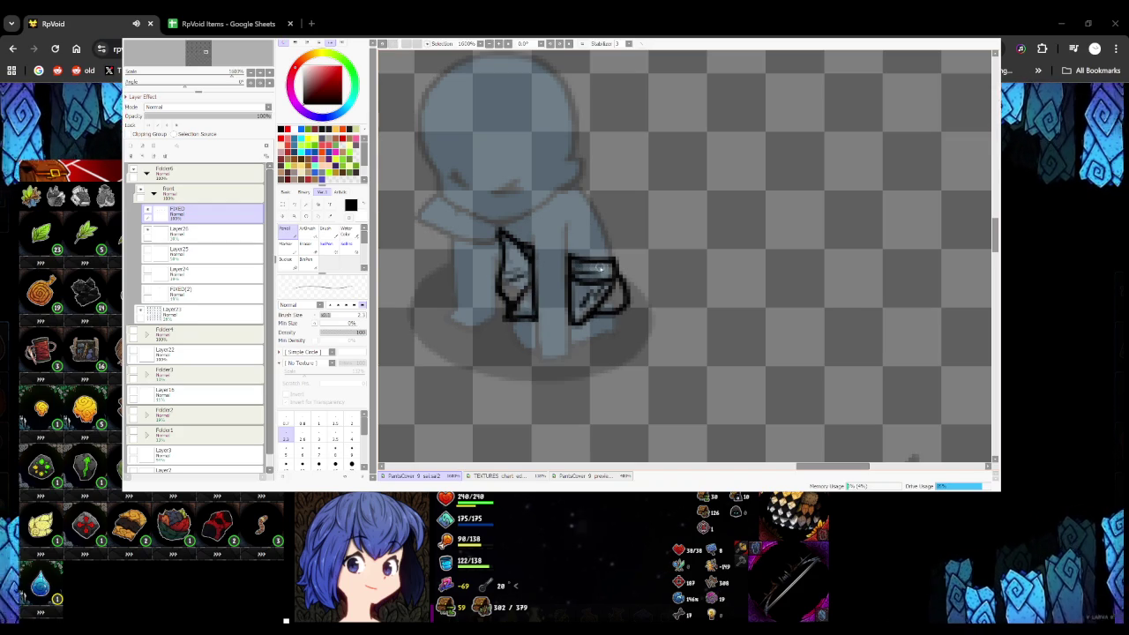
# Add a small loop stroke beside the left skirt panel
pyautogui.scroll(-2, 529, 291)
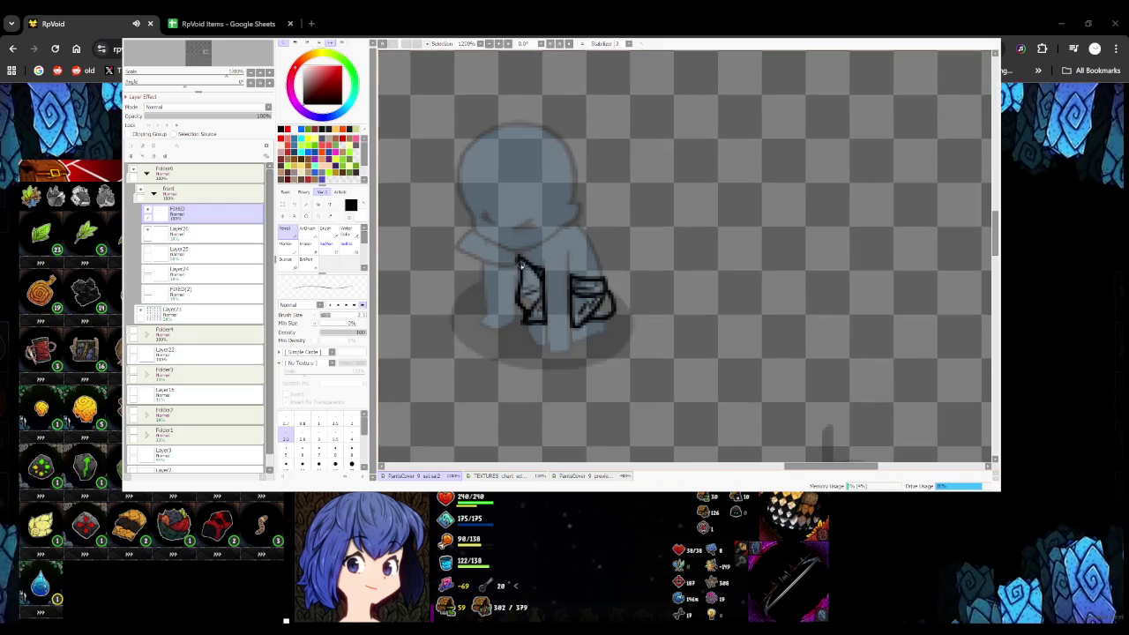
pyautogui.scroll(-3, 529, 282)
pyautogui.scroll(-2, 542, 301)
pyautogui.scroll(3, 566, 319)
pyautogui.scroll(3, 554, 308)
pyautogui.scroll(3, 543, 305)
pyautogui.moveTo(546, 291); pyautogui.dragTo(536, 359)
pyautogui.hotkey('ctrl', 'z')
pyautogui.moveTo(536, 294)
pyautogui.mouseDown()
pyautogui.moveTo(530, 373)
pyautogui.moveTo(547, 296)
pyautogui.moveTo(545, 357)
pyautogui.mouseUp()
pyautogui.scroll(-2, 549, 343)
pyautogui.scroll(-2, 547, 343)
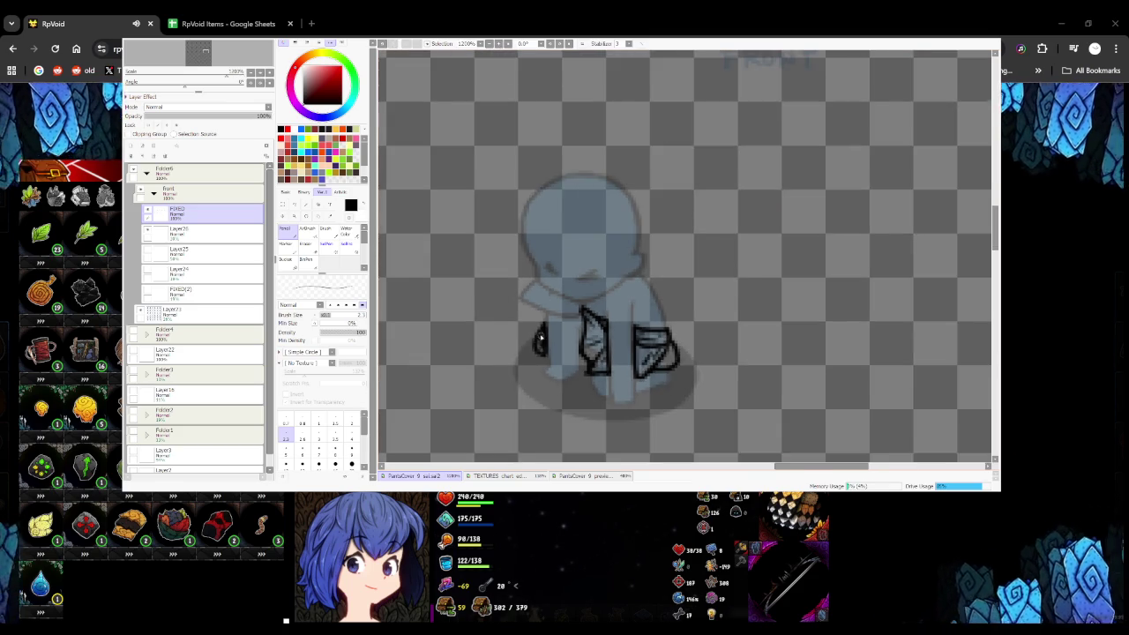
pyautogui.scroll(-2, 556, 353)
pyautogui.scroll(-2, 568, 366)
pyautogui.scroll(2, 587, 380)
# Outline the waist belt band, the skirt's lower hem and a pleat line below the belt
pyautogui.scroll(2, 592, 296)
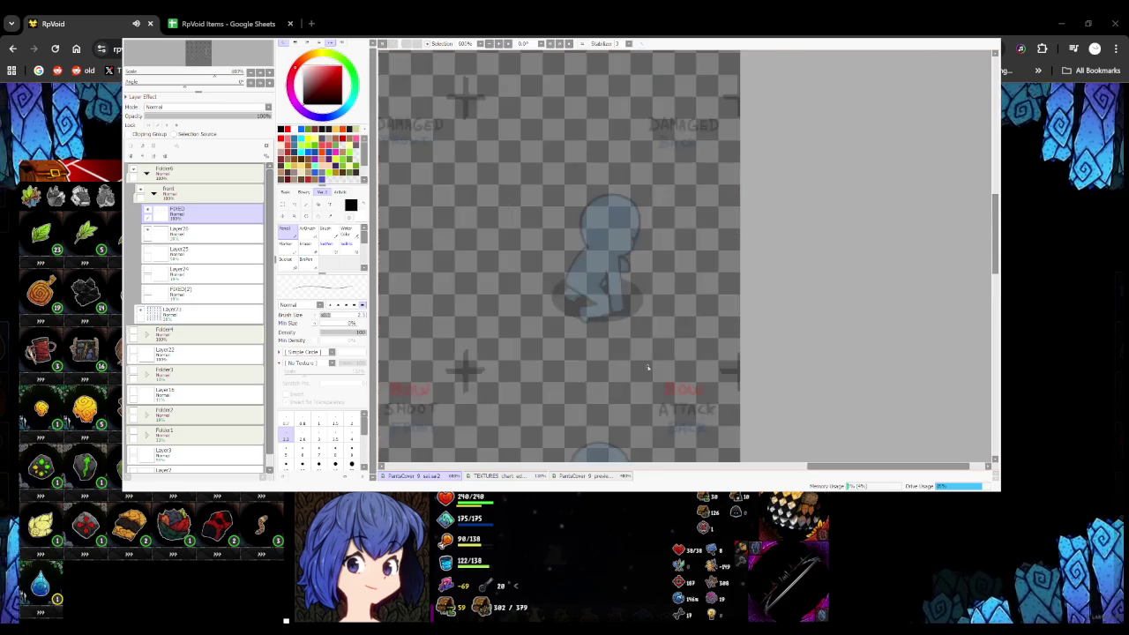
pyautogui.scroll(2, 597, 308)
pyautogui.scroll(2, 539, 255)
pyautogui.moveTo(520, 255)
pyautogui.mouseDown()
pyautogui.moveTo(601, 261)
pyautogui.moveTo(532, 228)
pyautogui.moveTo(518, 259)
pyautogui.mouseUp()
pyautogui.scroll(-2, 541, 280)
pyautogui.scroll(1, 541, 279)
pyautogui.moveTo(586, 313); pyautogui.dragTo(672, 312)
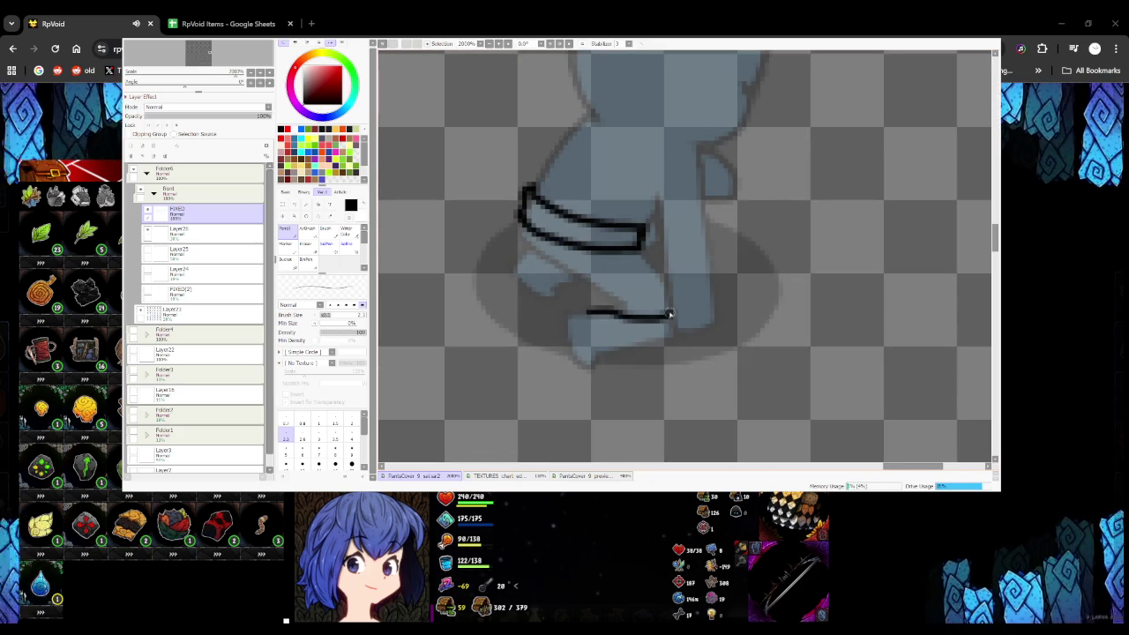
pyautogui.moveTo(646, 249)
pyautogui.mouseDown()
pyautogui.moveTo(671, 313)
pyautogui.moveTo(596, 273)
pyautogui.mouseUp()
# Outline the skirt's left side and bottom, retrying the bottom-left stroke
pyautogui.moveTo(515, 222)
pyautogui.mouseDown()
pyautogui.moveTo(490, 281)
pyautogui.moveTo(575, 323)
pyautogui.mouseUp()
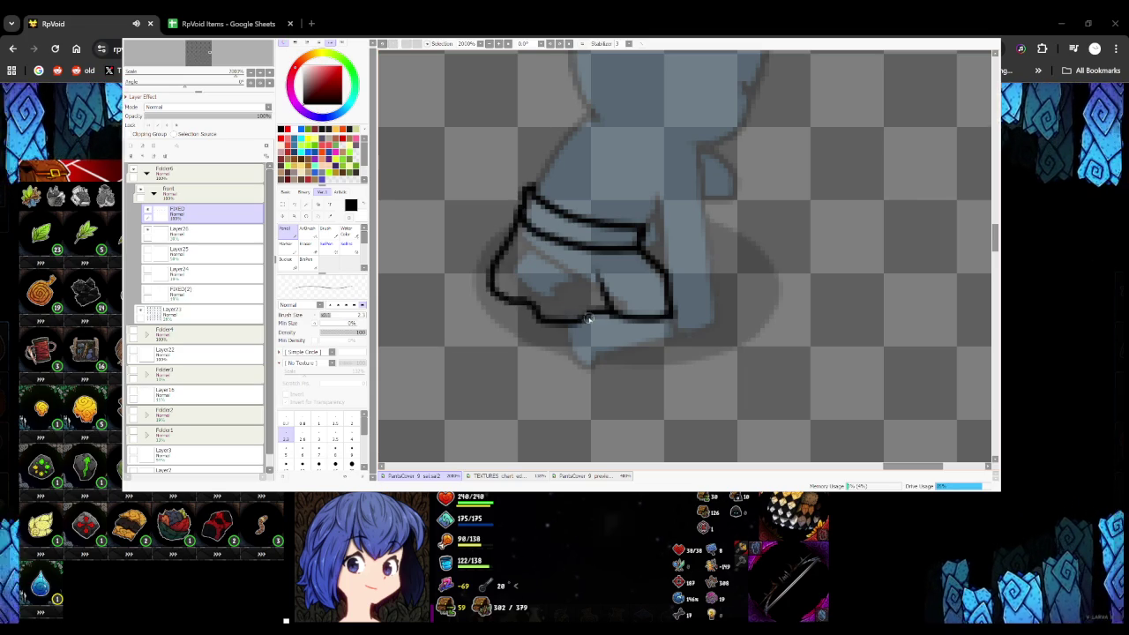
pyautogui.scroll(-3, 589, 320)
pyautogui.scroll(2, 588, 320)
pyautogui.hotkey('ctrl', 'z')
pyautogui.moveTo(602, 310)
pyautogui.mouseDown()
pyautogui.moveTo(564, 320)
pyautogui.moveTo(538, 297)
pyautogui.mouseUp()
pyautogui.hotkey('ctrl', 'z')
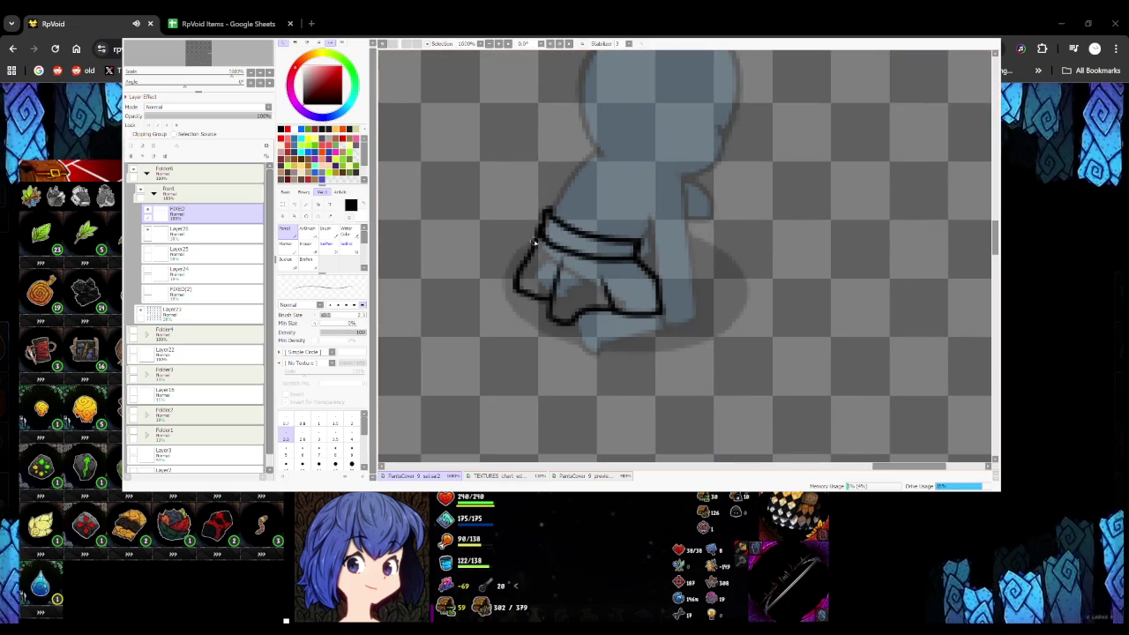
# Add a light highlight inside the waistband
pyautogui.scroll(-2, 556, 264)
pyautogui.scroll(-1, 556, 264)
pyautogui.scroll(2, 552, 266)
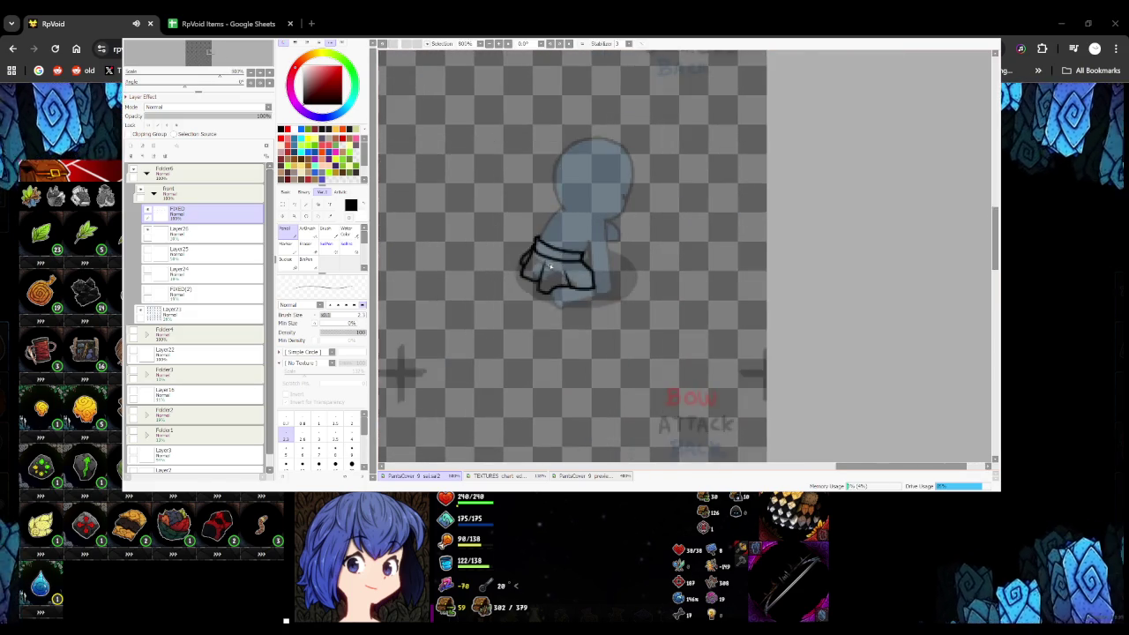
pyautogui.scroll(3, 552, 267)
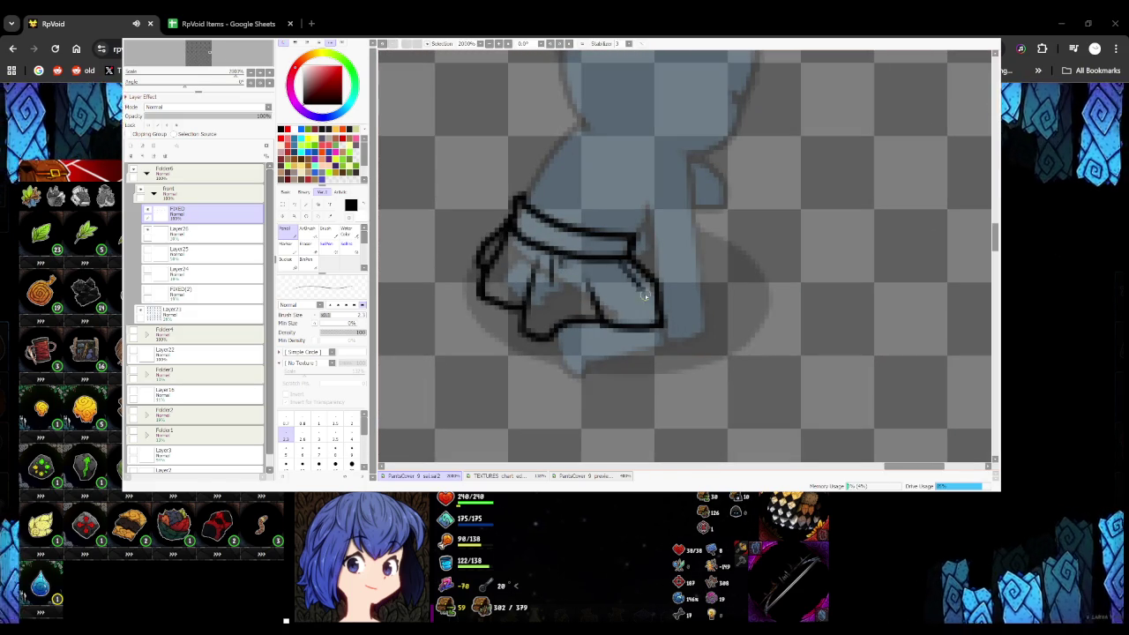
pyautogui.moveTo(522, 215); pyautogui.dragTo(623, 243)
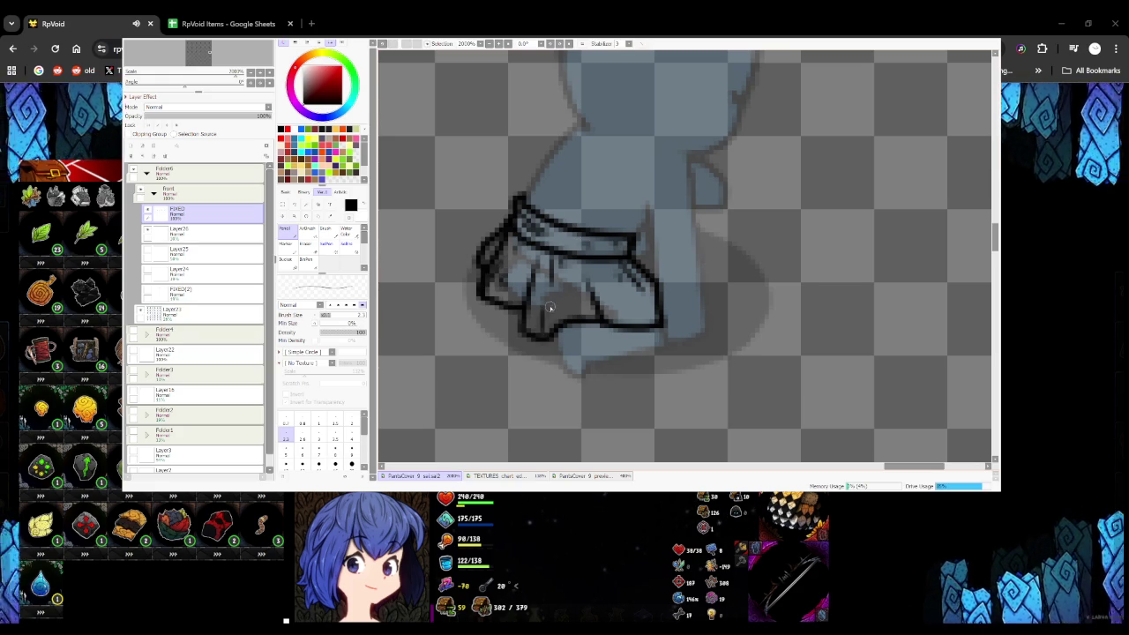
pyautogui.scroll(-2, 538, 304)
pyautogui.scroll(-2, 538, 304)
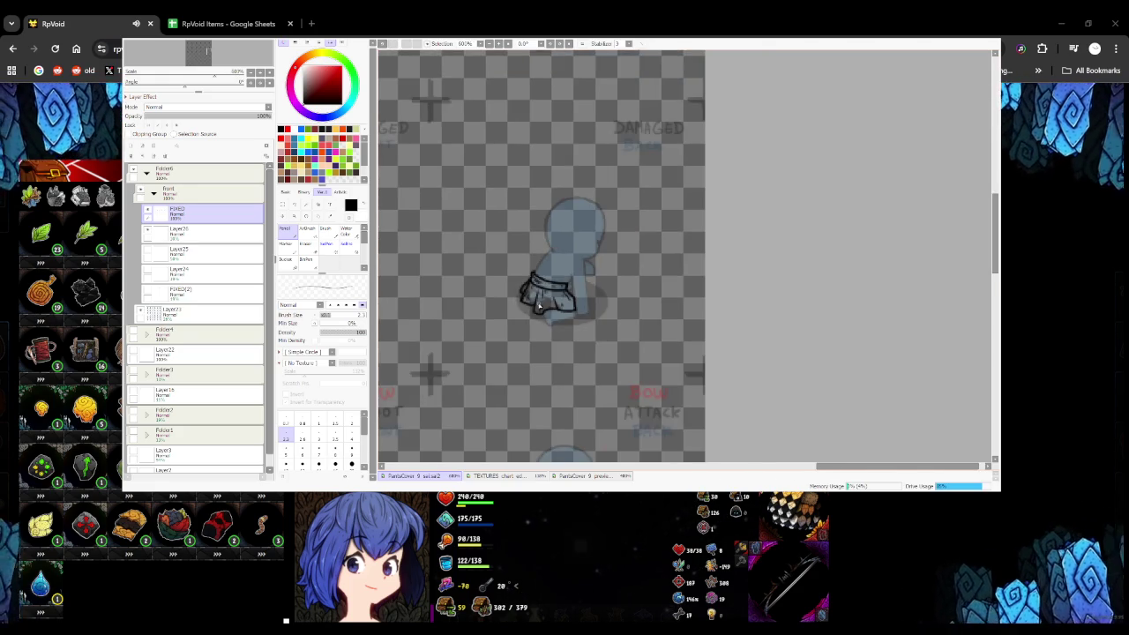
pyautogui.scroll(-1, 538, 304)
pyautogui.scroll(-2, 538, 304)
pyautogui.scroll(-1, 538, 305)
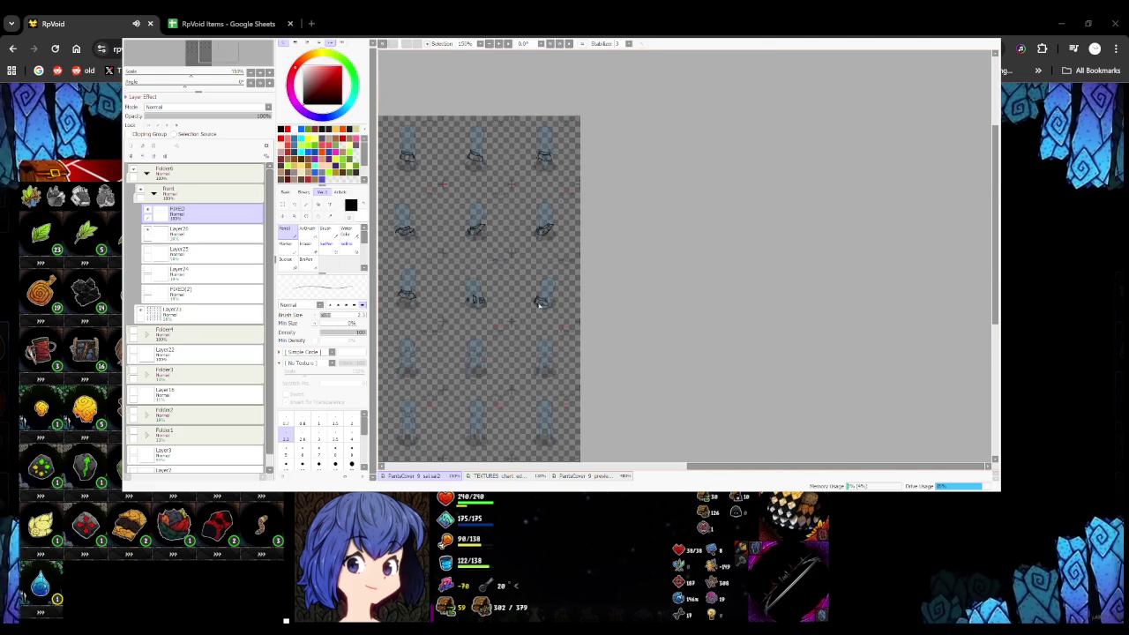
# Draw the belt's edge and bottom outline across the lying mannequin
pyautogui.scroll(-1, 540, 305)
pyautogui.scroll(1, 530, 295)
pyautogui.scroll(3, 511, 283)
pyautogui.scroll(2, 499, 274)
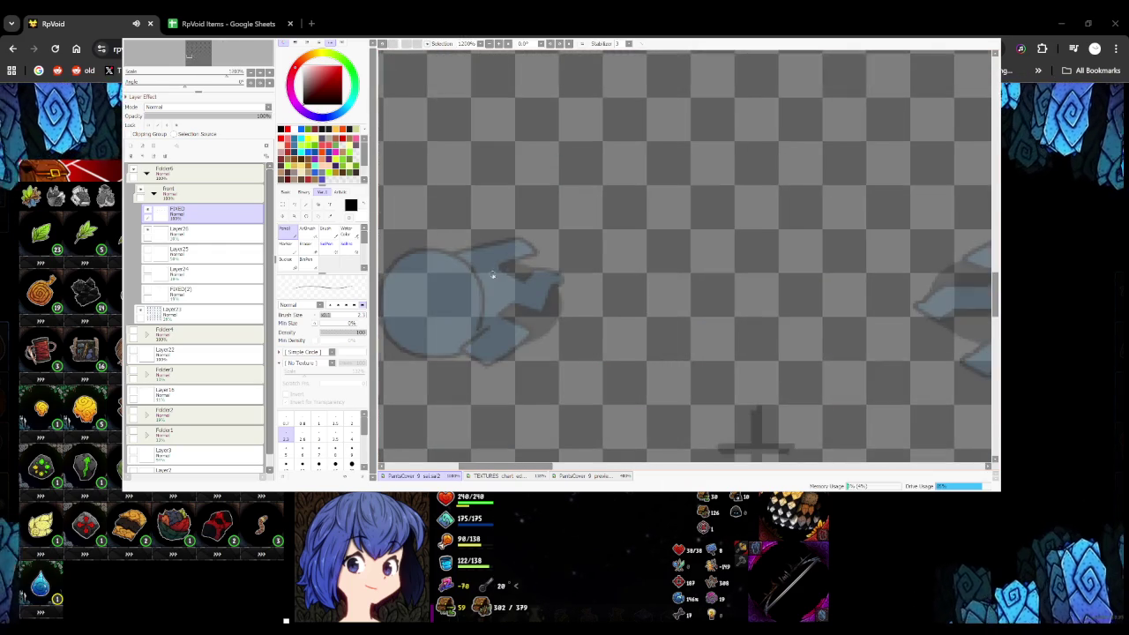
pyautogui.scroll(1, 485, 265)
pyautogui.moveTo(452, 244); pyautogui.dragTo(519, 309)
pyautogui.hotkey('ctrl', 'z')
pyautogui.moveTo(451, 245)
pyautogui.mouseDown()
pyautogui.moveTo(517, 313)
pyautogui.moveTo(448, 241)
pyautogui.mouseUp()
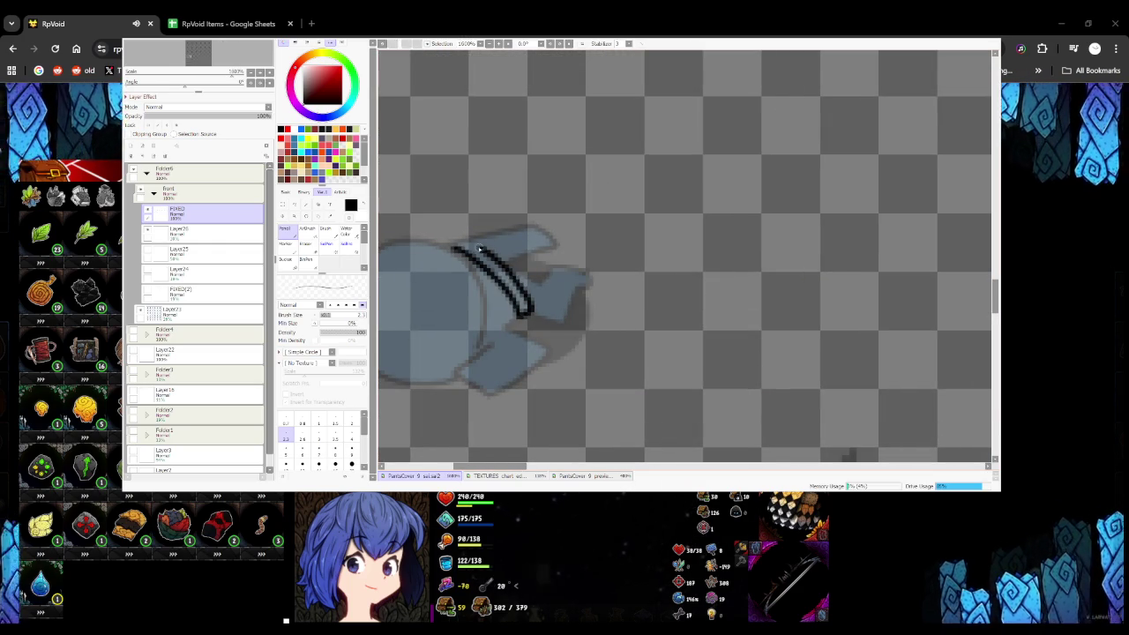
pyautogui.moveTo(526, 314)
pyautogui.mouseDown()
pyautogui.moveTo(569, 324)
pyautogui.moveTo(546, 269)
pyautogui.moveTo(457, 244)
pyautogui.moveTo(480, 220)
pyautogui.moveTo(506, 241)
pyautogui.mouseUp()
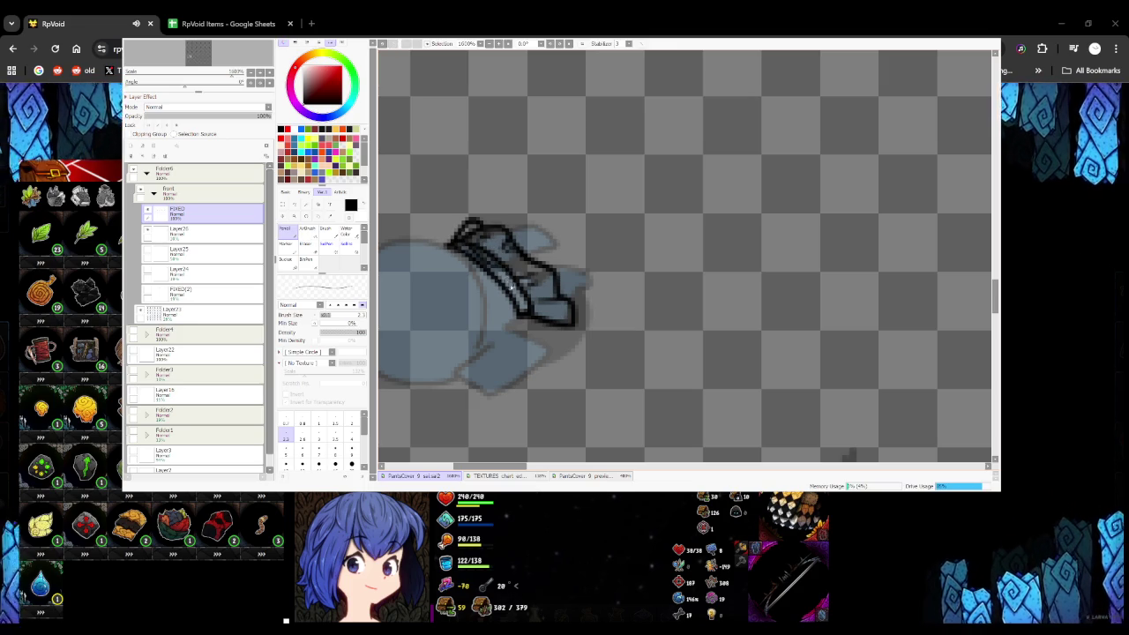
# Draw the two parallel diagonal belt lines across the waist
pyautogui.scroll(-5, 549, 305)
pyautogui.scroll(5, 549, 305)
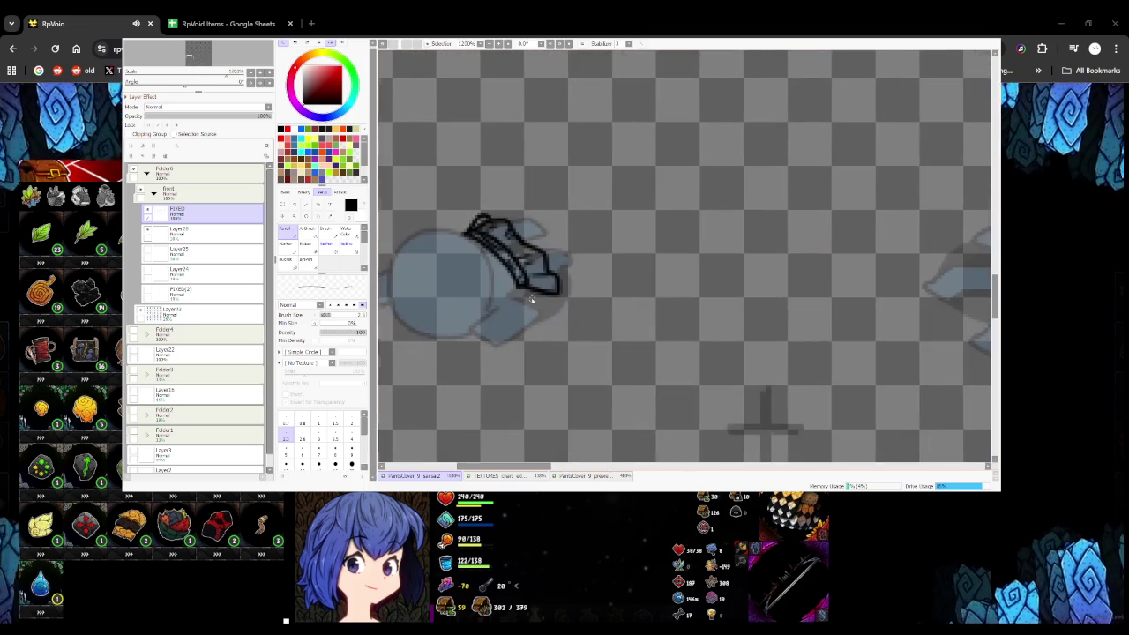
pyautogui.scroll(-4, 512, 287)
pyautogui.scroll(3, 512, 289)
pyautogui.scroll(2, 511, 292)
pyautogui.moveTo(486, 262)
pyautogui.mouseDown()
pyautogui.moveTo(575, 354)
pyautogui.moveTo(564, 348)
pyautogui.mouseUp()
pyautogui.hotkey('ctrl', 'z')
pyautogui.hotkey('ctrl', 'z')
pyautogui.moveTo(492, 264); pyautogui.dragTo(574, 357)
pyautogui.moveTo(501, 257)
pyautogui.mouseDown()
pyautogui.moveTo(582, 349)
pyautogui.moveTo(575, 360)
pyautogui.mouseUp()
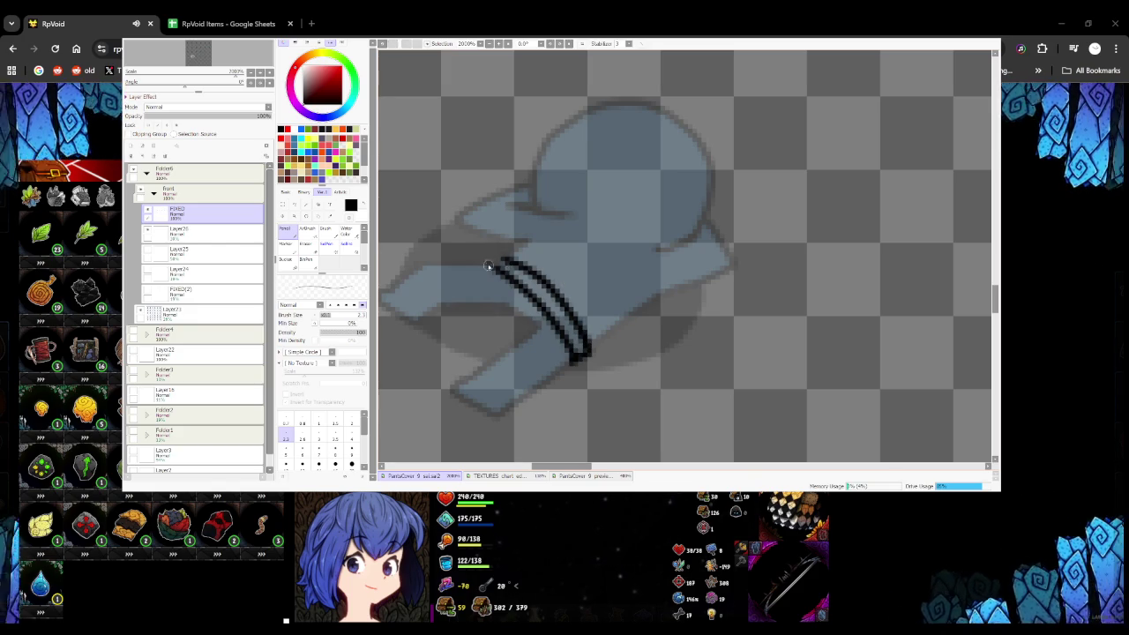
# Outline the skirt's curved edge and hem, join it to the belt, and add pleat lines
pyautogui.scroll(-2, 488, 265)
pyautogui.scroll(2, 494, 264)
pyautogui.moveTo(452, 247)
pyautogui.mouseDown()
pyautogui.moveTo(495, 316)
pyautogui.moveTo(566, 381)
pyautogui.moveTo(591, 381)
pyautogui.moveTo(611, 353)
pyautogui.mouseUp()
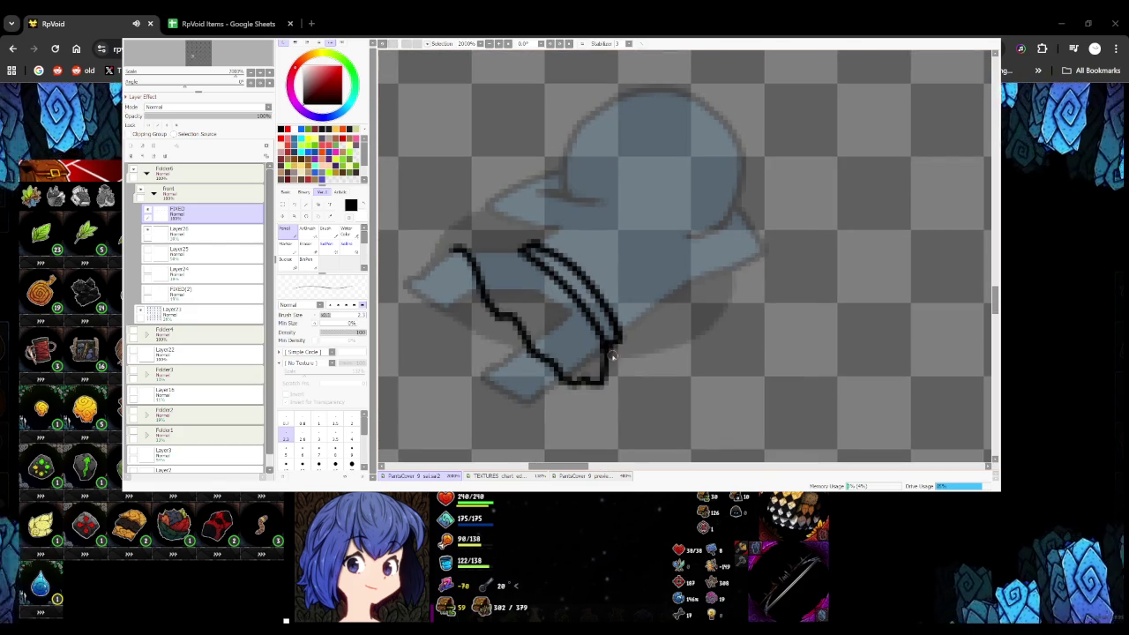
pyautogui.moveTo(499, 311); pyautogui.dragTo(552, 289)
pyautogui.moveTo(455, 250)
pyautogui.mouseDown()
pyautogui.moveTo(534, 246)
pyautogui.moveTo(472, 256)
pyautogui.moveTo(538, 280)
pyautogui.moveTo(524, 302)
pyautogui.moveTo(542, 344)
pyautogui.moveTo(597, 318)
pyautogui.moveTo(580, 370)
pyautogui.mouseUp()
pyautogui.moveTo(597, 328); pyautogui.dragTo(586, 349)
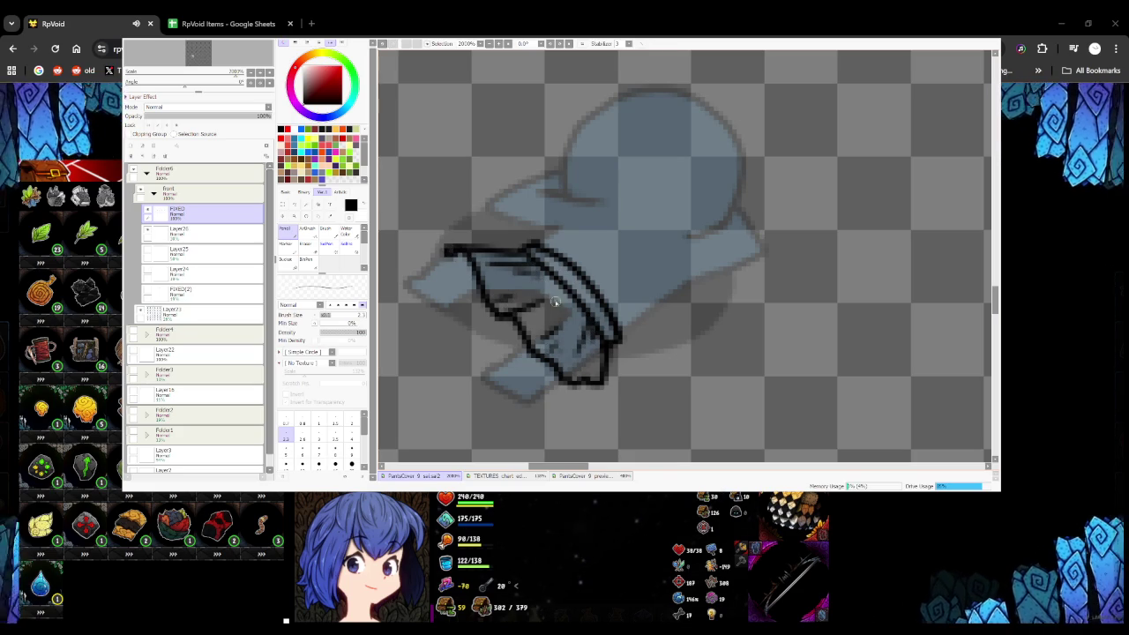
pyautogui.moveTo(549, 262); pyautogui.dragTo(575, 282)
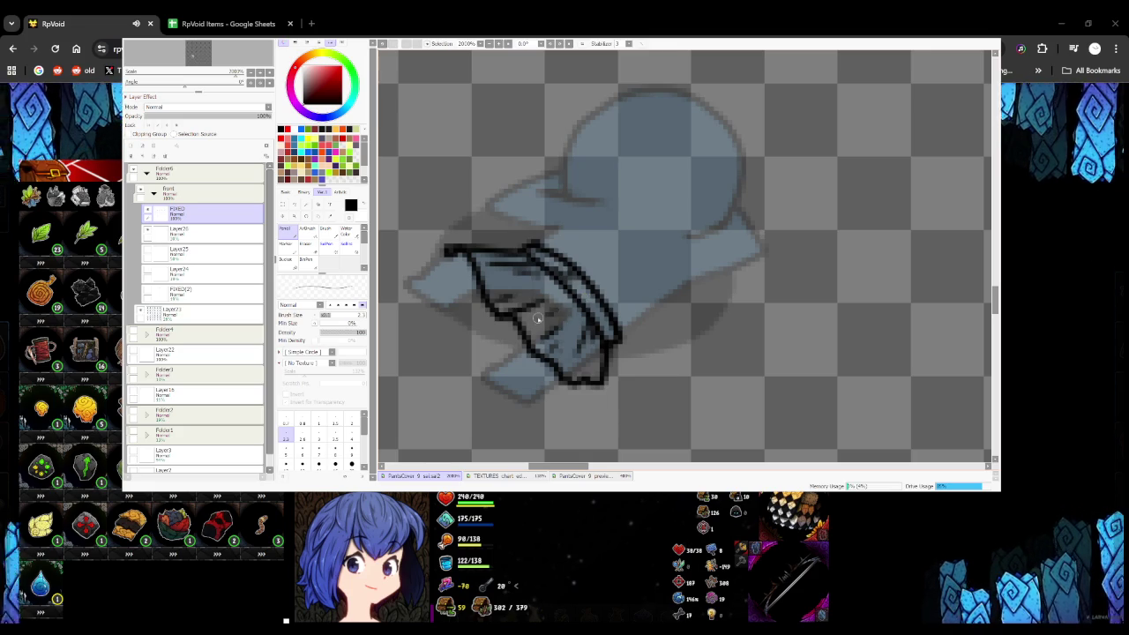
pyautogui.scroll(-3, 535, 321)
pyautogui.scroll(-3, 539, 311)
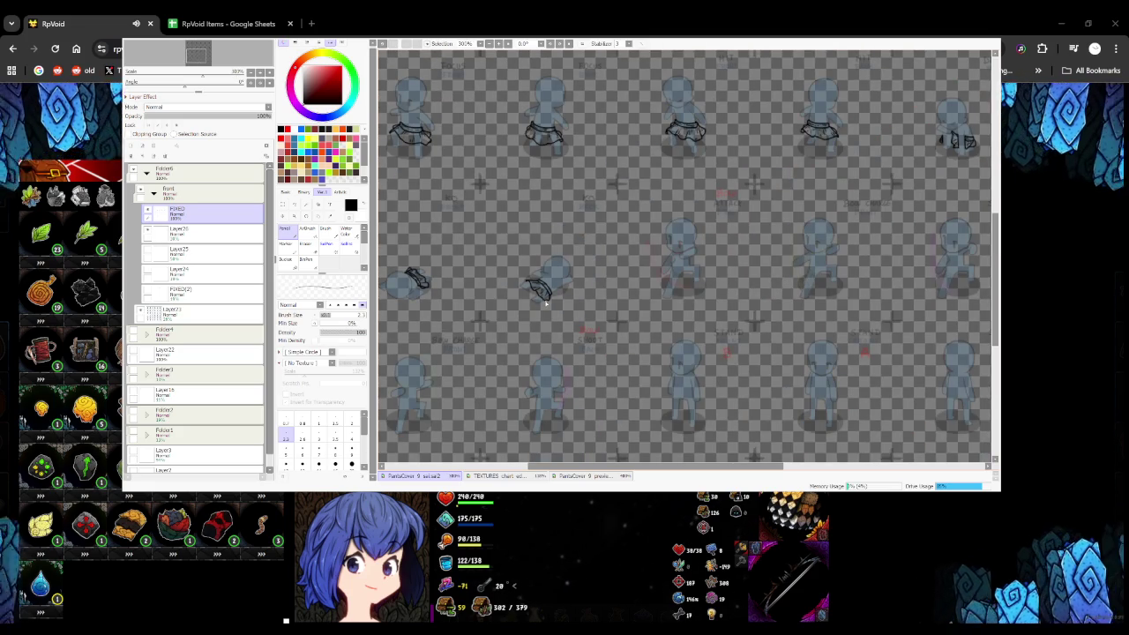
# Draw the black belt band across the ATTACK mannequin's waist, with lower and top edges
pyautogui.scroll(-2, 546, 302)
pyautogui.scroll(-2, 555, 345)
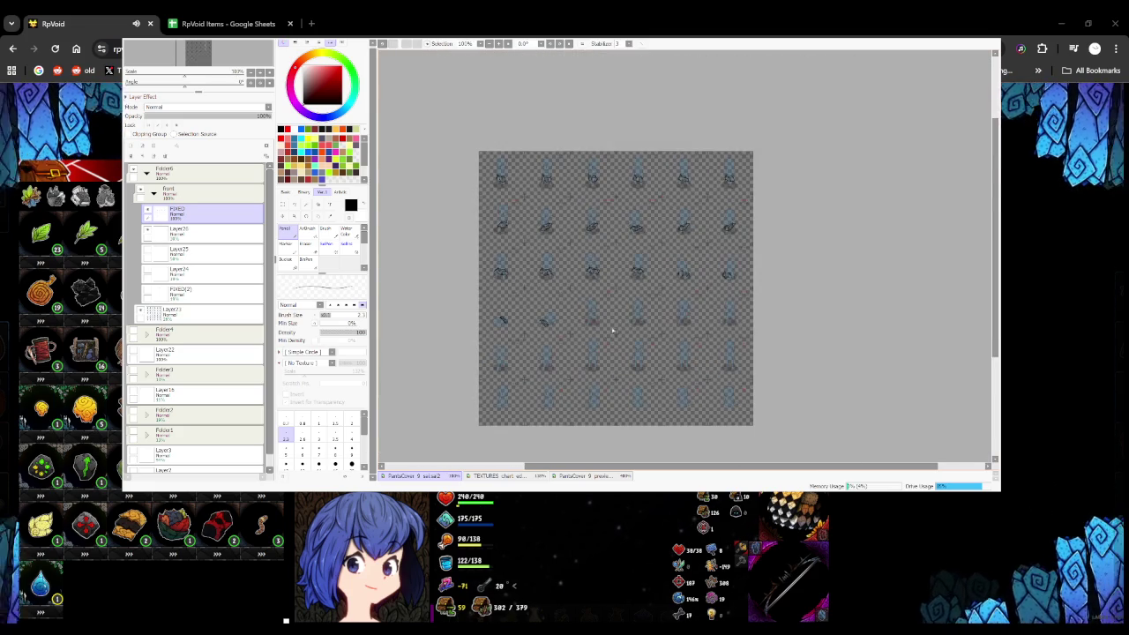
pyautogui.scroll(5, 611, 332)
pyautogui.scroll(3, 565, 300)
pyautogui.moveTo(448, 287)
pyautogui.mouseDown()
pyautogui.moveTo(491, 284)
pyautogui.moveTo(612, 234)
pyautogui.mouseUp()
pyautogui.moveTo(448, 276)
pyautogui.mouseDown()
pyautogui.moveTo(452, 250)
pyautogui.moveTo(600, 203)
pyautogui.mouseUp()
pyautogui.hotkey('ctrl', 'z')
pyautogui.moveTo(452, 254)
pyautogui.mouseDown()
pyautogui.moveTo(608, 207)
pyautogui.moveTo(612, 231)
pyautogui.mouseUp()
# Outline the skirt's hem and its right and left edges up to the belt
pyautogui.scroll(-1, 608, 226)
pyautogui.scroll(-1, 573, 266)
pyautogui.moveTo(497, 291)
pyautogui.mouseDown()
pyautogui.moveTo(575, 305)
pyautogui.moveTo(616, 245)
pyautogui.mouseUp()
pyautogui.hotkey('ctrl', 'z')
pyautogui.moveTo(573, 305); pyautogui.dragTo(676, 197)
pyautogui.hotkey('ctrl', 'z')
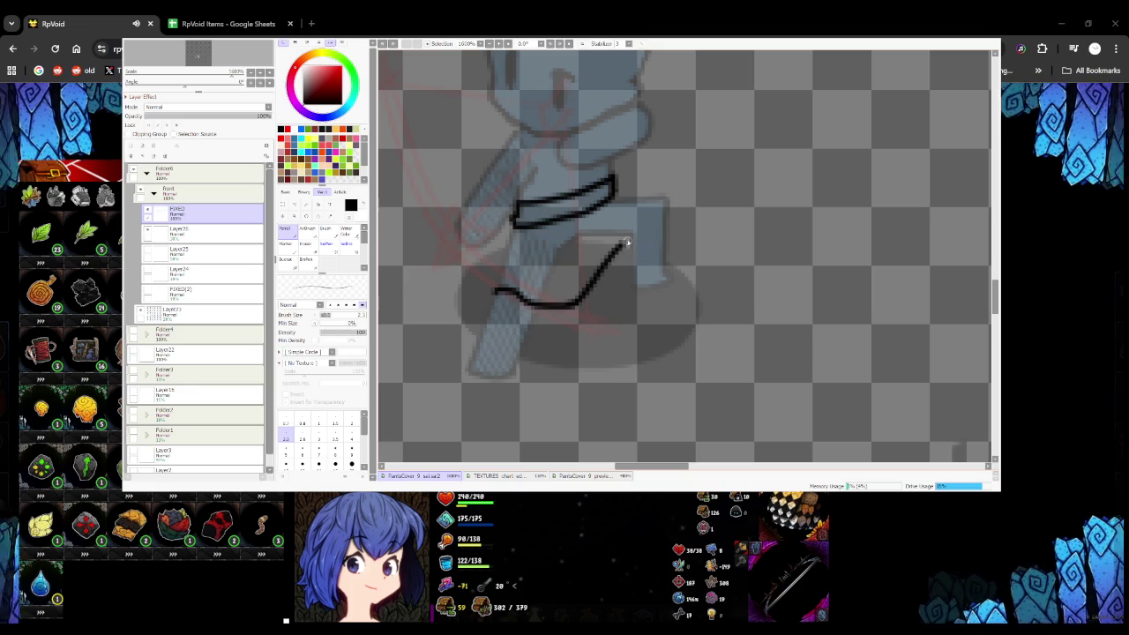
pyautogui.moveTo(619, 245); pyautogui.dragTo(666, 196)
pyautogui.hotkey('ctrl', 'z')
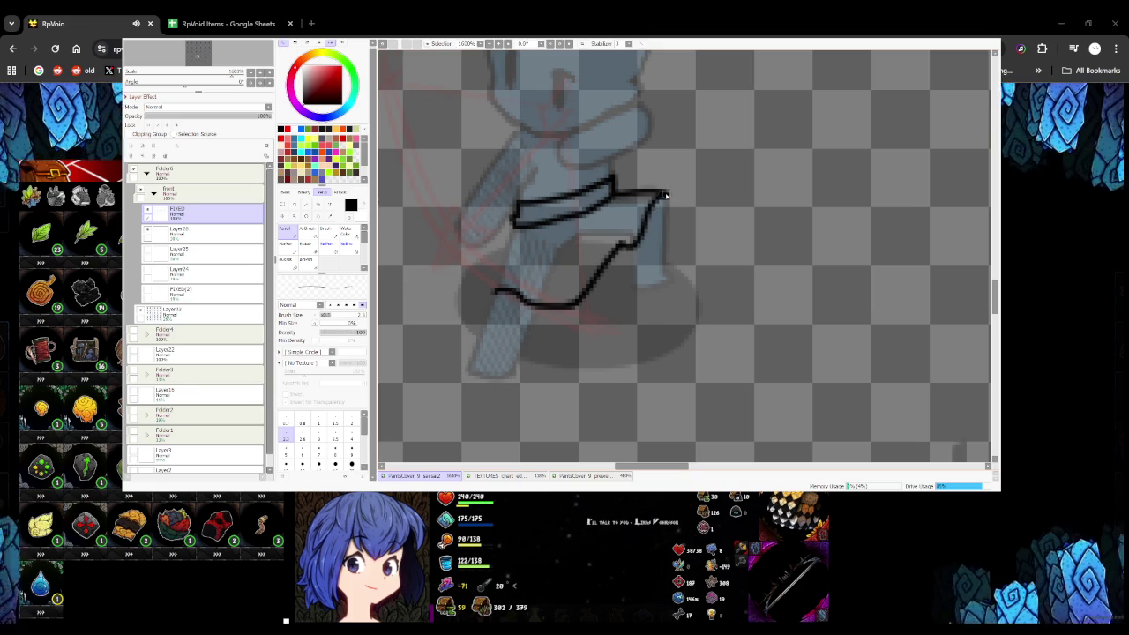
pyautogui.moveTo(493, 294)
pyautogui.mouseDown()
pyautogui.moveTo(517, 222)
pyautogui.moveTo(474, 266)
pyautogui.mouseUp()
pyautogui.hotkey('ctrl', 'z')
pyautogui.hotkey('ctrl', 'z')
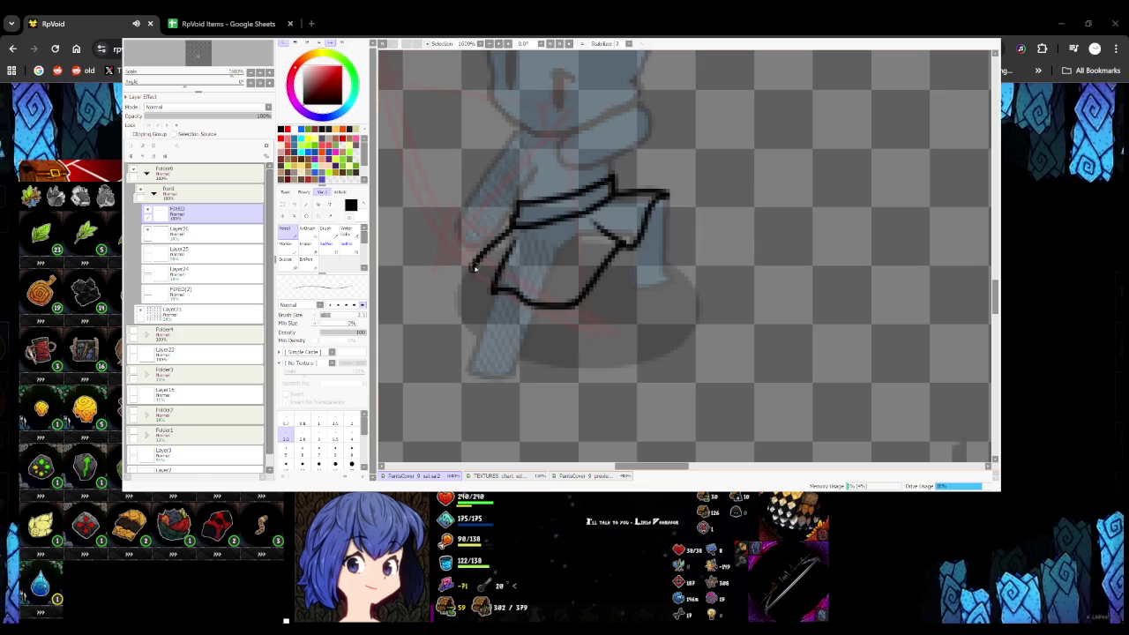
pyautogui.scroll(-1, 476, 269)
pyautogui.scroll(-1, 524, 304)
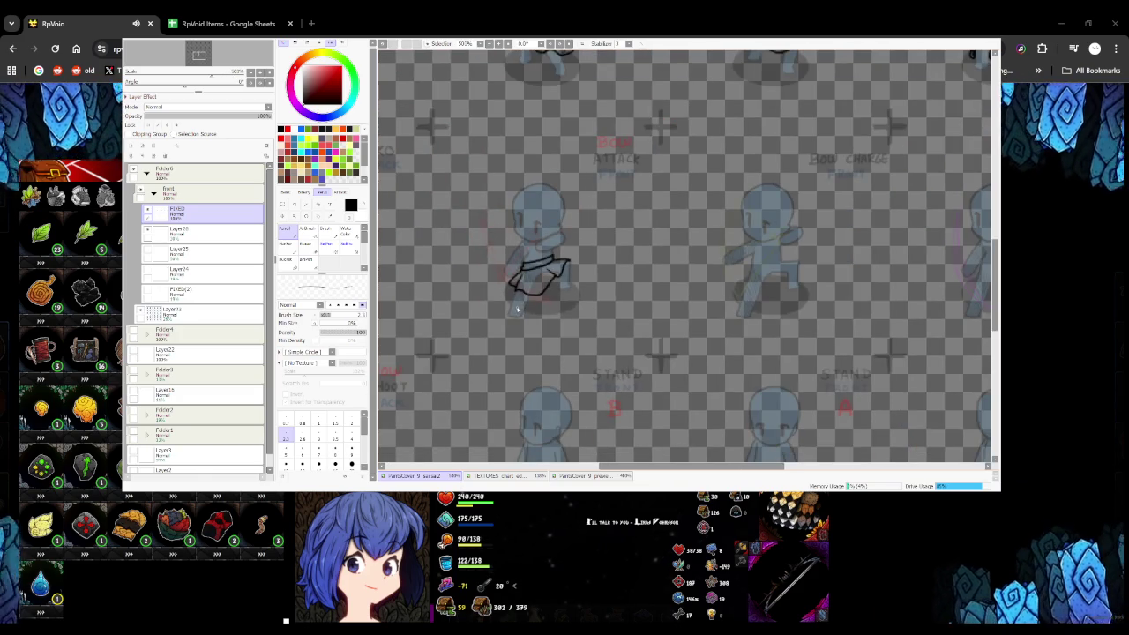
pyautogui.scroll(2, 518, 309)
pyautogui.moveTo(532, 155)
pyautogui.mouseDown()
pyautogui.moveTo(479, 226)
pyautogui.moveTo(495, 276)
pyautogui.mouseUp()
# Add pleat fold lines down the middle, right side and lower left of the skirt
pyautogui.scroll(-3, 504, 272)
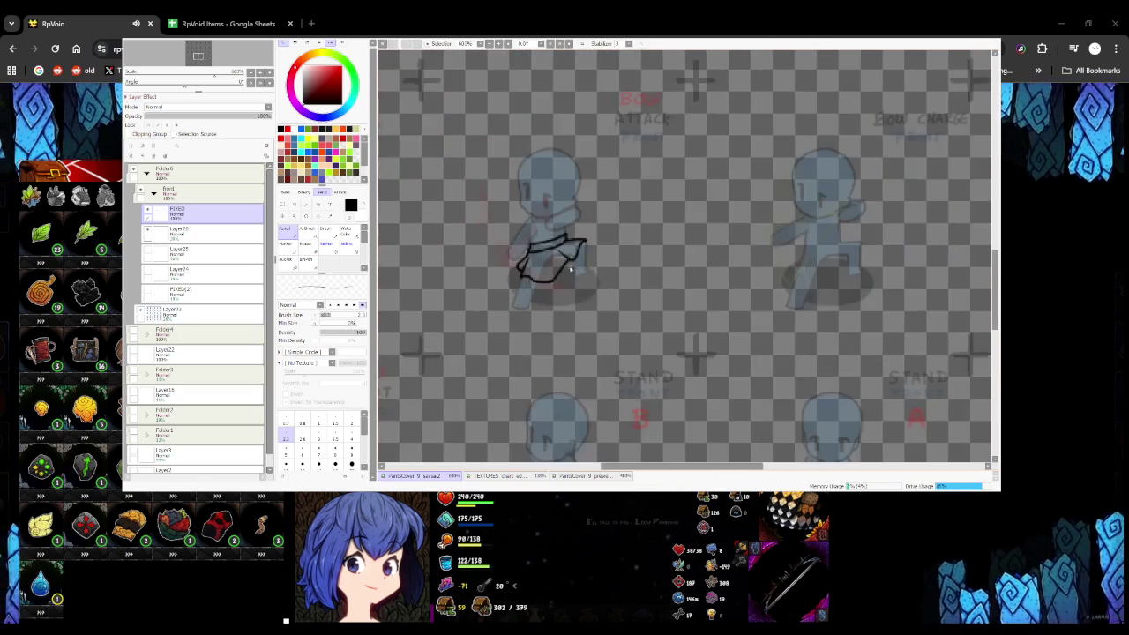
pyautogui.scroll(2, 541, 256)
pyautogui.scroll(-1, 579, 279)
pyautogui.scroll(-1, 579, 279)
pyautogui.scroll(-2, 564, 273)
pyautogui.scroll(2, 555, 269)
pyautogui.scroll(2, 544, 263)
pyautogui.moveTo(542, 251)
pyautogui.mouseDown()
pyautogui.moveTo(547, 298)
pyautogui.moveTo(588, 308)
pyautogui.mouseUp()
pyautogui.moveTo(589, 297); pyautogui.dragTo(603, 286)
pyautogui.moveTo(516, 305); pyautogui.dragTo(522, 282)
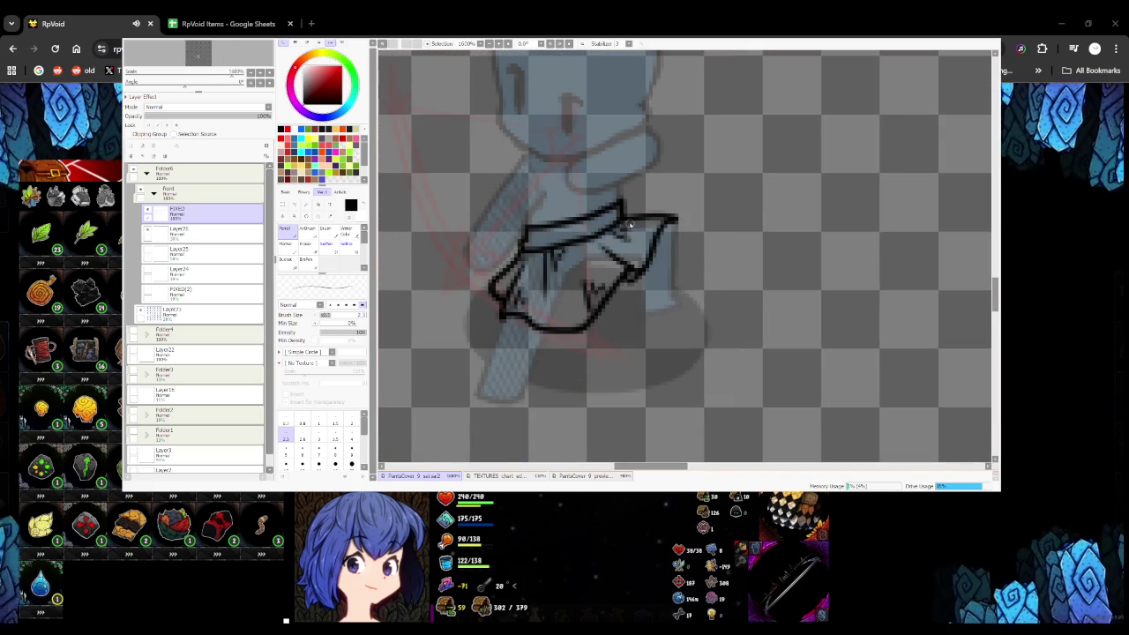
pyautogui.scroll(-2, 534, 244)
pyautogui.scroll(-2, 534, 244)
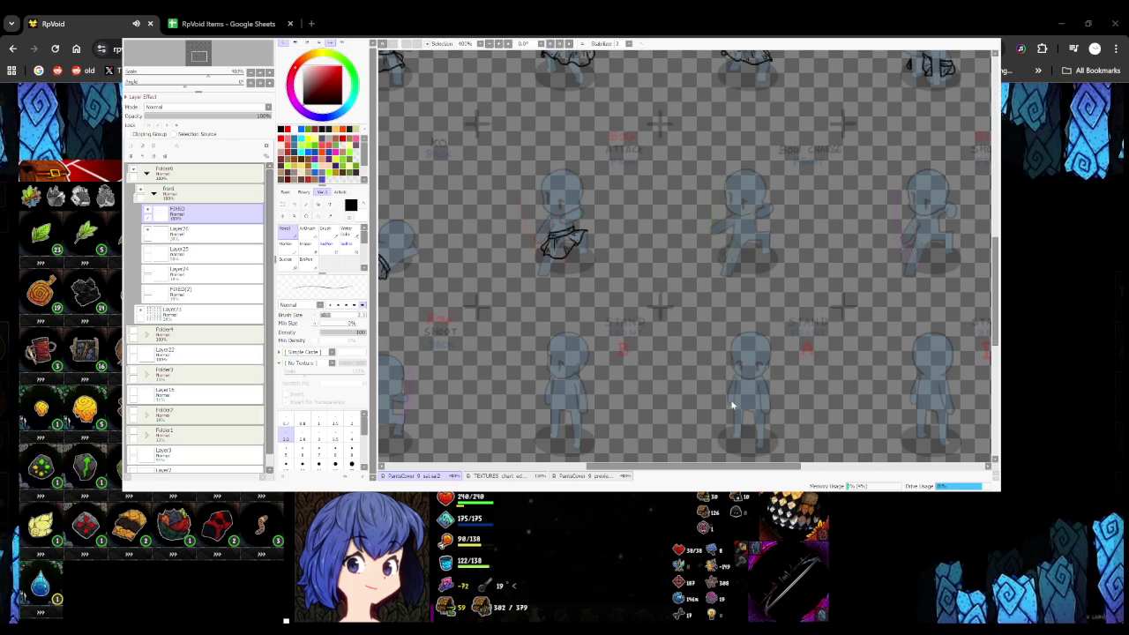
# Place a small red mark beside the cross on the sprite sheet
pyautogui.scroll(-2, 729, 403)
pyautogui.scroll(2, 580, 251)
pyautogui.scroll(-2, 579, 250)
pyautogui.scroll(-1, 579, 251)
pyautogui.scroll(4, 432, 263)
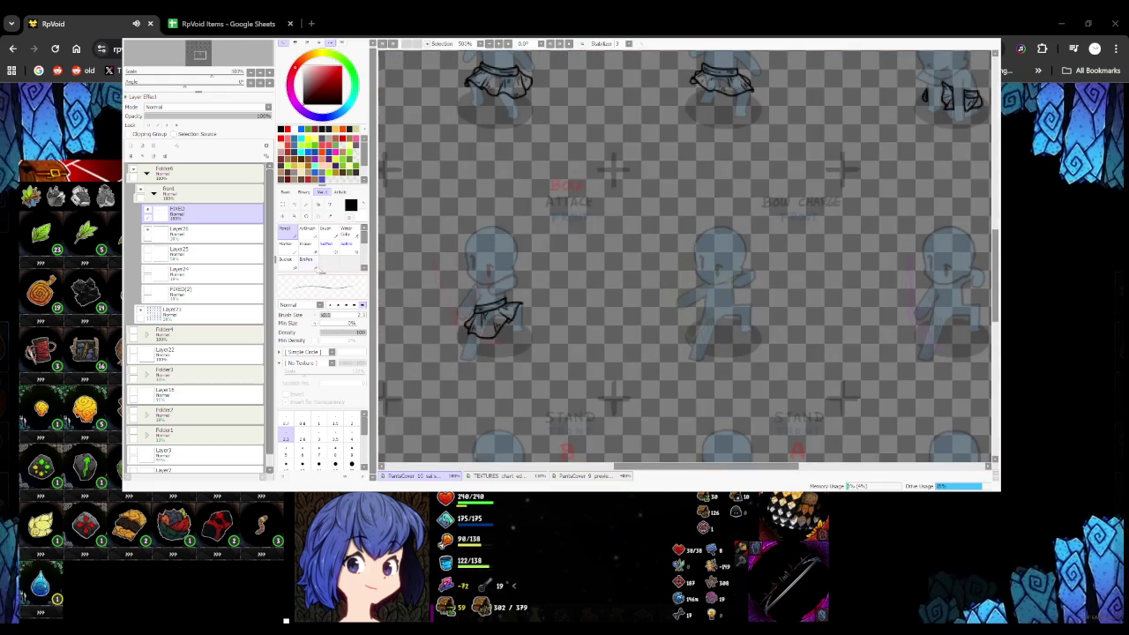
pyautogui.scroll(-2, 498, 222)
pyautogui.scroll(3, 498, 222)
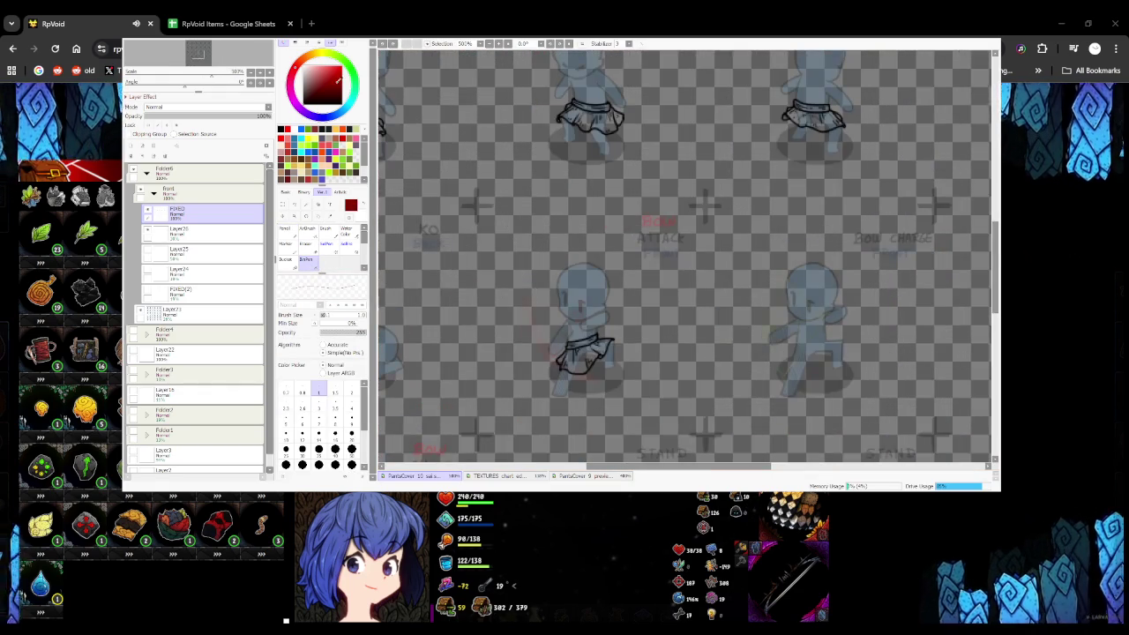
pyautogui.scroll(4, 498, 222)
pyautogui.moveTo(472, 198); pyautogui.dragTo(473, 233)
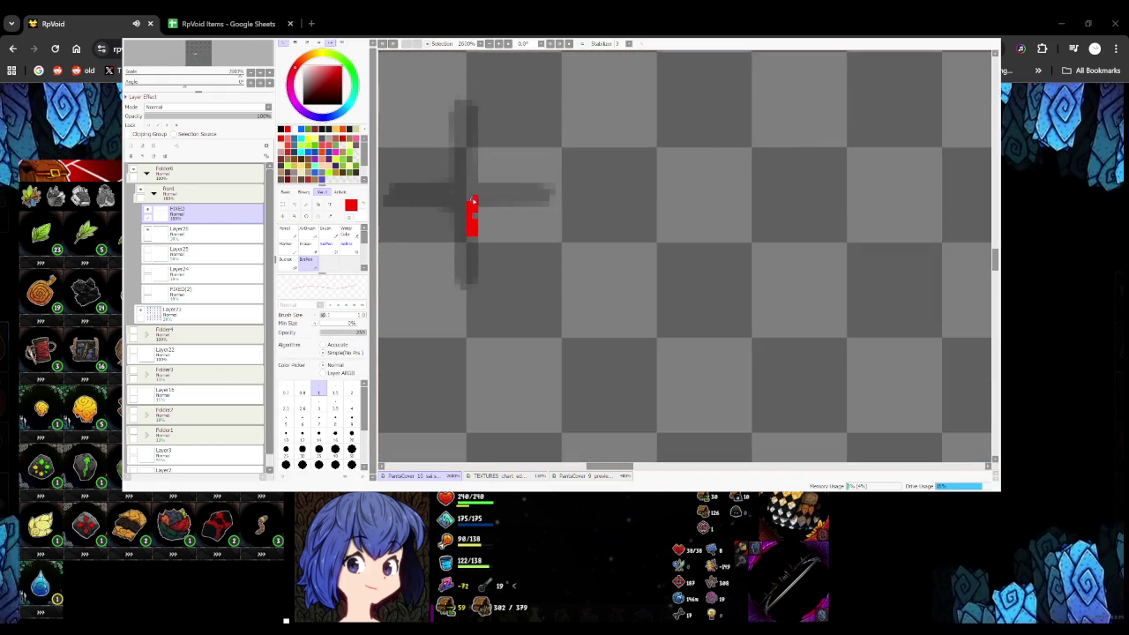
pyautogui.scroll(-5, 499, 260)
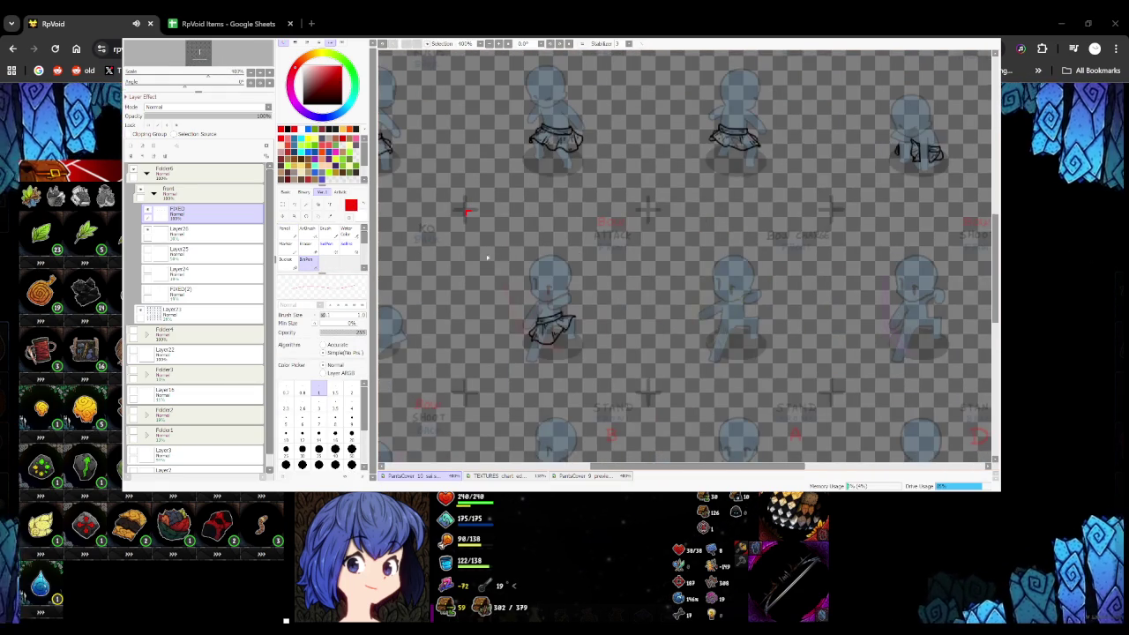
pyautogui.moveTo(589, 383)
pyautogui.mouseDown()
pyautogui.moveTo(518, 344)
pyautogui.moveTo(669, 231)
pyautogui.mouseUp()
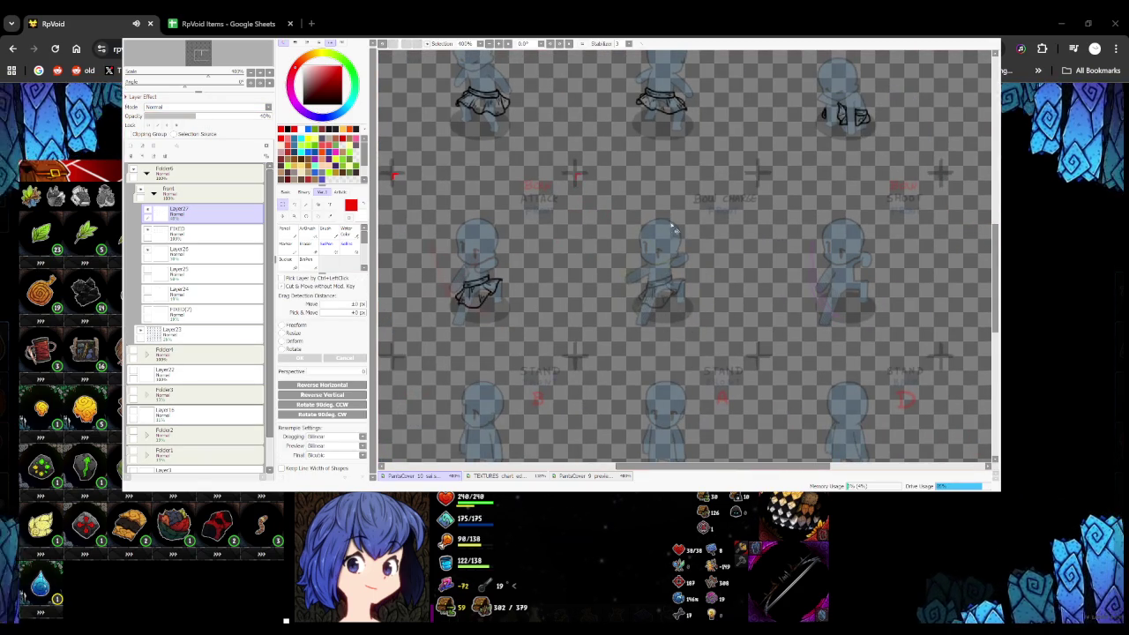
# Move Layer27 below the FIXED layer and return to drawing on FIXED
pyautogui.moveTo(203, 214); pyautogui.dragTo(203, 235)
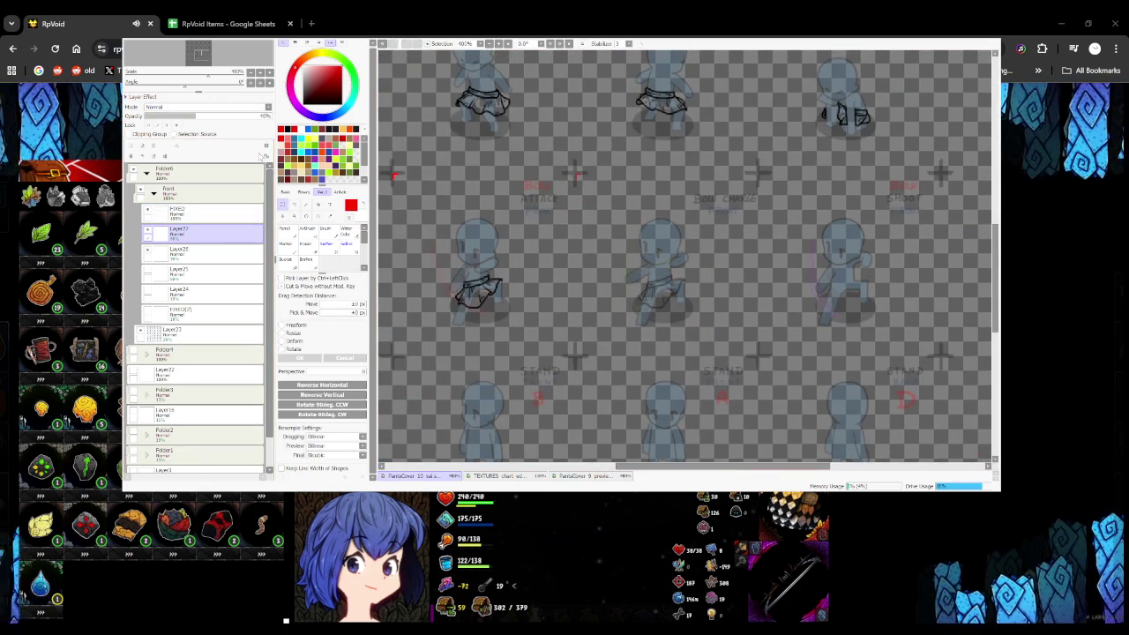
pyautogui.click(203, 214)
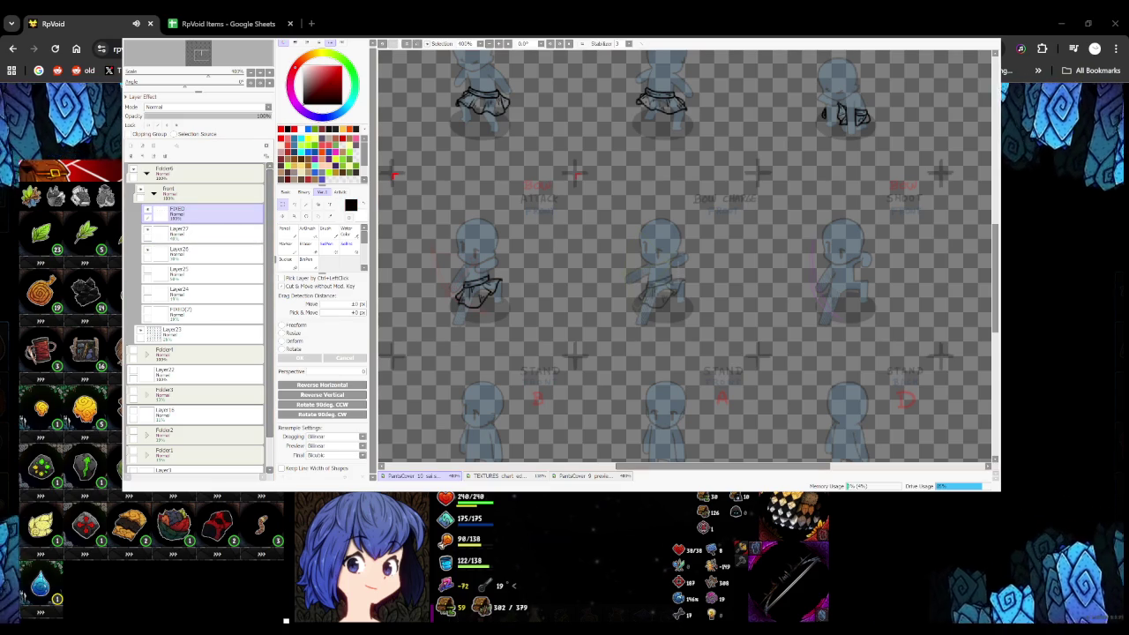
pyautogui.press('n')
pyautogui.moveTo(457, 277); pyautogui.dragTo(731, 270)
pyautogui.hotkey('ctrl', 'z')
# Draw the belt line across the waist and the skirt's curved hem rising to the belt
pyautogui.scroll(3, 579, 238)
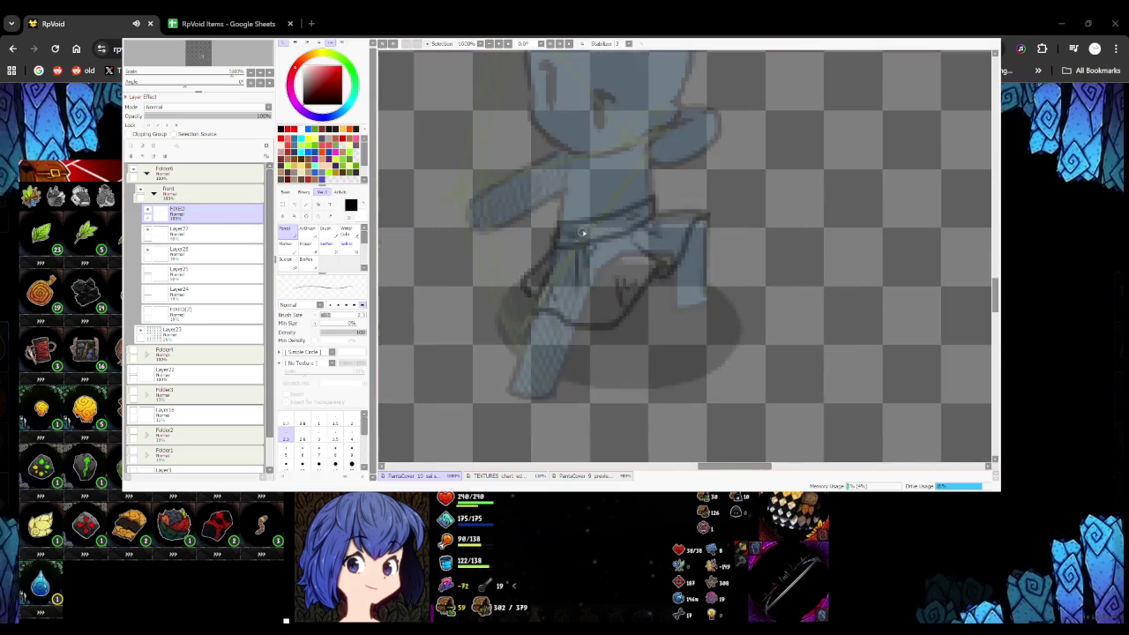
pyautogui.scroll(1, 579, 238)
pyautogui.moveTo(540, 249)
pyautogui.mouseDown()
pyautogui.moveTo(668, 206)
pyautogui.moveTo(665, 187)
pyautogui.moveTo(552, 221)
pyautogui.moveTo(644, 199)
pyautogui.moveTo(542, 249)
pyautogui.mouseUp()
pyautogui.scroll(-3, 559, 300)
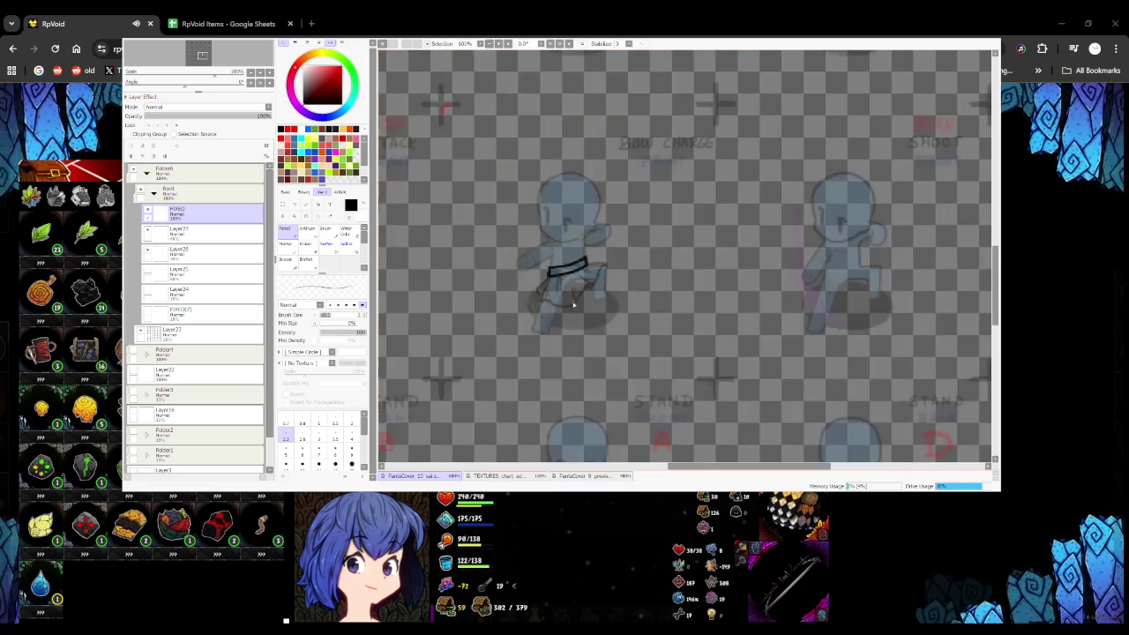
pyautogui.scroll(3, 559, 299)
pyautogui.moveTo(466, 284)
pyautogui.mouseDown()
pyautogui.moveTo(543, 302)
pyautogui.moveTo(606, 223)
pyautogui.mouseUp()
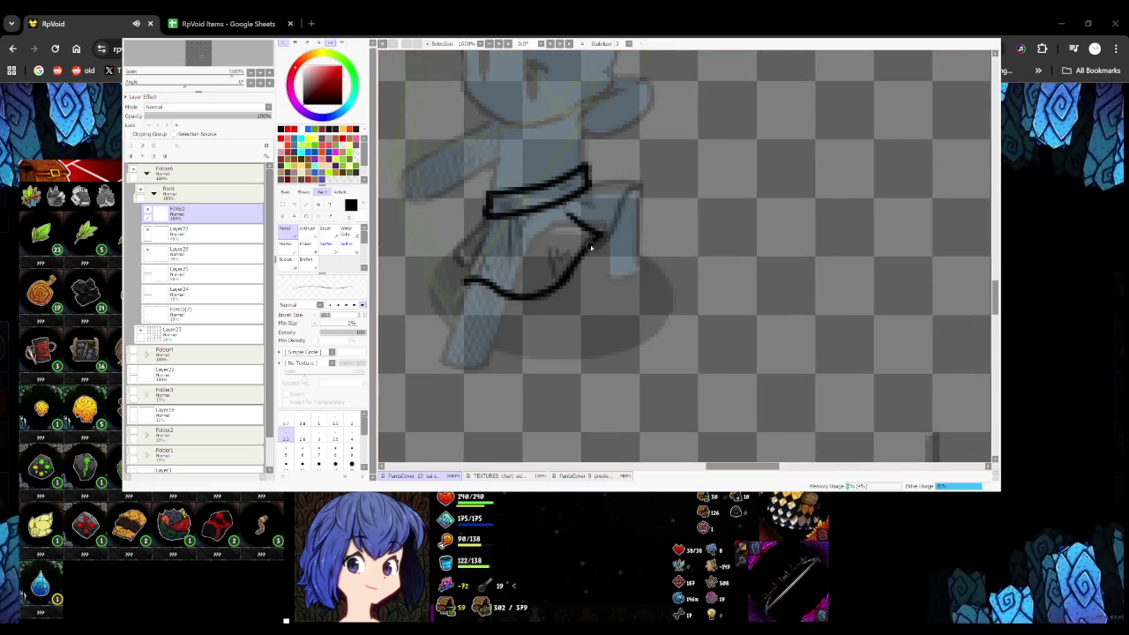
pyautogui.moveTo(606, 239)
pyautogui.mouseDown()
pyautogui.moveTo(639, 183)
pyautogui.moveTo(591, 185)
pyautogui.mouseUp()
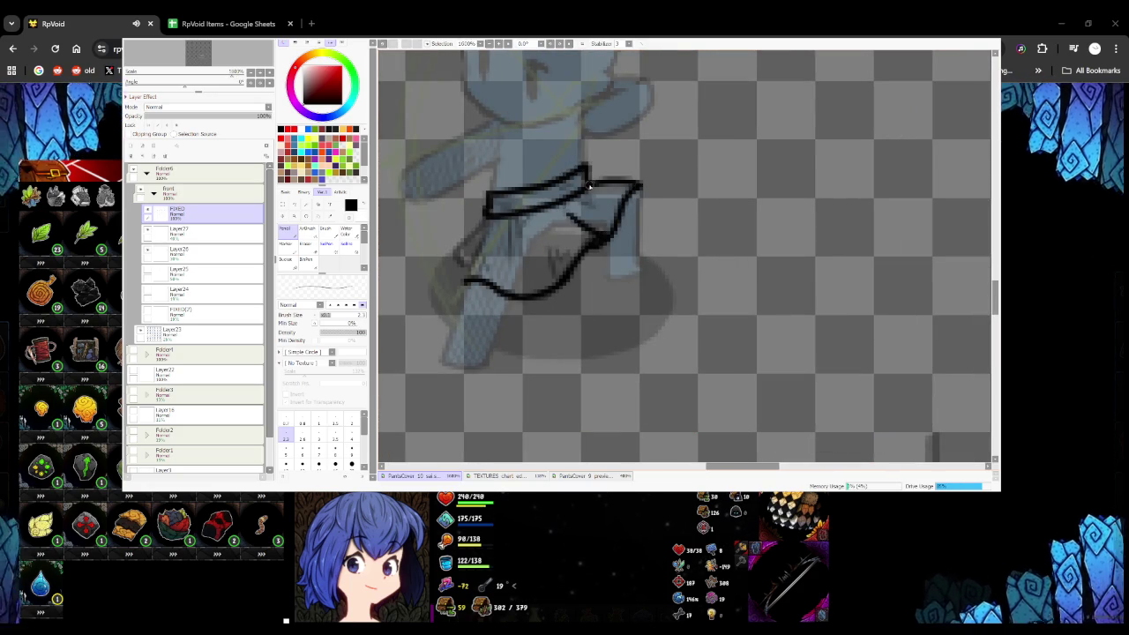
# Outline the skirt's left side and add pleat hatching inside the skirt
pyautogui.scroll(1, 475, 233)
pyautogui.moveTo(456, 323)
pyautogui.mouseDown()
pyautogui.moveTo(498, 192)
pyautogui.moveTo(432, 254)
pyautogui.moveTo(461, 281)
pyautogui.mouseUp()
pyautogui.scroll(-1, 461, 280)
pyautogui.moveTo(500, 234); pyautogui.dragTo(547, 283)
pyautogui.moveTo(450, 267); pyautogui.dragTo(456, 323)
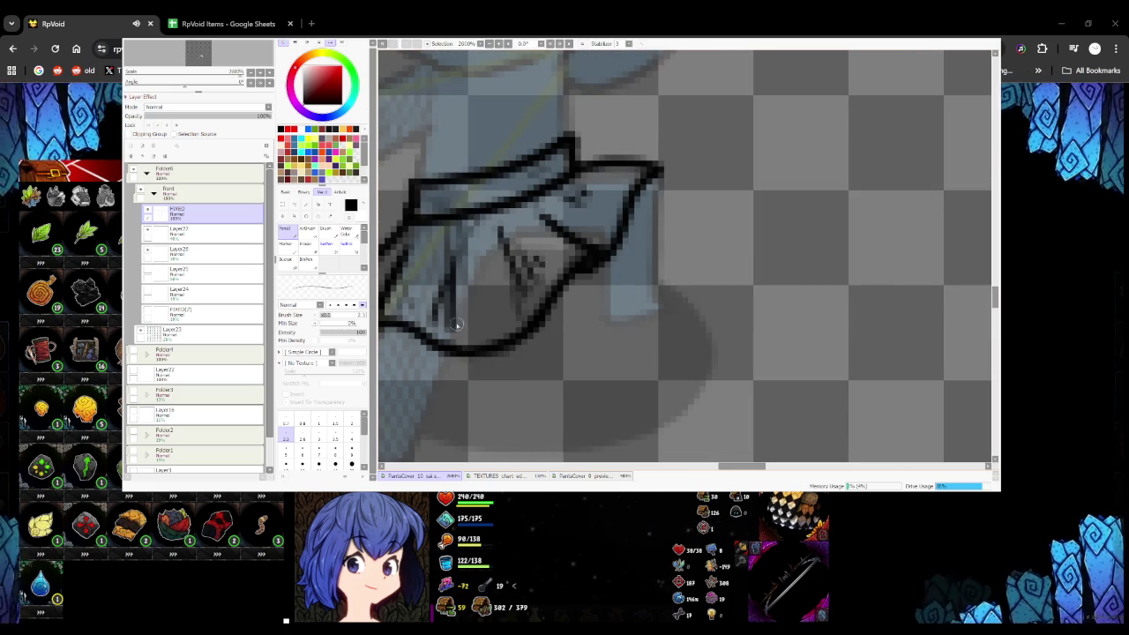
# Touch up the skirt outline near the belt and zoom around to check the result
pyautogui.scroll(-5, 458, 275)
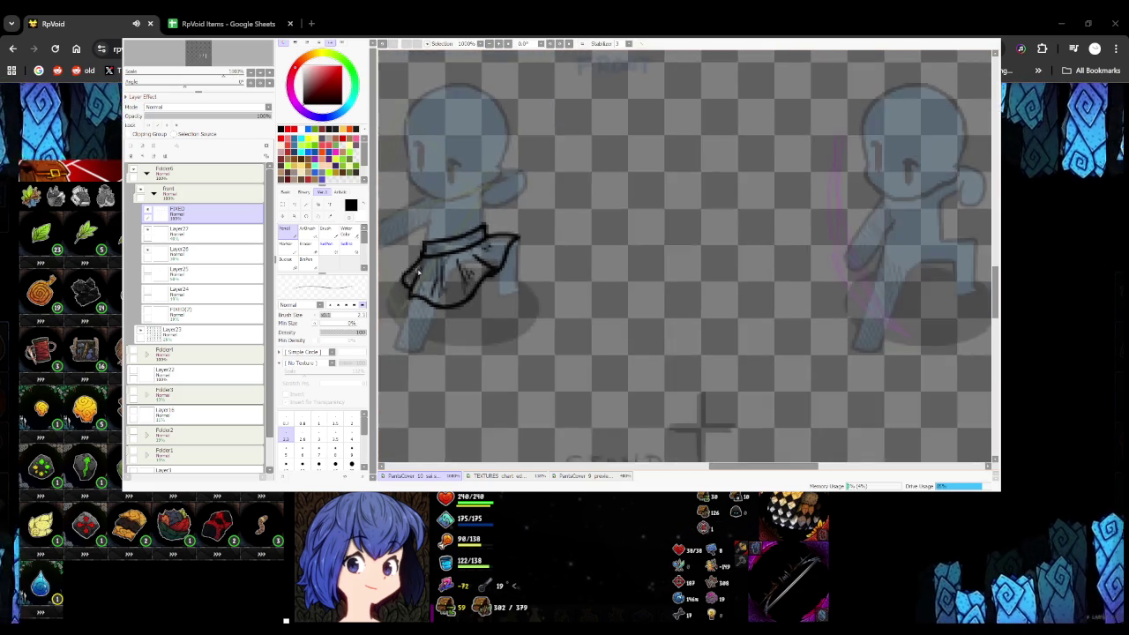
pyautogui.scroll(3, 429, 262)
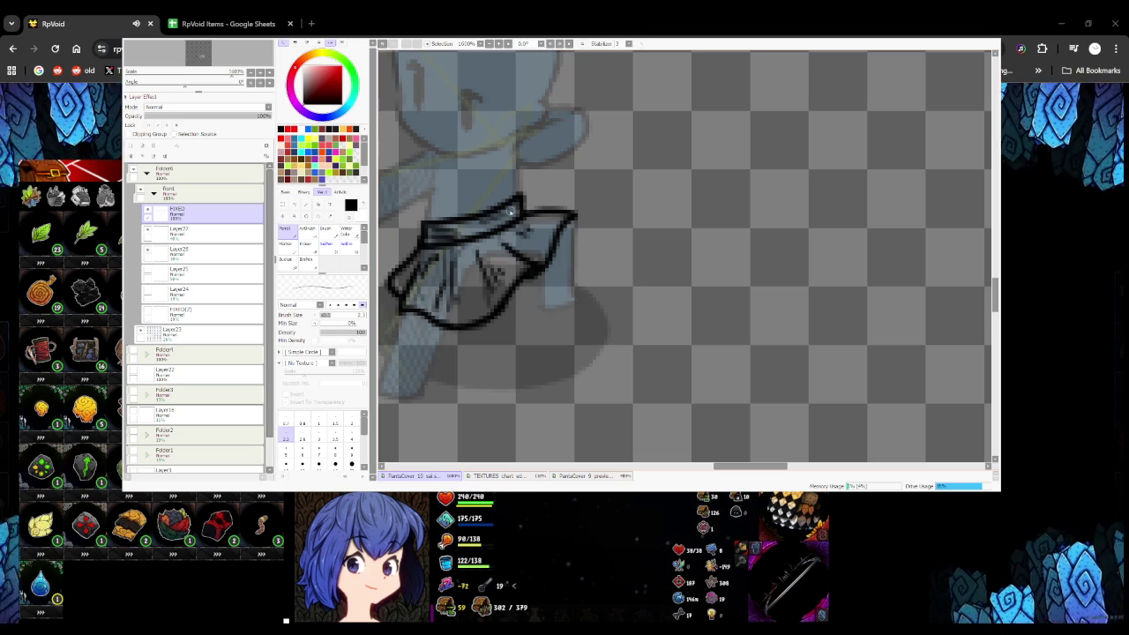
pyautogui.scroll(-3, 516, 214)
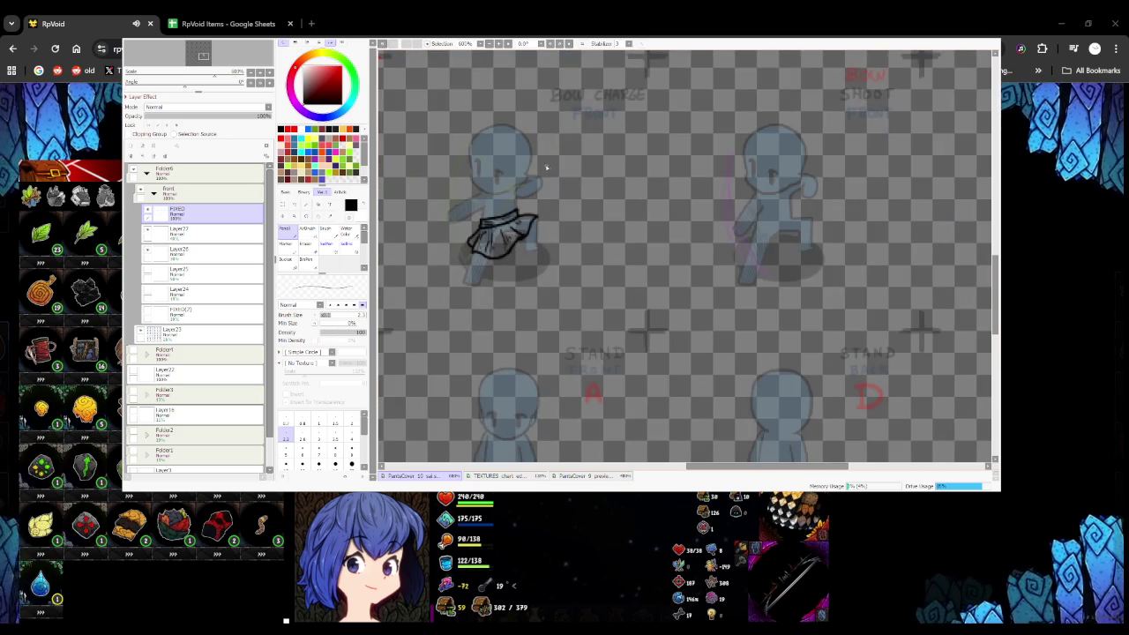
pyautogui.scroll(3, 516, 216)
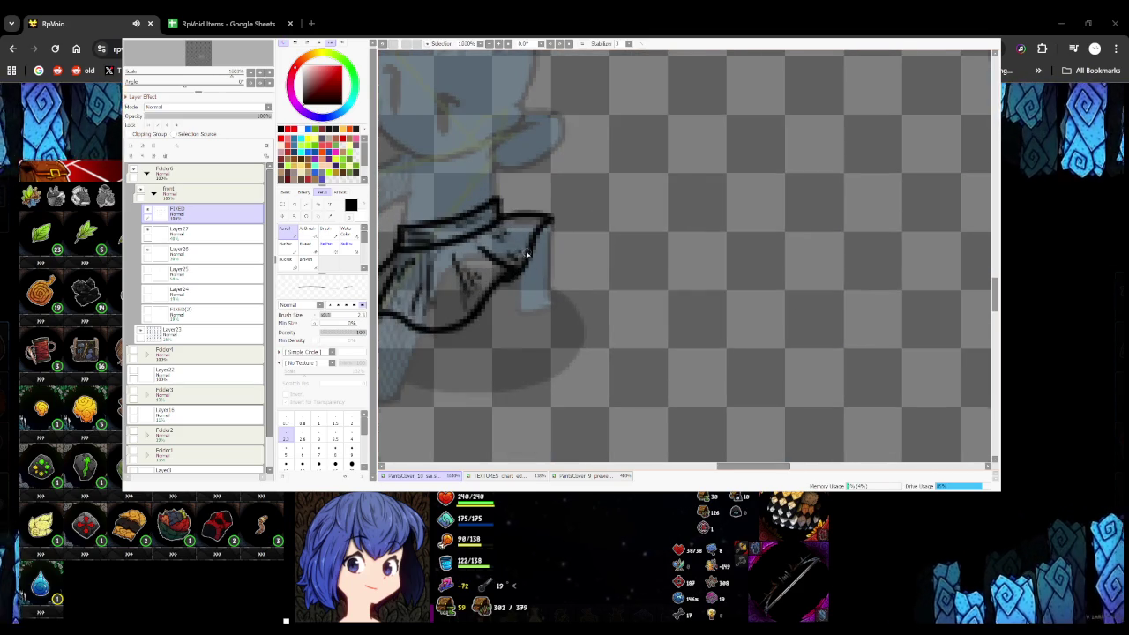
pyautogui.scroll(-3, 526, 253)
pyautogui.scroll(2, 520, 252)
pyautogui.scroll(2, 592, 191)
pyautogui.moveTo(592, 192); pyautogui.dragTo(611, 187)
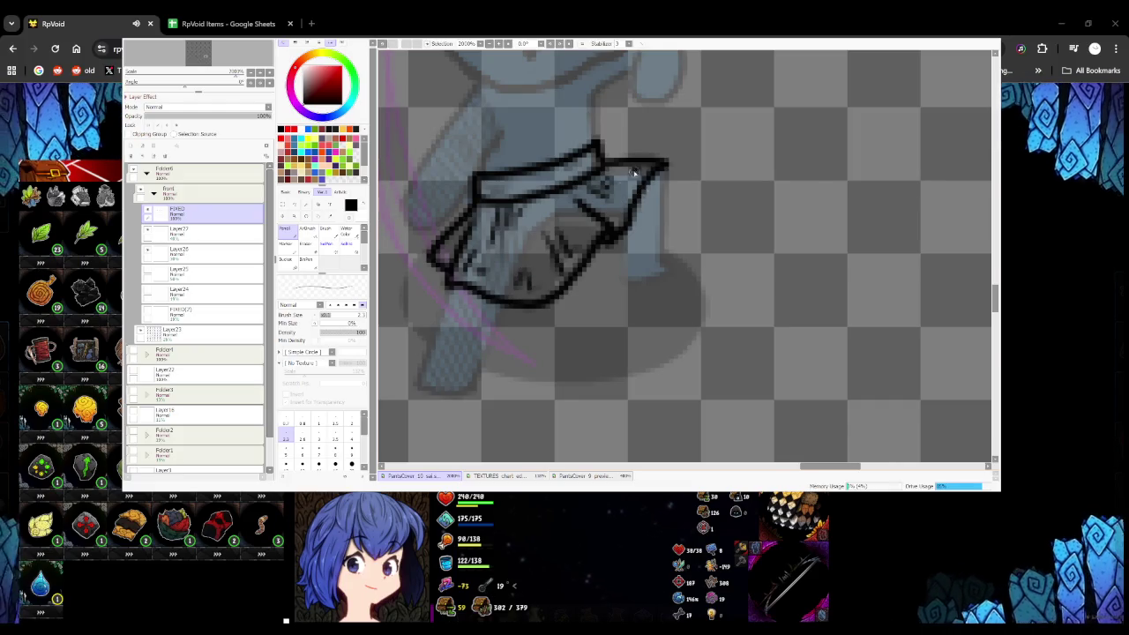
pyautogui.scroll(-3, 638, 171)
pyautogui.scroll(2, 579, 236)
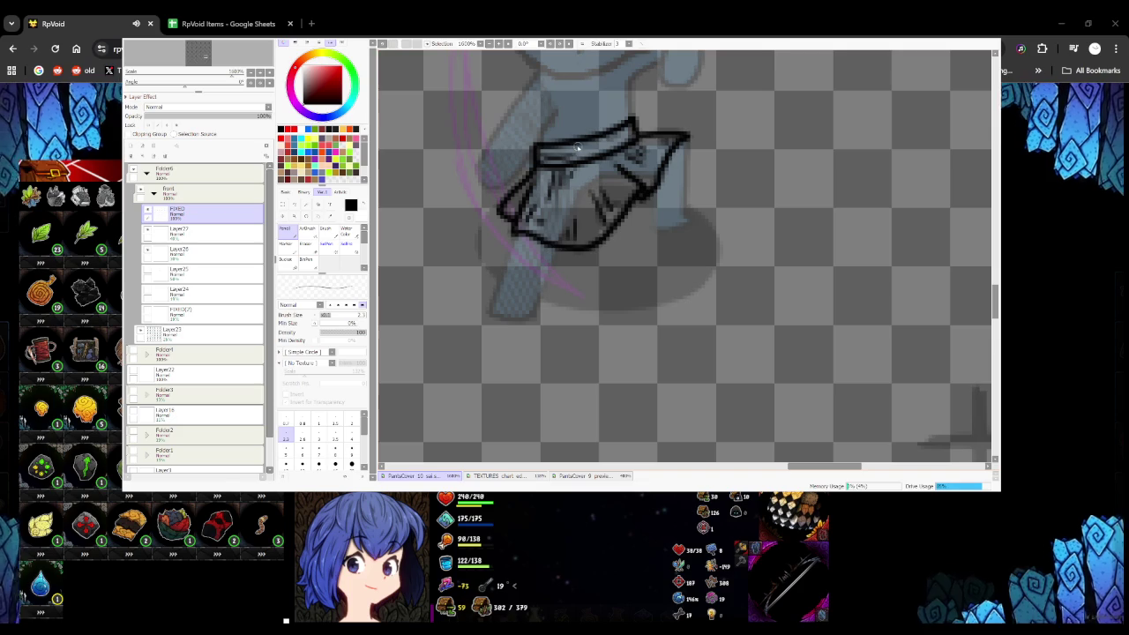
pyautogui.scroll(-3, 628, 132)
pyautogui.scroll(4, 554, 213)
pyautogui.scroll(-4, 554, 213)
pyautogui.scroll(3, 554, 213)
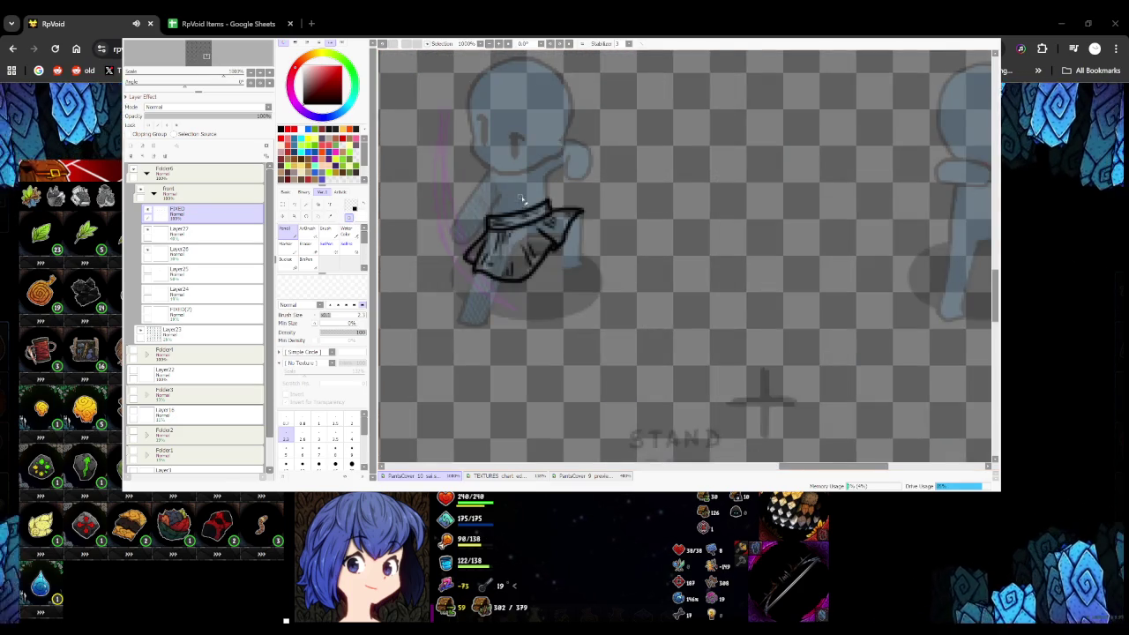
pyautogui.scroll(3, 465, 250)
pyautogui.scroll(-3, 494, 201)
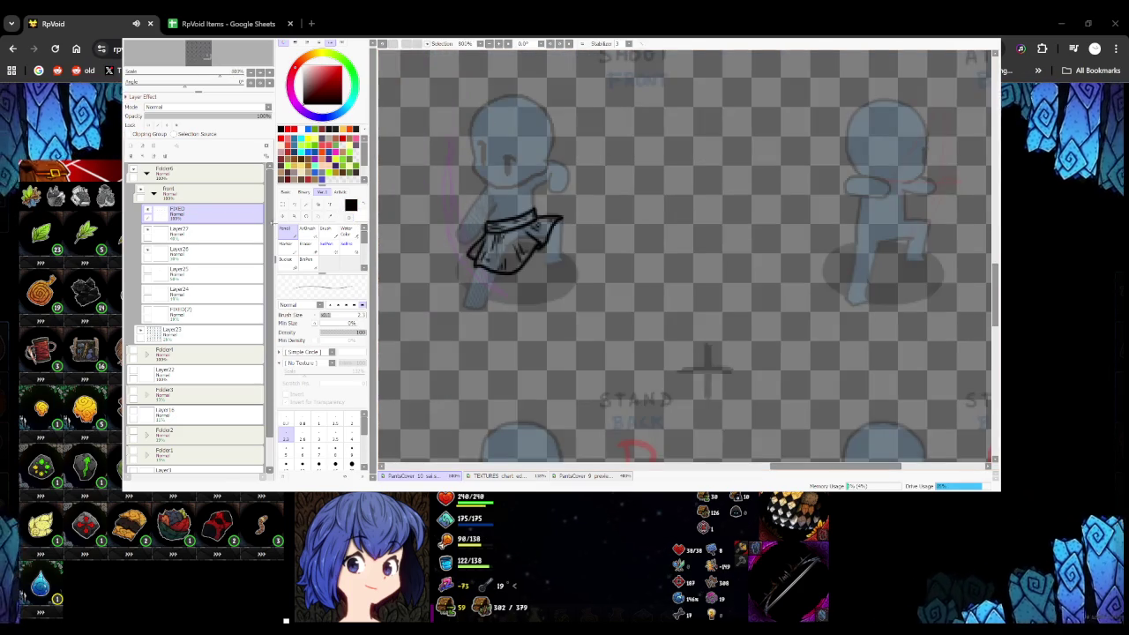
pyautogui.scroll(3, 476, 224)
pyautogui.scroll(-5, 487, 229)
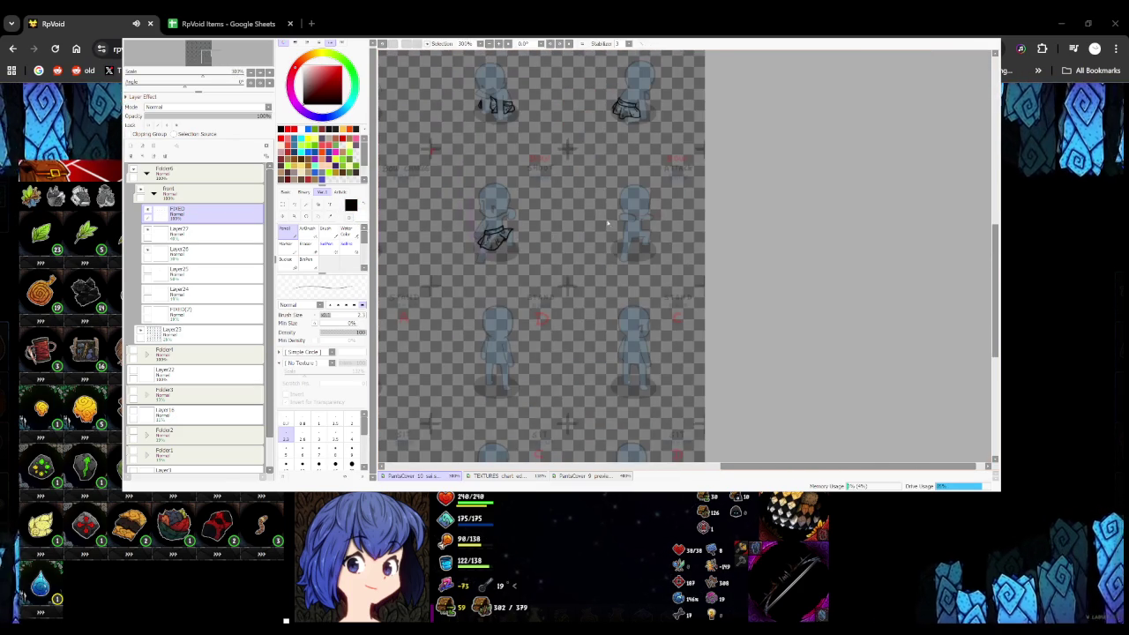
# Draw the belt's lower and upper edges across the next mannequin's waist
pyautogui.scroll(3, 606, 224)
pyautogui.scroll(2, 497, 252)
pyautogui.moveTo(461, 269); pyautogui.dragTo(557, 232)
pyautogui.hotkey('ctrl', 'z')
pyautogui.moveTo(461, 263); pyautogui.dragTo(560, 232)
pyautogui.hotkey('ctrl', 'z')
pyautogui.moveTo(464, 265); pyautogui.dragTo(559, 232)
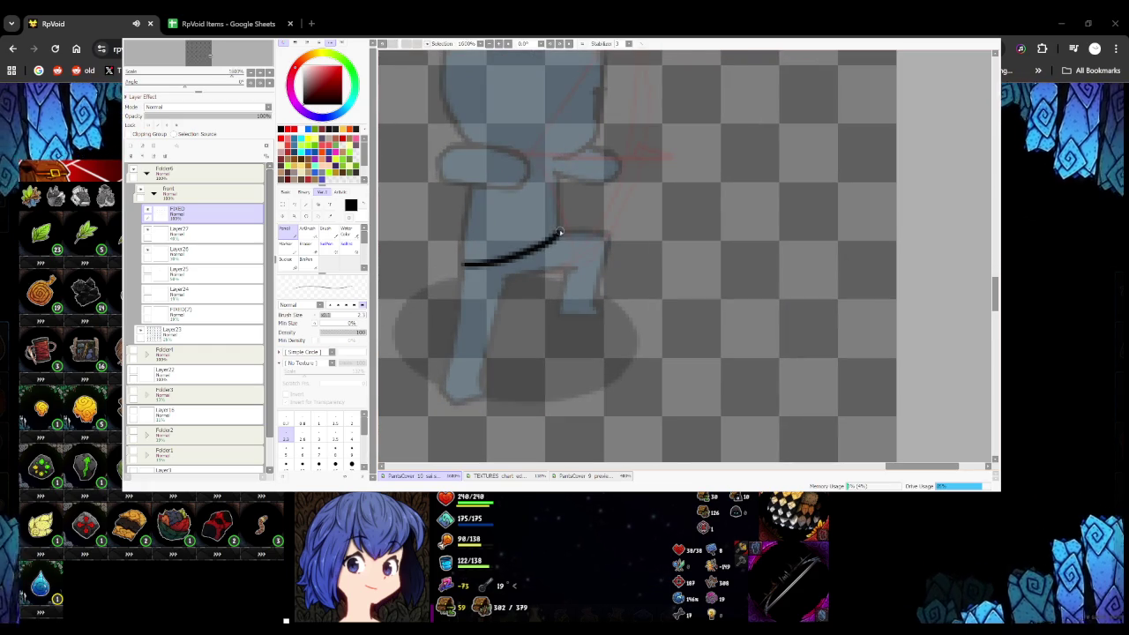
pyautogui.moveTo(464, 240); pyautogui.dragTo(565, 219)
# Draw the skirt hem curving up to the right and try the left side outline
pyautogui.scroll(-3, 573, 269)
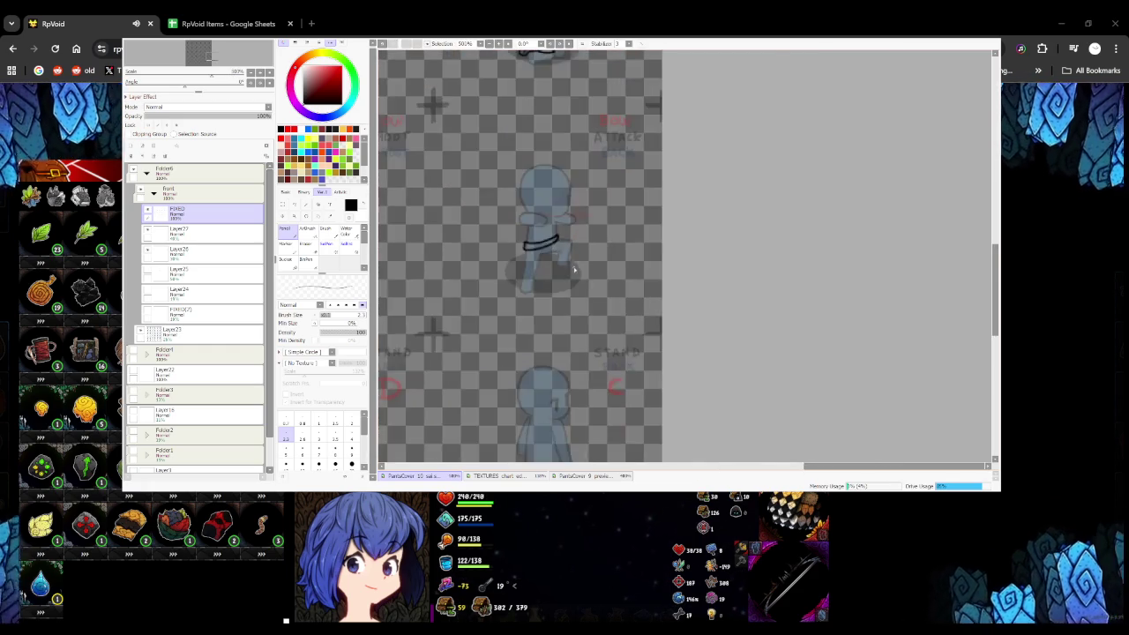
pyautogui.scroll(2, 546, 269)
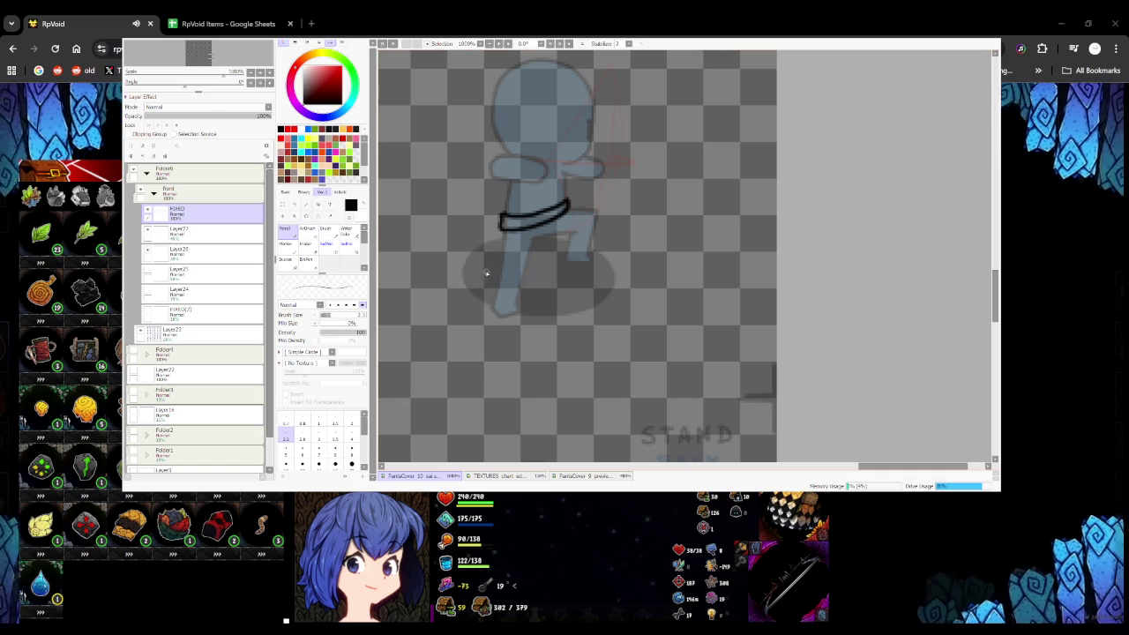
pyautogui.scroll(2, 527, 244)
pyautogui.moveTo(489, 273)
pyautogui.mouseDown()
pyautogui.moveTo(554, 273)
pyautogui.moveTo(641, 179)
pyautogui.mouseUp()
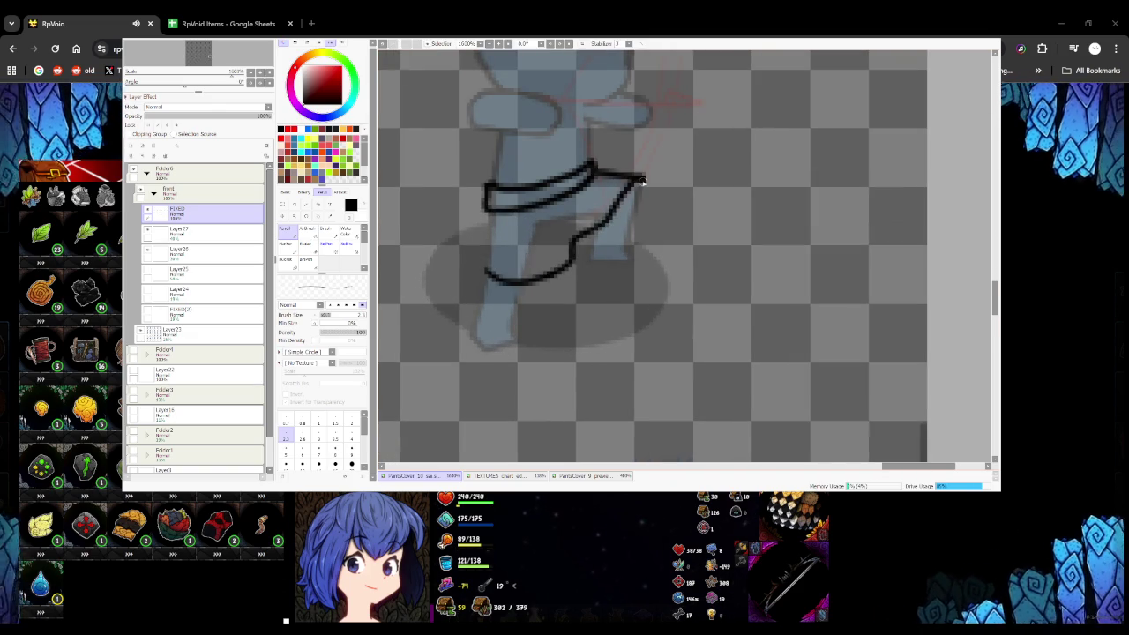
pyautogui.moveTo(483, 210)
pyautogui.mouseDown()
pyautogui.moveTo(465, 246)
pyautogui.moveTo(485, 261)
pyautogui.mouseUp()
pyautogui.hotkey('ctrl', 'z')
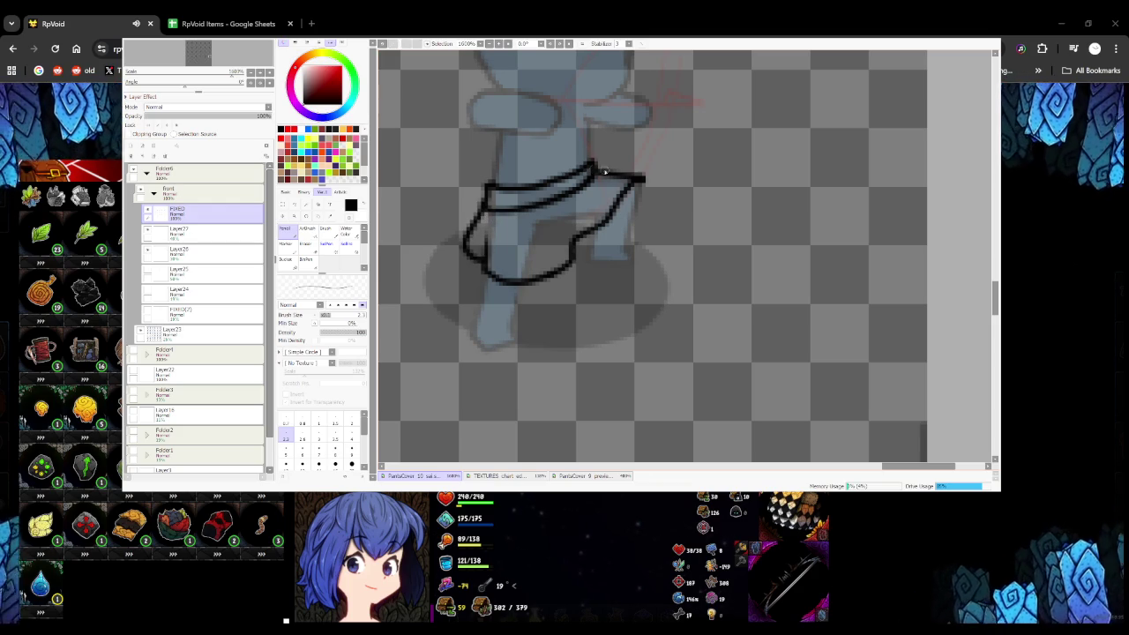
# Lasso-select and delete the bad lower-right part of the skirt outline
pyautogui.scroll(-2, 472, 211)
pyautogui.scroll(-1, 472, 211)
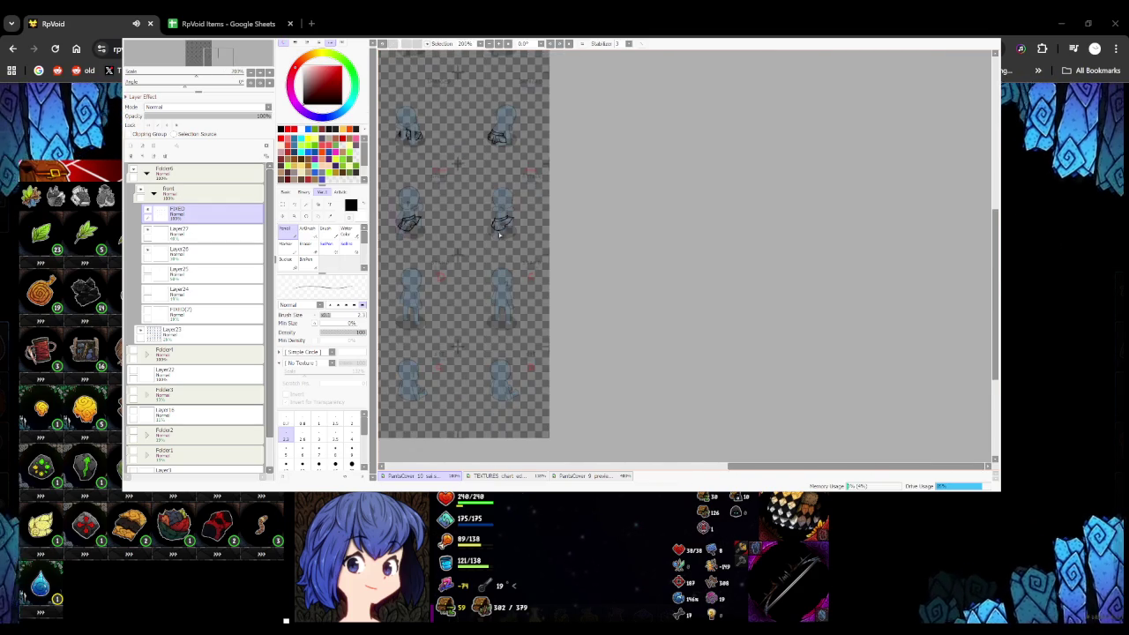
pyautogui.scroll(3, 503, 203)
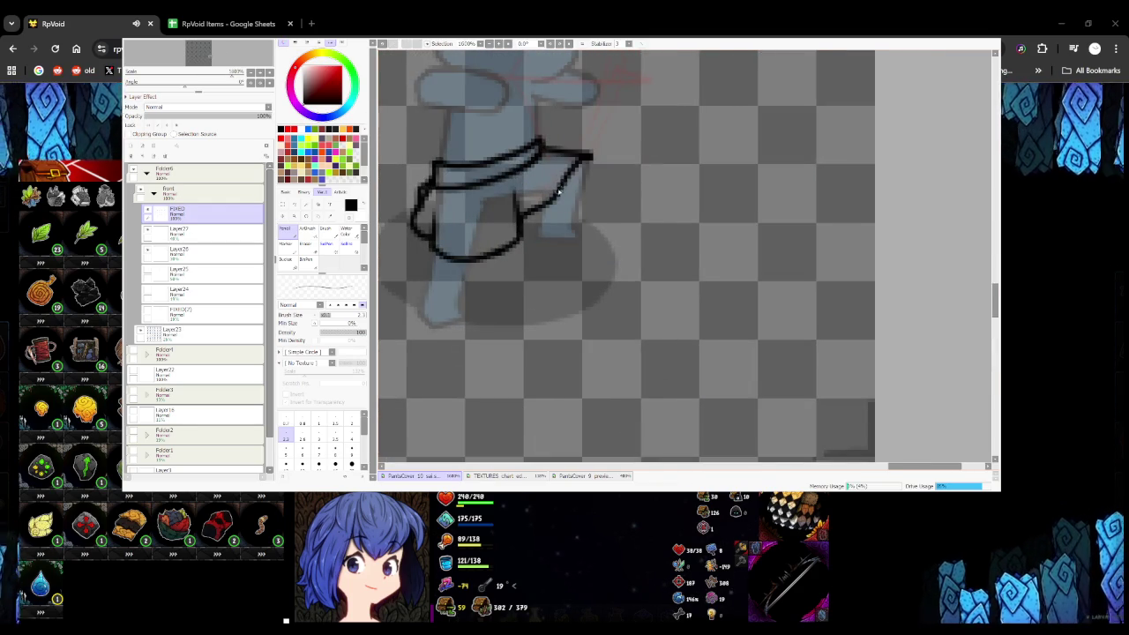
pyautogui.scroll(-4, 572, 173)
pyautogui.scroll(-1, 572, 174)
pyautogui.scroll(-1, 572, 174)
pyautogui.scroll(1, 570, 176)
pyautogui.scroll(3, 569, 177)
pyautogui.scroll(2, 547, 185)
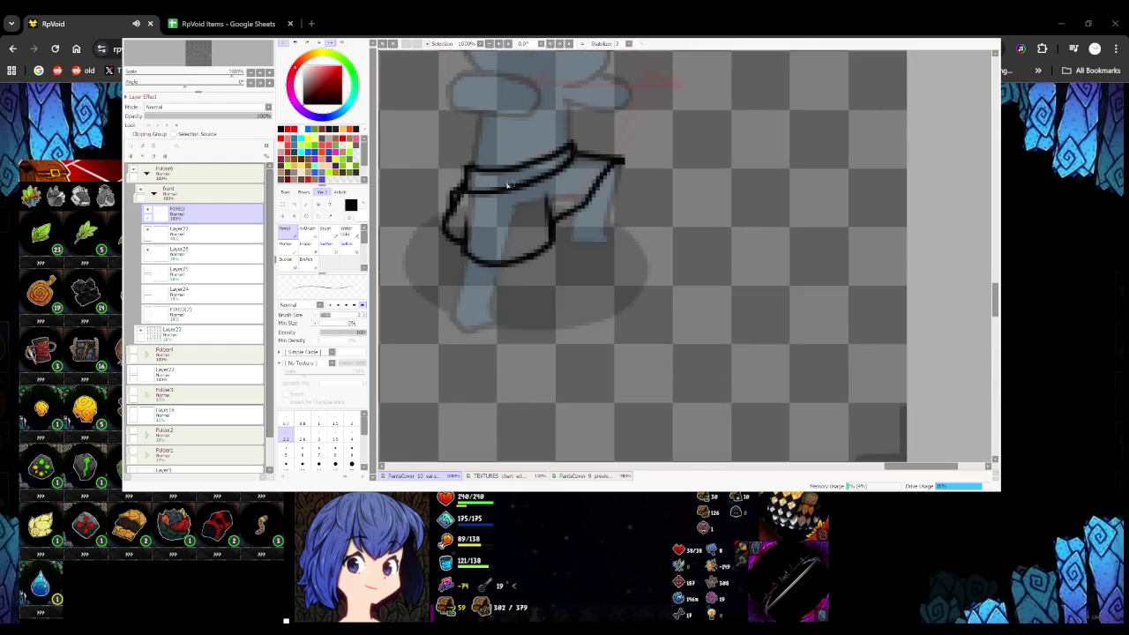
pyautogui.click(295, 205)
pyautogui.press('Delete')
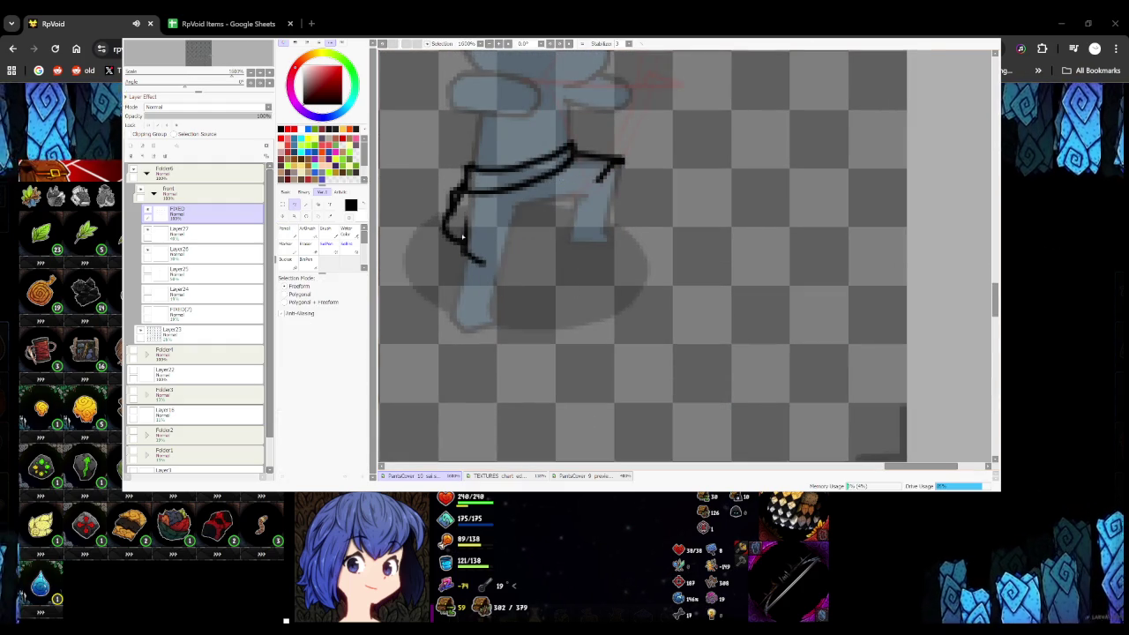
pyautogui.press('n')
# Redraw the skirt's bottom edge and its right side rising toward the belt
pyautogui.moveTo(474, 258); pyautogui.dragTo(522, 261)
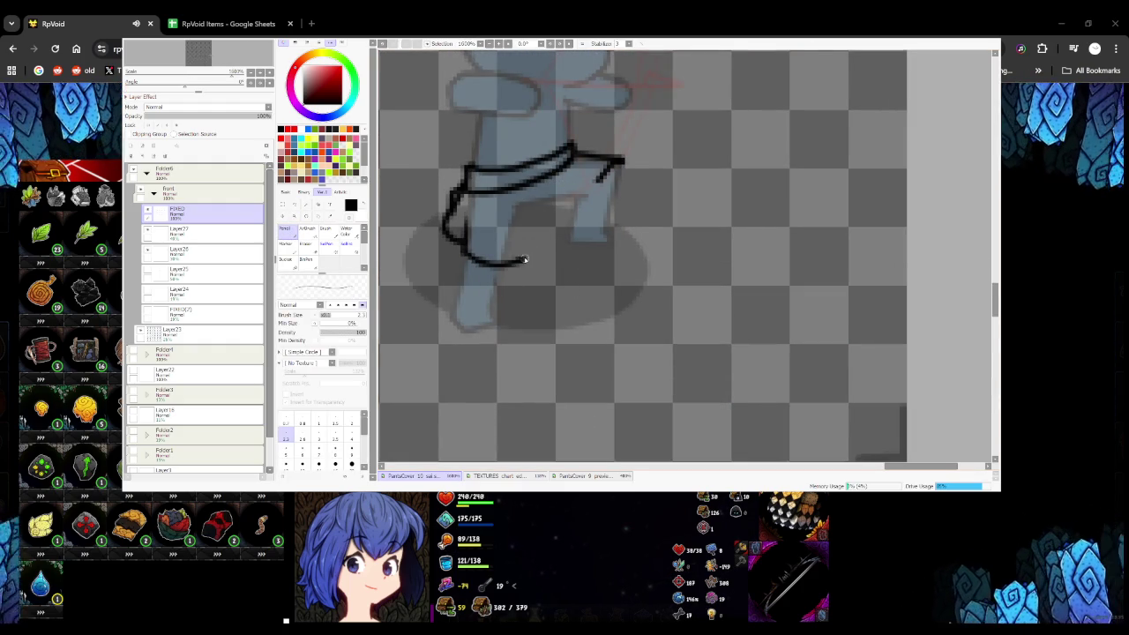
pyautogui.hotkey('ctrl', 'z')
pyautogui.moveTo(555, 237); pyautogui.dragTo(591, 200)
pyautogui.hotkey('ctrl', 'z')
pyautogui.moveTo(535, 240); pyautogui.dragTo(589, 195)
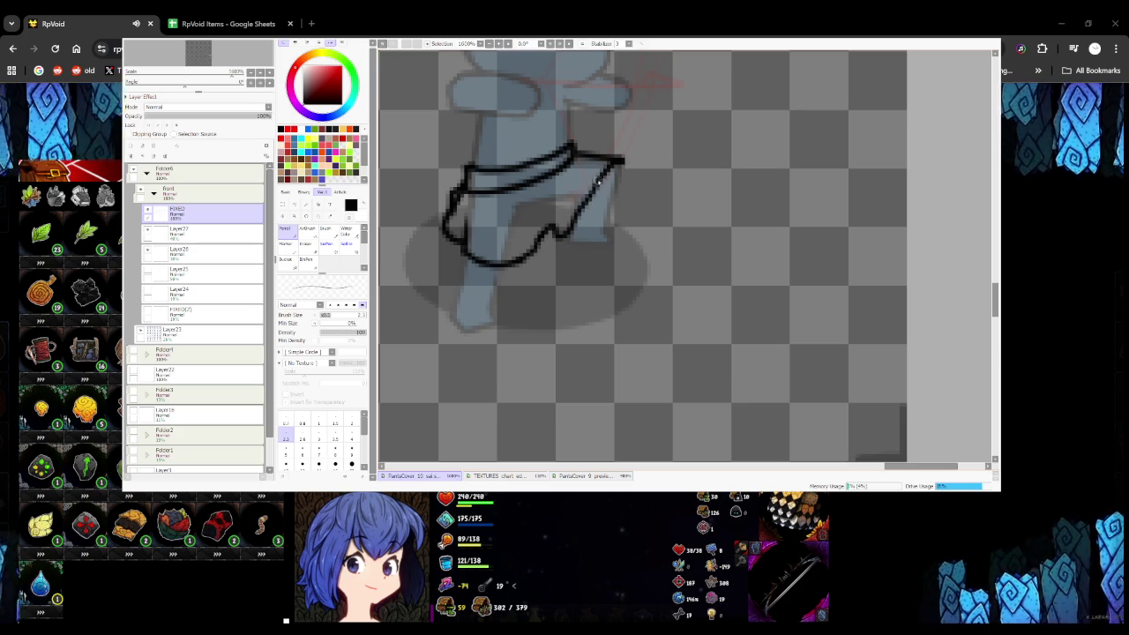
pyautogui.scroll(-3, 595, 190)
pyautogui.scroll(3, 571, 250)
pyautogui.hotkey('ctrl', 'z')
pyautogui.moveTo(568, 250)
pyautogui.mouseDown()
pyautogui.moveTo(601, 234)
pyautogui.moveTo(618, 201)
pyautogui.mouseUp()
pyautogui.hotkey('ctrl', 'z')
# Add pleat lines inside the skirt and zoom around to inspect the finished outline
pyautogui.scroll(-2, 584, 196)
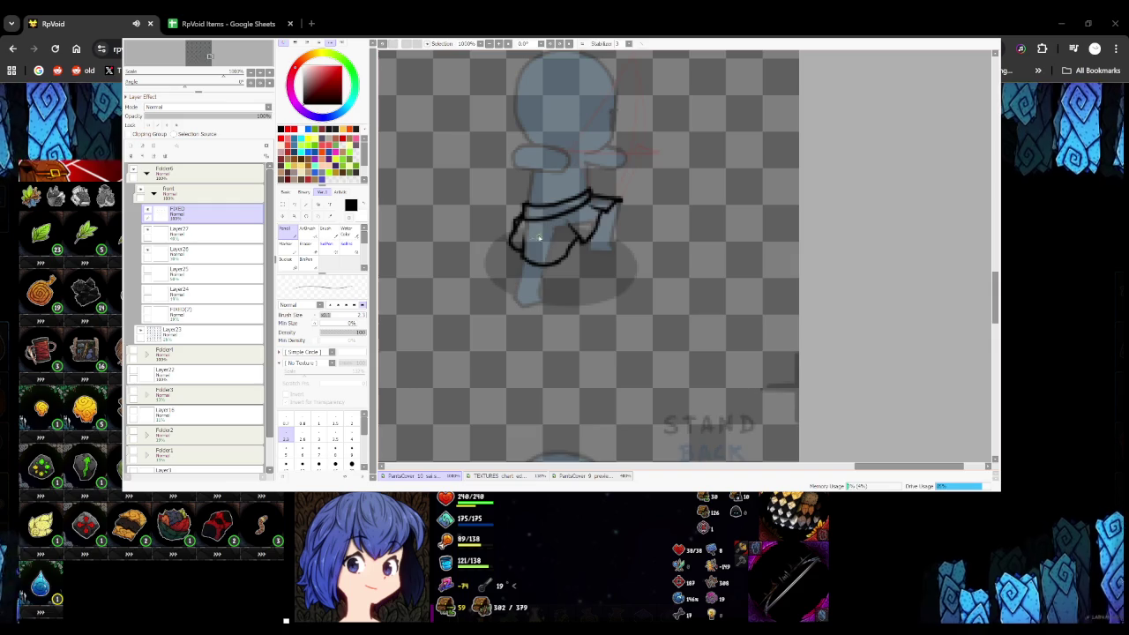
pyautogui.scroll(-2, 562, 253)
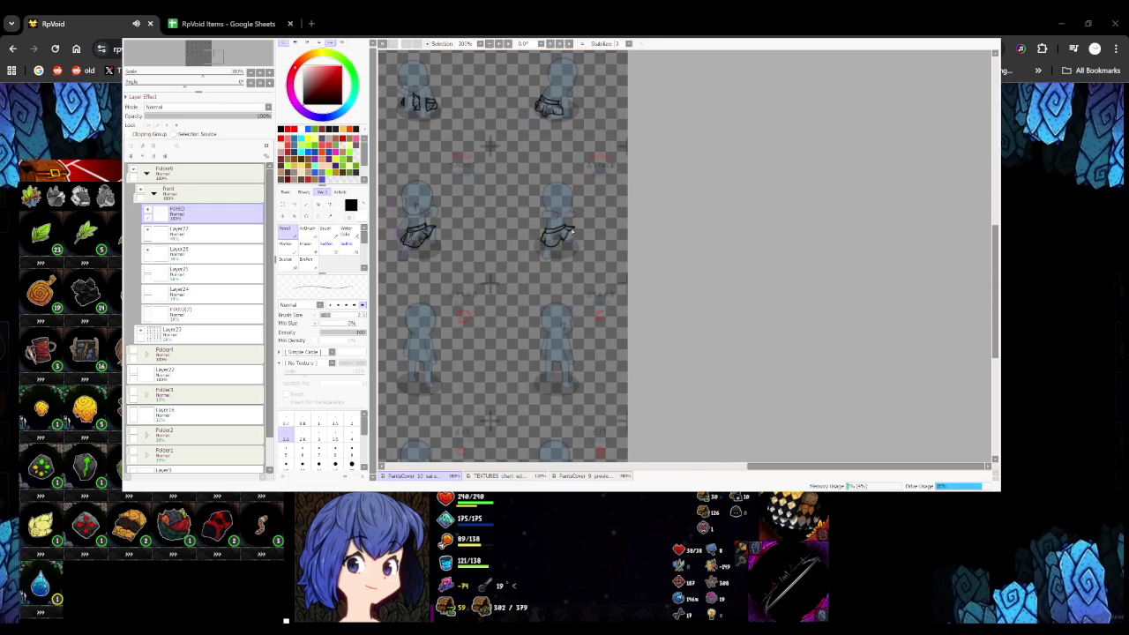
pyautogui.scroll(2, 572, 231)
pyautogui.scroll(2, 518, 265)
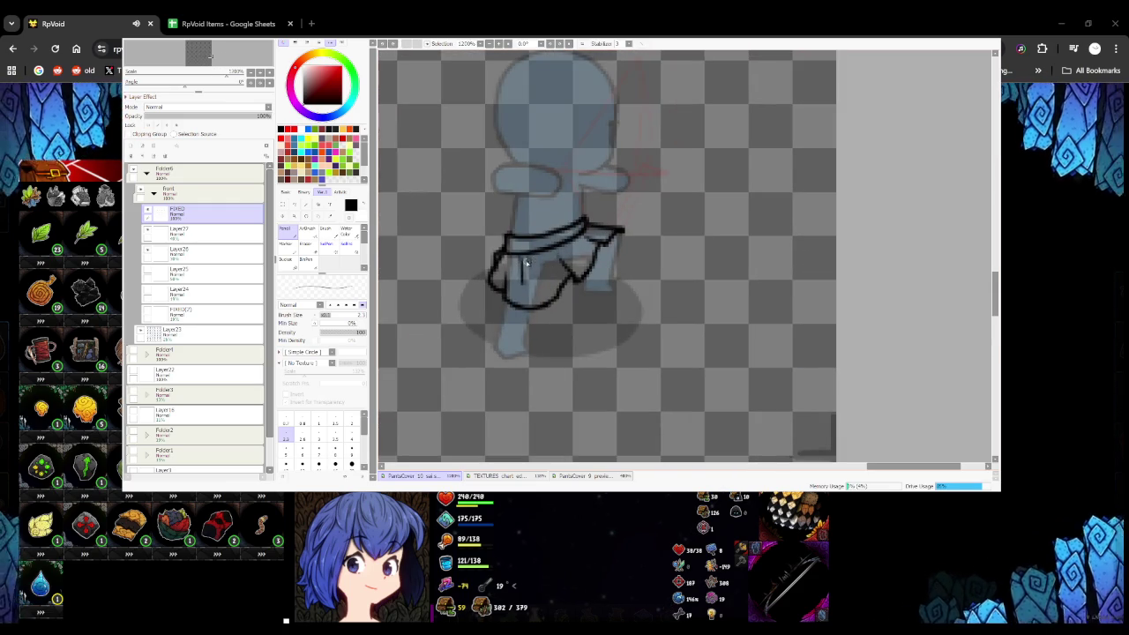
pyautogui.moveTo(523, 261)
pyautogui.mouseDown()
pyautogui.moveTo(526, 286)
pyautogui.moveTo(555, 281)
pyautogui.mouseUp()
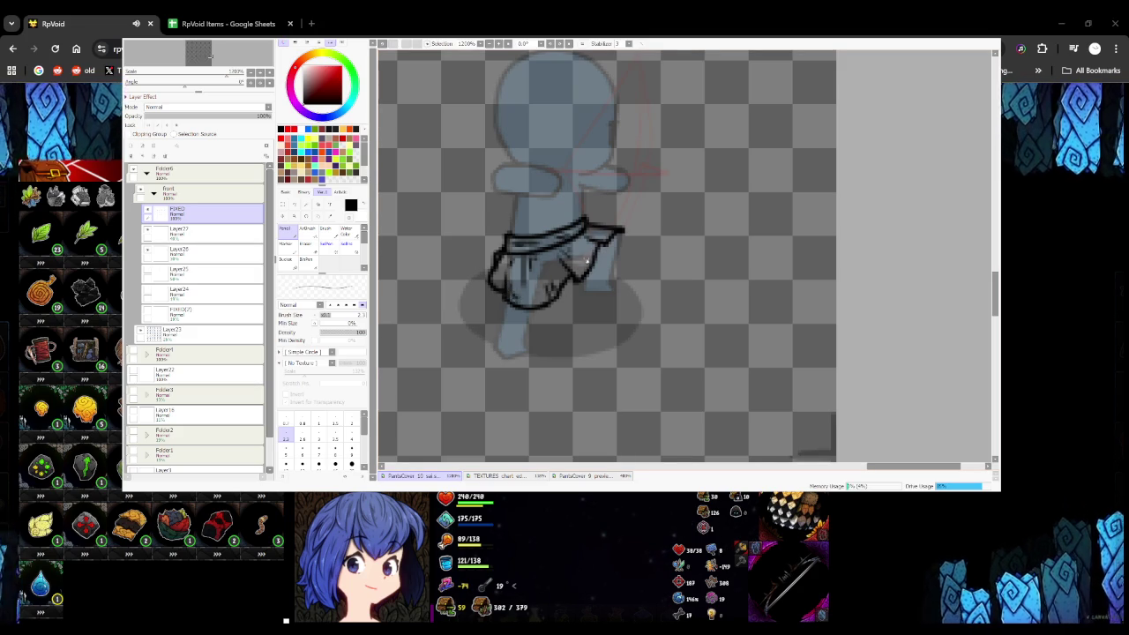
pyautogui.scroll(-5, 578, 269)
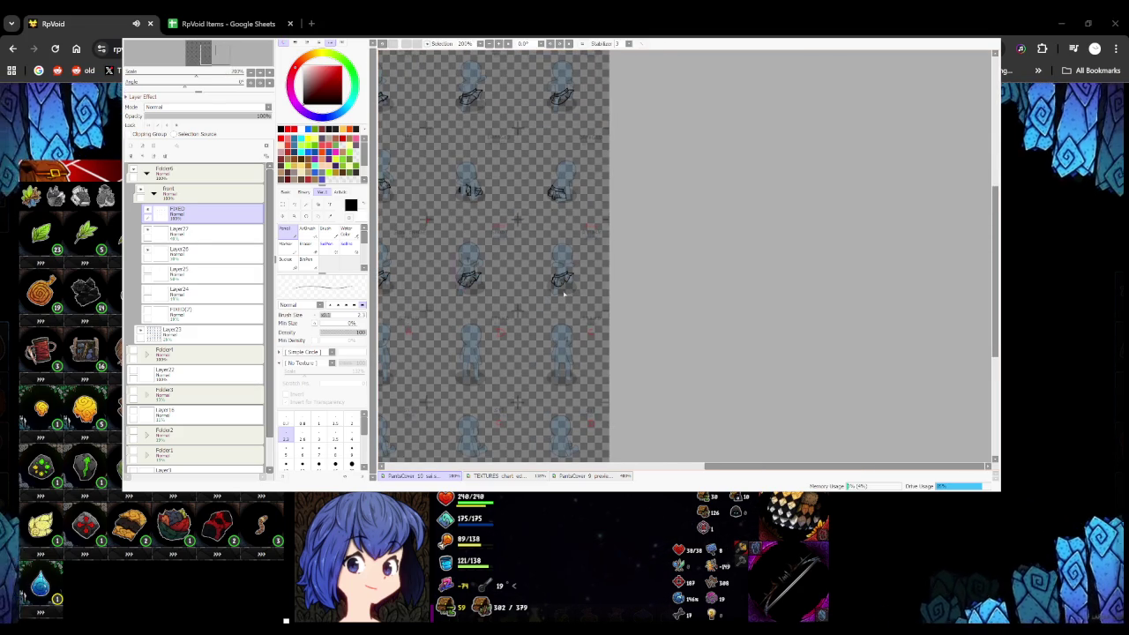
pyautogui.scroll(1, 564, 294)
pyautogui.scroll(4, 564, 294)
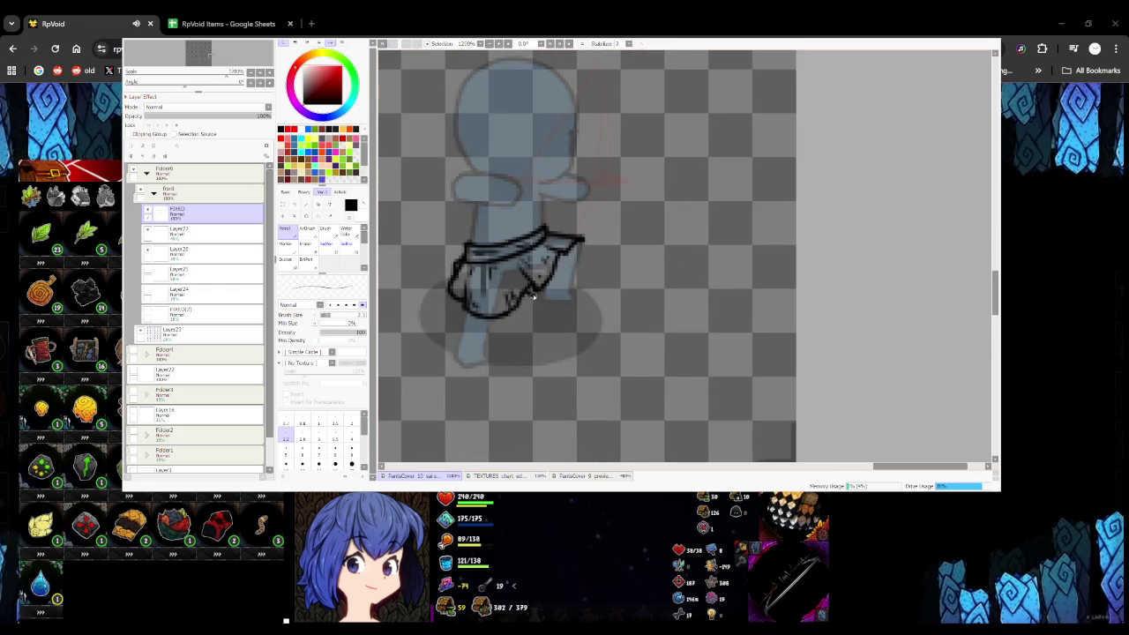
pyautogui.scroll(-2, 532, 297)
pyautogui.scroll(-3, 533, 297)
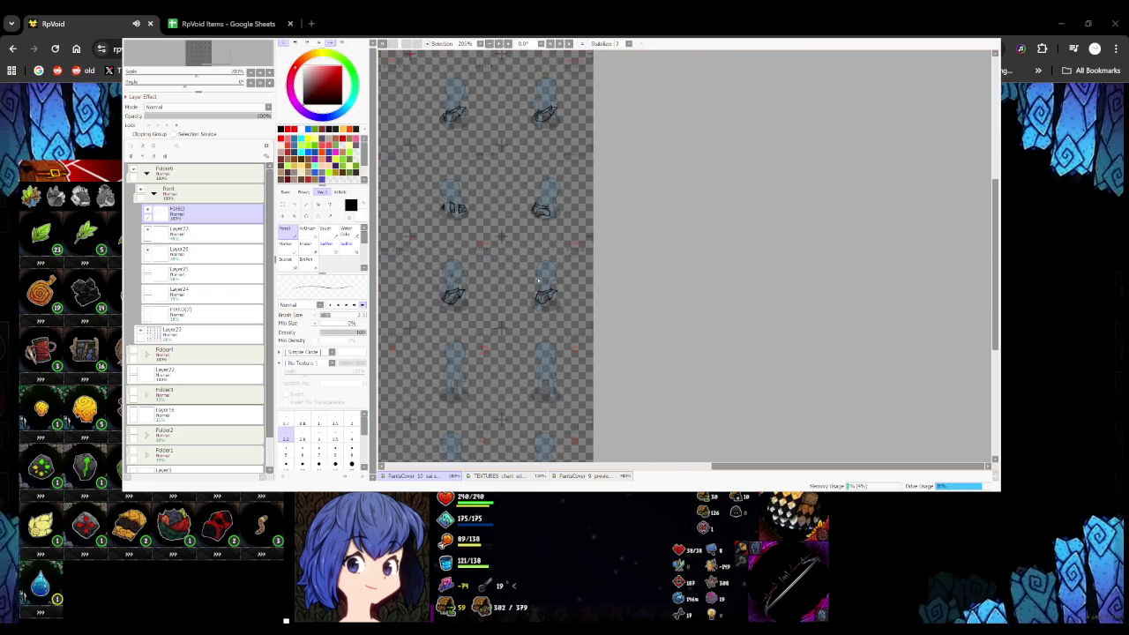
pyautogui.scroll(5, 535, 284)
pyautogui.scroll(1, 548, 251)
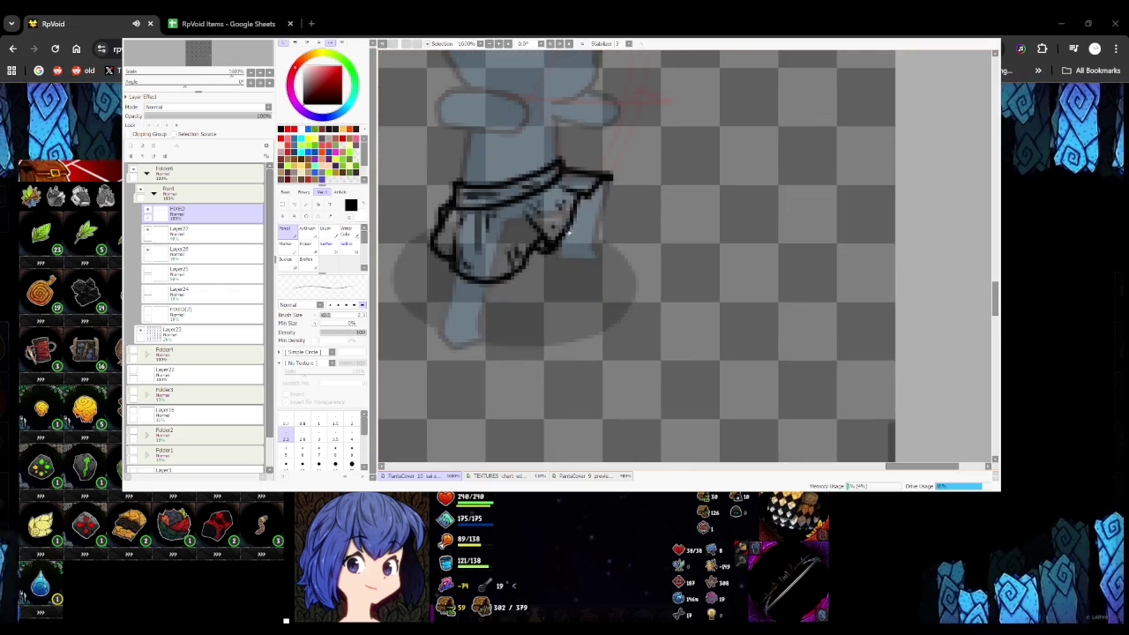
pyautogui.scroll(-2, 536, 244)
pyautogui.scroll(-2, 416, 243)
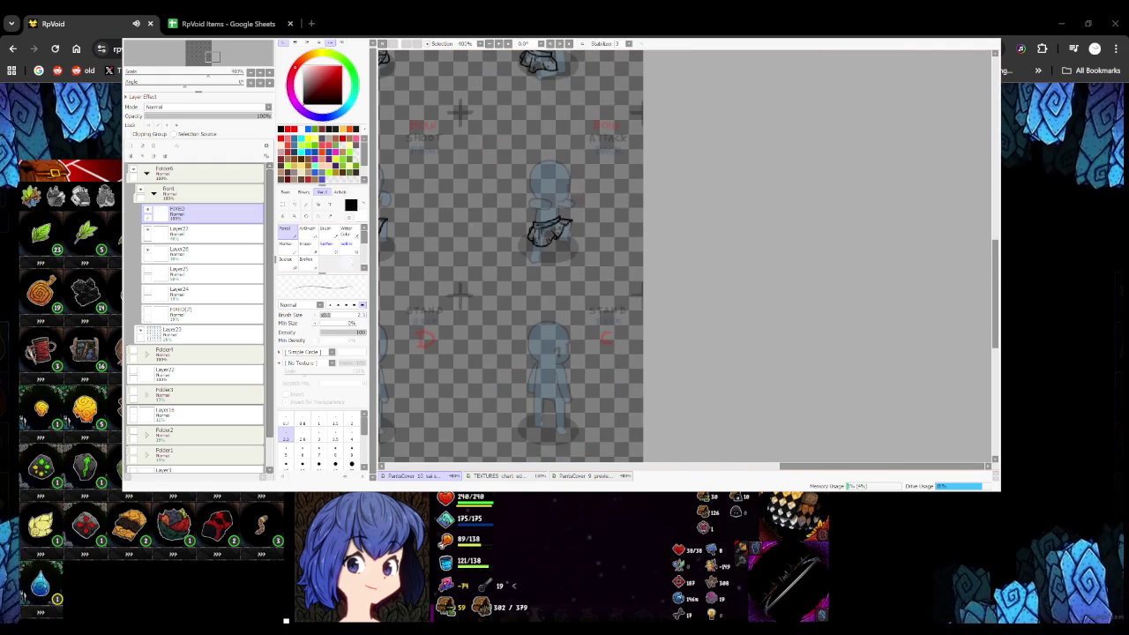
# Switch to the hard-edged pen tool and zoom around the sprite sheet
pyautogui.press('b')
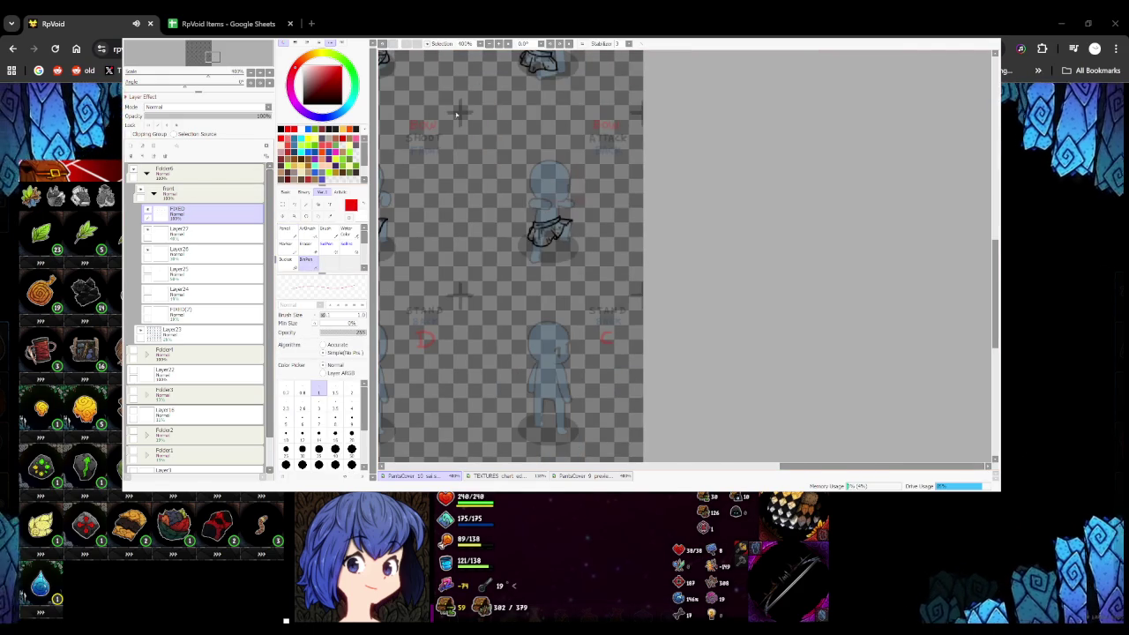
pyautogui.scroll(2, 467, 124)
pyautogui.scroll(2, 479, 146)
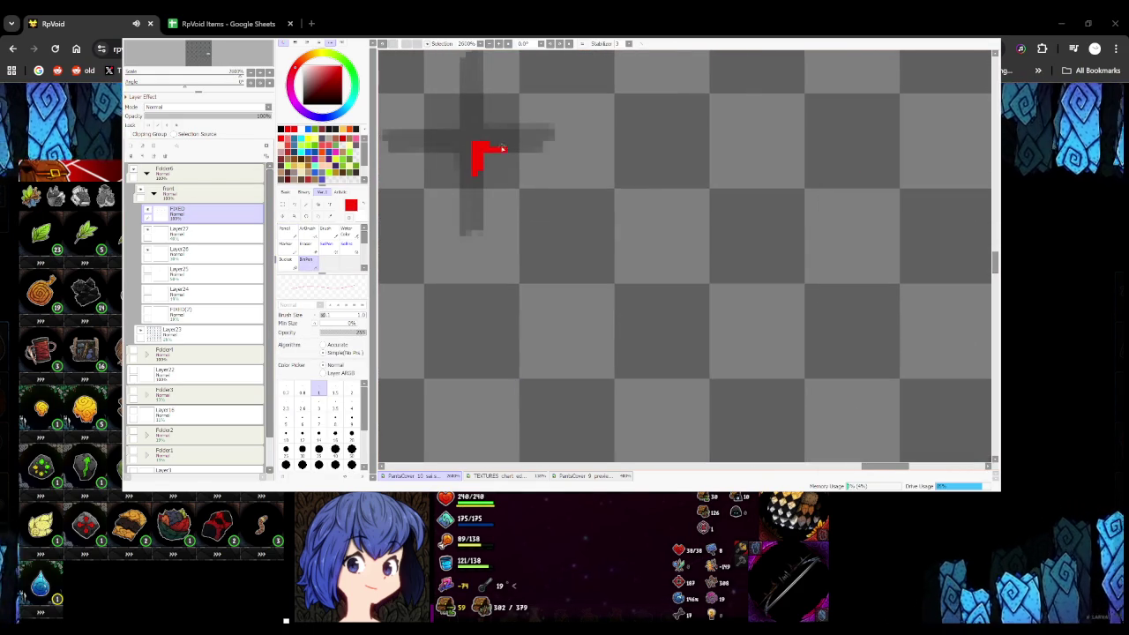
pyautogui.scroll(-4, 506, 150)
pyautogui.scroll(-3, 494, 159)
pyautogui.scroll(-1, 458, 169)
pyautogui.scroll(1, 420, 172)
pyautogui.scroll(3, 420, 173)
# Paste a copy of the skirt and position it on the next mannequin
pyautogui.click(283, 205)
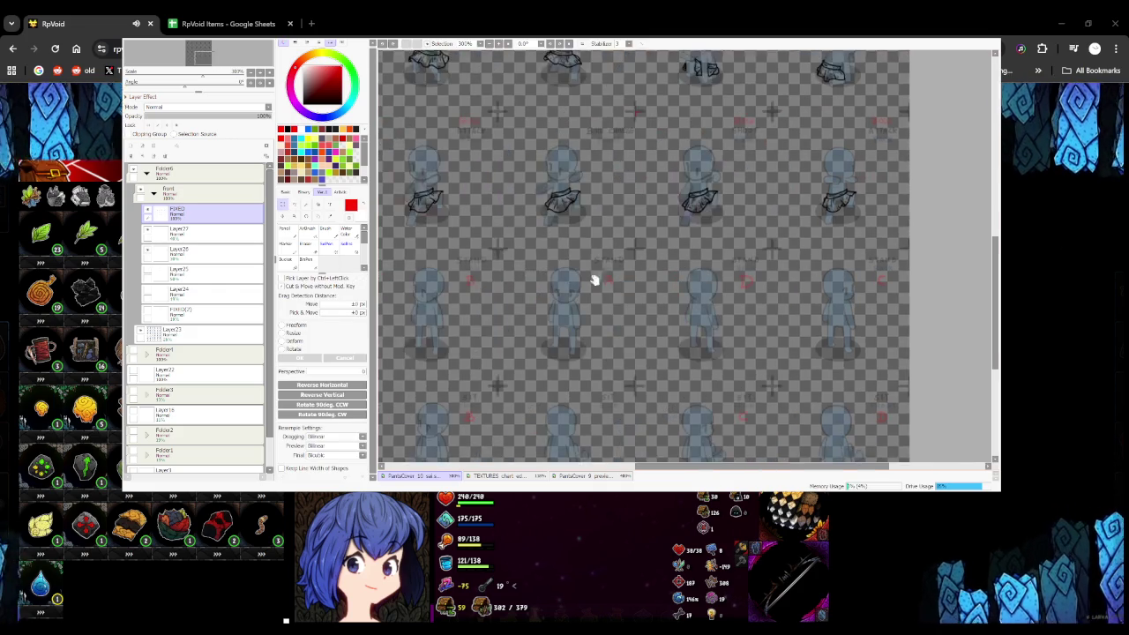
pyautogui.moveTo(408, 122); pyautogui.dragTo(483, 90)
pyautogui.hotkey('ctrl', 'v')
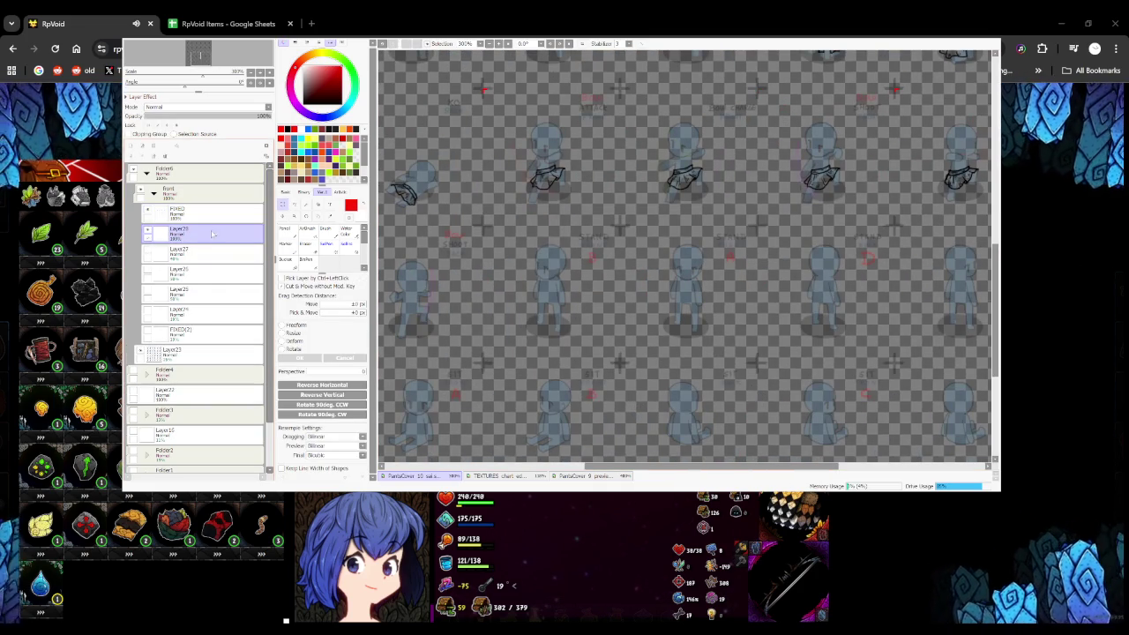
pyautogui.moveTo(547, 253)
pyautogui.mouseDown()
pyautogui.moveTo(426, 266)
pyautogui.moveTo(510, 286)
pyautogui.mouseUp()
pyautogui.scroll(3, 468, 238)
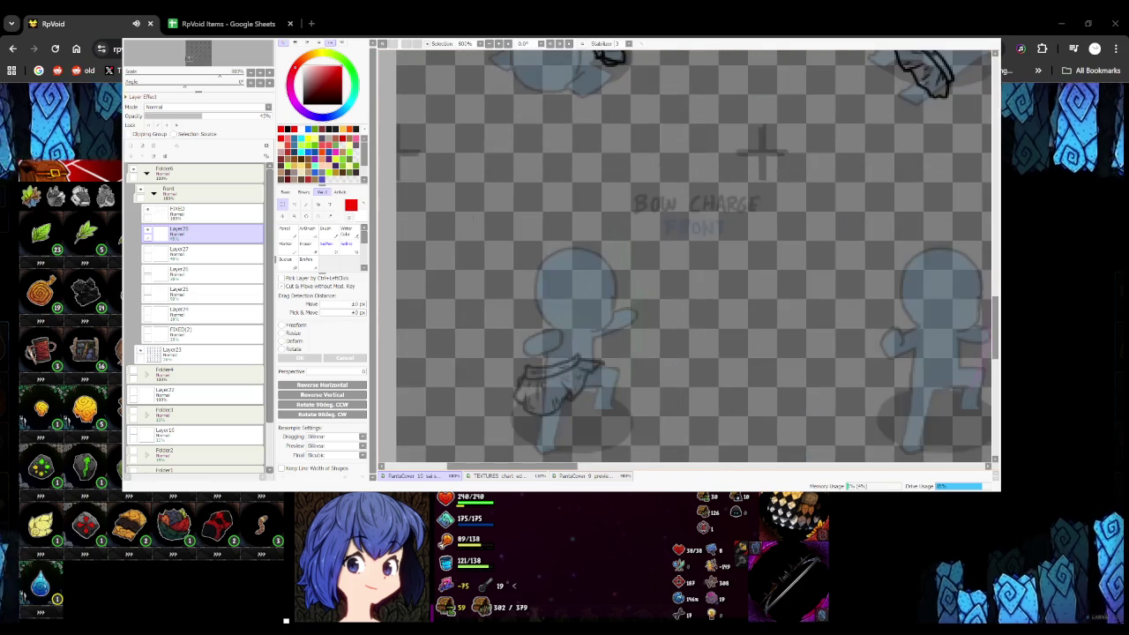
pyautogui.moveTo(453, 244); pyautogui.dragTo(470, 251)
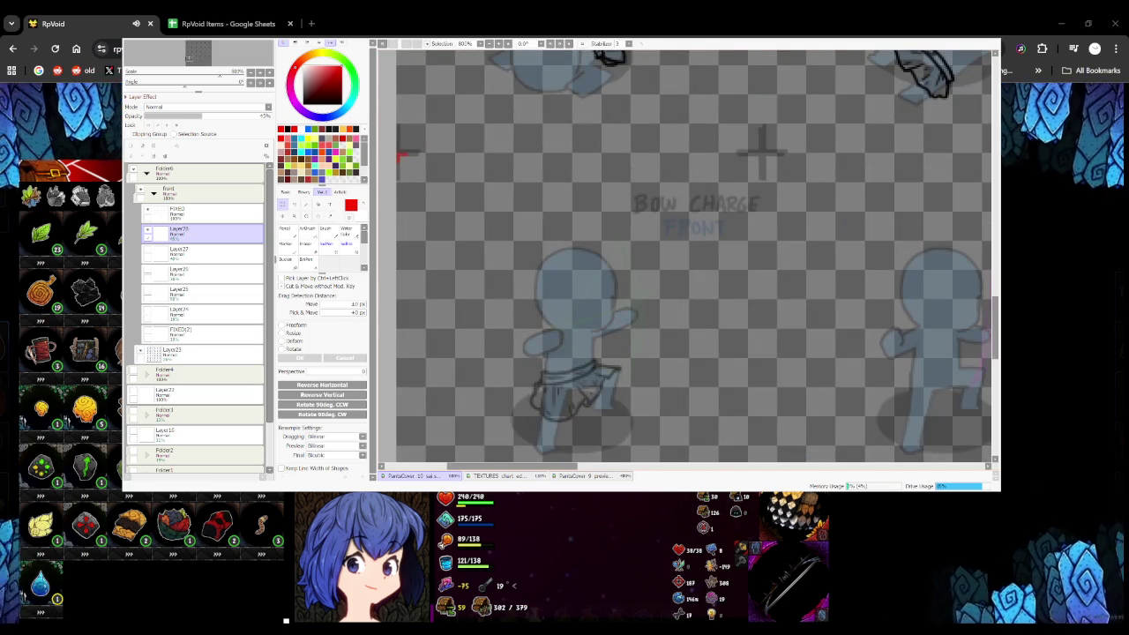
# Select the FIXED layer and set the drawing colour to black
pyautogui.scroll(-3, 400, 156)
pyautogui.scroll(3, 400, 156)
pyautogui.click(203, 212)
pyautogui.click(284, 231)
# Ink the BOW CHARGE figure's belt and the skirt's hem, right and left sides
pyautogui.moveTo(503, 323); pyautogui.dragTo(630, 285)
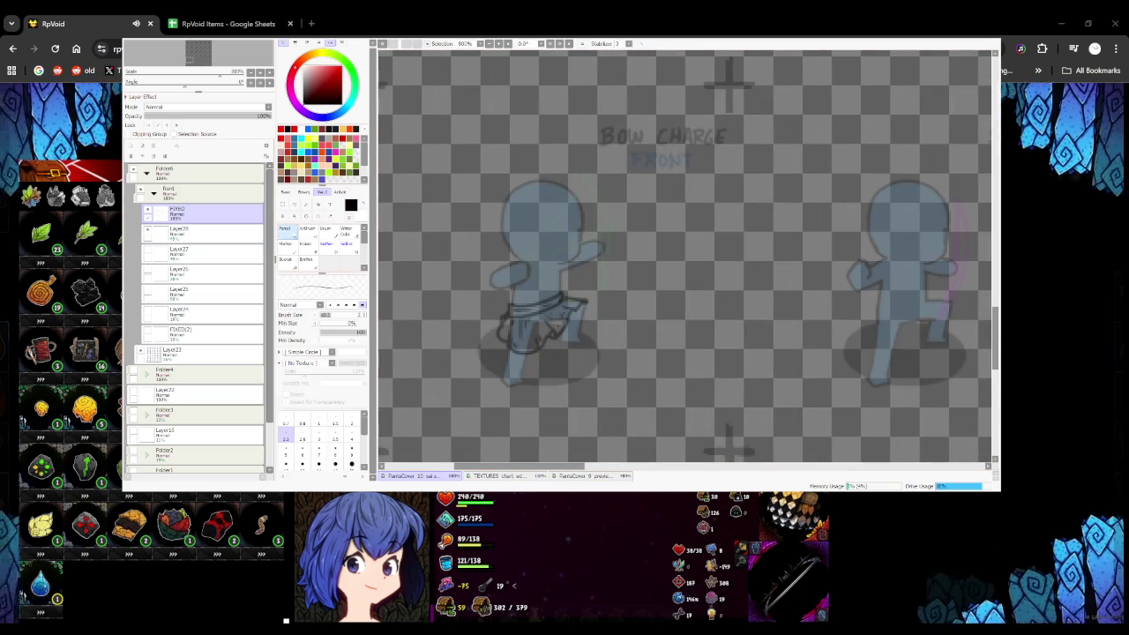
pyautogui.scroll(4, 529, 291)
pyautogui.moveTo(509, 275); pyautogui.dragTo(657, 233)
pyautogui.hotkey('ctrl', 'z')
pyautogui.moveTo(512, 273); pyautogui.dragTo(672, 231)
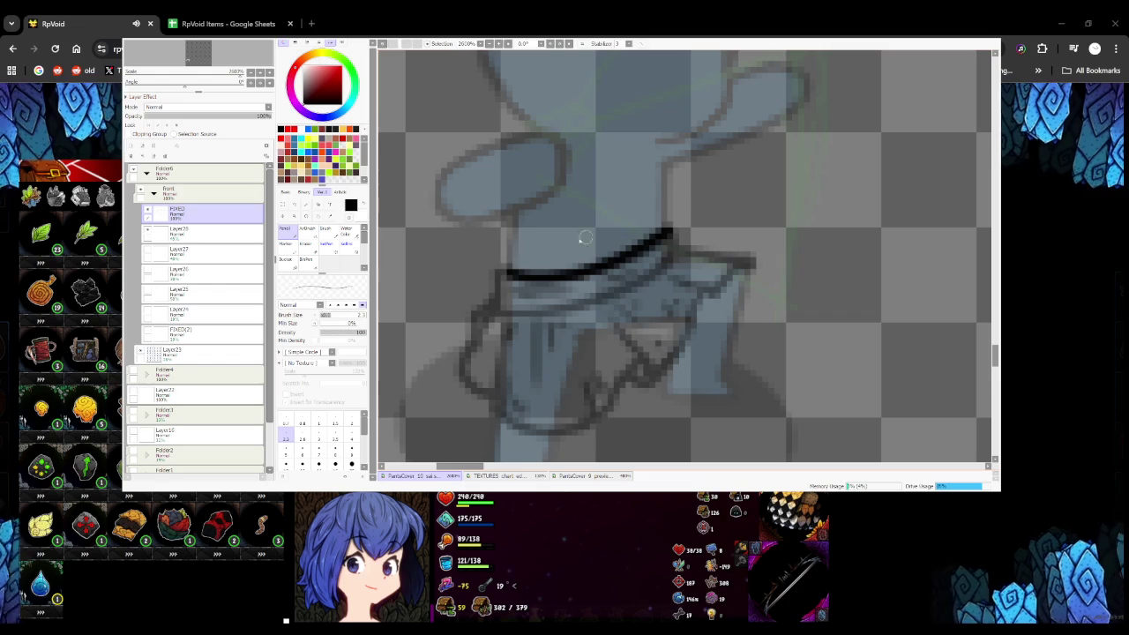
pyautogui.moveTo(506, 268)
pyautogui.mouseDown()
pyautogui.moveTo(499, 311)
pyautogui.moveTo(621, 296)
pyautogui.moveTo(676, 258)
pyautogui.moveTo(672, 231)
pyautogui.mouseUp()
pyautogui.scroll(-3, 672, 234)
pyautogui.scroll(3, 557, 252)
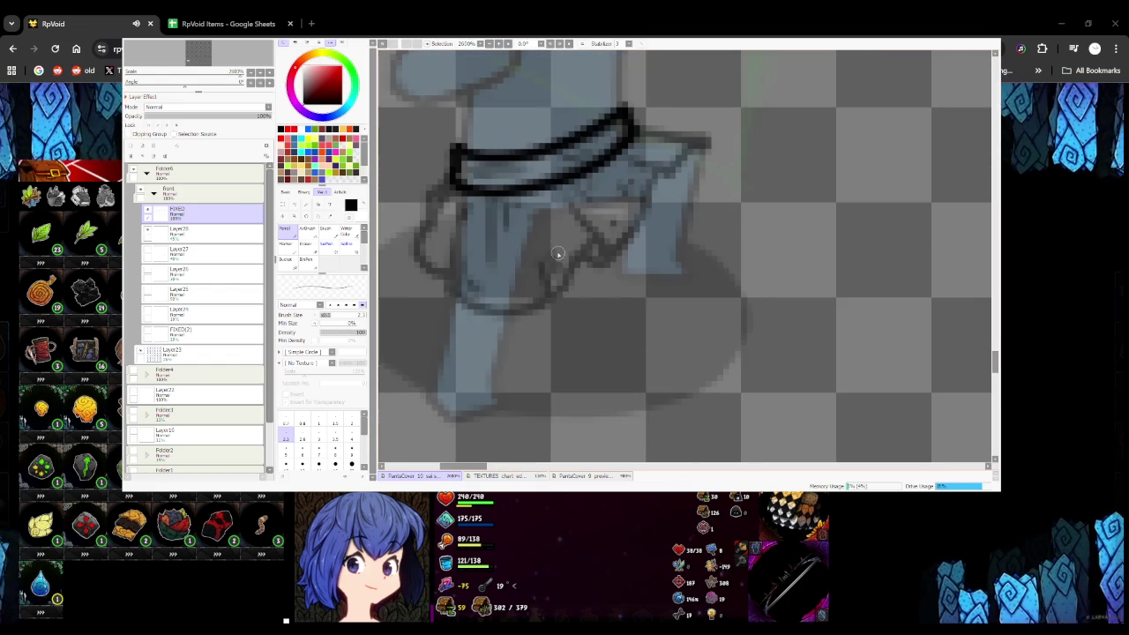
pyautogui.moveTo(452, 287)
pyautogui.mouseDown()
pyautogui.moveTo(531, 305)
pyautogui.moveTo(610, 238)
pyautogui.moveTo(605, 263)
pyautogui.moveTo(568, 206)
pyautogui.mouseUp()
pyautogui.moveTo(607, 262)
pyautogui.mouseDown()
pyautogui.moveTo(658, 175)
pyautogui.moveTo(702, 149)
pyautogui.moveTo(630, 126)
pyautogui.mouseUp()
pyautogui.moveTo(450, 180)
pyautogui.mouseDown()
pyautogui.moveTo(413, 248)
pyautogui.moveTo(442, 281)
pyautogui.moveTo(430, 190)
pyautogui.moveTo(415, 227)
pyautogui.moveTo(446, 278)
pyautogui.mouseUp()
pyautogui.scroll(-3, 450, 212)
pyautogui.scroll(3, 450, 212)
# Add pleat lines inside the skirt and a line along the belt band
pyautogui.moveTo(469, 213); pyautogui.dragTo(466, 251)
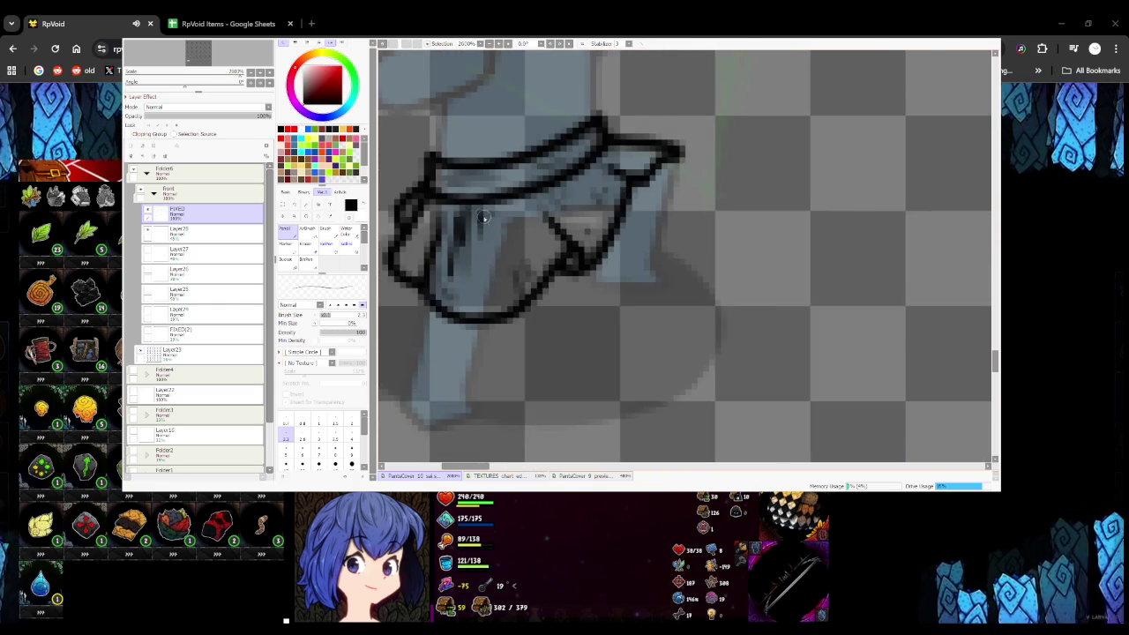
pyautogui.moveTo(476, 212); pyautogui.dragTo(471, 264)
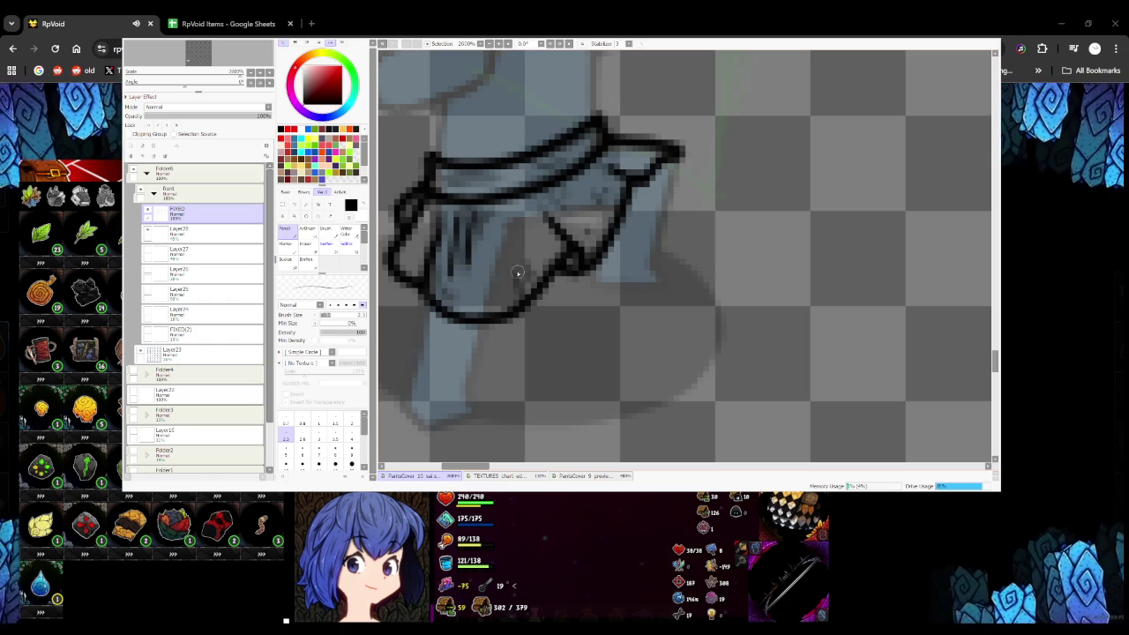
pyautogui.moveTo(573, 184); pyautogui.dragTo(601, 205)
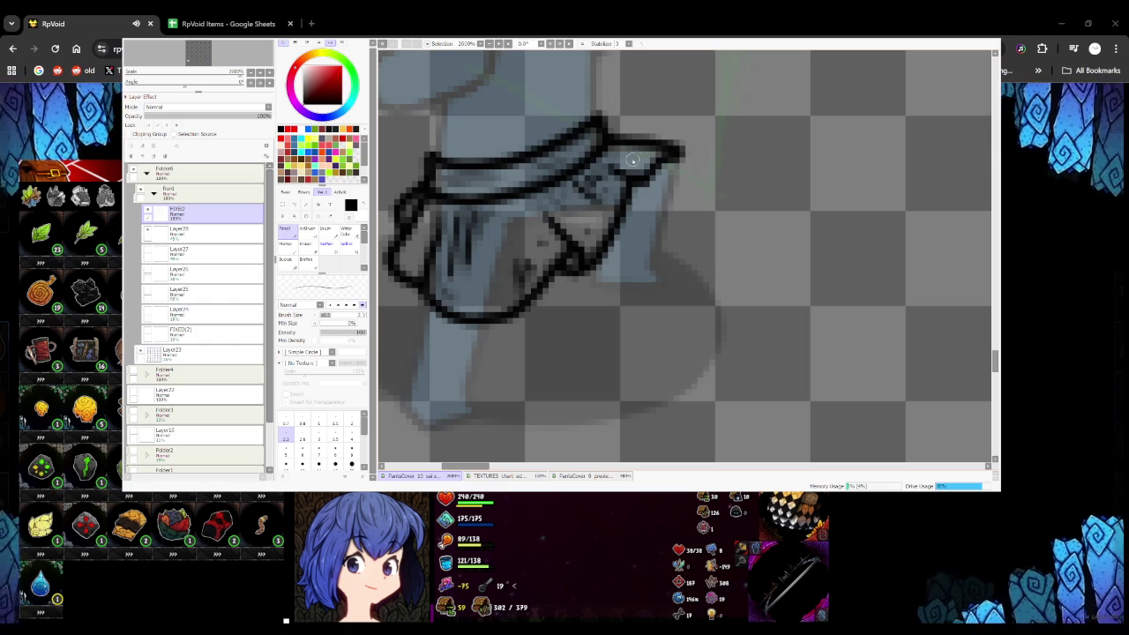
pyautogui.moveTo(415, 180); pyautogui.dragTo(584, 143)
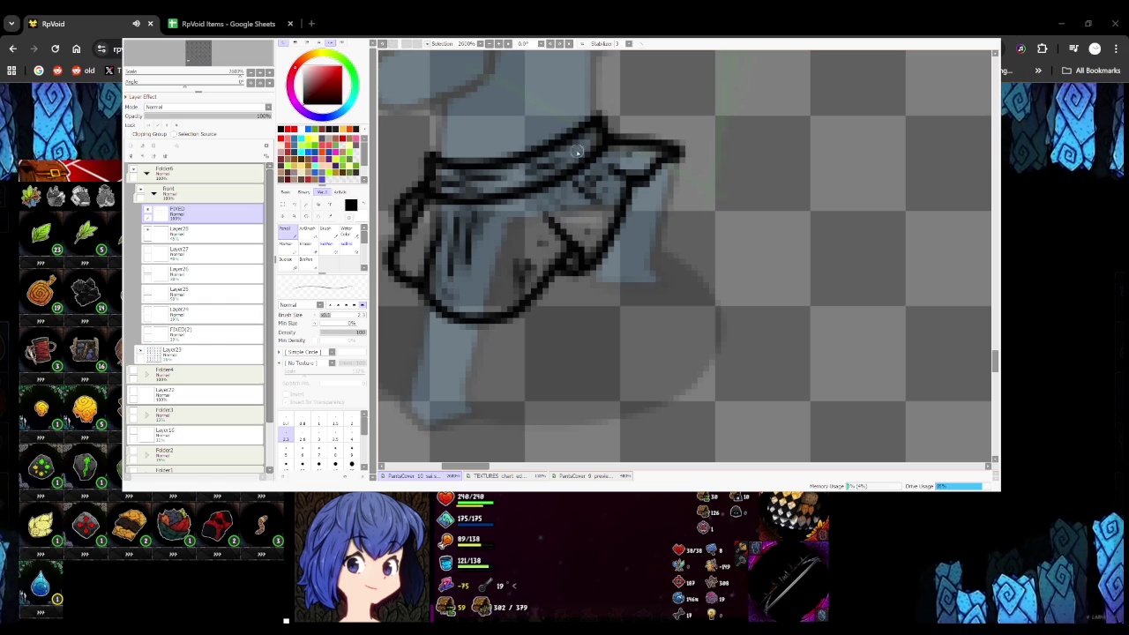
pyautogui.moveTo(468, 285); pyautogui.dragTo(476, 307)
pyautogui.moveTo(397, 261); pyautogui.dragTo(408, 250)
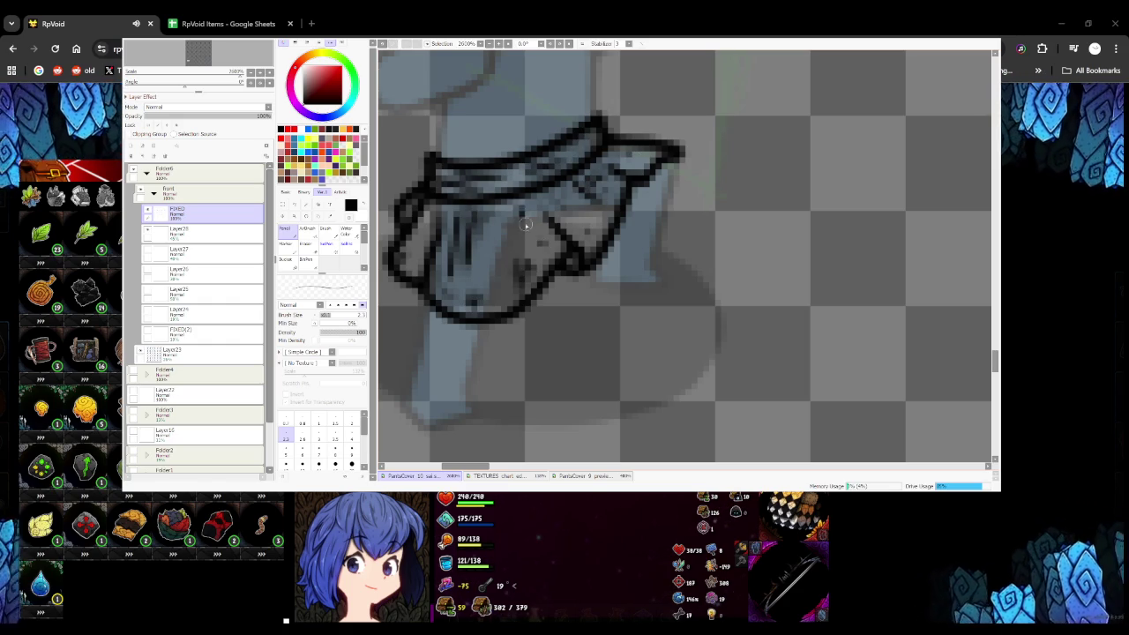
pyautogui.scroll(-4, 519, 212)
pyautogui.scroll(-1, 499, 227)
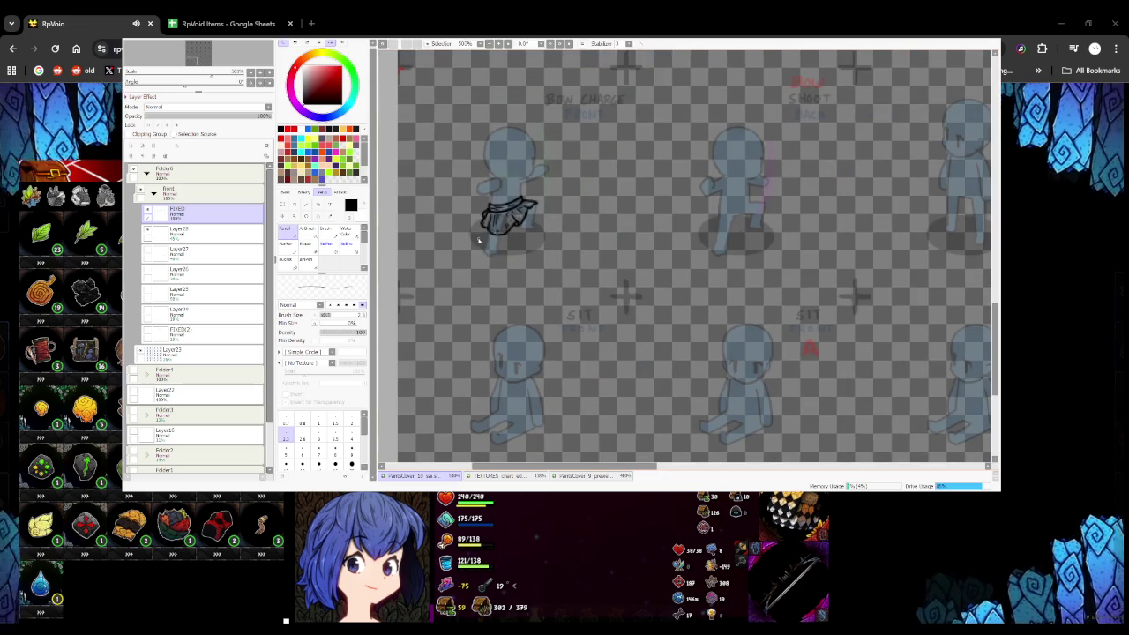
pyautogui.scroll(-2, 477, 239)
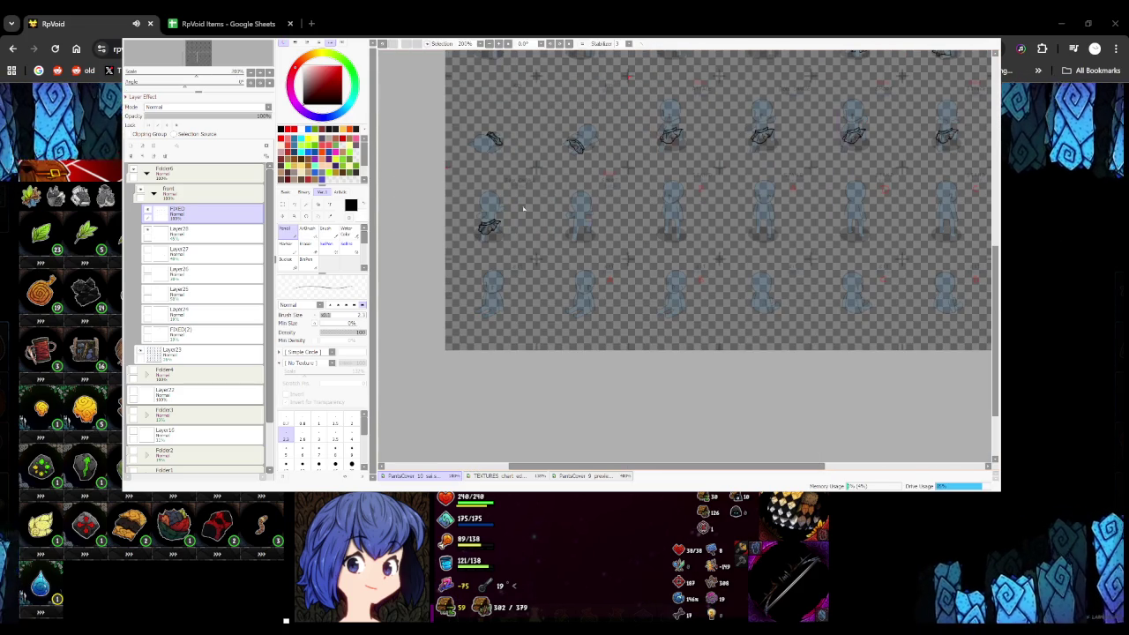
# Check the Layer28 sketch, then ink the next figure's belt top, lower edge and band line on FIXED
pyautogui.hotkey('alt', '[')
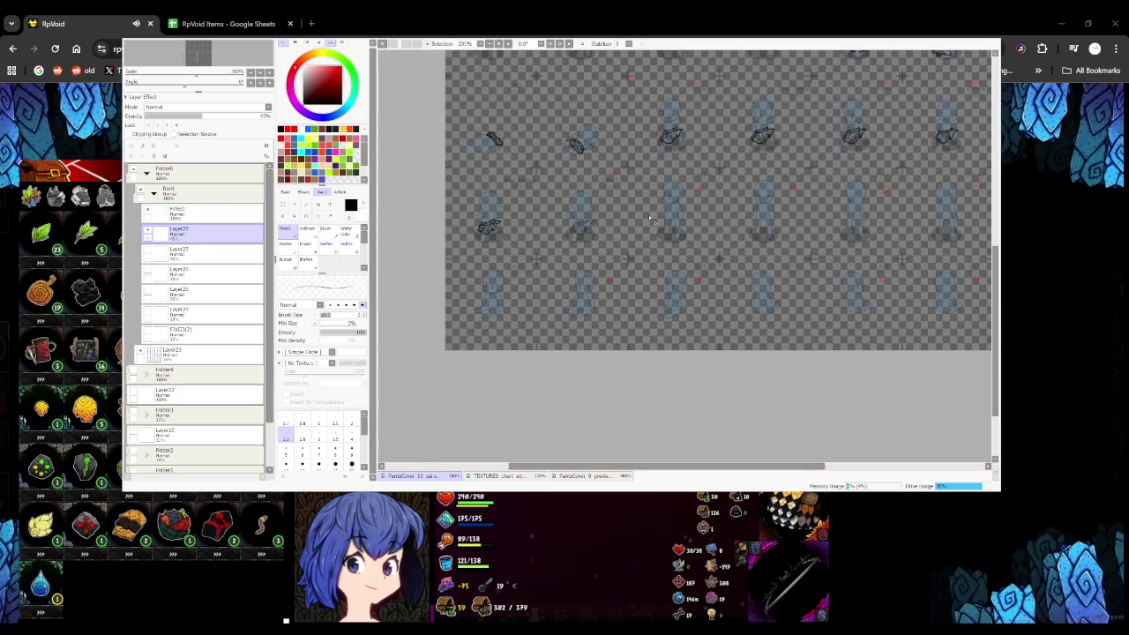
pyautogui.scroll(1, 618, 211)
pyautogui.scroll(1, 547, 198)
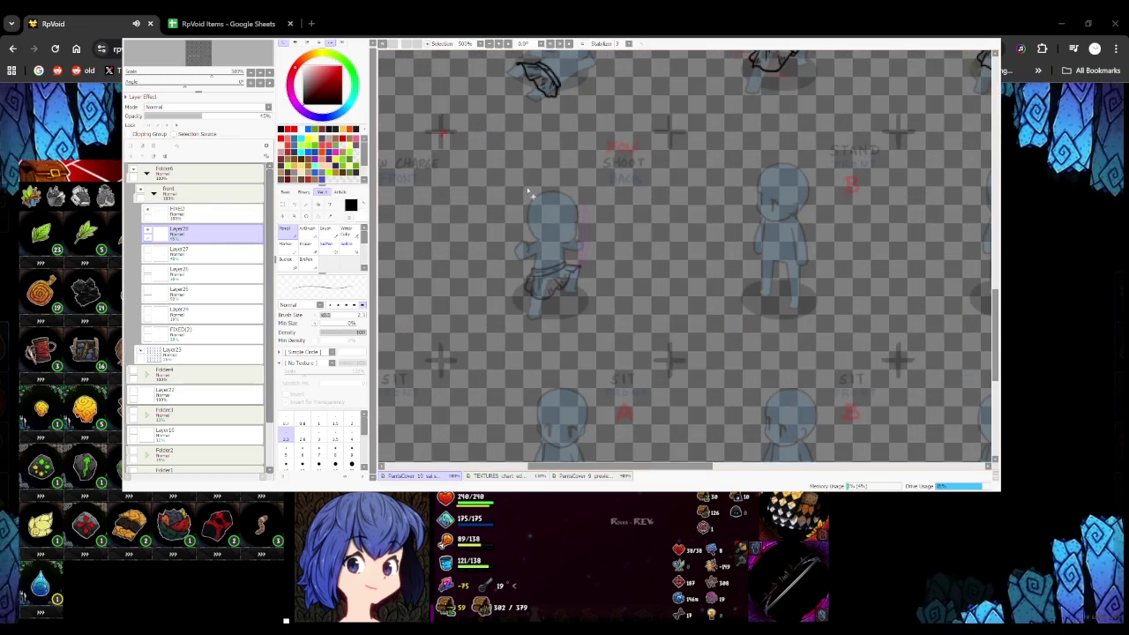
pyautogui.hotkey('alt', ']')
pyautogui.scroll(3, 520, 256)
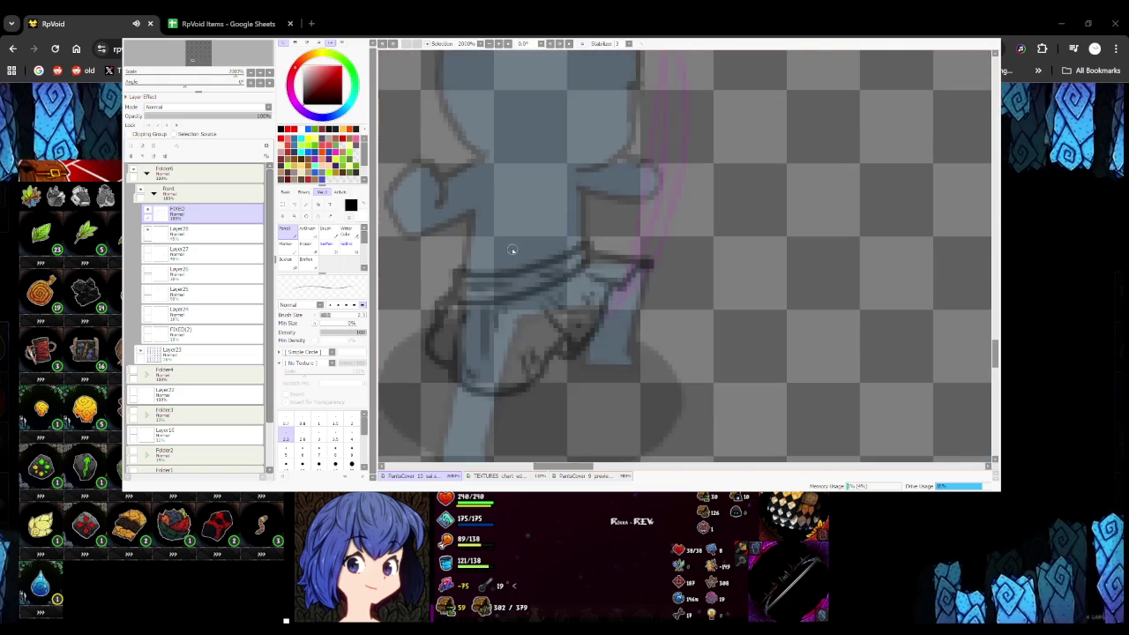
pyautogui.moveTo(454, 274); pyautogui.dragTo(545, 258)
pyautogui.hotkey('ctrl', 'z')
pyautogui.moveTo(451, 273)
pyautogui.mouseDown()
pyautogui.moveTo(579, 255)
pyautogui.moveTo(590, 242)
pyautogui.mouseUp()
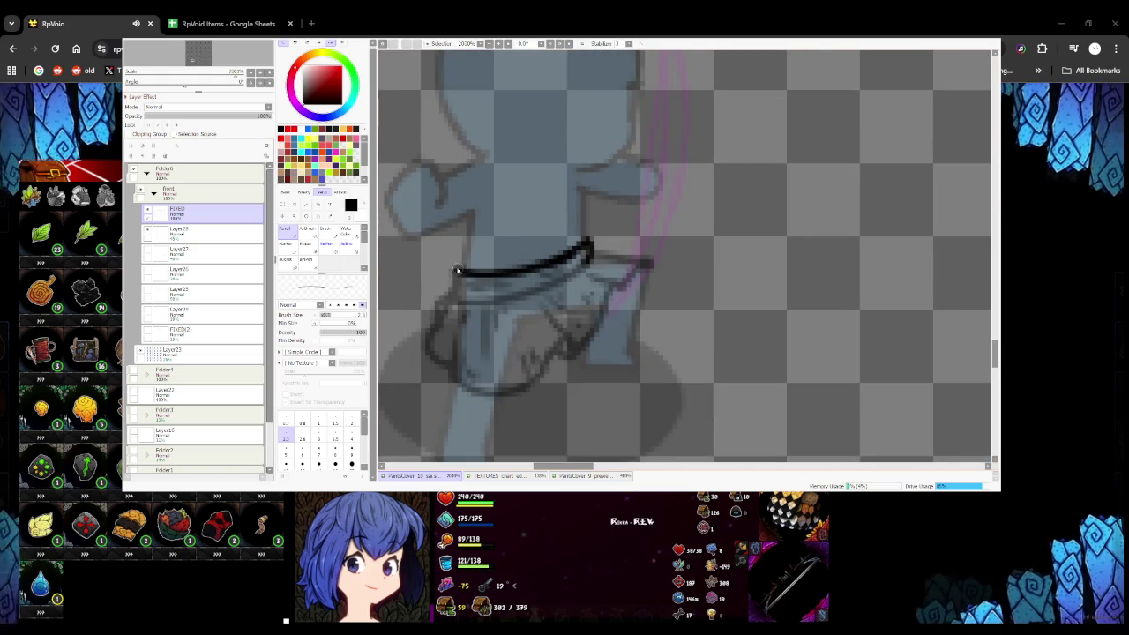
pyautogui.moveTo(461, 299); pyautogui.dragTo(591, 256)
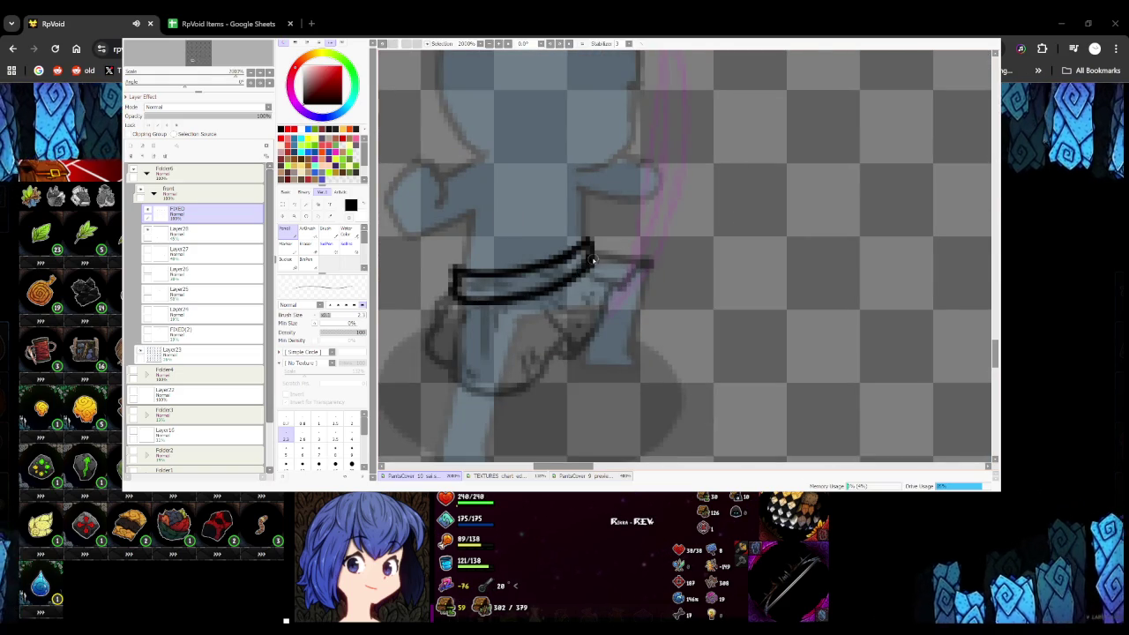
pyautogui.hotkey('ctrl', 'z')
pyautogui.moveTo(459, 300); pyautogui.dragTo(589, 258)
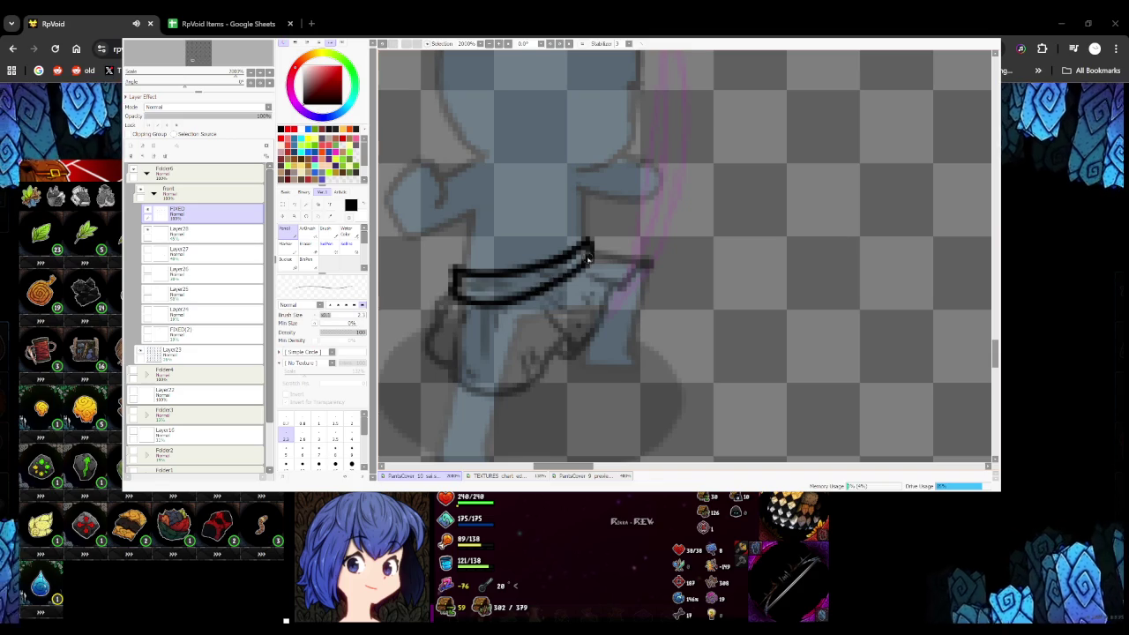
pyautogui.moveTo(461, 289); pyautogui.dragTo(527, 282)
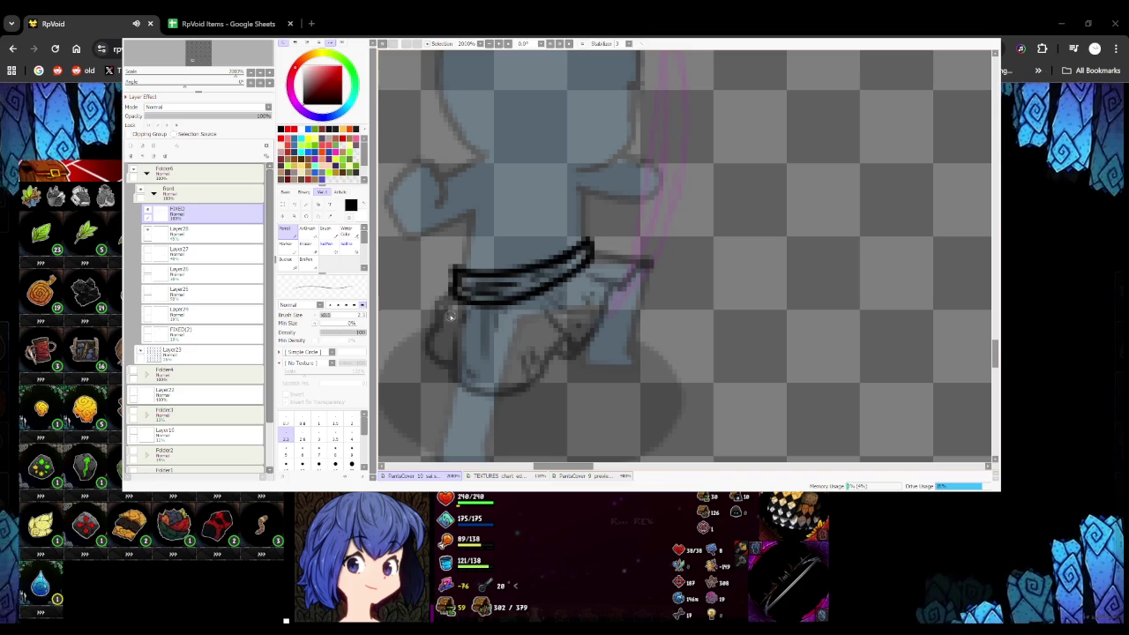
pyautogui.scroll(-4, 453, 319)
pyautogui.scroll(6, 452, 319)
# Outline that figure's skirt hem and left side, adding vertical pleats and right-side shading strokes
pyautogui.moveTo(446, 307)
pyautogui.mouseDown()
pyautogui.moveTo(511, 323)
pyautogui.moveTo(642, 241)
pyautogui.mouseUp()
pyautogui.moveTo(584, 197)
pyautogui.mouseDown()
pyautogui.moveTo(644, 251)
pyautogui.moveTo(637, 271)
pyautogui.moveTo(663, 191)
pyautogui.moveTo(705, 156)
pyautogui.moveTo(679, 137)
pyautogui.moveTo(622, 134)
pyautogui.mouseUp()
pyautogui.scroll(-2, 637, 271)
pyautogui.scroll(2, 637, 271)
pyautogui.scroll(-2, 536, 237)
pyautogui.scroll(2, 536, 236)
pyautogui.moveTo(542, 281)
pyautogui.mouseDown()
pyautogui.moveTo(539, 232)
pyautogui.moveTo(557, 179)
pyautogui.moveTo(500, 239)
pyautogui.moveTo(538, 264)
pyautogui.mouseUp()
pyautogui.moveTo(541, 141); pyautogui.dragTo(512, 205)
pyautogui.scroll(-2, 512, 205)
pyautogui.scroll(2, 529, 194)
pyautogui.moveTo(552, 160)
pyautogui.mouseDown()
pyautogui.moveTo(561, 222)
pyautogui.moveTo(532, 249)
pyautogui.mouseUp()
pyautogui.moveTo(609, 187); pyautogui.dragTo(628, 216)
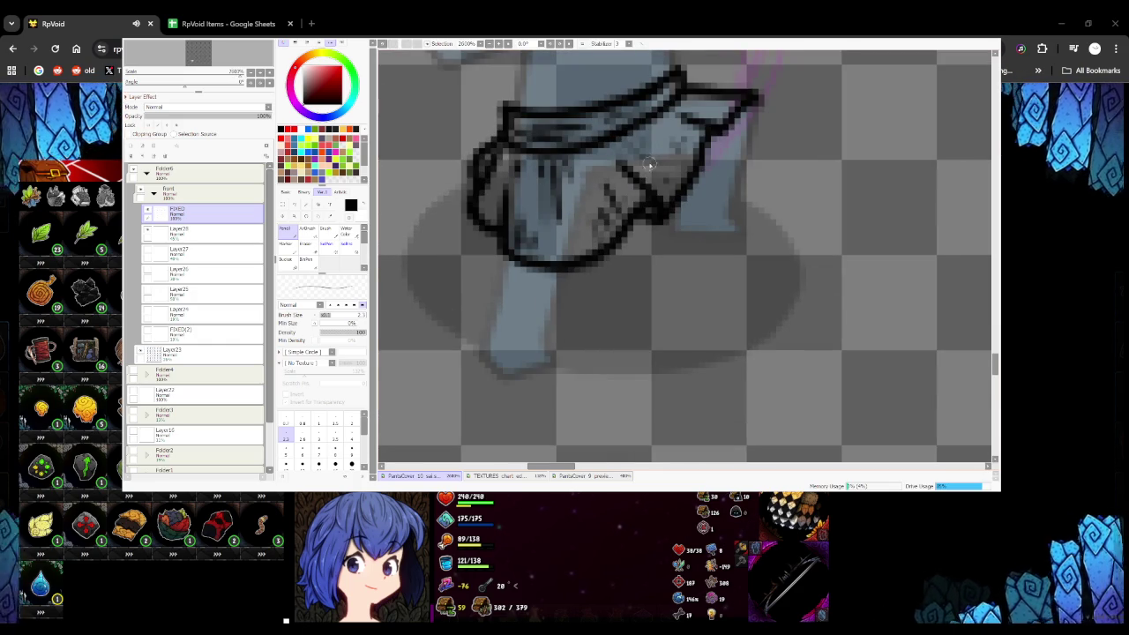
pyautogui.scroll(-3, 571, 226)
pyautogui.scroll(1, 571, 225)
pyautogui.scroll(1, 574, 228)
pyautogui.scroll(-3, 578, 229)
pyautogui.scroll(-2, 585, 234)
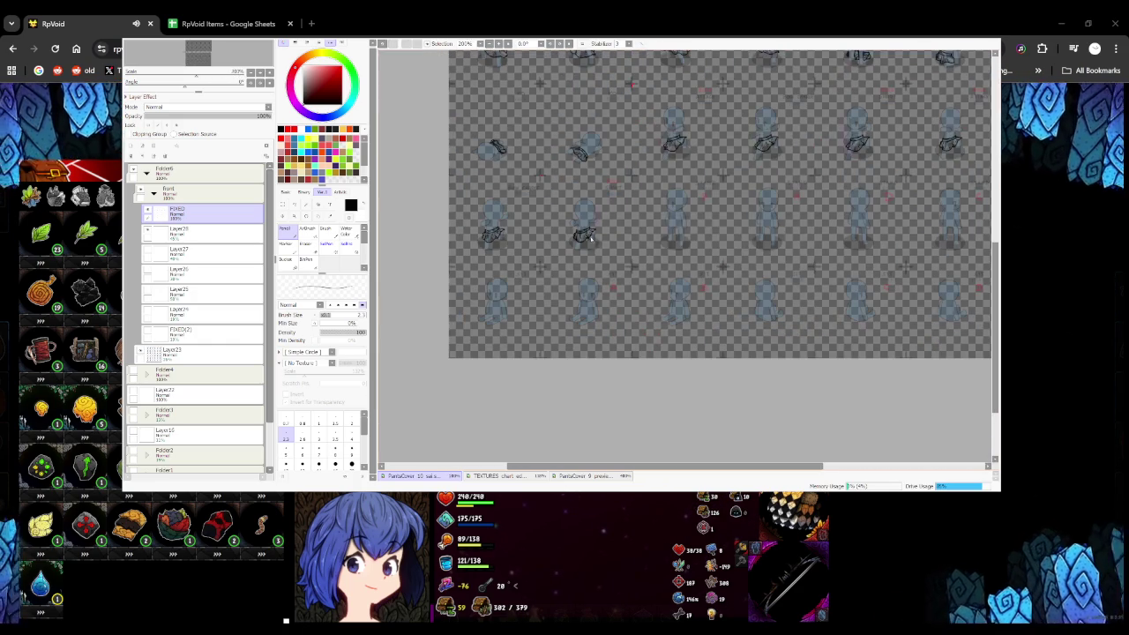
# Zoom in on the lower-left mannequin and ink its belt's lower and top edges
pyautogui.scroll(-3, 573, 291)
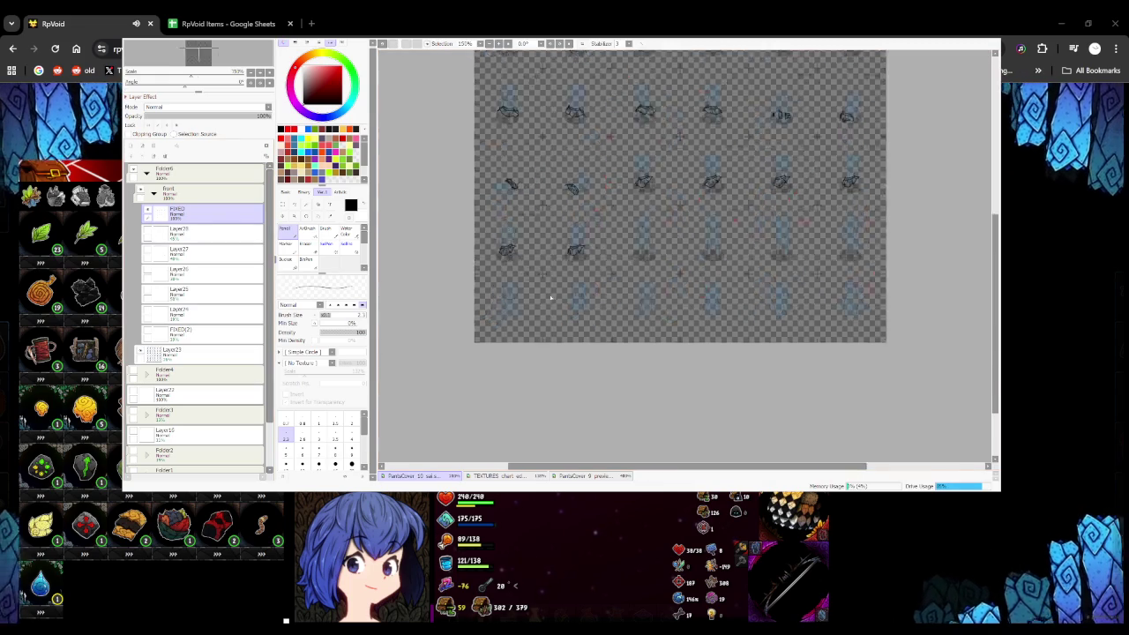
pyautogui.scroll(3, 577, 300)
pyautogui.scroll(-3, 590, 287)
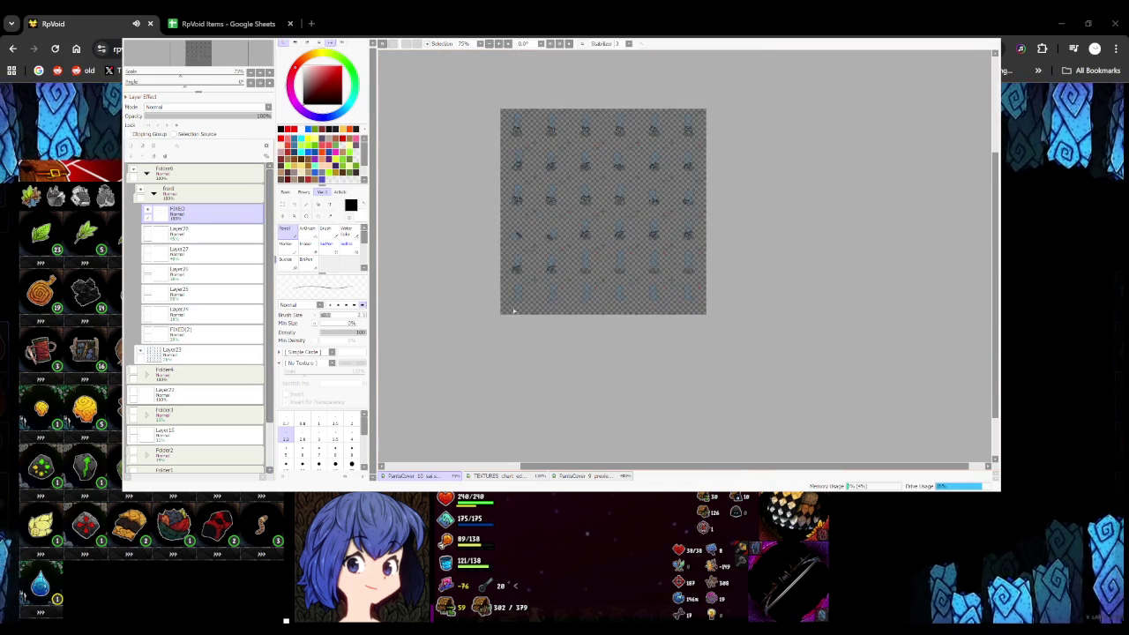
pyautogui.scroll(3, 514, 308)
pyautogui.scroll(2, 508, 295)
pyautogui.scroll(2, 511, 265)
pyautogui.scroll(2, 517, 244)
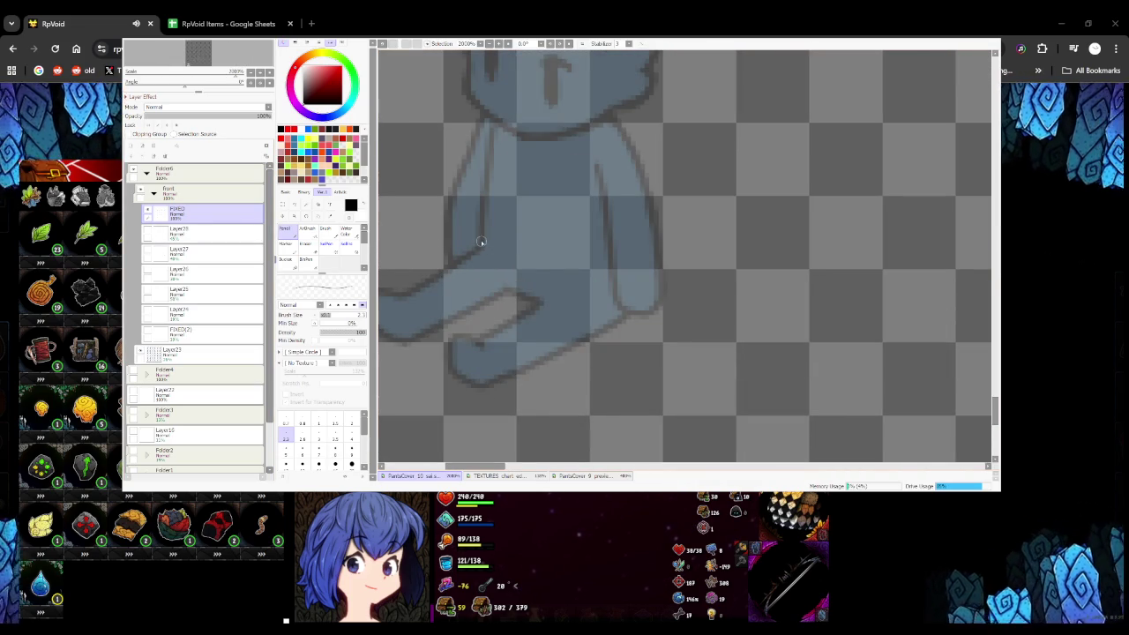
pyautogui.moveTo(482, 242); pyautogui.dragTo(606, 294)
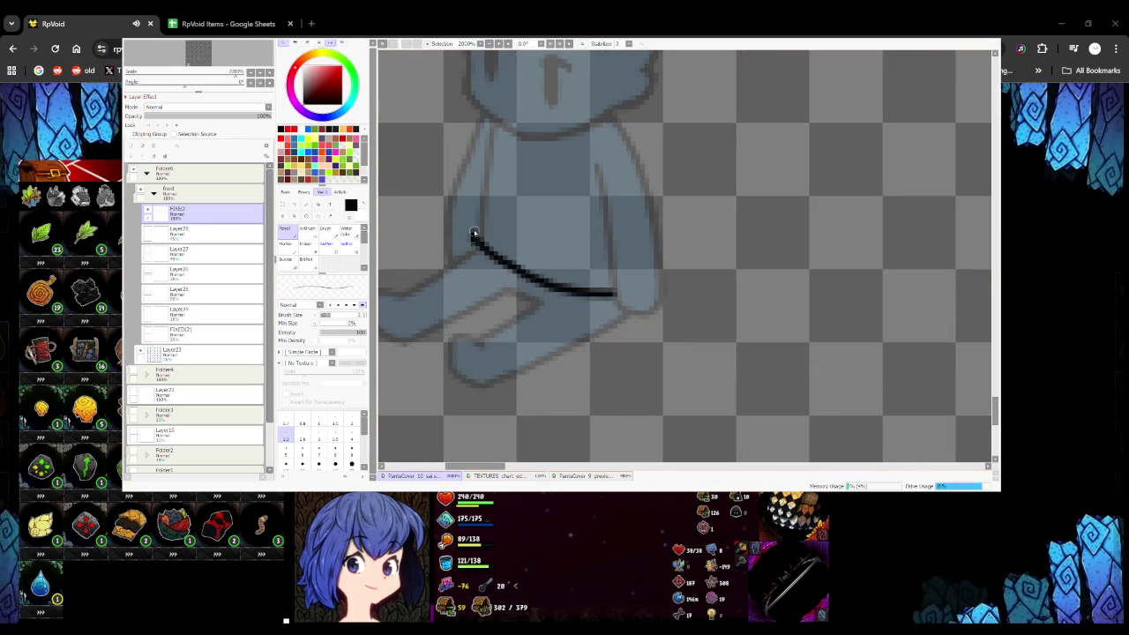
pyautogui.moveTo(477, 221)
pyautogui.mouseDown()
pyautogui.moveTo(554, 265)
pyautogui.moveTo(609, 273)
pyautogui.mouseUp()
pyautogui.hotkey('ctrl', 'z')
pyautogui.moveTo(479, 215)
pyautogui.mouseDown()
pyautogui.moveTo(541, 254)
pyautogui.moveTo(598, 269)
pyautogui.mouseUp()
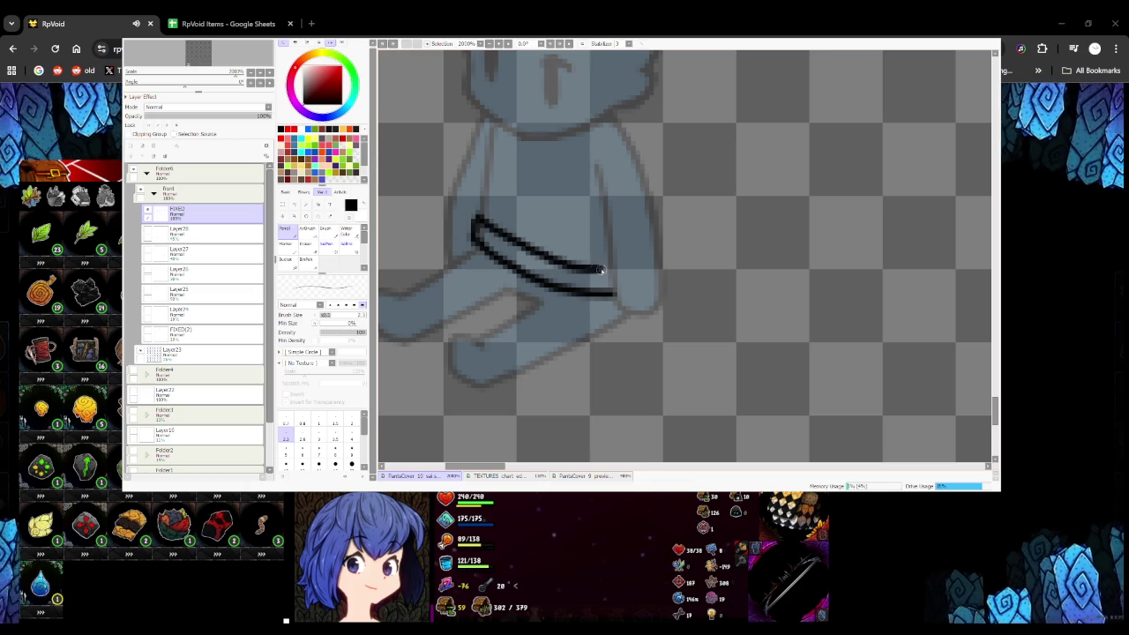
# Draw the wavy skirt hem, the skirt's upper-left edge and two pleat lines
pyautogui.scroll(-4, 474, 217)
pyautogui.scroll(3, 498, 234)
pyautogui.moveTo(486, 238); pyautogui.dragTo(527, 274)
pyautogui.hotkey('ctrl', 'z')
pyautogui.moveTo(486, 236)
pyautogui.mouseDown()
pyautogui.moveTo(577, 291)
pyautogui.moveTo(643, 310)
pyautogui.moveTo(671, 304)
pyautogui.mouseUp()
pyautogui.hotkey('ctrl', 'z')
pyautogui.moveTo(589, 304)
pyautogui.mouseDown()
pyautogui.moveTo(676, 290)
pyautogui.moveTo(629, 291)
pyautogui.moveTo(671, 271)
pyautogui.moveTo(657, 263)
pyautogui.mouseUp()
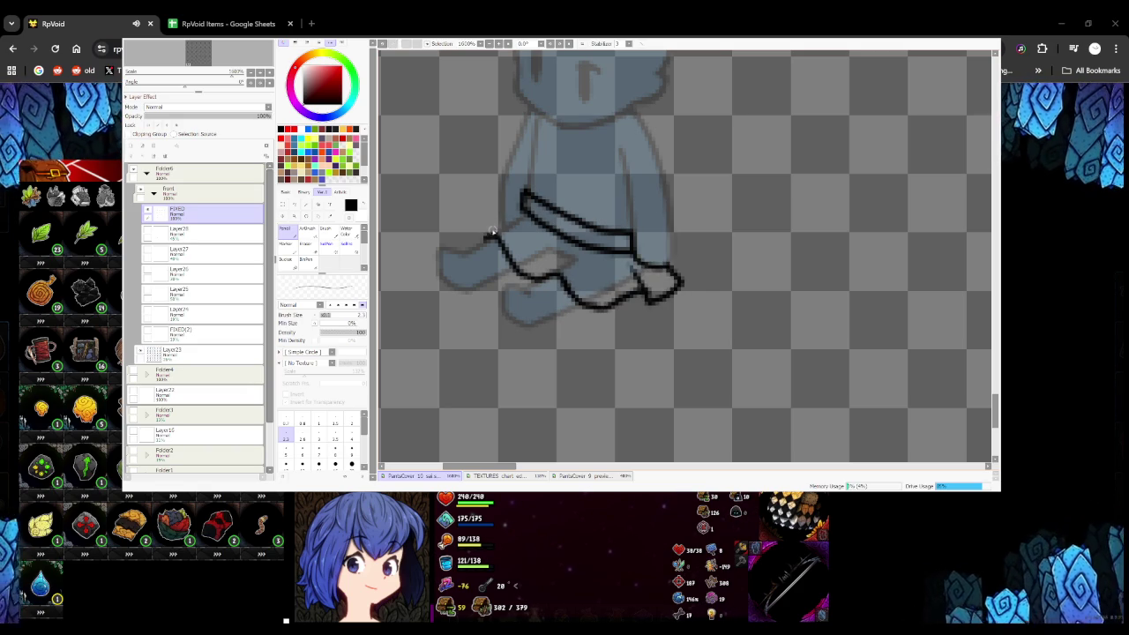
pyautogui.hotkey('ctrl', 'z')
pyautogui.moveTo(527, 209); pyautogui.dragTo(487, 234)
pyautogui.hotkey('ctrl', 'z')
pyautogui.moveTo(524, 196); pyautogui.dragTo(488, 231)
pyautogui.moveTo(569, 259); pyautogui.dragTo(542, 277)
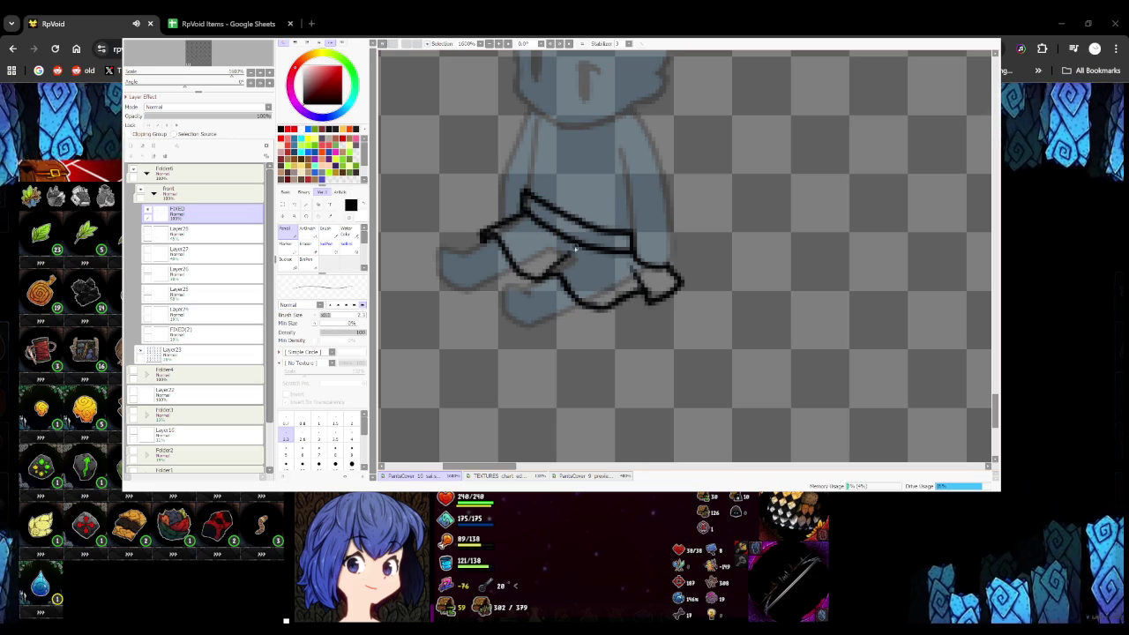
pyautogui.moveTo(546, 226)
pyautogui.mouseDown()
pyautogui.moveTo(529, 244)
pyautogui.moveTo(554, 238)
pyautogui.moveTo(607, 279)
pyautogui.mouseUp()
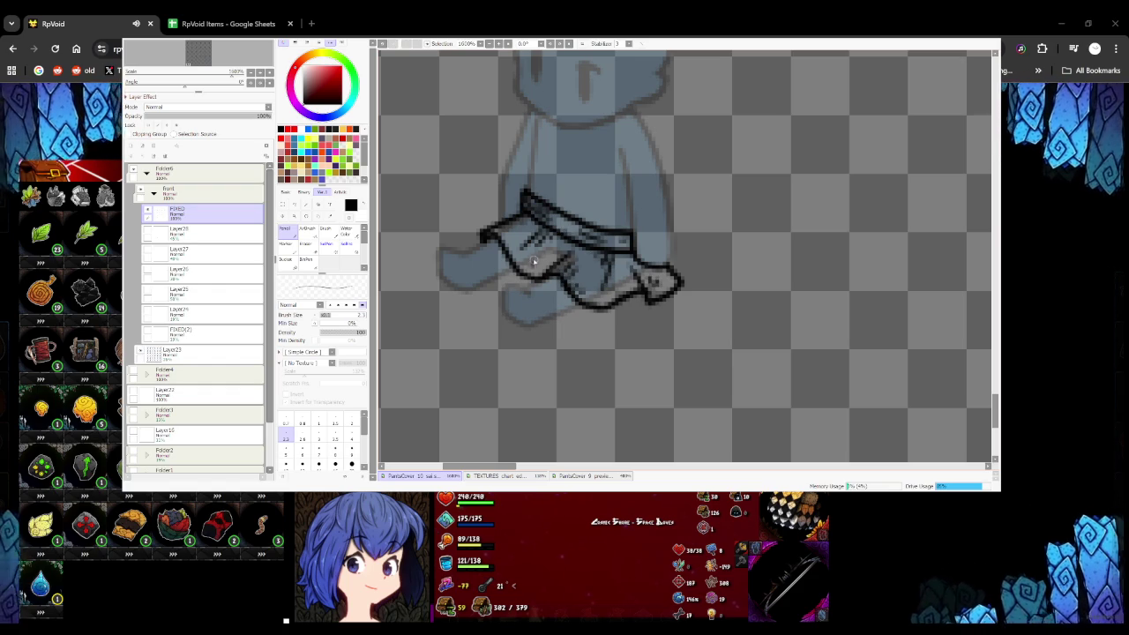
pyautogui.scroll(-5, 508, 235)
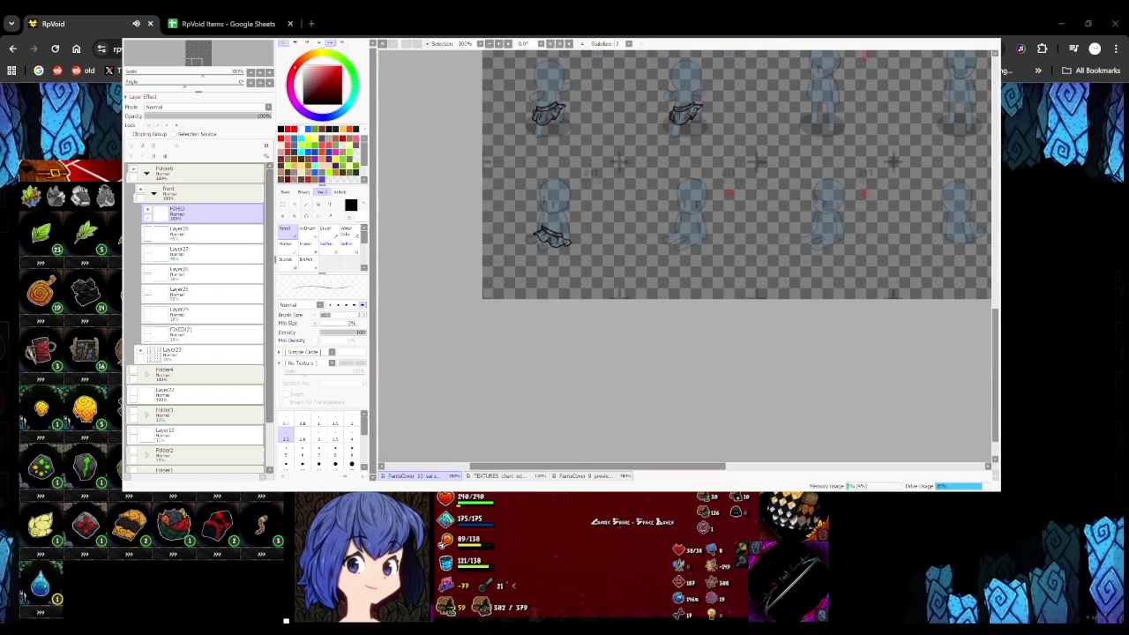
# Add a new layer and paint a small red alignment mark beside the sprites
pyautogui.scroll(5, 548, 234)
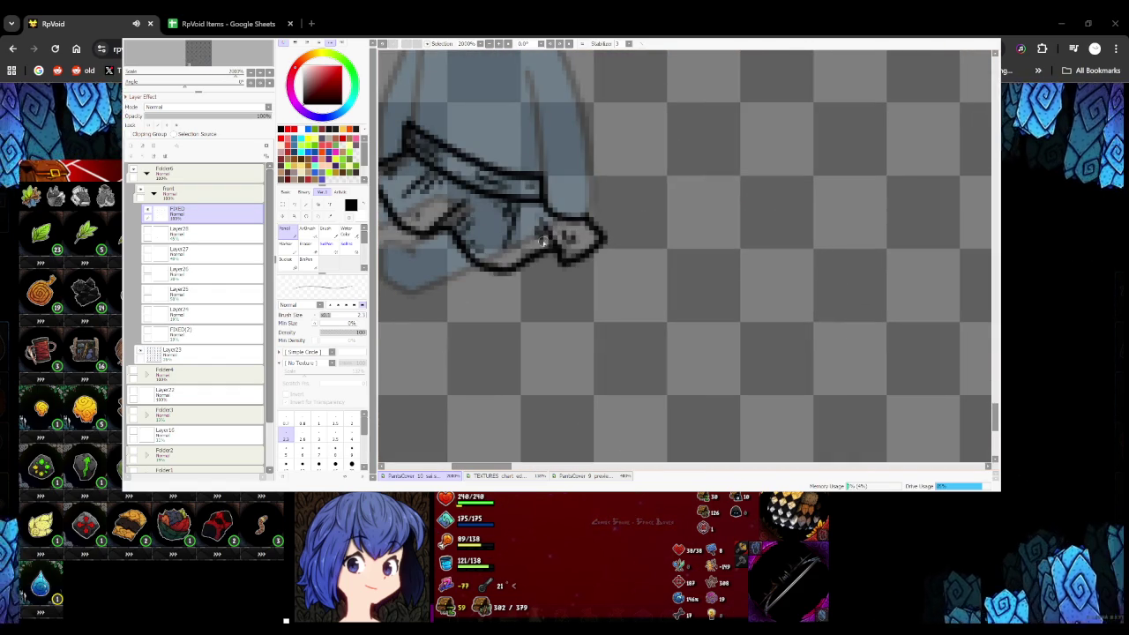
pyautogui.scroll(-2, 554, 261)
pyautogui.scroll(-1, 555, 263)
pyautogui.scroll(-1, 556, 265)
pyautogui.scroll(-1, 632, 280)
pyautogui.moveTo(560, 263); pyautogui.dragTo(523, 254)
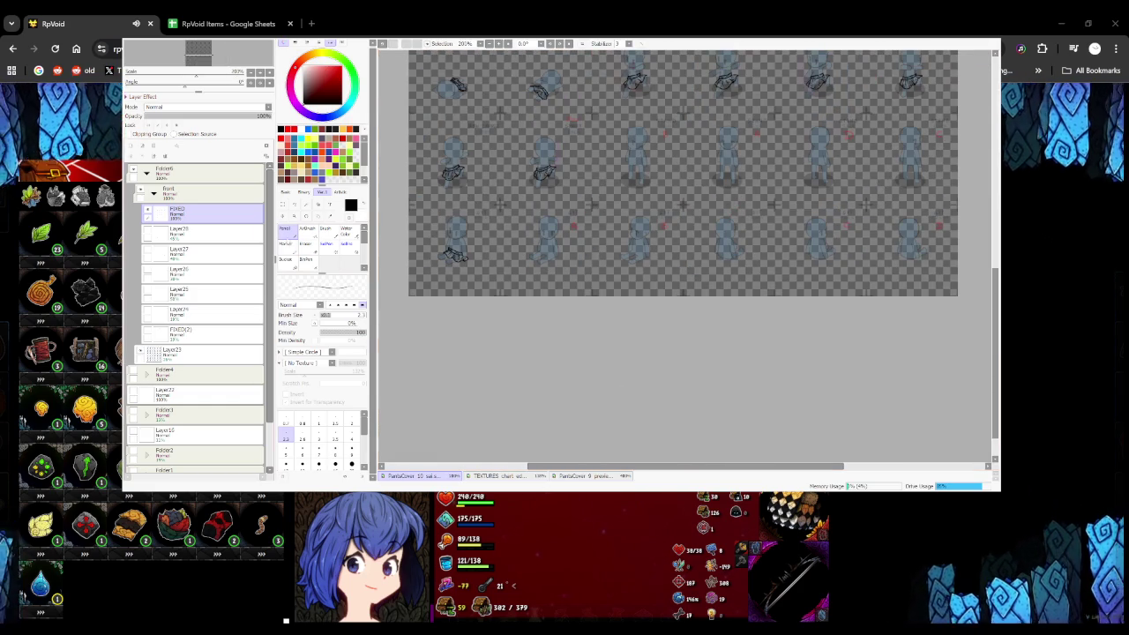
pyautogui.press('n')
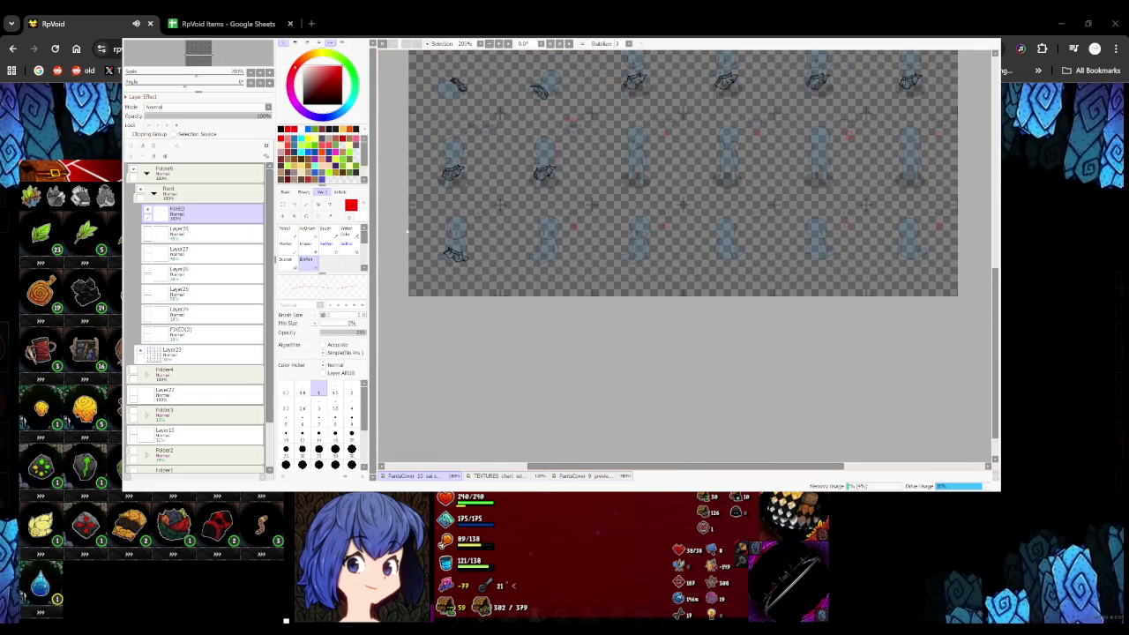
pyautogui.scroll(2, 409, 205)
pyautogui.click(130, 146)
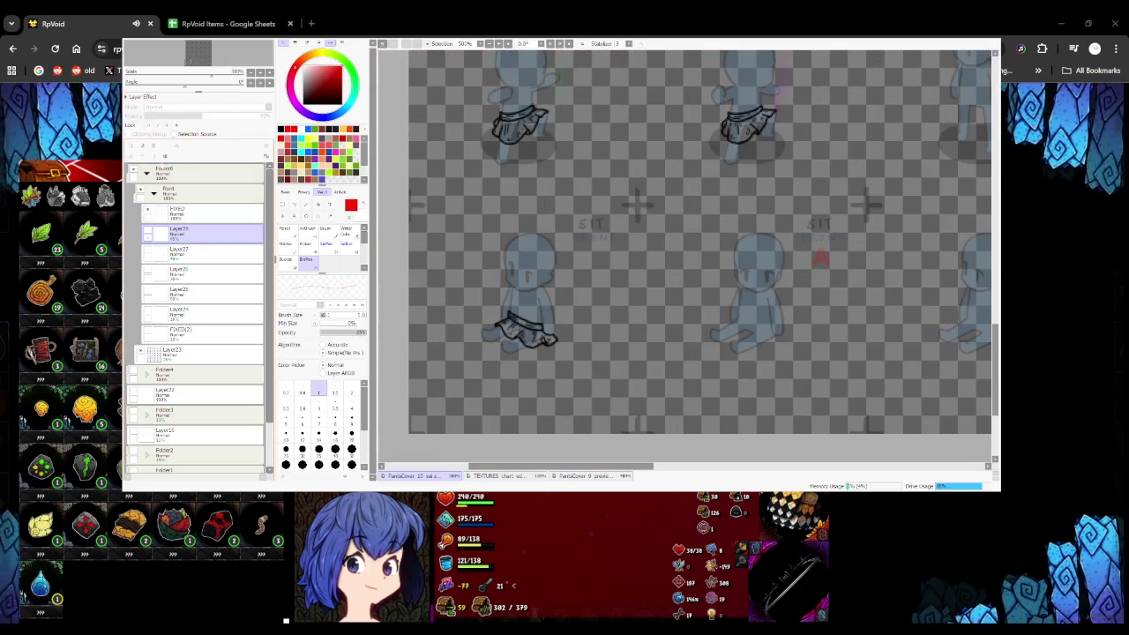
pyautogui.scroll(2, 408, 204)
pyautogui.scroll(3, 408, 204)
pyautogui.moveTo(413, 187)
pyautogui.mouseDown()
pyautogui.moveTo(413, 227)
pyautogui.moveTo(453, 193)
pyautogui.mouseUp()
# Shift the red mark across the sheet, then undo the mark and its layer
pyautogui.scroll(-3, 441, 203)
pyautogui.scroll(-2, 461, 239)
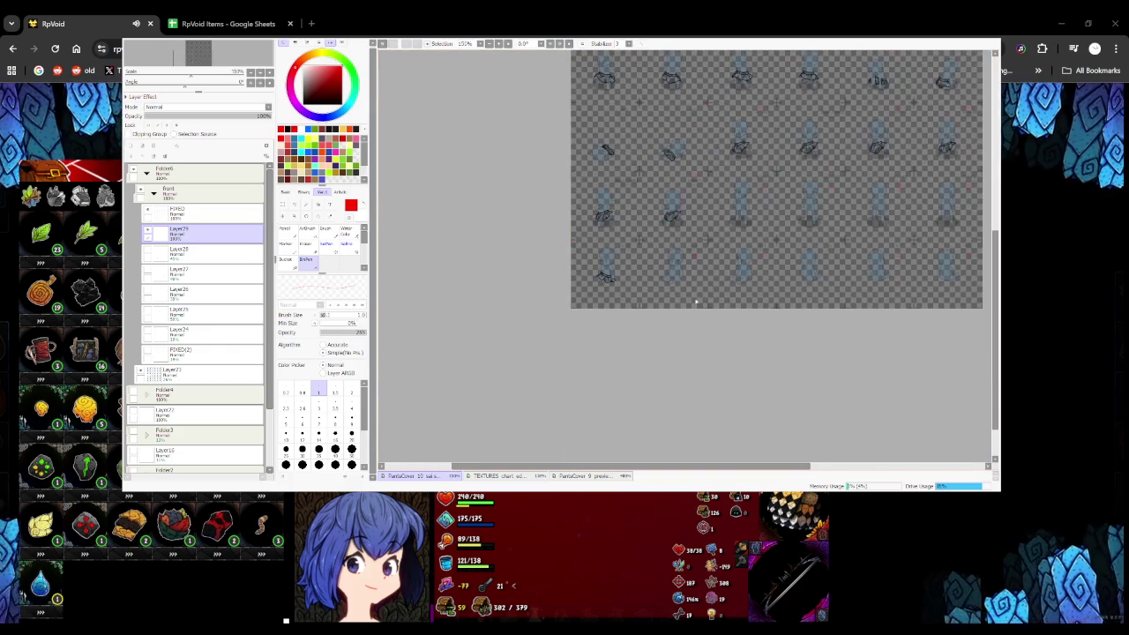
pyautogui.scroll(1, 610, 261)
pyautogui.press('v')
pyautogui.scroll(-1, 453, 276)
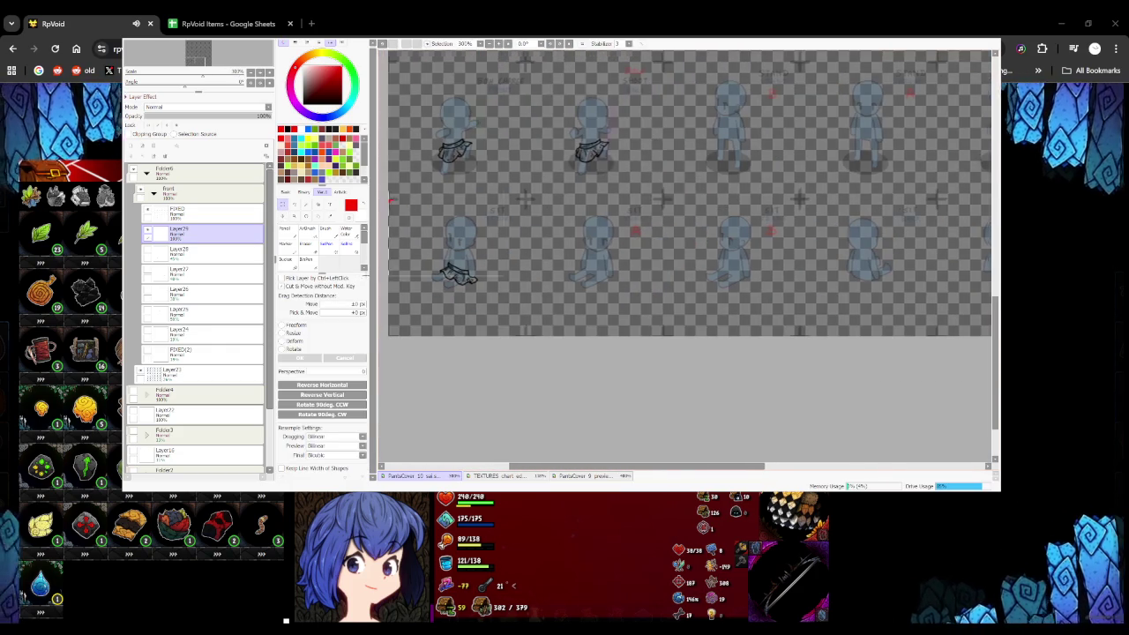
pyautogui.moveTo(452, 276); pyautogui.dragTo(609, 291)
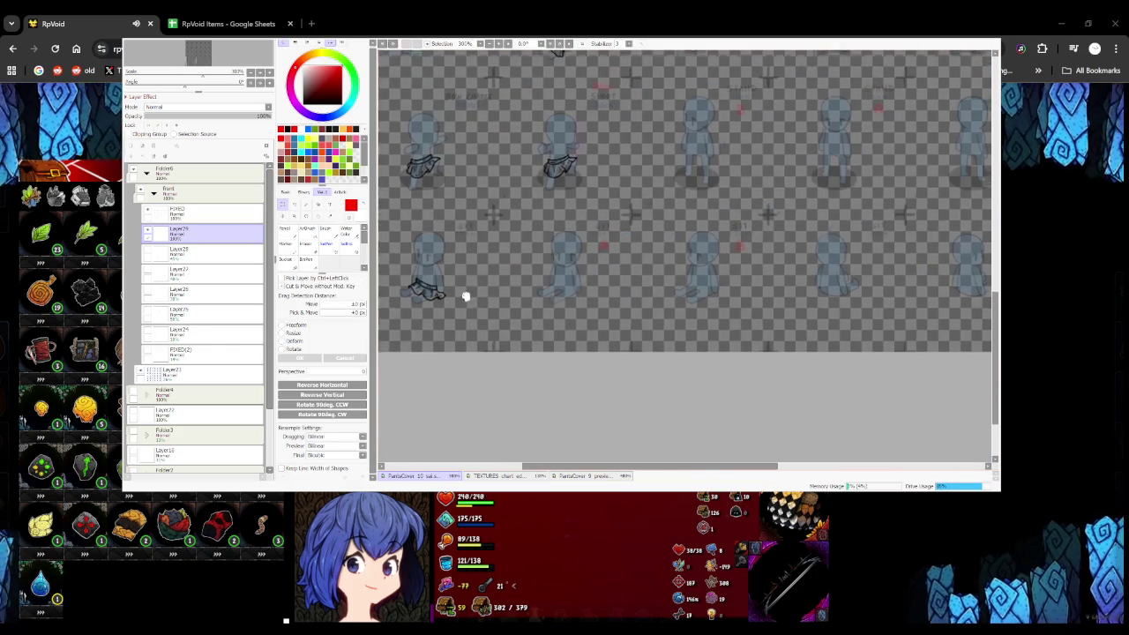
pyautogui.hscroll(-3, 595, 262)
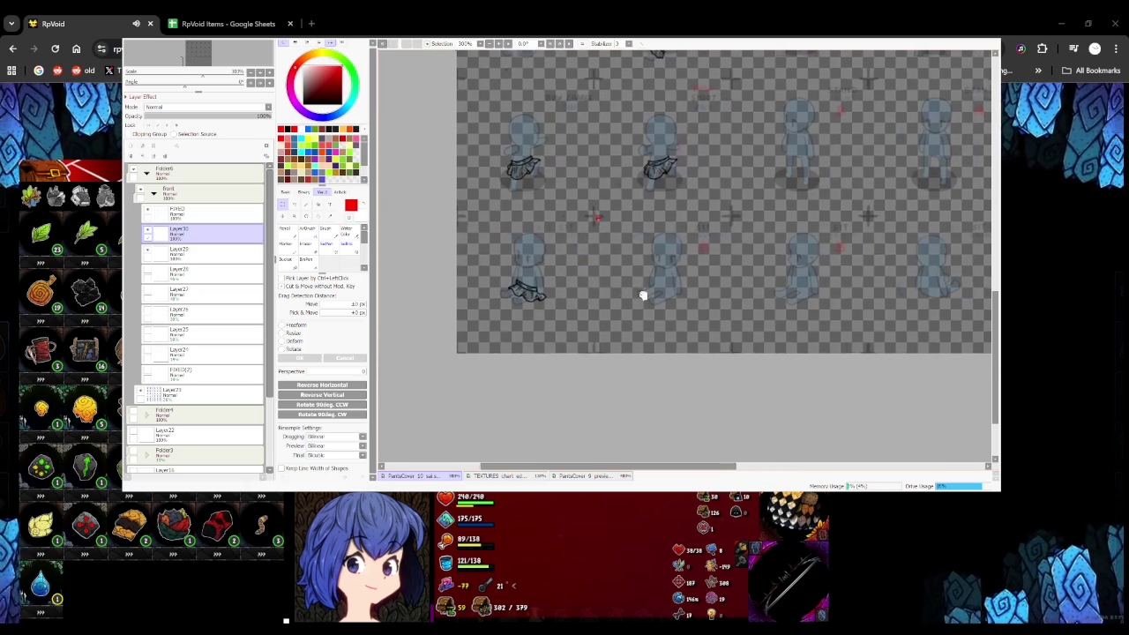
pyautogui.hotkey('ctrl', 'z')
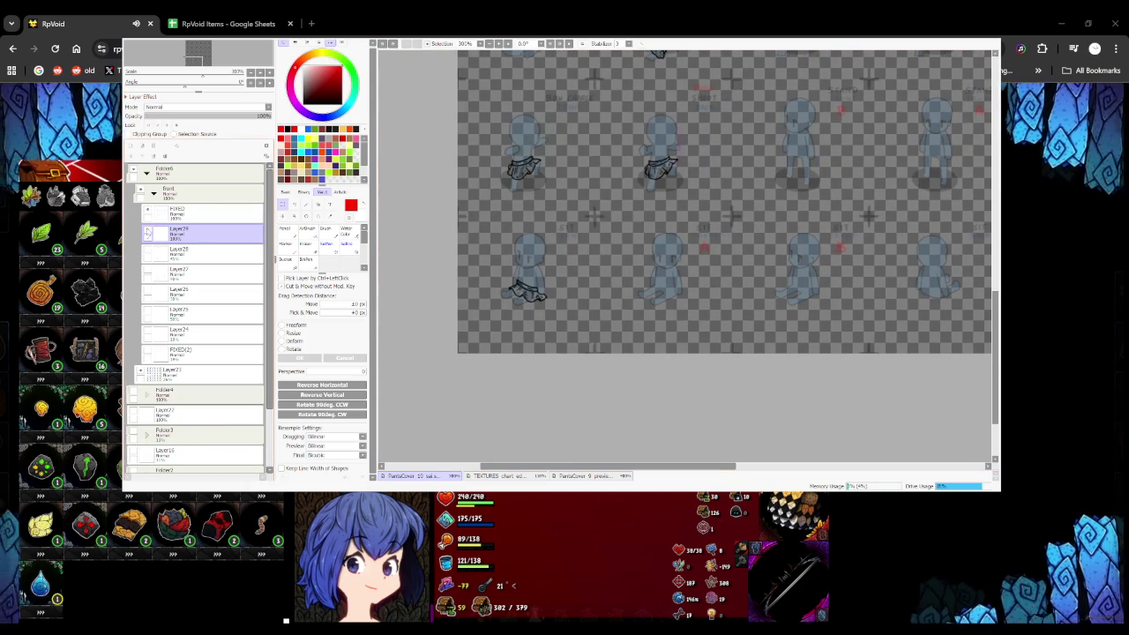
pyautogui.hotkey('ctrl', 'z')
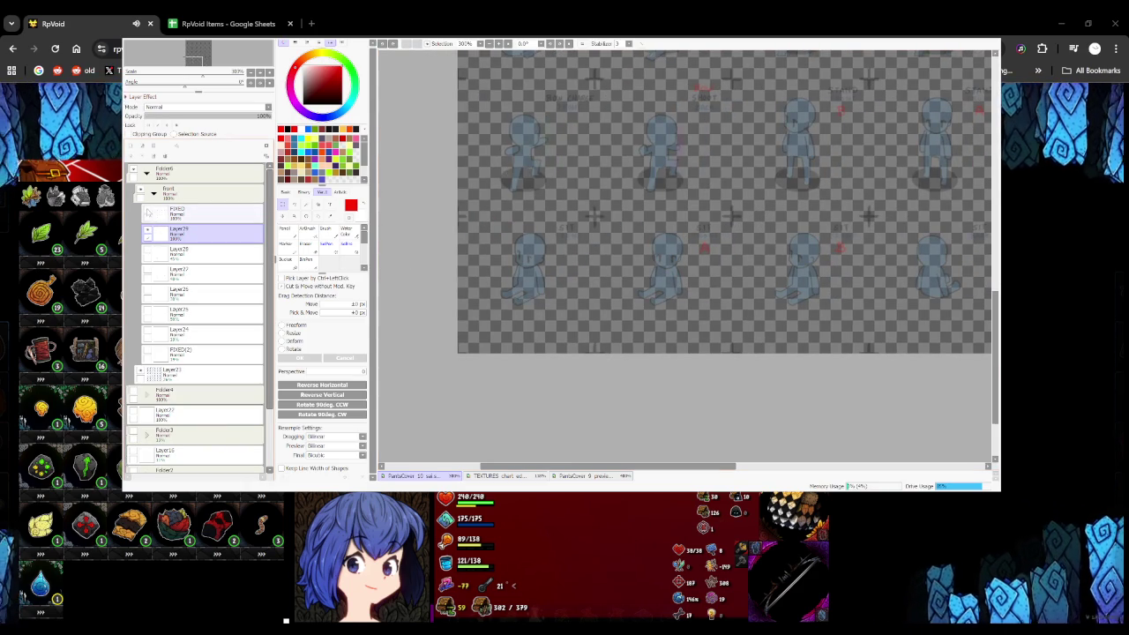
# Zoom out, compare by toggling FIXED's visibility, then select FIXED and view the bottom-row sitting figures
pyautogui.hotkey('ctrl', '-')
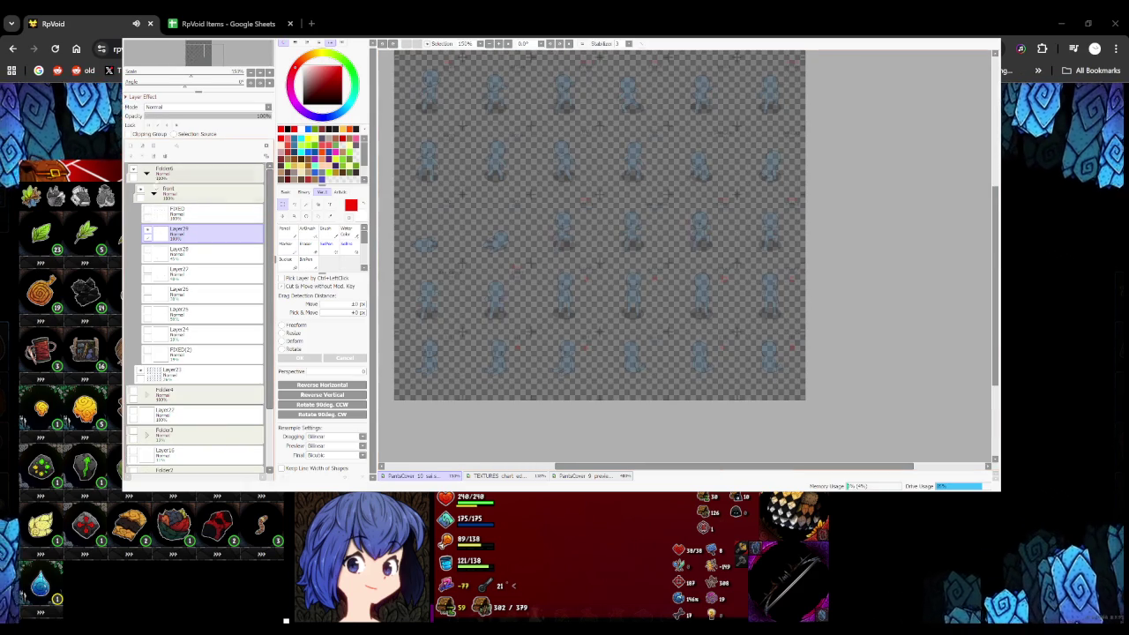
pyautogui.click(148, 212)
pyautogui.click(149, 212)
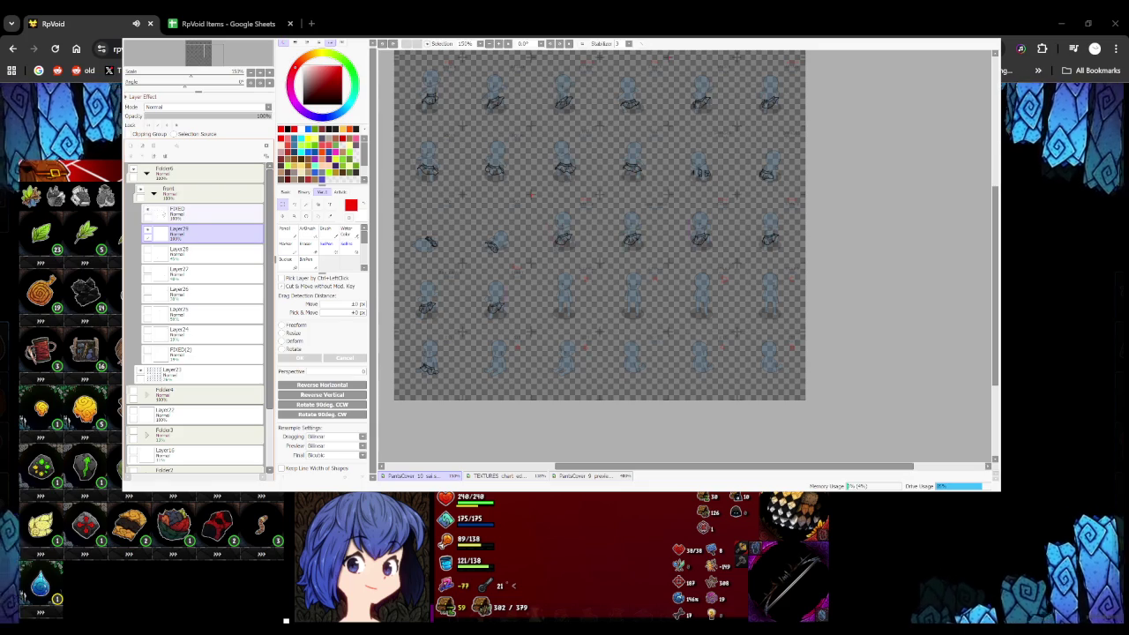
pyautogui.click(181, 212)
pyautogui.moveTo(519, 296); pyautogui.dragTo(592, 221)
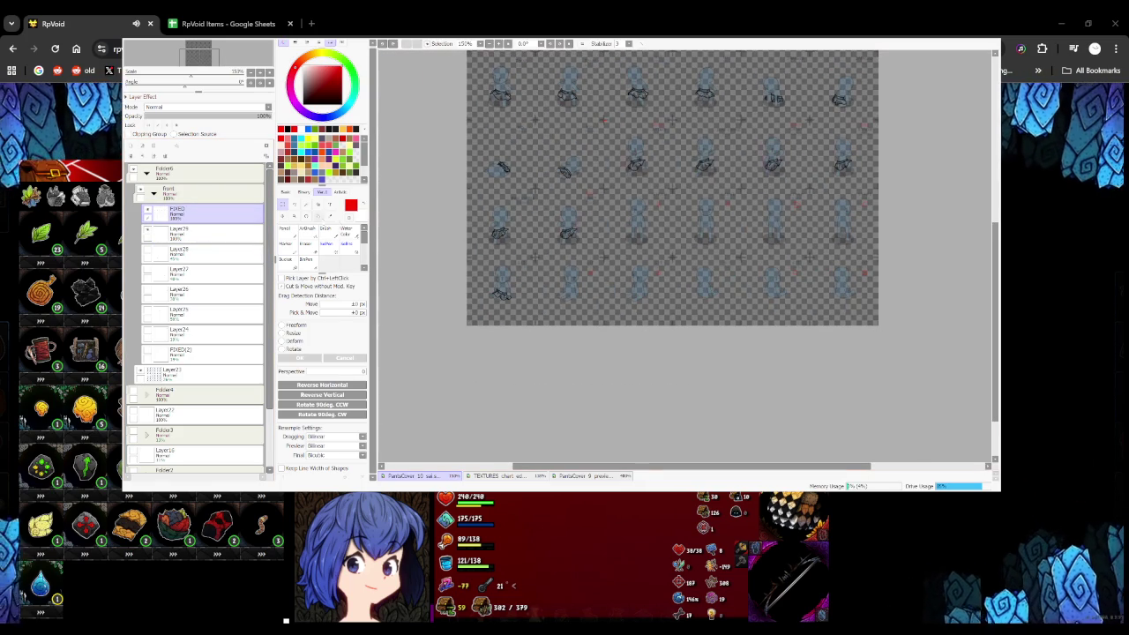
pyautogui.press('e')
pyautogui.click(306, 260)
pyautogui.scroll(8, 464, 306)
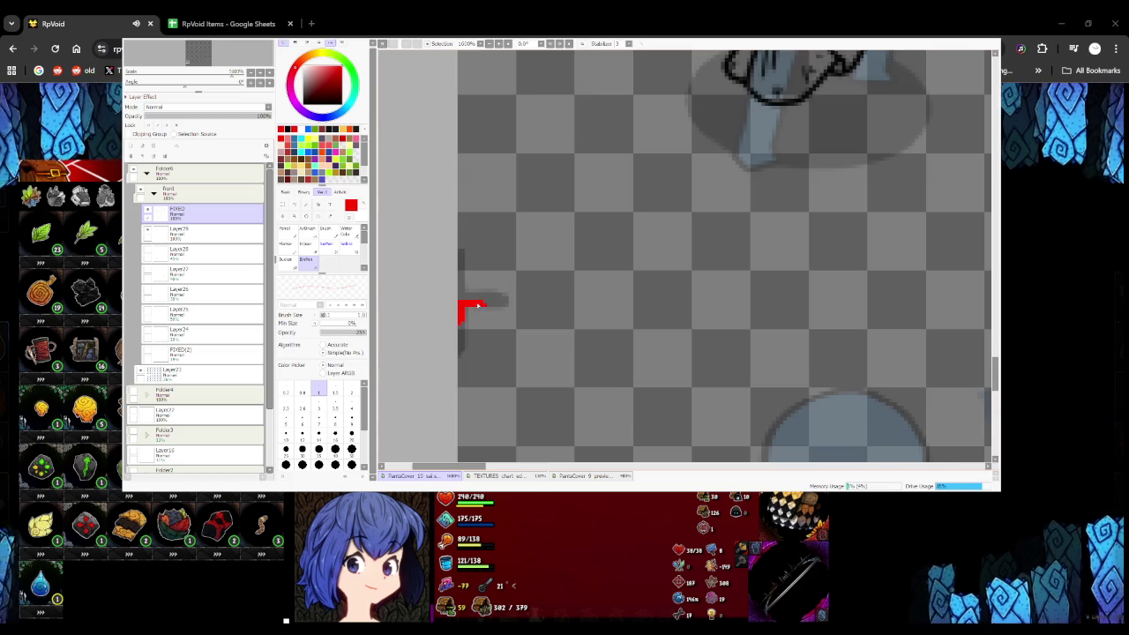
pyautogui.scroll(-5, 472, 306)
pyautogui.moveTo(530, 346); pyautogui.dragTo(500, 298)
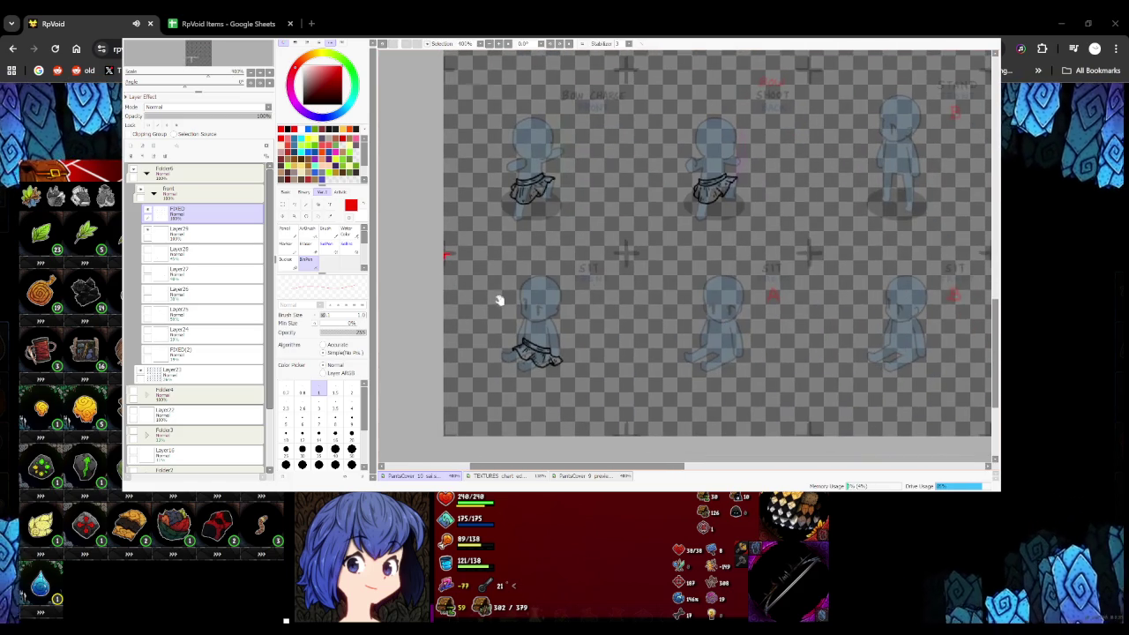
# Paste two skirt copies and position them under the second and third bottom-row figures
pyautogui.press('ctrl')
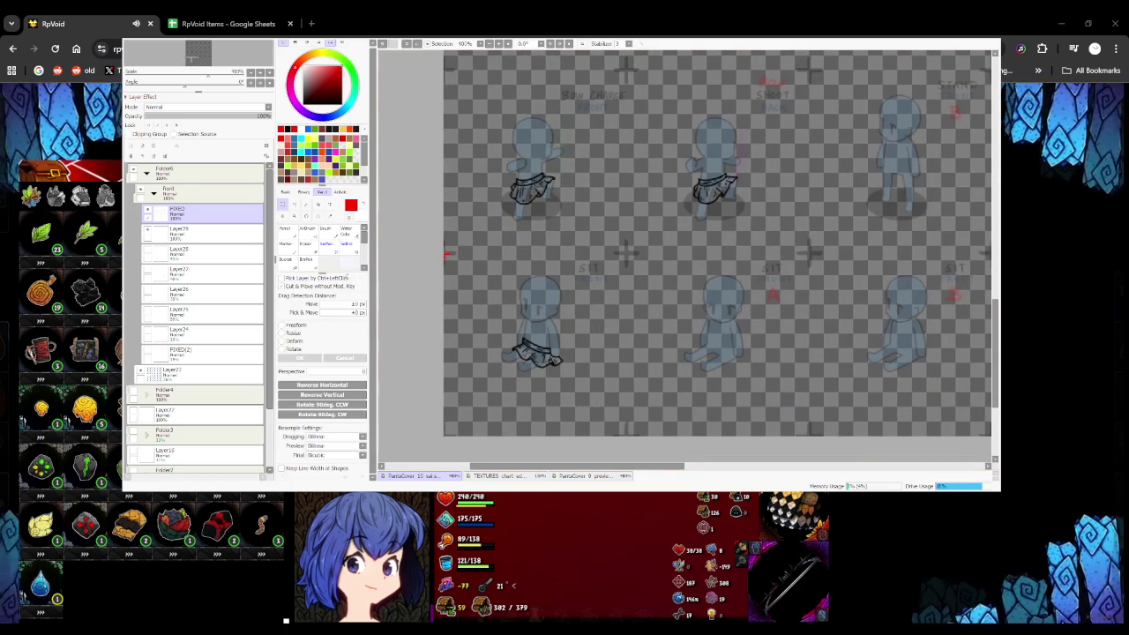
pyautogui.hscroll(3, 503, 302)
pyautogui.hotkey('ctrl', 'v')
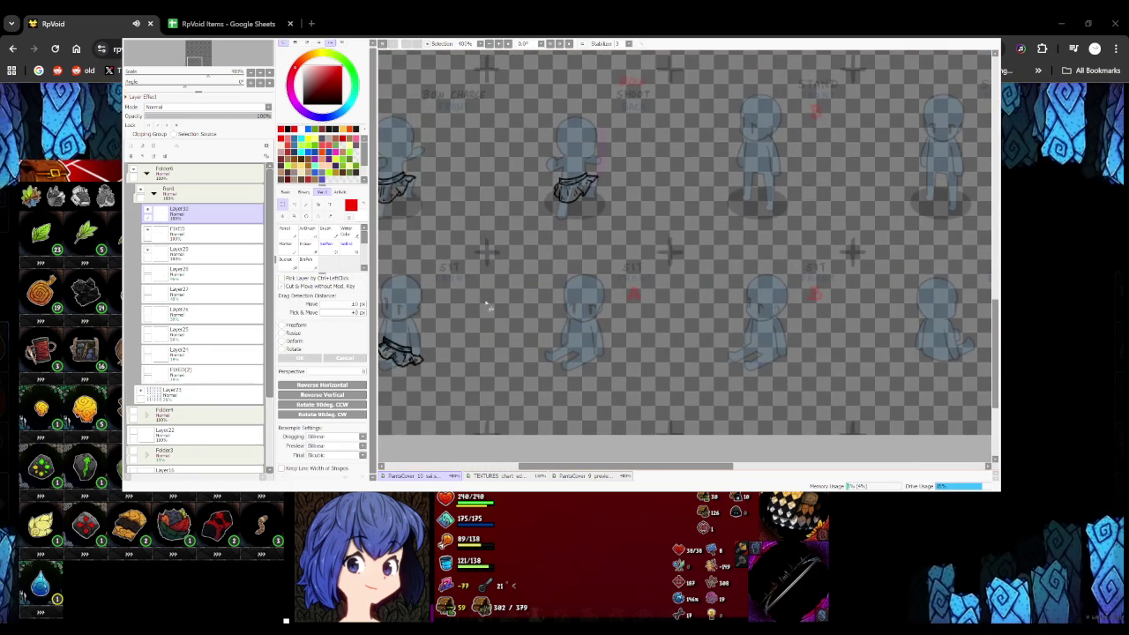
pyautogui.moveTo(496, 309); pyautogui.dragTo(671, 310)
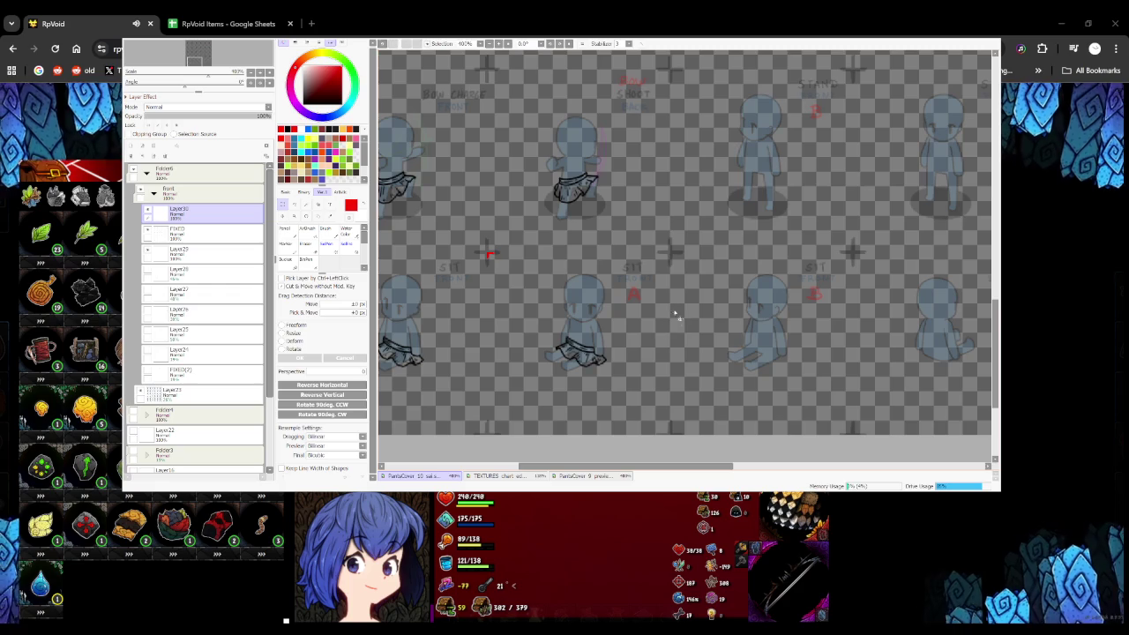
pyautogui.moveTo(660, 350); pyautogui.dragTo(547, 332)
pyautogui.hotkey('ctrl', 'v')
pyautogui.moveTo(617, 323); pyautogui.dragTo(726, 308)
pyautogui.press('Right')
pyautogui.press('Right')
pyautogui.press('Right')
pyautogui.press('Right')
pyautogui.press('Right')
pyautogui.press('Right')
pyautogui.press('Right')
pyautogui.press('Right')
# Merge both skirt copy layers down into FIXED and return to the black pencil
pyautogui.scroll(3, 565, 247)
pyautogui.scroll(-3, 565, 247)
pyautogui.scroll(-2, 565, 247)
pyautogui.hotkey('ctrl', 'e')
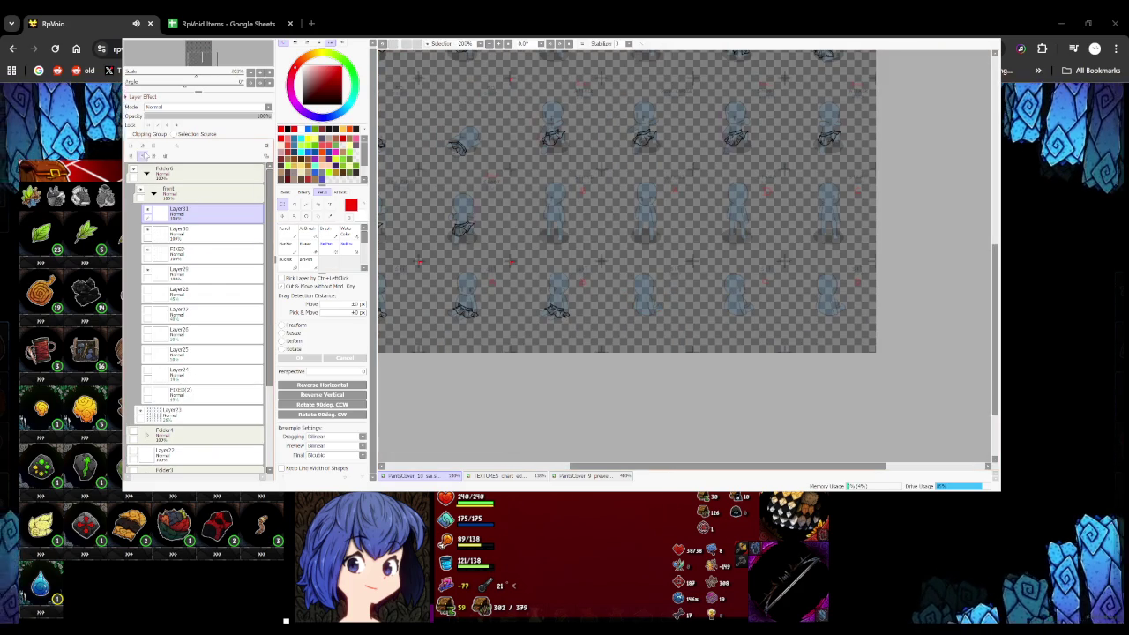
pyautogui.hotkey('ctrl', 'e')
pyautogui.moveTo(673, 246)
pyautogui.mouseDown()
pyautogui.moveTo(711, 252)
pyautogui.moveTo(550, 290)
pyautogui.moveTo(488, 272)
pyautogui.mouseUp()
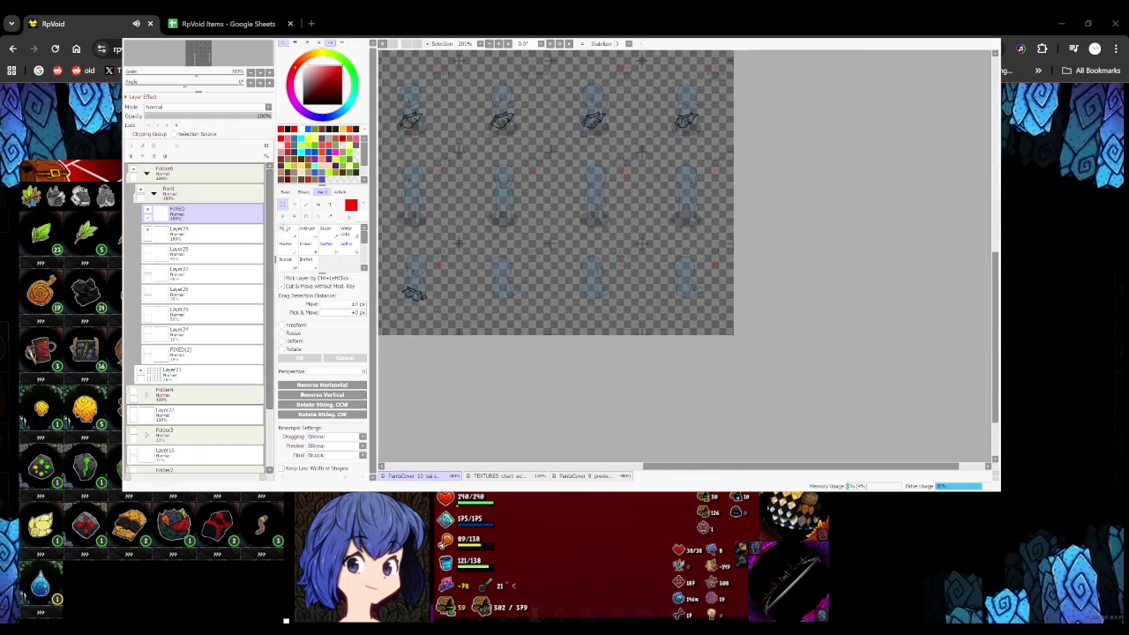
pyautogui.press('n')
pyautogui.scroll(5, 477, 302)
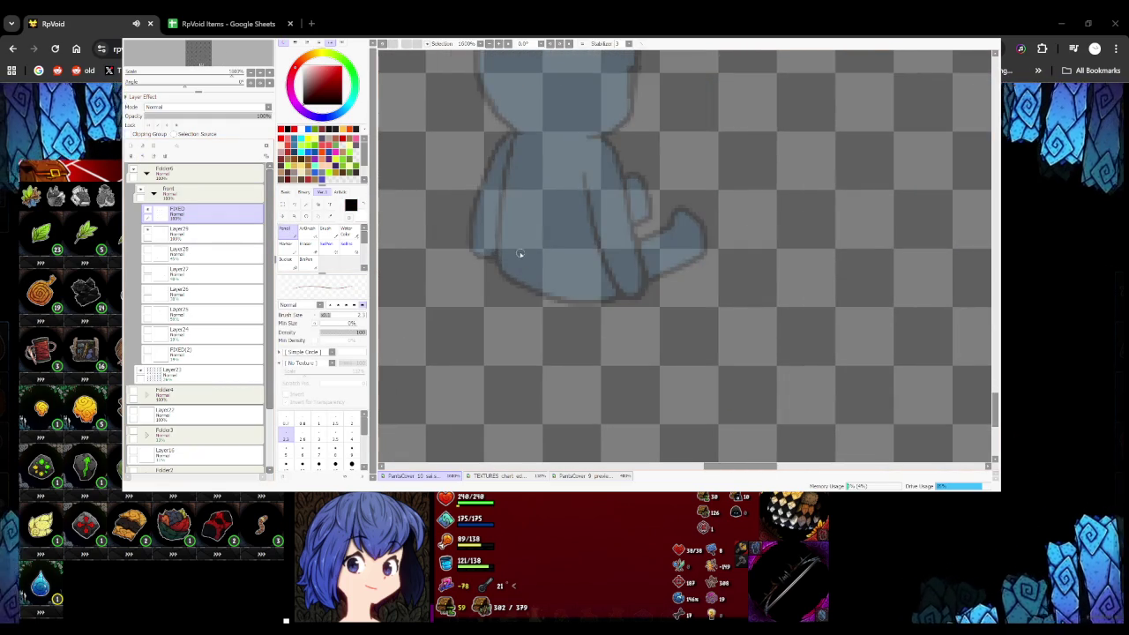
# Draw the belt band's upper and lower curves across the SIT BACK figure's hips
pyautogui.moveTo(492, 257)
pyautogui.mouseDown()
pyautogui.moveTo(569, 290)
pyautogui.moveTo(609, 286)
pyautogui.mouseUp()
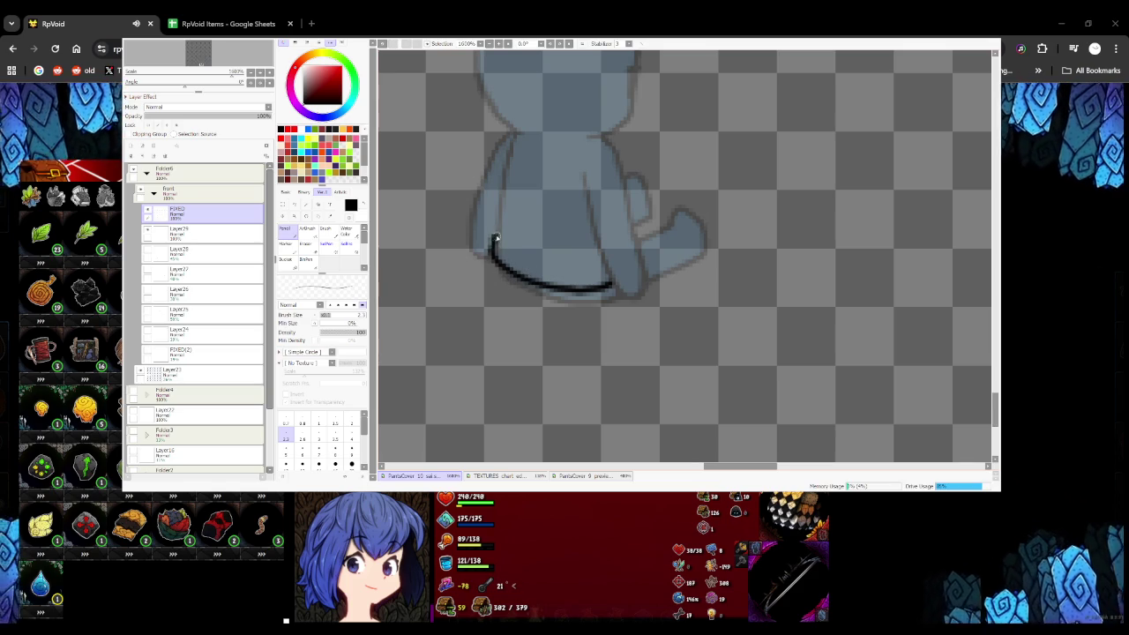
pyautogui.moveTo(497, 238); pyautogui.dragTo(610, 283)
pyautogui.hotkey('ctrl', 'z')
pyautogui.moveTo(531, 259); pyautogui.dragTo(615, 283)
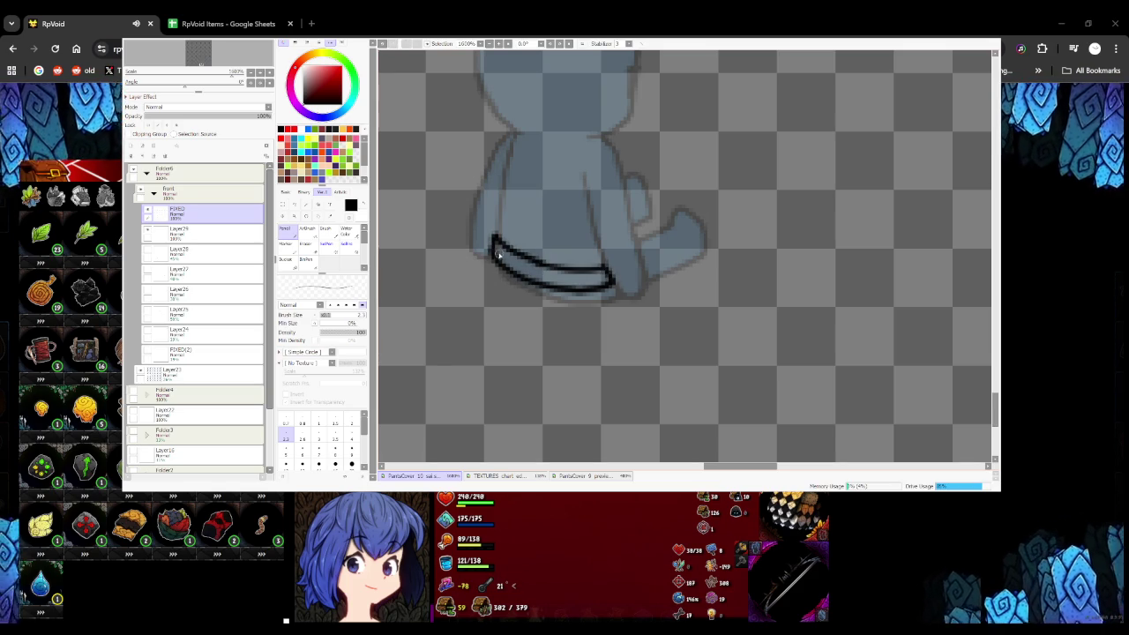
pyautogui.hotkey('ctrl', 'z')
pyautogui.moveTo(494, 240); pyautogui.dragTo(601, 284)
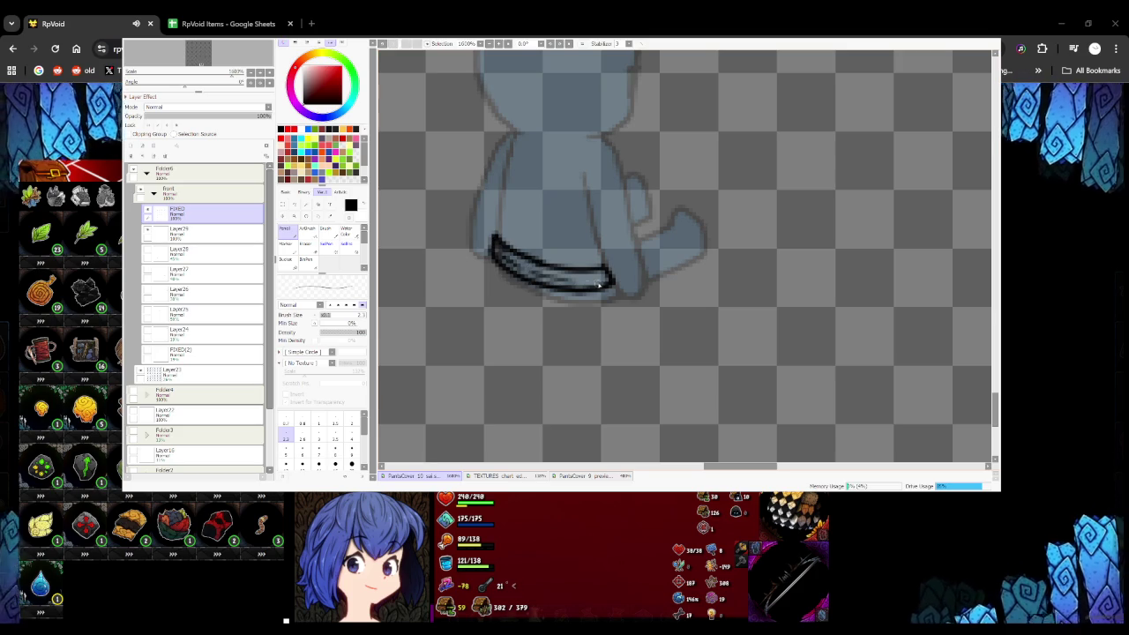
pyautogui.scroll(-2, 591, 275)
pyautogui.scroll(-2, 564, 269)
pyautogui.scroll(-1, 547, 269)
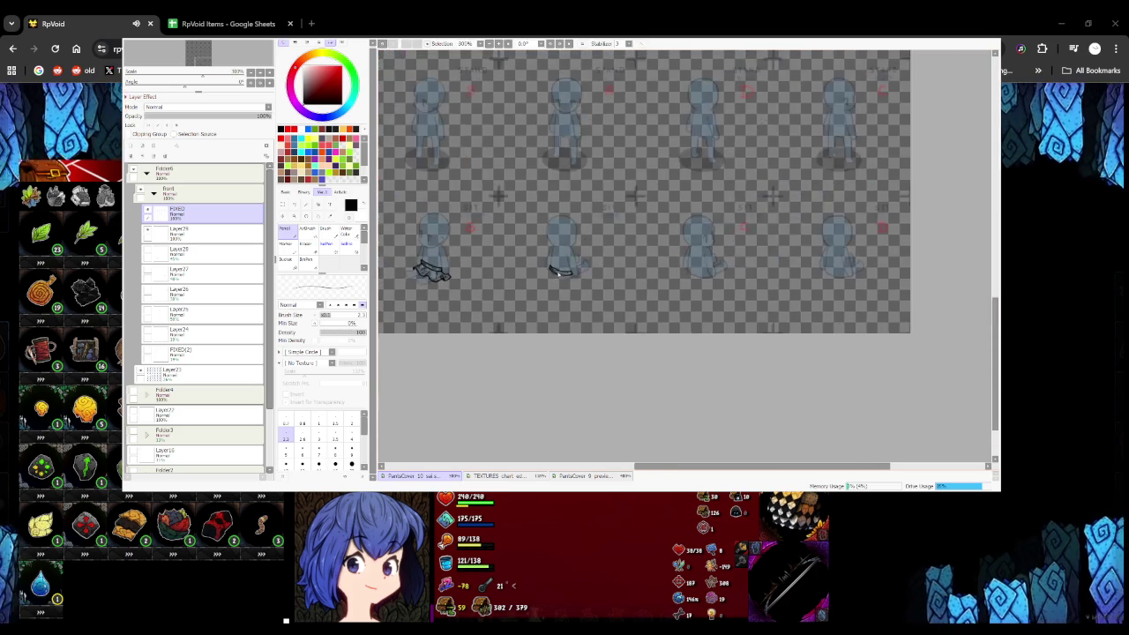
pyautogui.scroll(4, 525, 274)
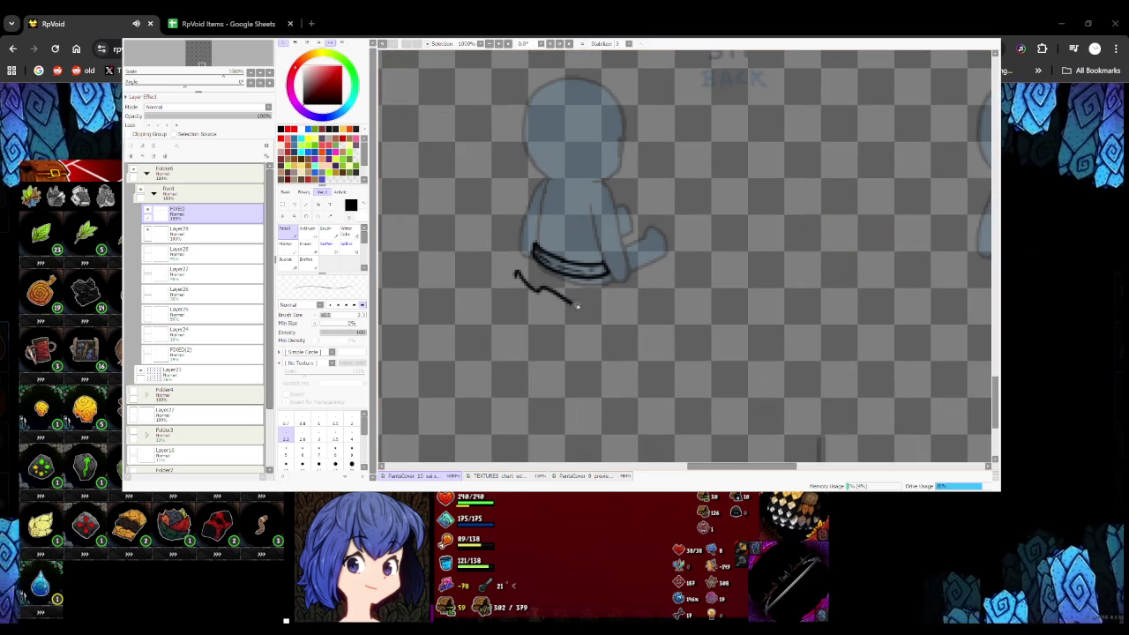
# Draw the wavy skirt hem and right edge, closing the outline up to the belt
pyautogui.moveTo(629, 300); pyautogui.dragTo(587, 301)
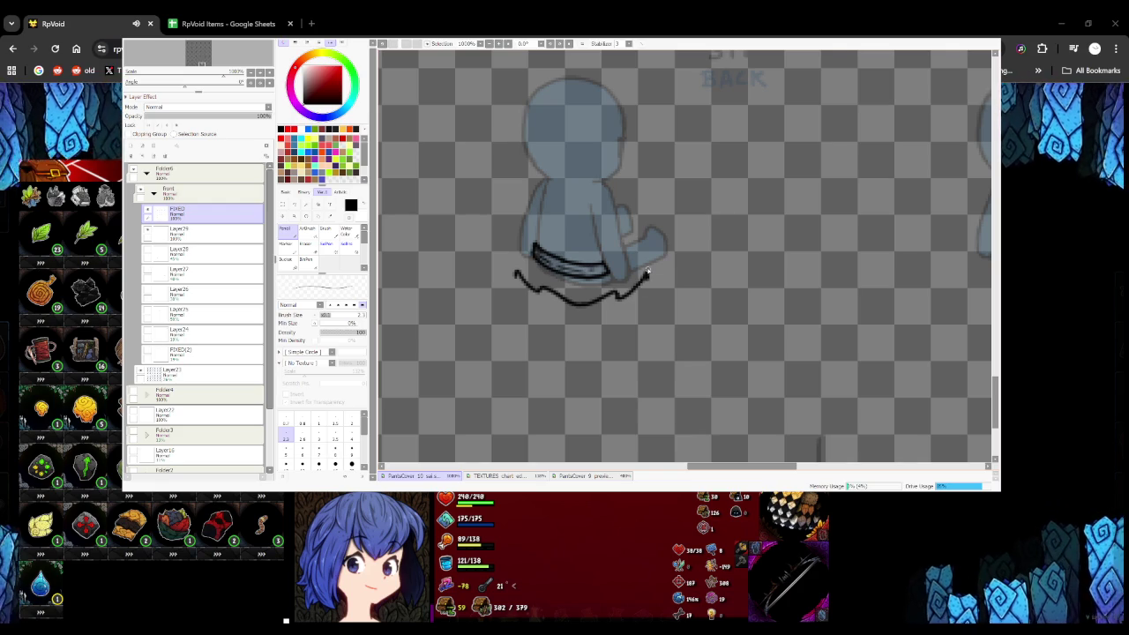
pyautogui.scroll(2, 647, 274)
pyautogui.moveTo(599, 247)
pyautogui.mouseDown()
pyautogui.moveTo(639, 274)
pyautogui.moveTo(645, 298)
pyautogui.mouseUp()
pyautogui.hotkey('ctrl', 'z')
pyautogui.moveTo(599, 256); pyautogui.dragTo(617, 291)
pyautogui.scroll(-1, 523, 275)
pyautogui.moveTo(497, 291); pyautogui.dragTo(523, 256)
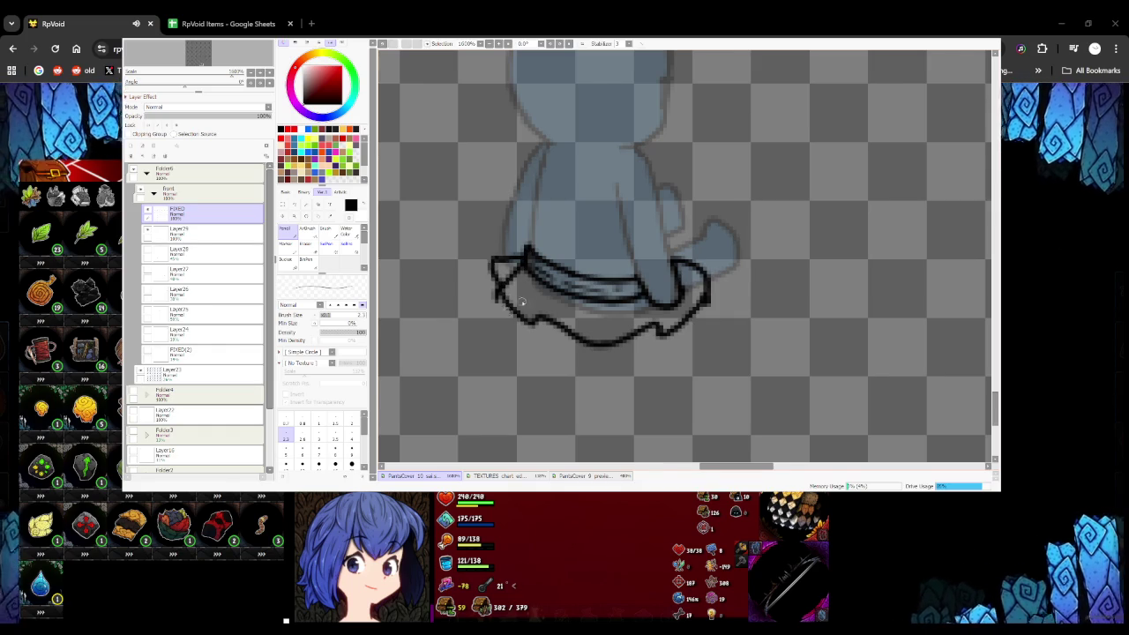
pyautogui.scroll(-3, 520, 305)
pyautogui.scroll(2, 529, 298)
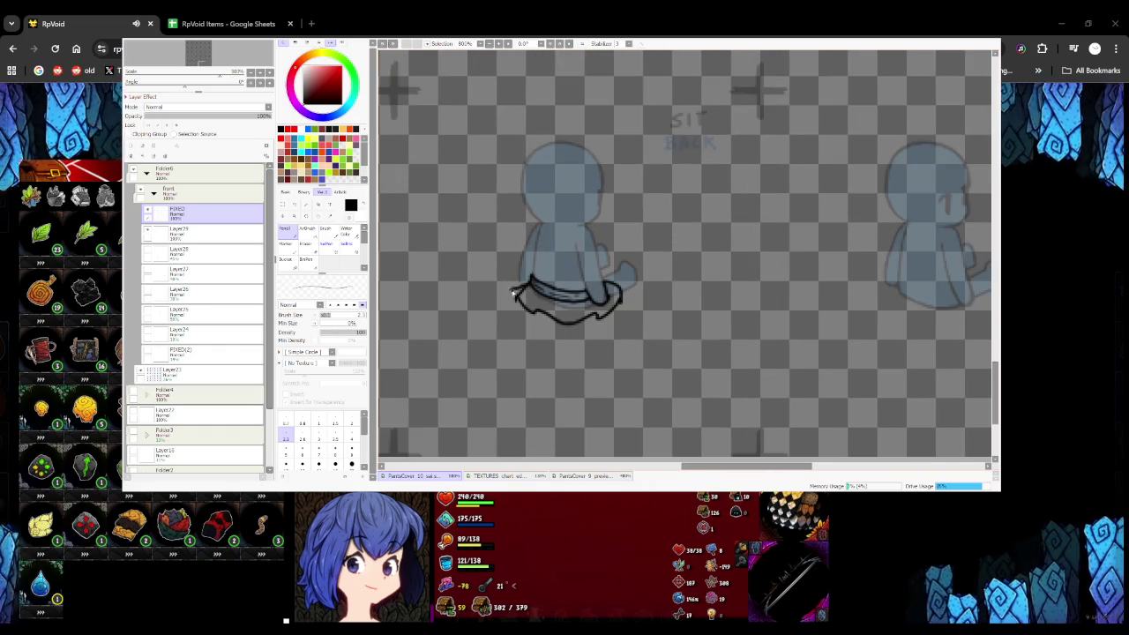
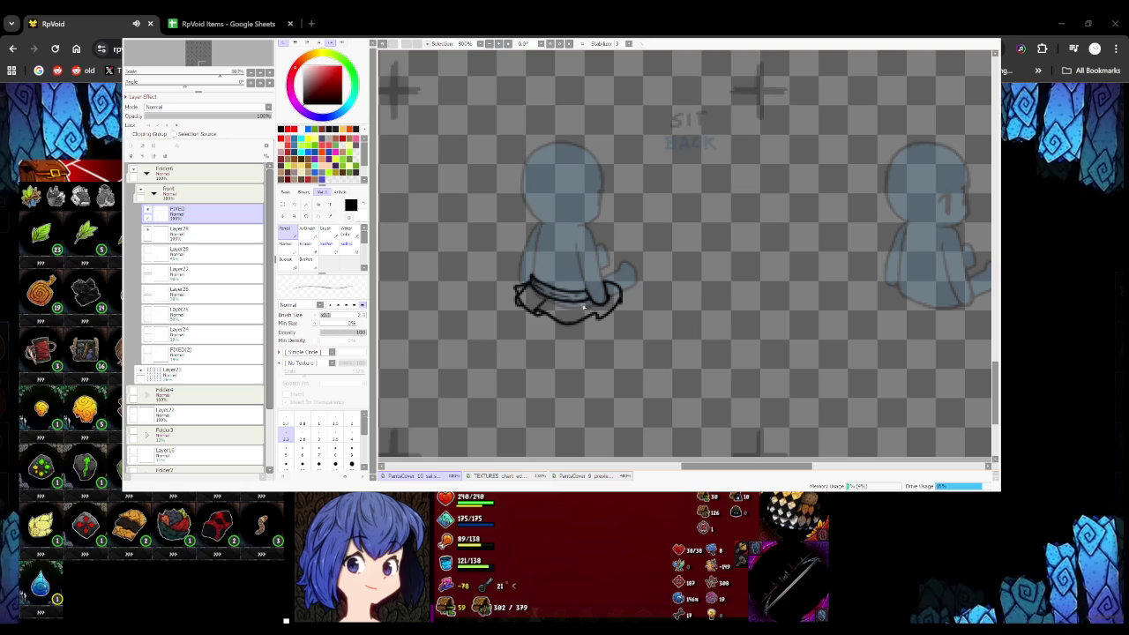
# Lasso and delete the lower-right skirt lines on the back-view sitting figure
pyautogui.scroll(-2, 598, 319)
pyautogui.scroll(2, 599, 315)
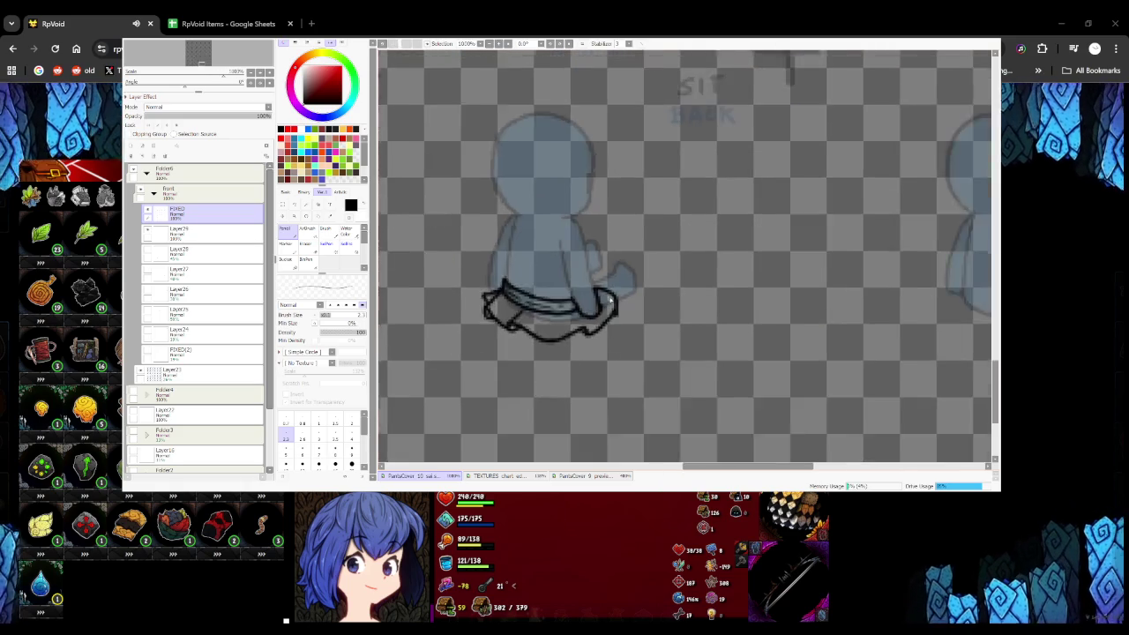
pyautogui.scroll(-3, 608, 305)
pyautogui.scroll(1, 615, 298)
pyautogui.scroll(5, 614, 298)
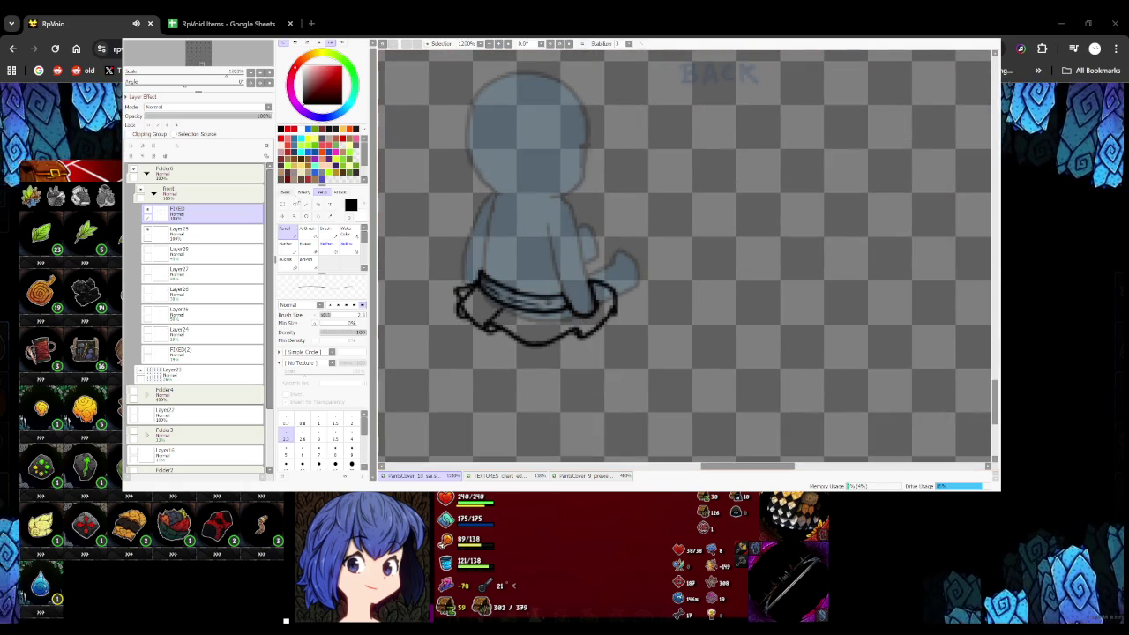
pyautogui.press('a')
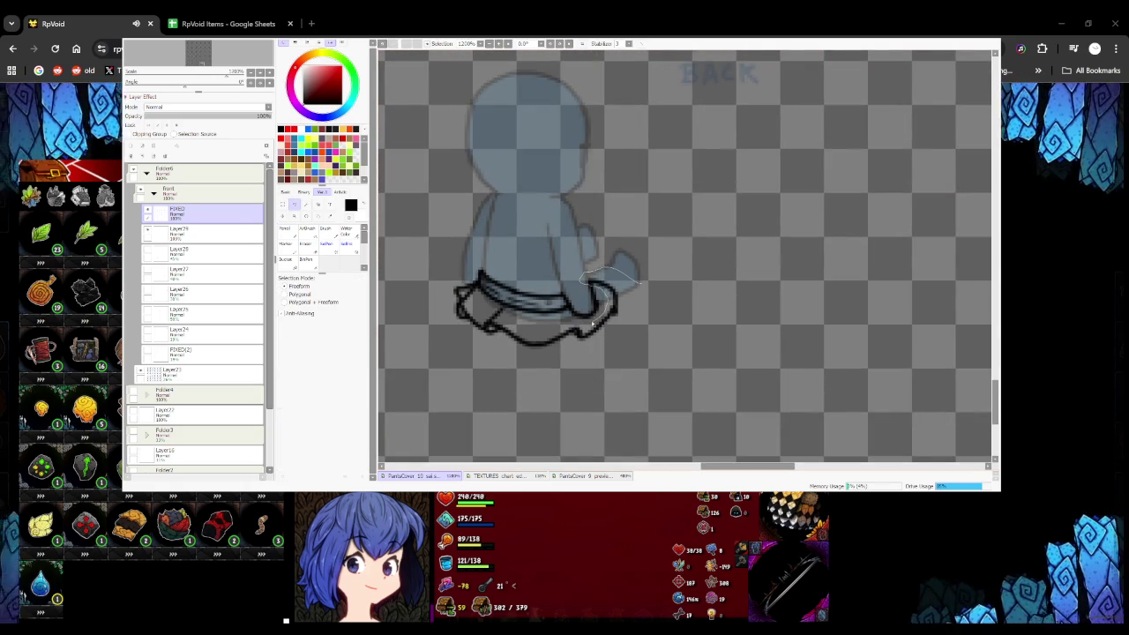
pyautogui.press('Delete')
pyautogui.moveTo(538, 333); pyautogui.dragTo(569, 331)
# Redraw the skirt's lower edge and right-side ruffle with the Pencil, undoing a stray stroke
pyautogui.press('n')
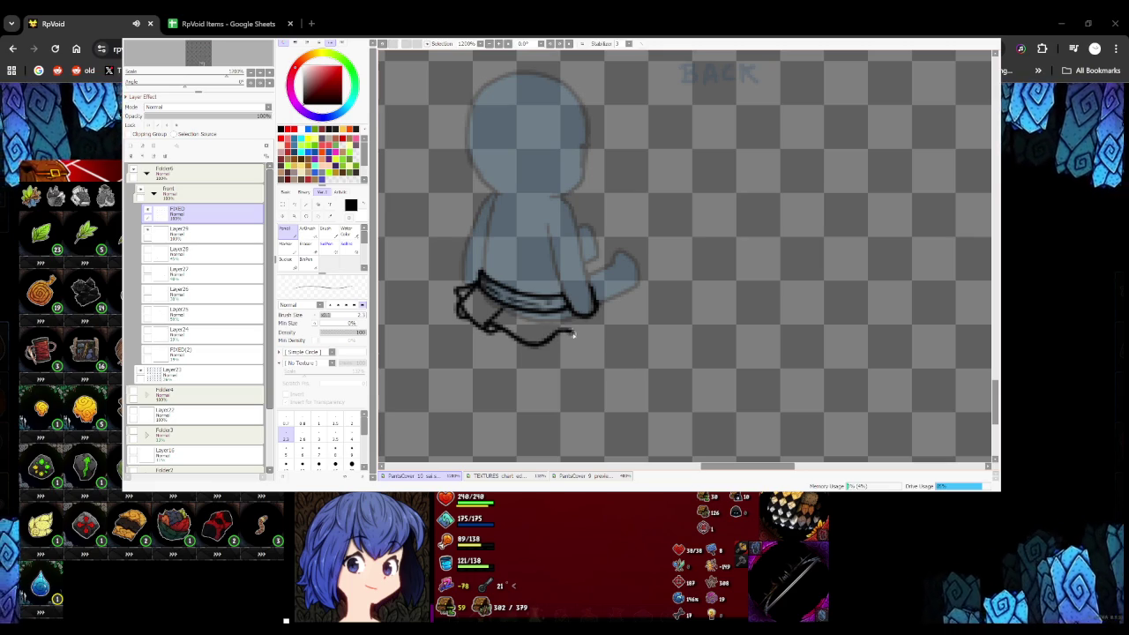
pyautogui.hotkey('ctrl', 'z')
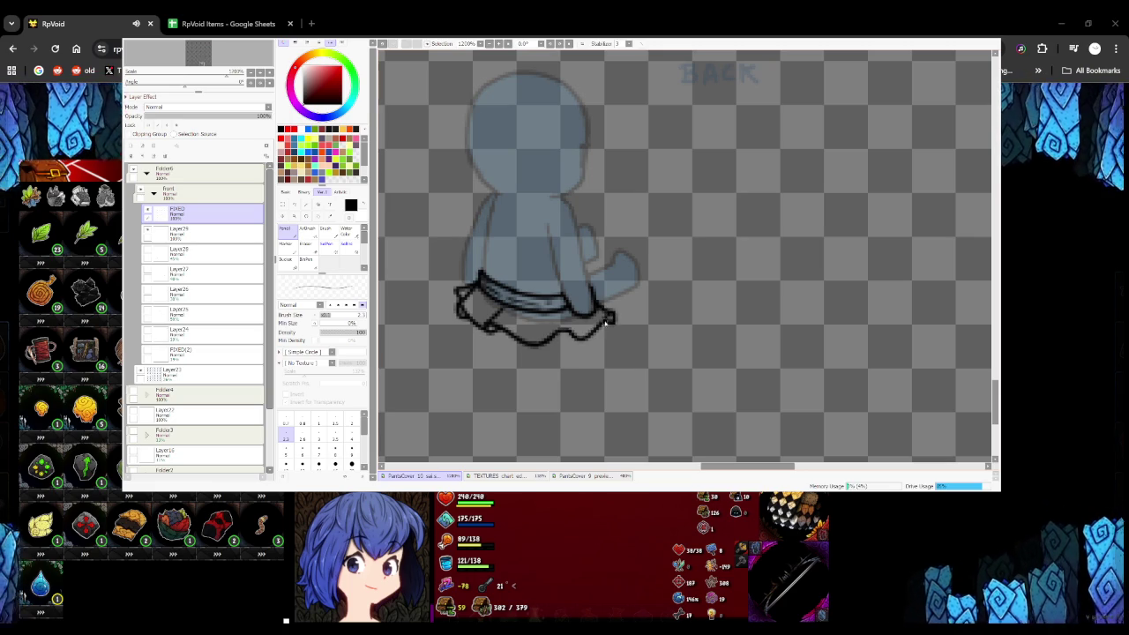
pyautogui.moveTo(588, 330); pyautogui.dragTo(567, 338)
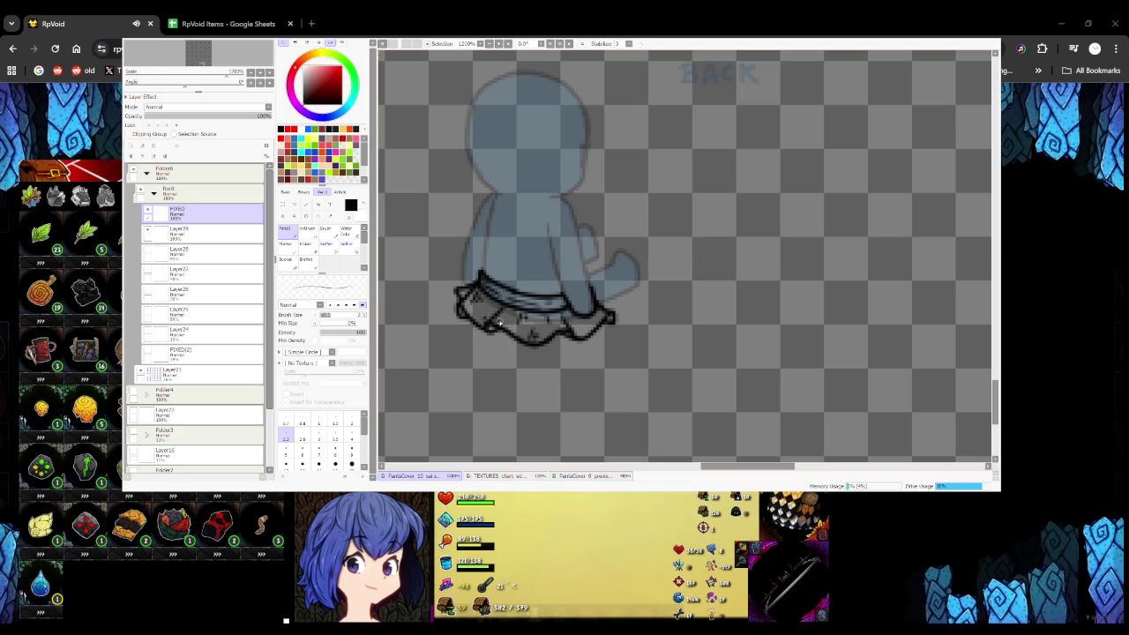
pyautogui.moveTo(567, 311); pyautogui.dragTo(586, 326)
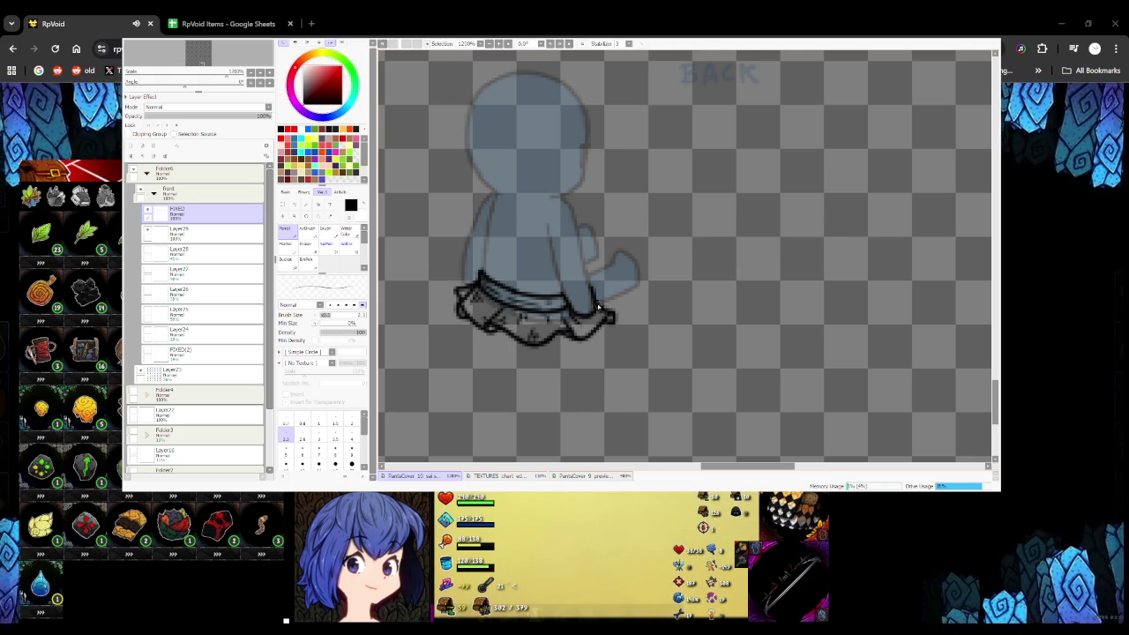
pyautogui.scroll(-2, 598, 306)
pyautogui.scroll(-1, 630, 303)
pyautogui.scroll(-1, 629, 304)
pyautogui.scroll(2, 618, 300)
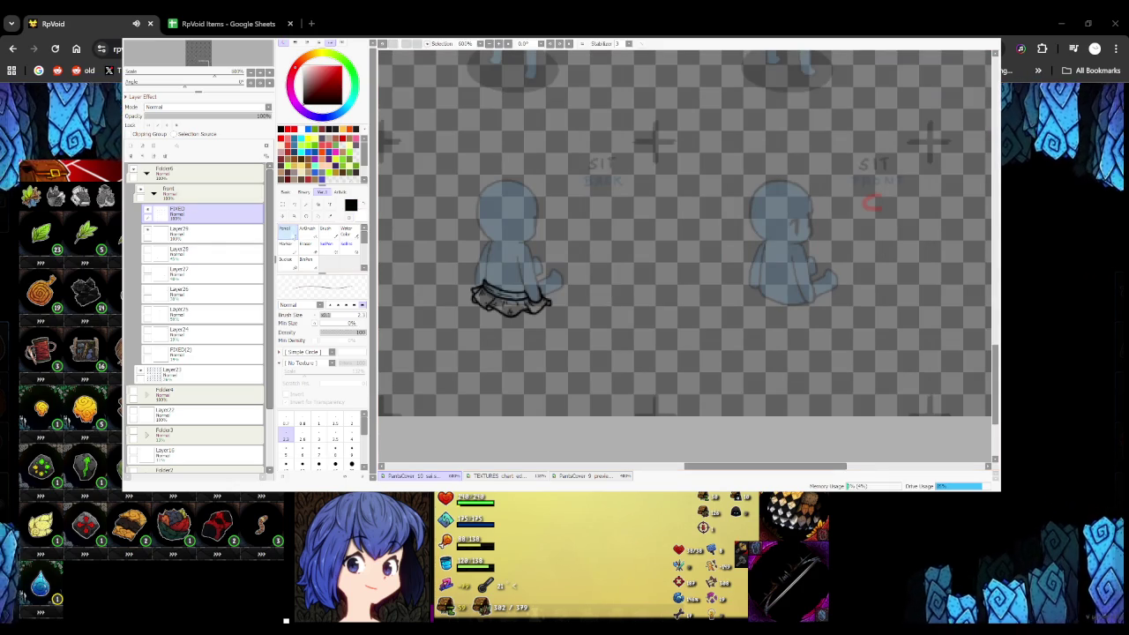
# Select the finished ruffled skirt with the Move tool
pyautogui.scroll(1, 564, 287)
pyautogui.scroll(1, 526, 283)
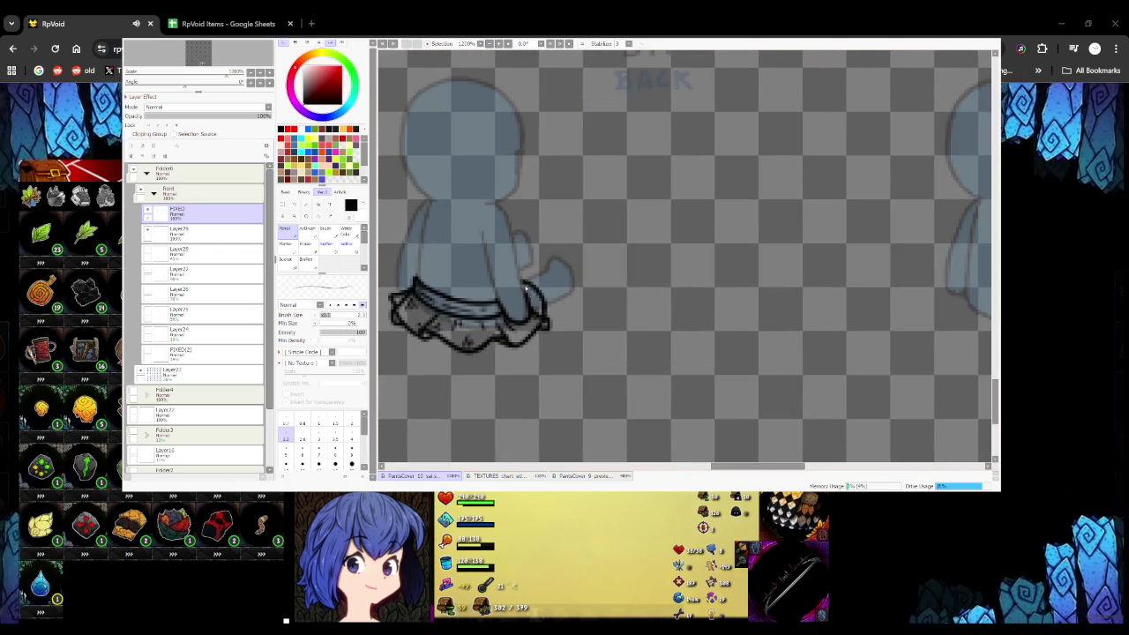
pyautogui.scroll(-1, 529, 300)
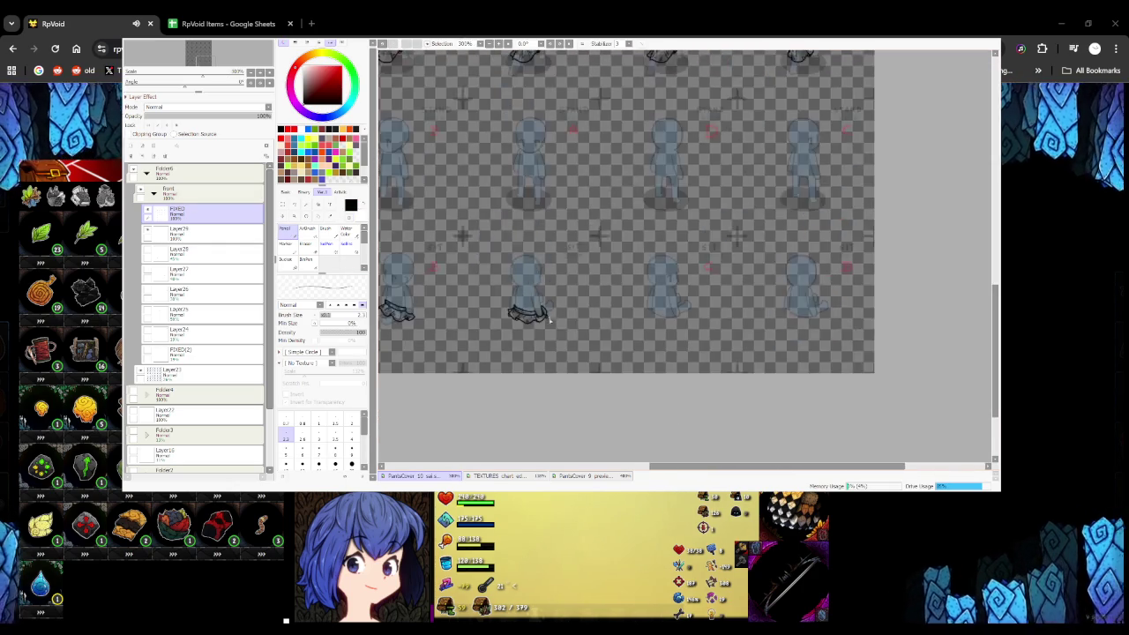
pyautogui.scroll(-1, 538, 313)
pyautogui.scroll(1, 544, 322)
pyautogui.scroll(1, 545, 322)
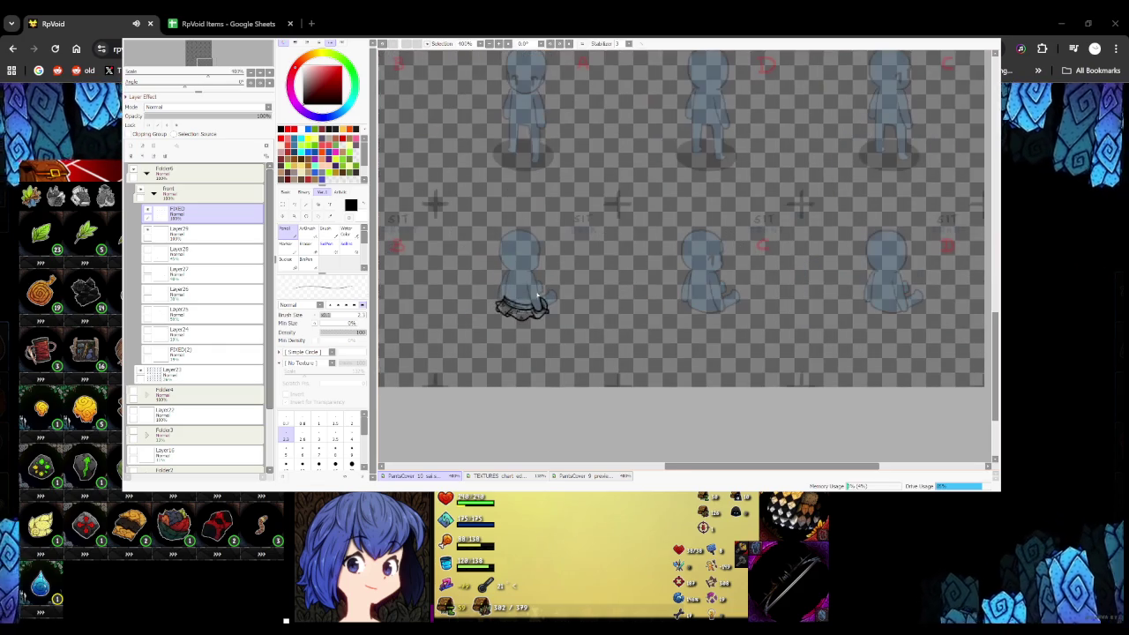
pyautogui.press('g')
pyautogui.scroll(5, 434, 203)
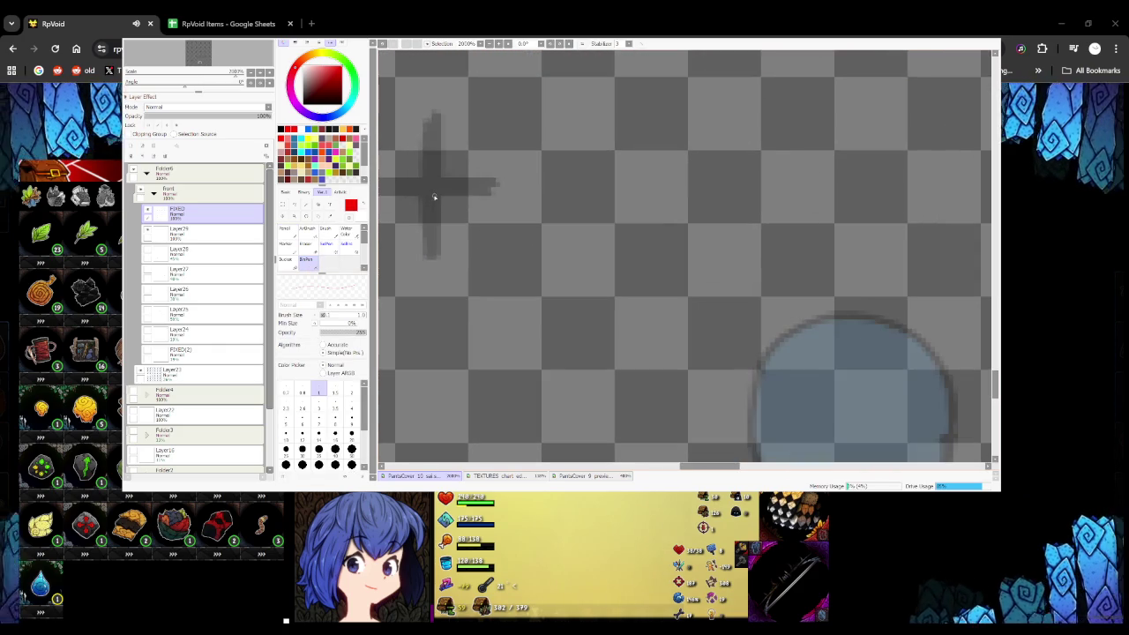
pyautogui.scroll(-2, 441, 196)
pyautogui.scroll(-2, 437, 198)
pyautogui.scroll(-1, 470, 254)
pyautogui.press('ctrl')
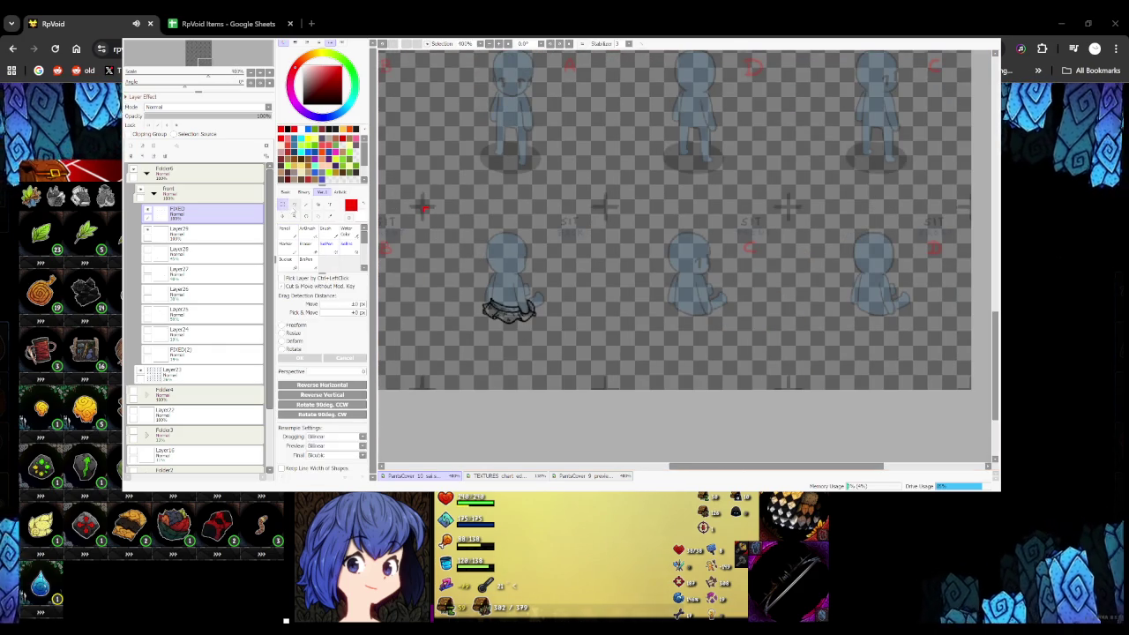
pyautogui.moveTo(415, 196); pyautogui.dragTo(589, 355)
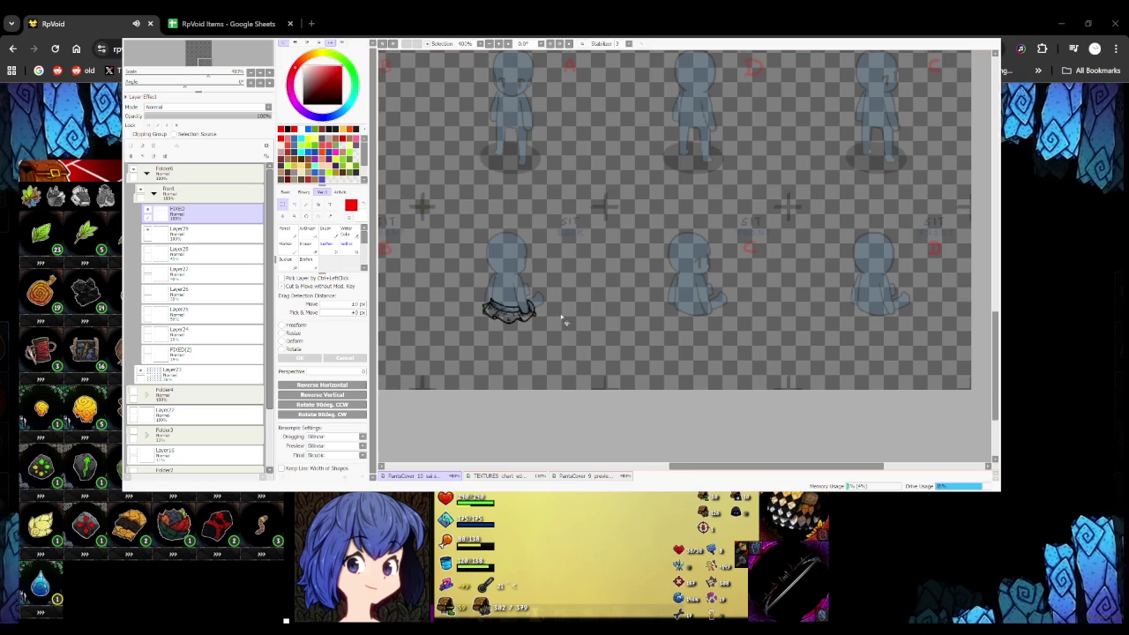
# Copy and paste the skirt to new layers and position a copy on the second seated figure
pyautogui.hotkey('ctrl', 'c')
pyautogui.hotkey('ctrl', 'v')
pyautogui.moveTo(521, 327); pyautogui.dragTo(588, 280)
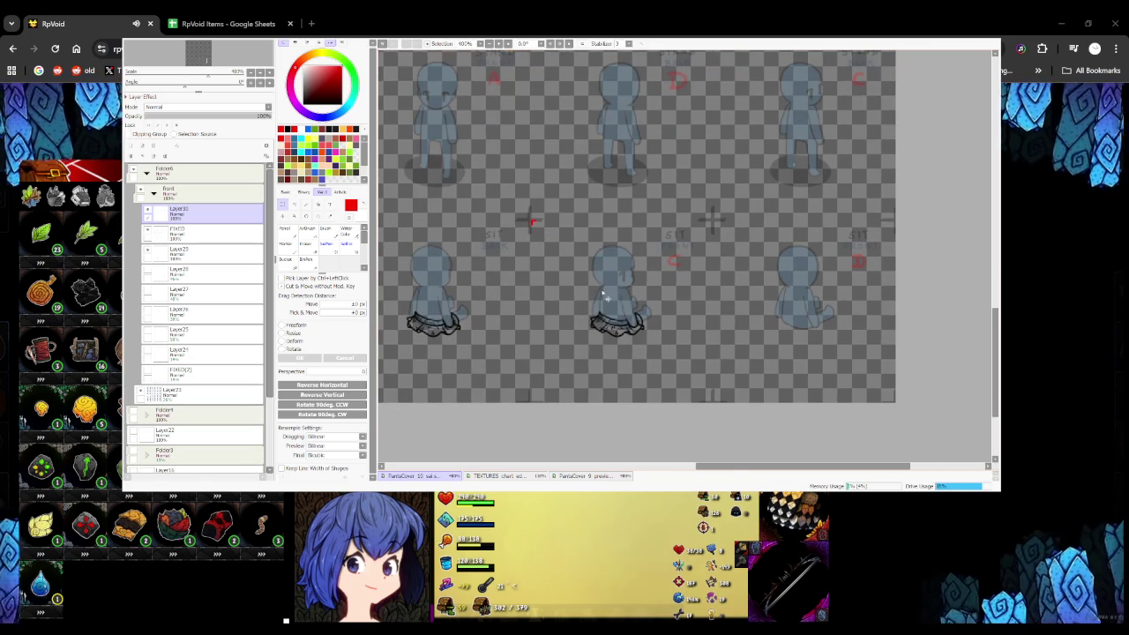
pyautogui.hotkey('ctrl', 'v')
pyautogui.moveTo(627, 307)
pyautogui.mouseDown()
pyautogui.moveTo(523, 297)
pyautogui.moveTo(694, 281)
pyautogui.mouseUp()
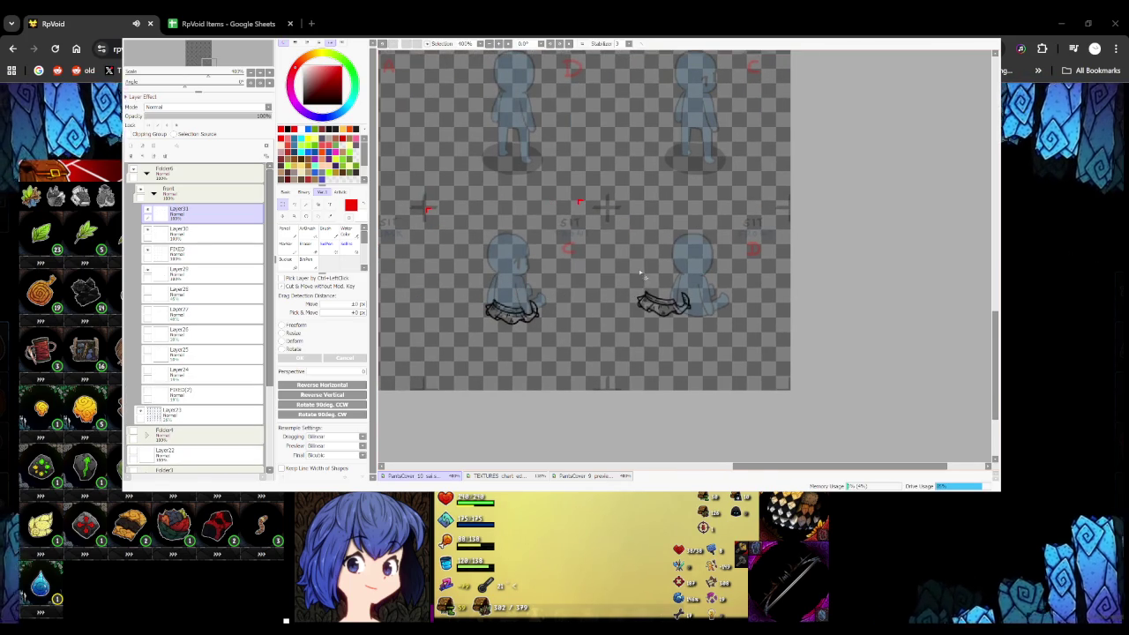
pyautogui.keyDown('ctrl'); pyautogui.click(510, 309); pyautogui.keyUp('ctrl')
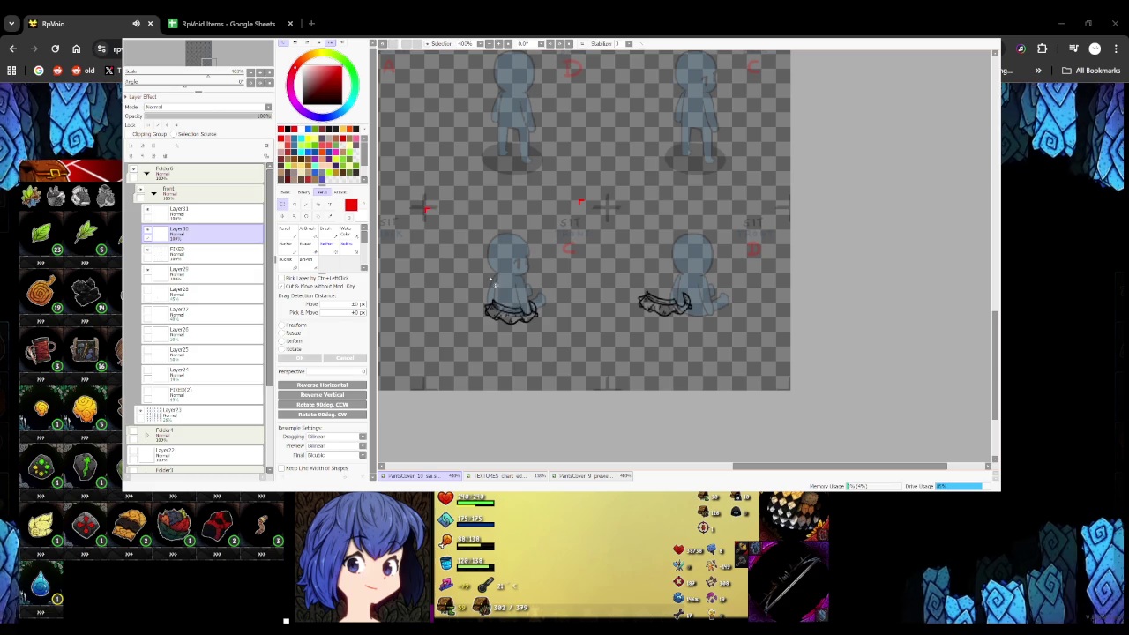
pyautogui.keyDown('ctrl'); pyautogui.click(653, 298); pyautogui.keyUp('ctrl')
pyautogui.moveTo(648, 285); pyautogui.dragTo(679, 295)
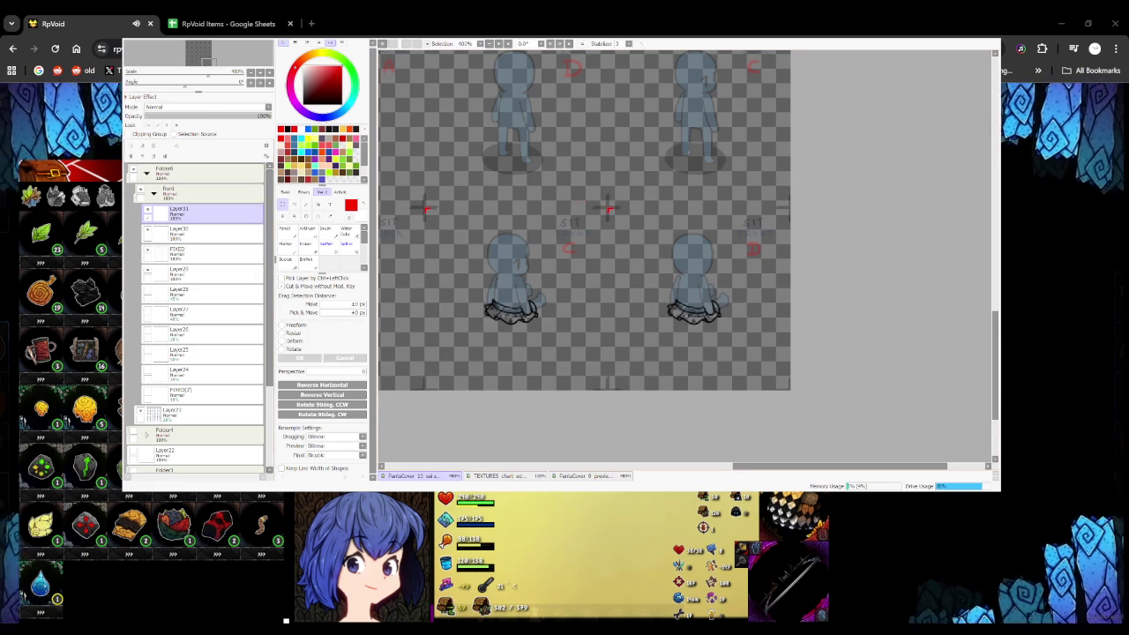
# Select a thin strip across the sheet and pan to show more sprite rows
pyautogui.scroll(-2, 583, 220)
pyautogui.scroll(1, 582, 221)
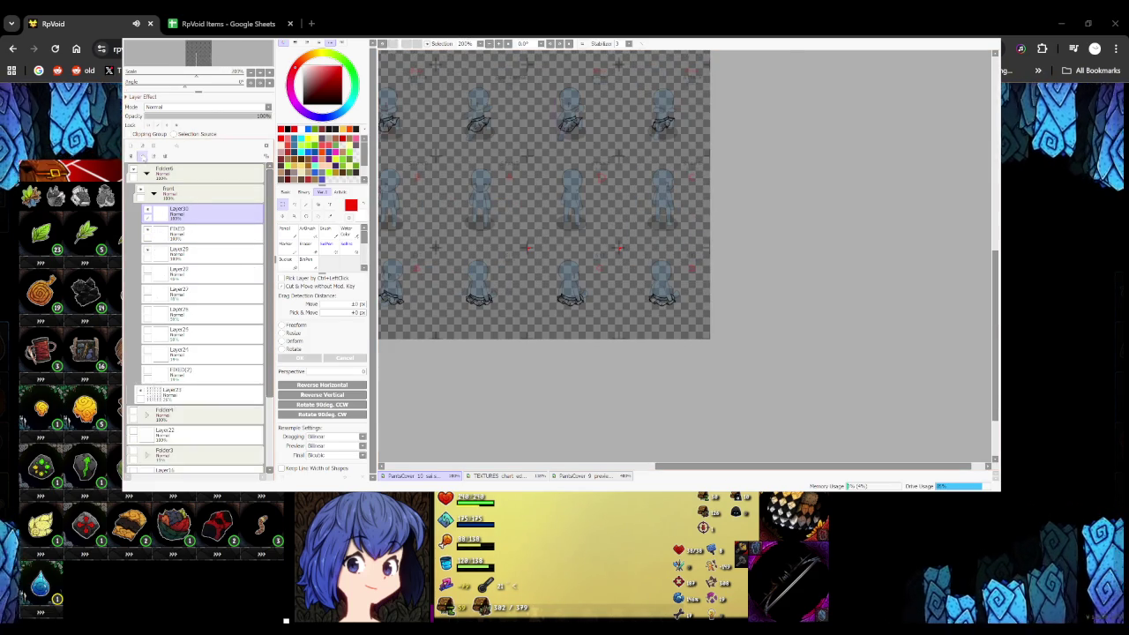
pyautogui.moveTo(455, 238); pyautogui.dragTo(711, 256)
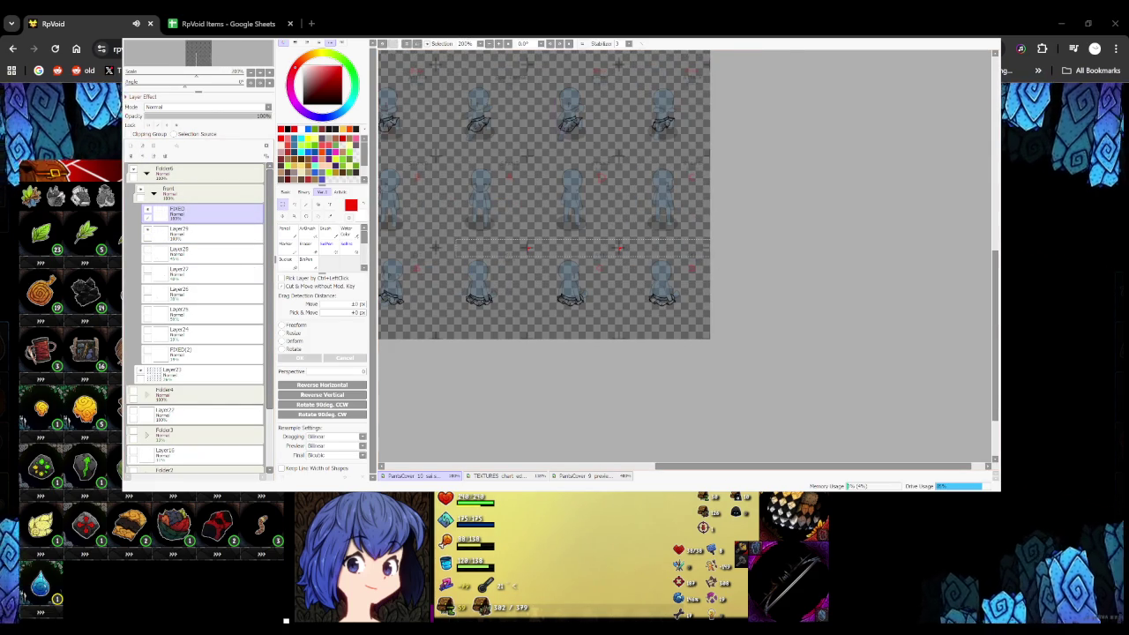
pyautogui.scroll(-1, 653, 262)
pyautogui.scroll(1, 615, 308)
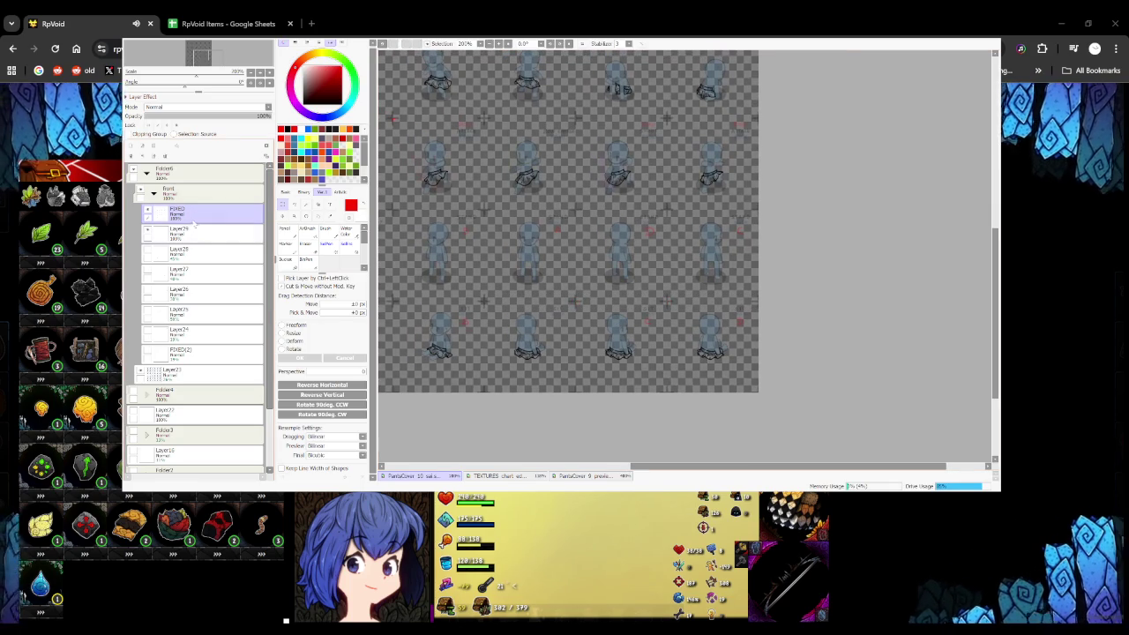
pyautogui.moveTo(549, 365)
pyautogui.mouseDown()
pyautogui.moveTo(553, 320)
pyautogui.moveTo(620, 506)
pyautogui.mouseUp()
# Delete the extra skirt layers Layer29 through FIXED(2)
pyautogui.press('n')
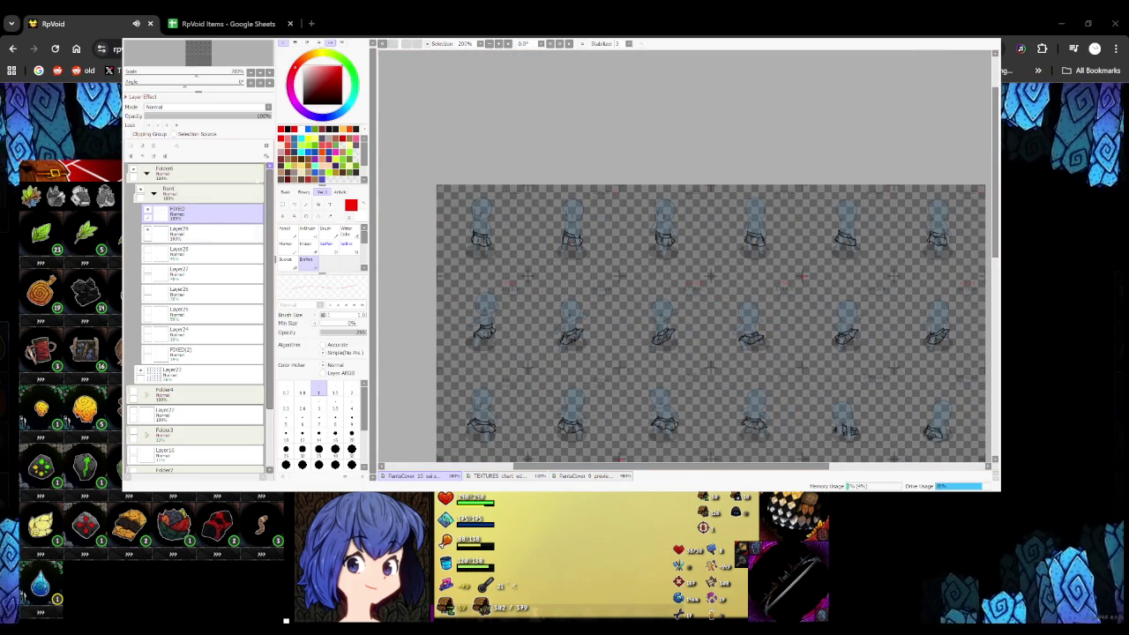
pyautogui.click(203, 231)
pyautogui.keyDown('shift'); pyautogui.click(203, 353); pyautogui.keyUp('shift')
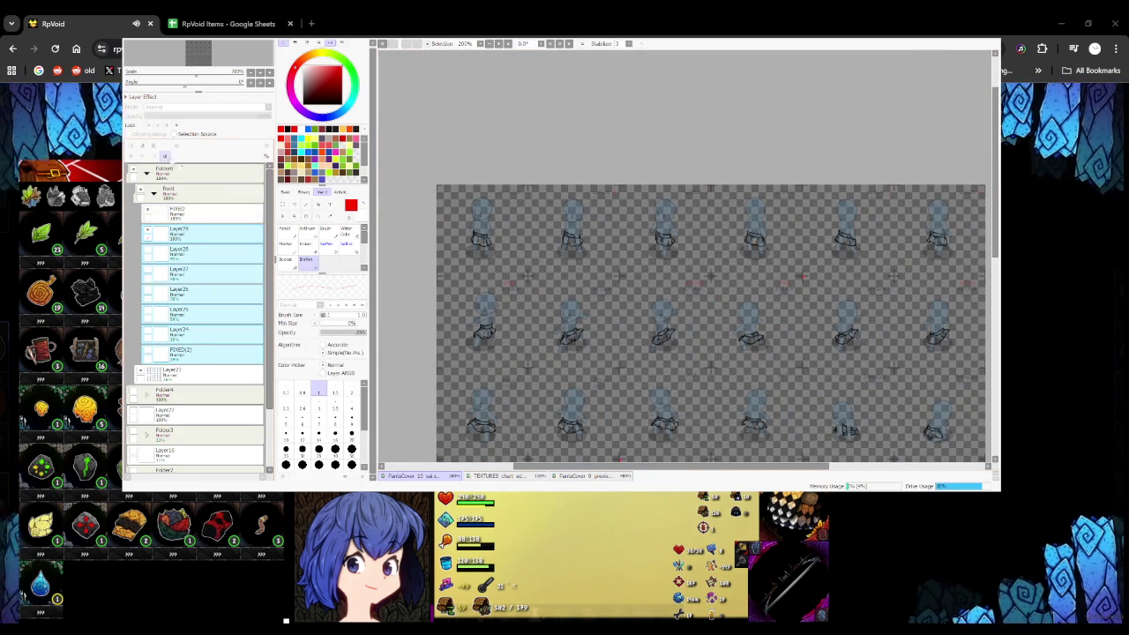
pyautogui.click(173, 157)
pyautogui.scroll(3, 437, 185)
pyautogui.scroll(3, 436, 185)
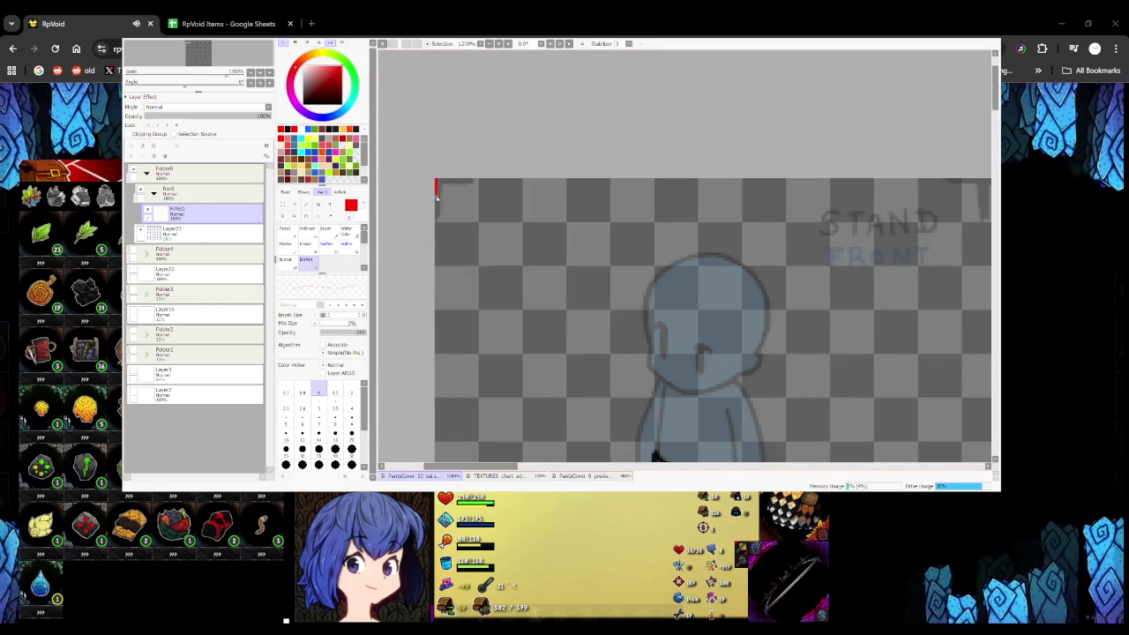
pyautogui.scroll(-3, 537, 216)
pyautogui.scroll(-3, 537, 216)
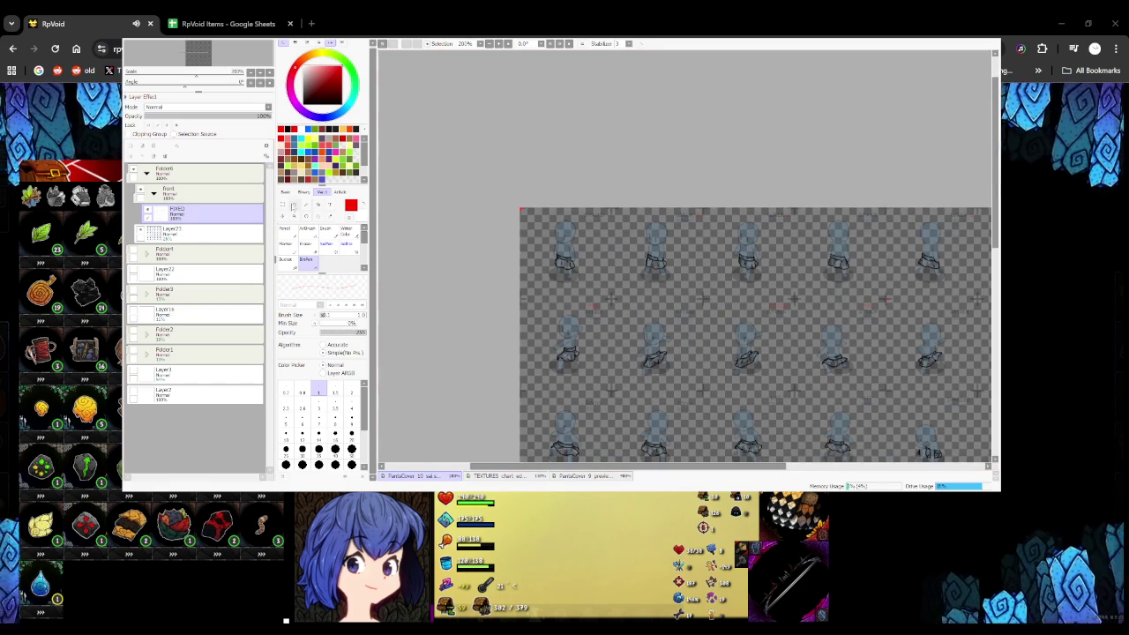
# Paste the skirt onto a standing figure, nudge it into place, and move a duplicate right
pyautogui.click(282, 205)
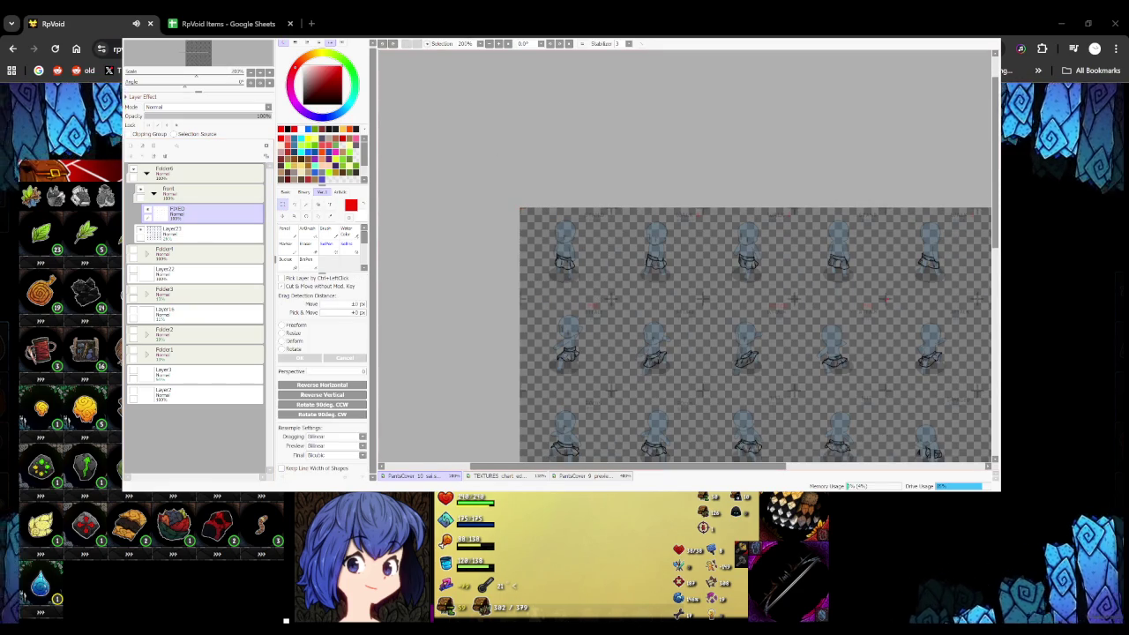
pyautogui.hotkey('ctrl', 'v')
pyautogui.moveTo(626, 308); pyautogui.dragTo(476, 168)
pyautogui.moveTo(547, 221)
pyautogui.mouseDown()
pyautogui.moveTo(640, 293)
pyautogui.moveTo(474, 300)
pyautogui.moveTo(609, 295)
pyautogui.moveTo(542, 282)
pyautogui.mouseUp()
pyautogui.press('Left')
pyautogui.press('Left')
pyautogui.press('Left')
pyautogui.scroll(2, 542, 282)
pyautogui.press('Left')
pyautogui.press('Left')
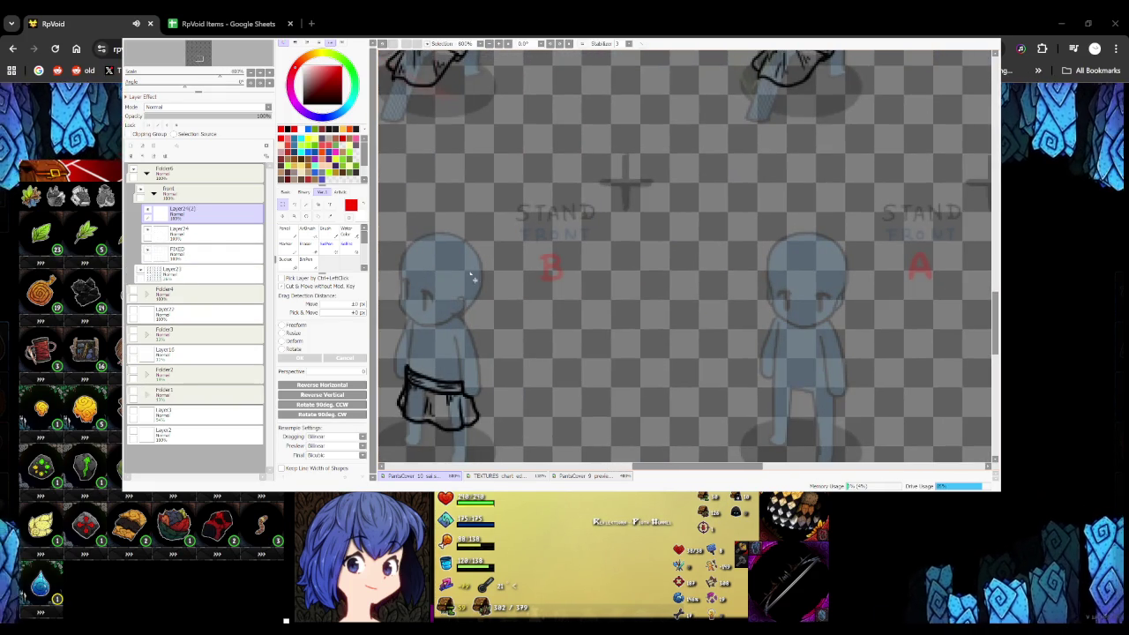
pyautogui.moveTo(492, 265); pyautogui.dragTo(653, 262)
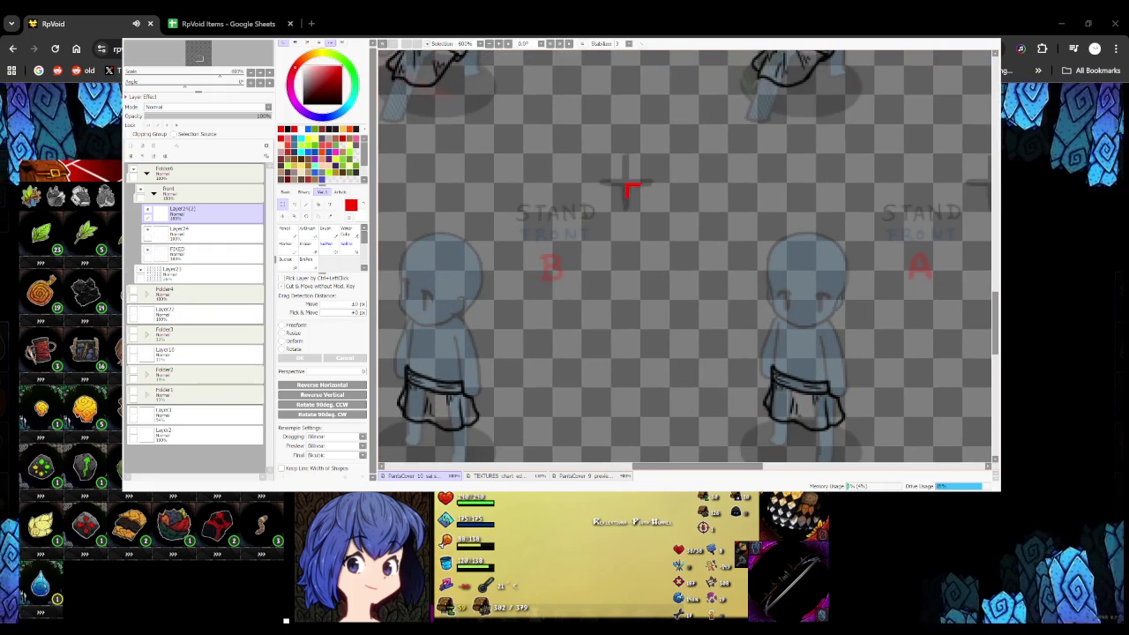
# Merge the skirt layers down into FIXED, undoing an initial merge into Layer24
pyautogui.scroll(-5, 626, 189)
pyautogui.scroll(2, 626, 190)
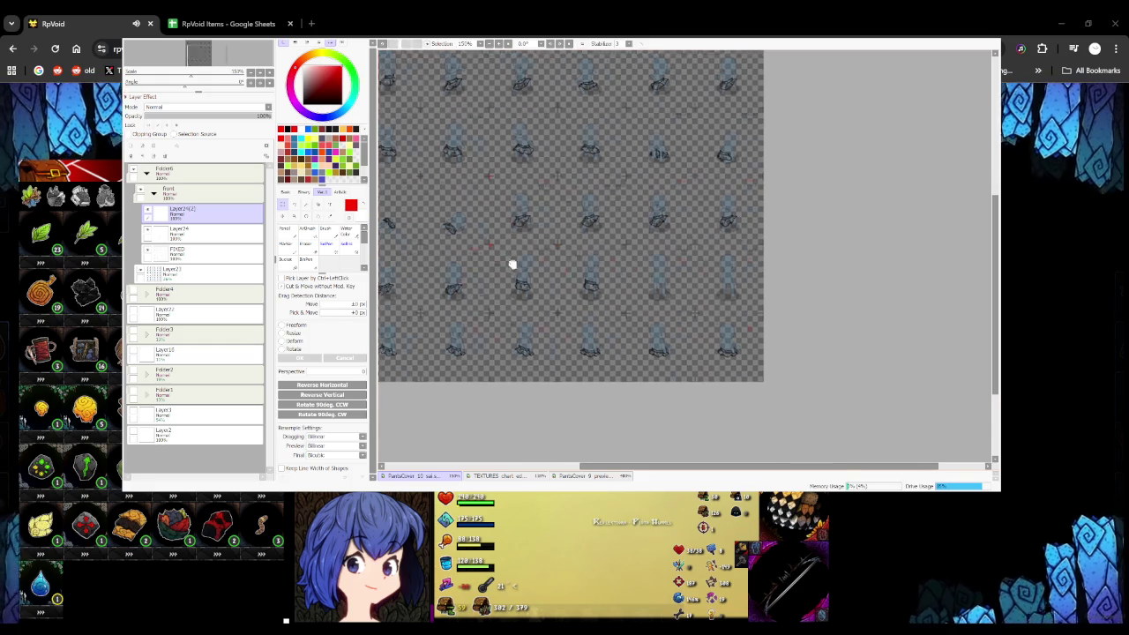
pyautogui.moveTo(507, 259); pyautogui.dragTo(640, 337)
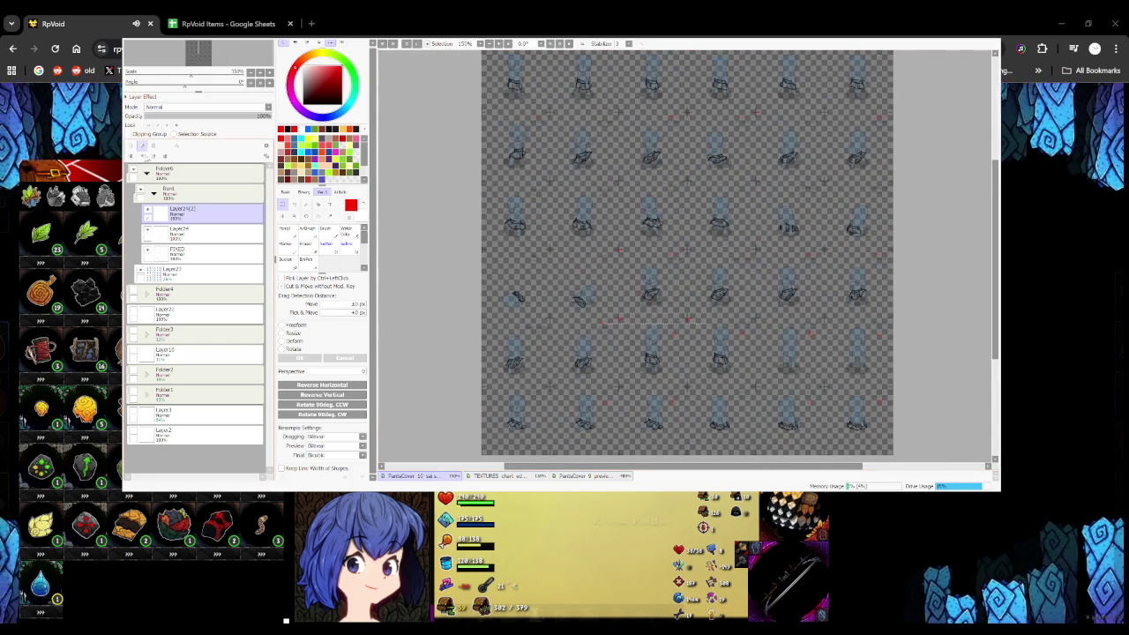
pyautogui.click(142, 157)
pyautogui.hotkey('ctrl', 'z')
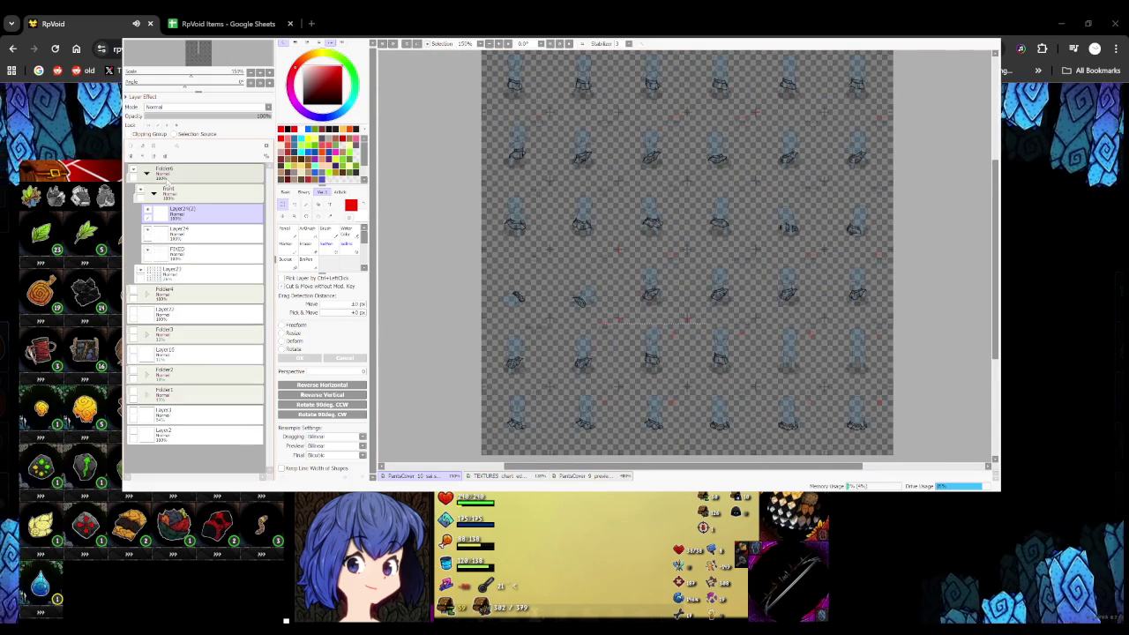
pyautogui.hotkey('ctrl', 'z')
pyautogui.moveTo(592, 336); pyautogui.dragTo(510, 321)
pyautogui.click(142, 157)
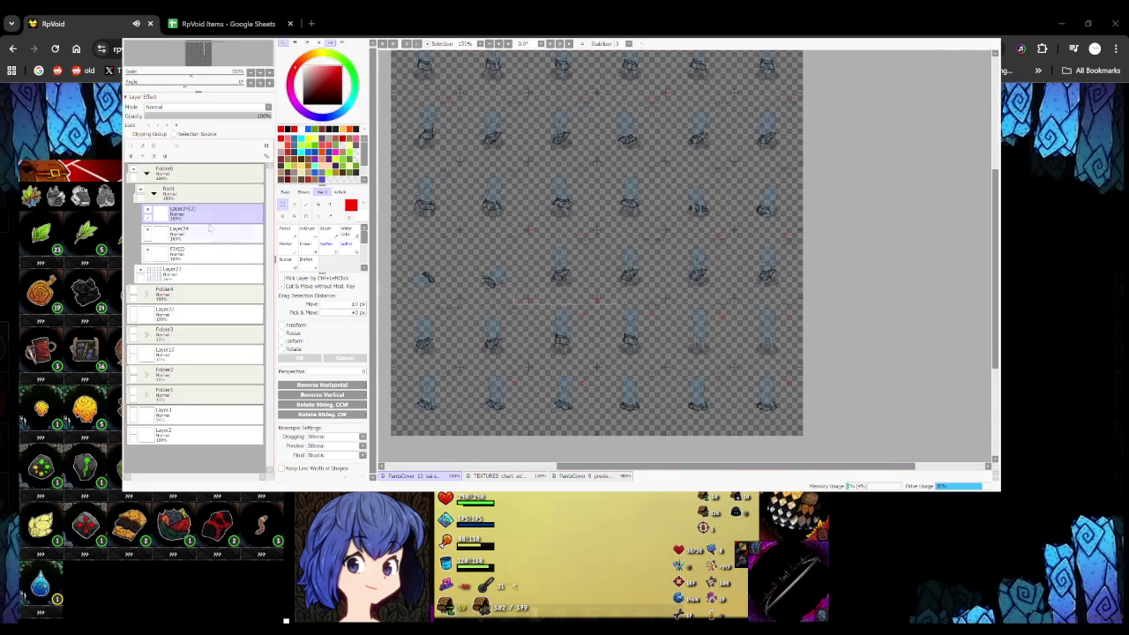
pyautogui.click(142, 157)
pyautogui.click(142, 157)
# Pan around the sprite sheet to check the merged skirts
pyautogui.moveTo(548, 267); pyautogui.dragTo(569, 401)
pyautogui.moveTo(566, 327)
pyautogui.mouseDown()
pyautogui.moveTo(499, 262)
pyautogui.moveTo(539, 225)
pyautogui.mouseUp()
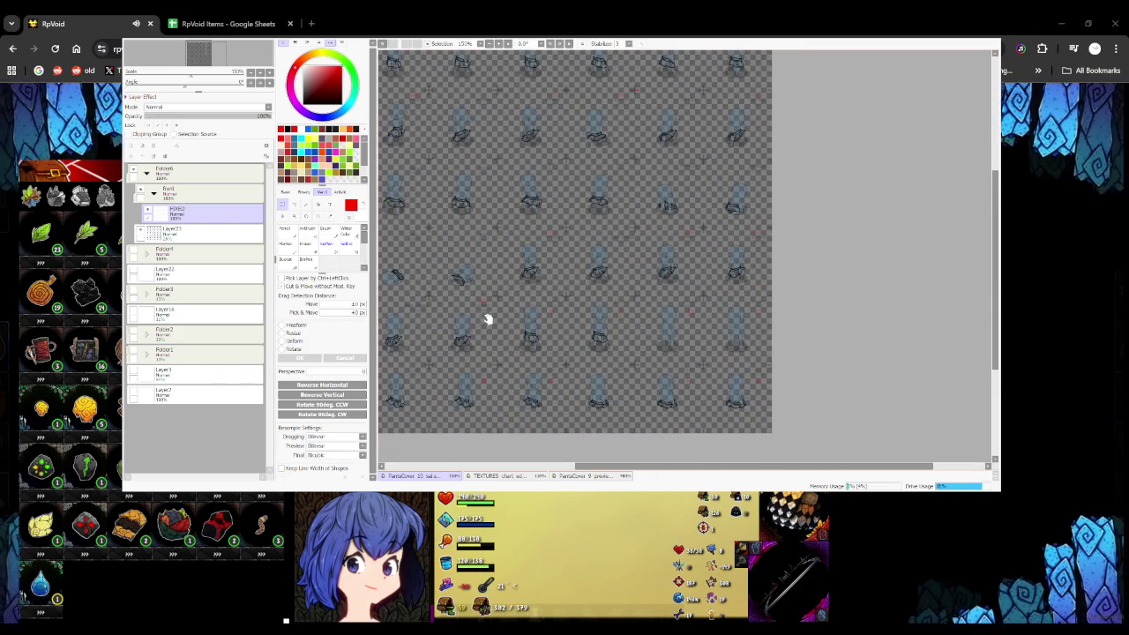
pyautogui.moveTo(452, 318); pyautogui.dragTo(508, 378)
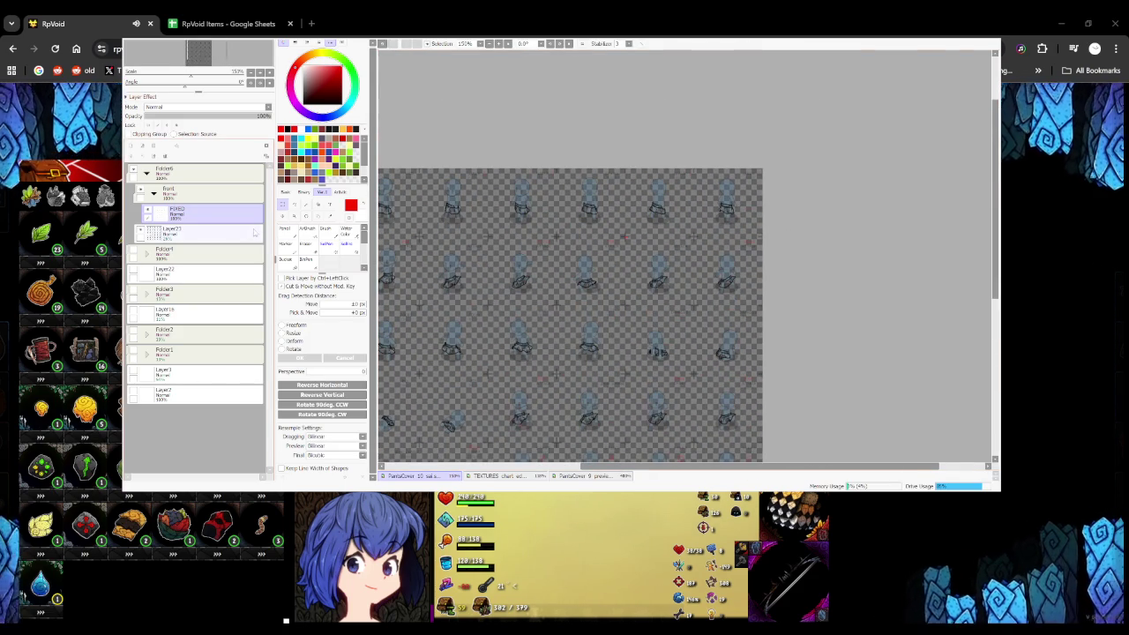
pyautogui.press('b')
pyautogui.scroll(5, 556, 168)
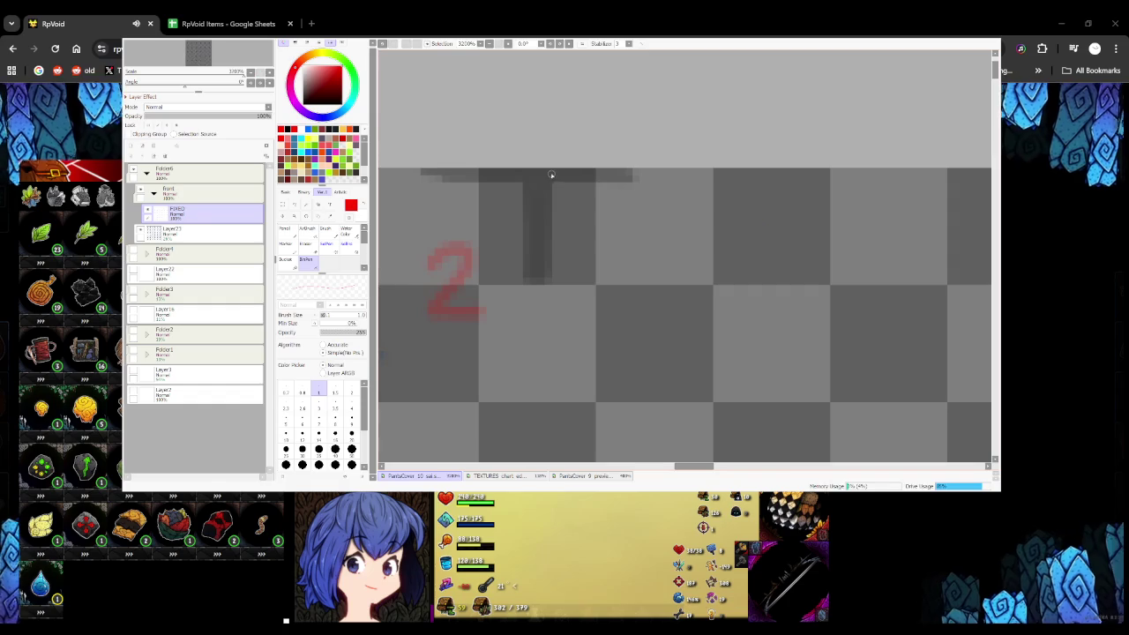
pyautogui.scroll(-2, 587, 179)
pyautogui.scroll(-2, 588, 179)
pyautogui.press('v')
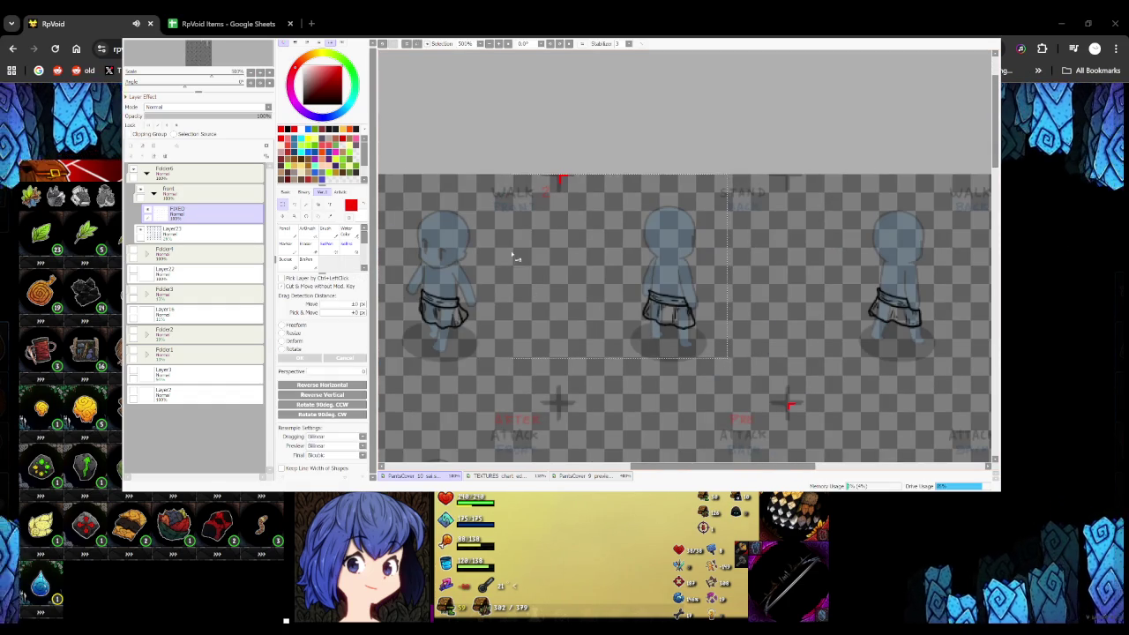
pyautogui.scroll(-2, 517, 265)
pyautogui.scroll(-3, 690, 315)
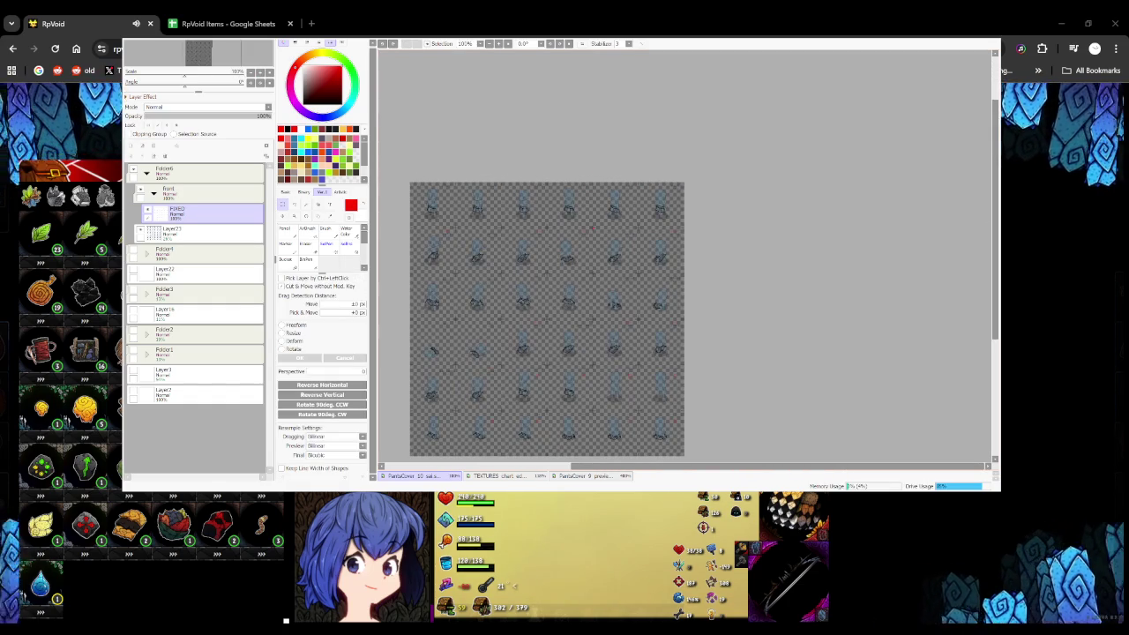
pyautogui.scroll(-1, 580, 267)
# Copy the skirt onto a new layer and place it on the back-view figure
pyautogui.hotkey('ctrl', 'shift', 'n')
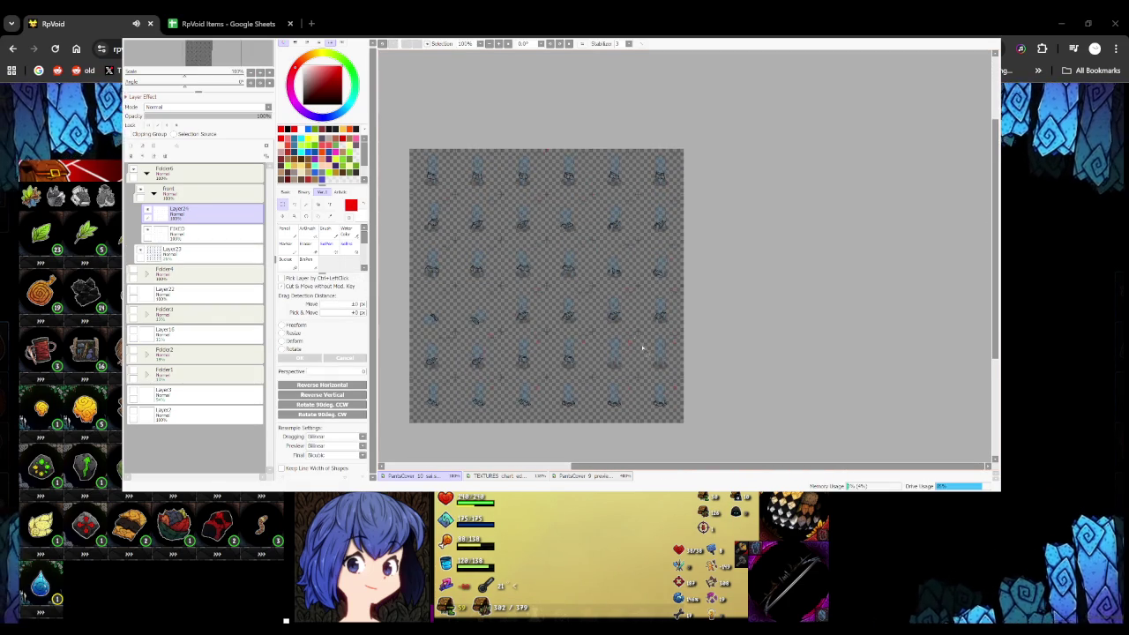
pyautogui.scroll(2, 591, 354)
pyautogui.scroll(2, 591, 353)
pyautogui.moveTo(590, 354); pyautogui.dragTo(481, 281)
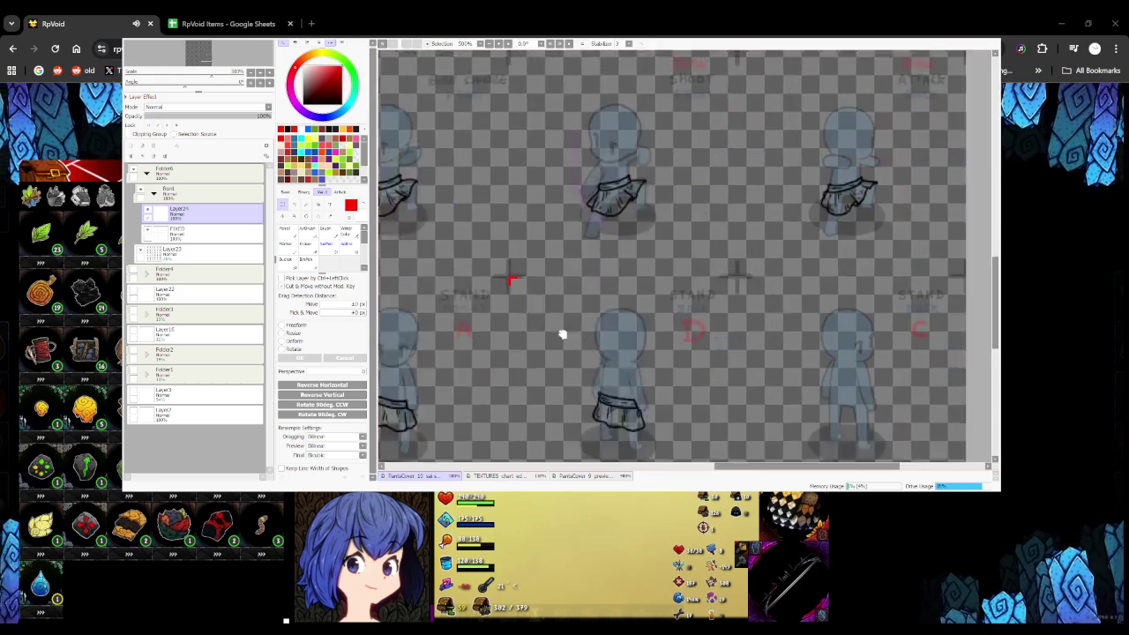
pyautogui.hotkey('ctrl', 'c')
pyautogui.hotkey('ctrl', 'v')
pyautogui.moveTo(471, 335)
pyautogui.mouseDown()
pyautogui.moveTo(675, 335)
pyautogui.moveTo(621, 308)
pyautogui.mouseUp()
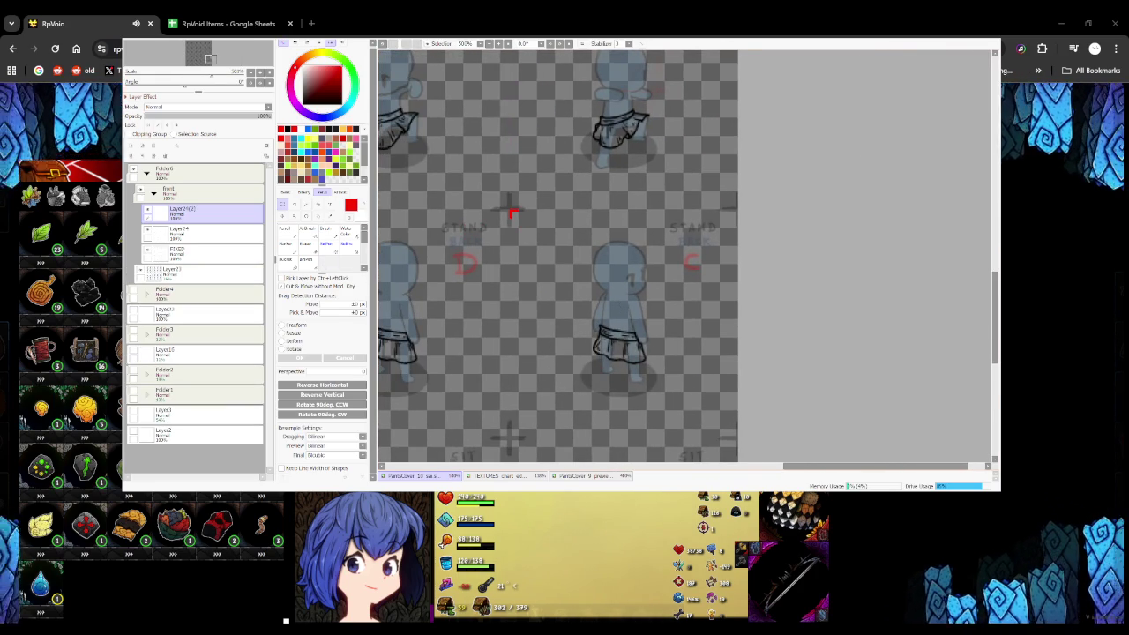
# Merge the skirt copies into FIXED and clear the selection
pyautogui.scroll(-5, 511, 212)
pyautogui.scroll(1, 511, 211)
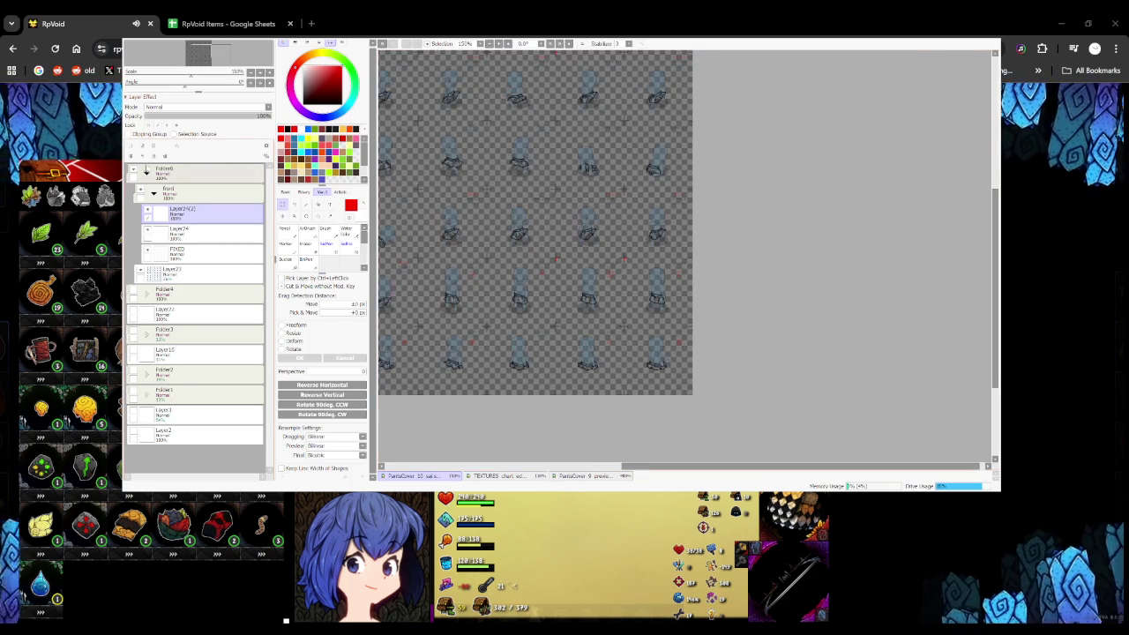
pyautogui.hotkey('ctrl', 'e')
pyautogui.hotkey('ctrl', 'e')
pyautogui.hotkey('ctrl', 'd')
pyautogui.scroll(2, 556, 246)
pyautogui.moveTo(605, 270)
pyautogui.mouseDown()
pyautogui.moveTo(655, 171)
pyautogui.moveTo(608, 297)
pyautogui.moveTo(631, 221)
pyautogui.mouseUp()
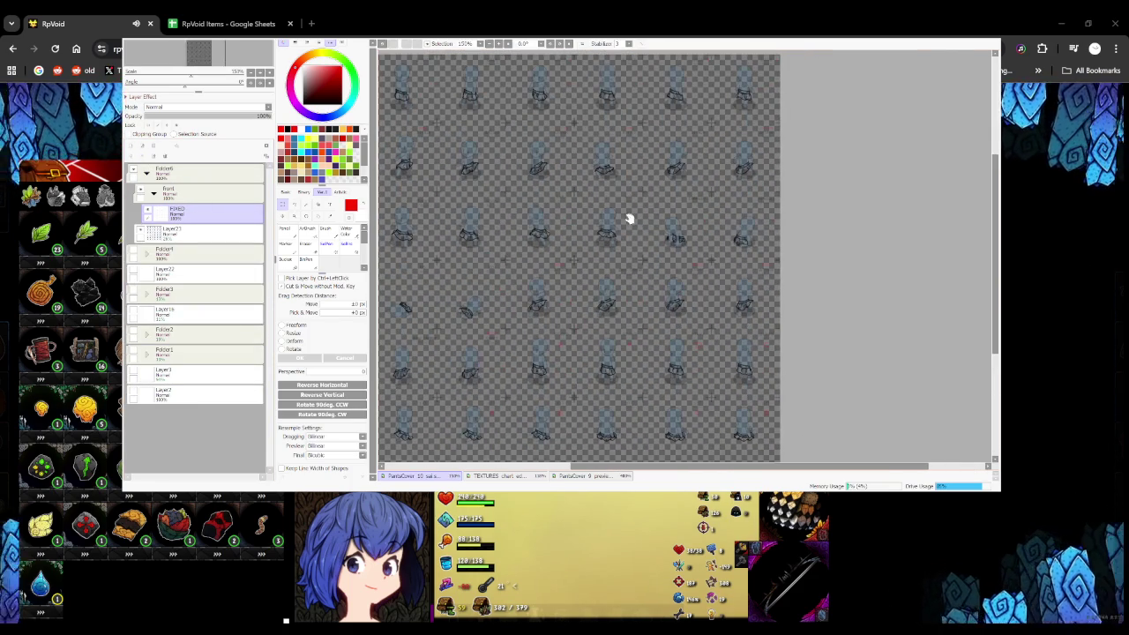
pyautogui.moveTo(601, 315); pyautogui.dragTo(619, 267)
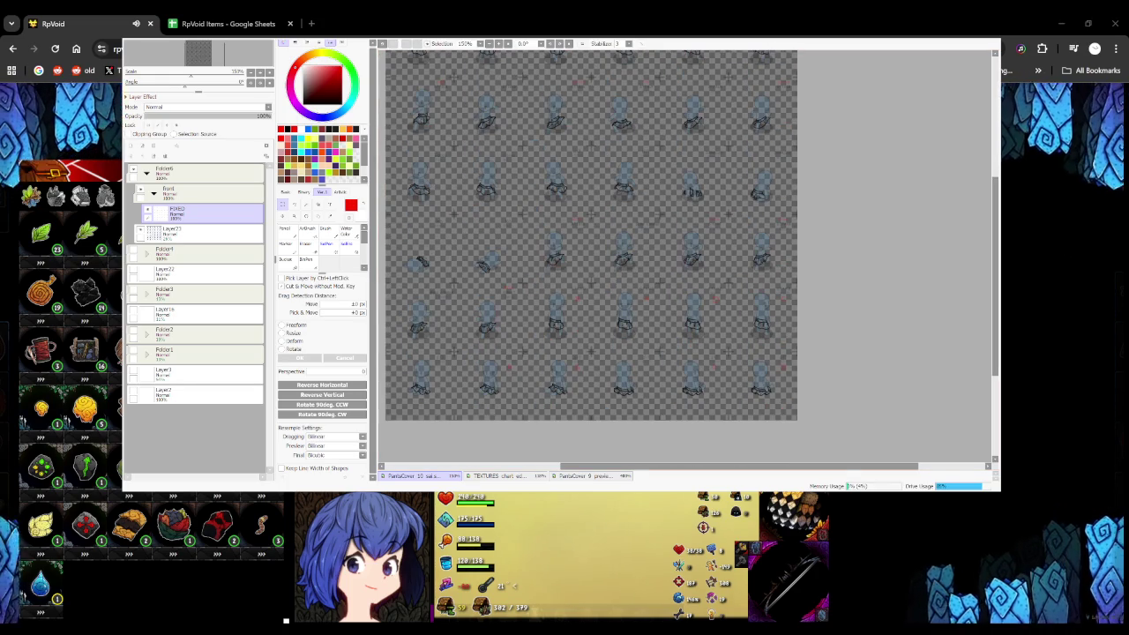
pyautogui.scroll(-2, 582, 313)
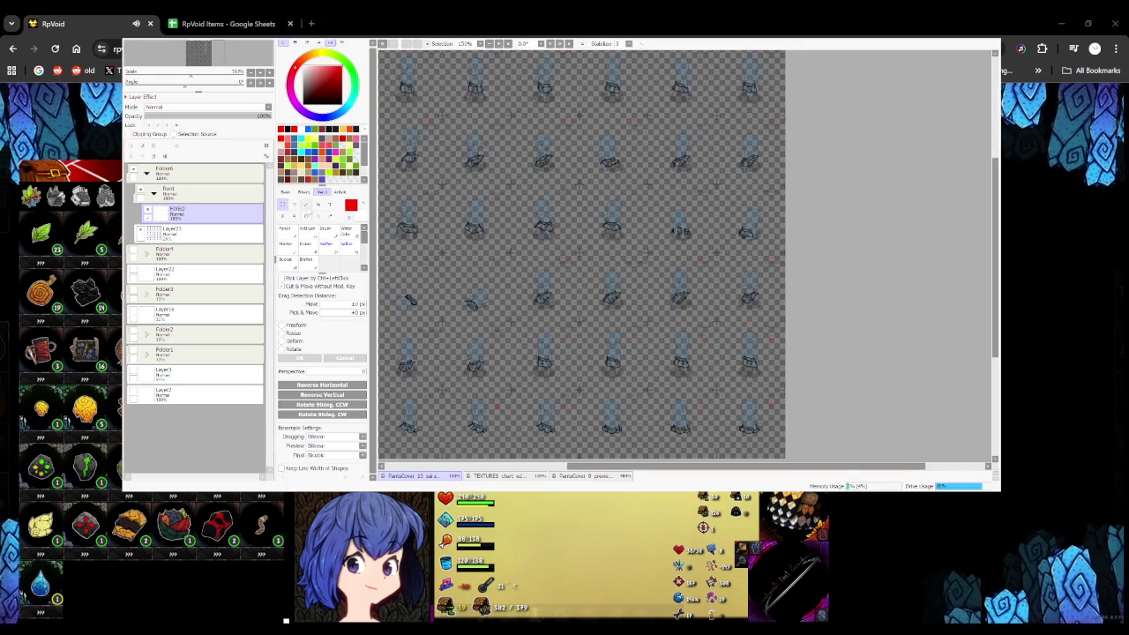
# Magic Wand-select all skirts, fill them solid red on a new layer, then add another layer above
pyautogui.press('w')
pyautogui.click(510, 263)
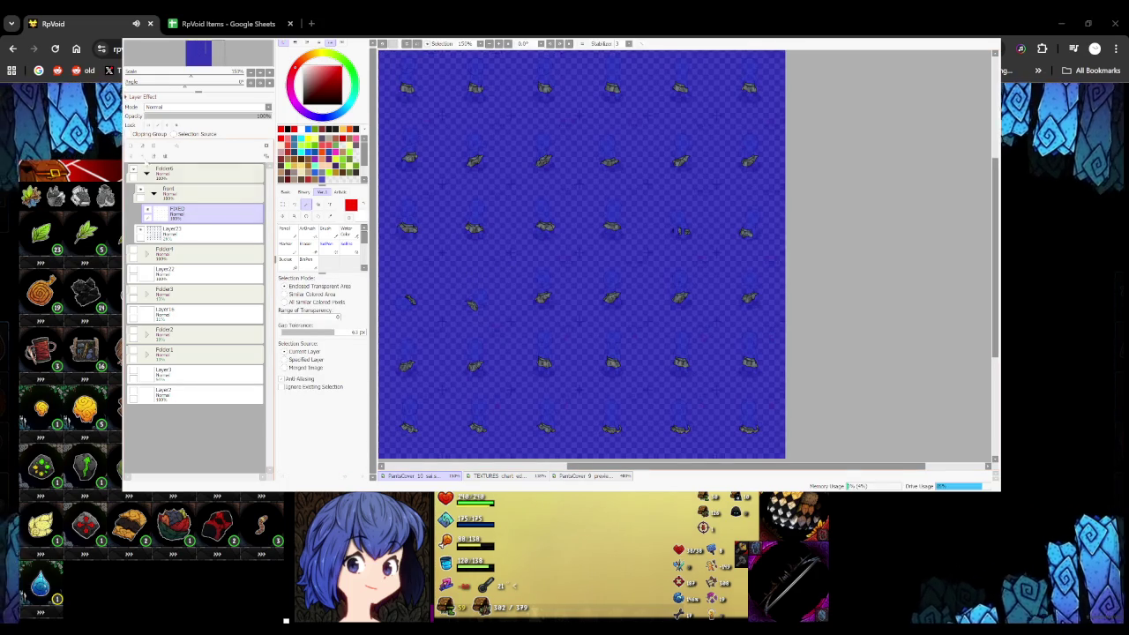
pyautogui.click(131, 146)
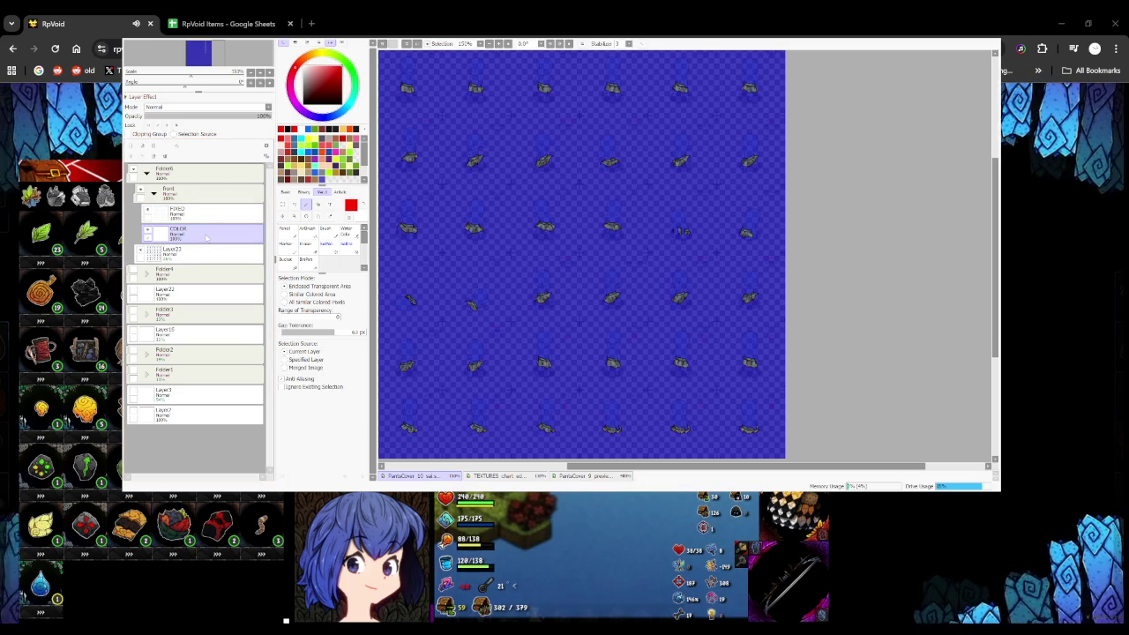
pyautogui.click(477, 249)
pyautogui.press('Delete')
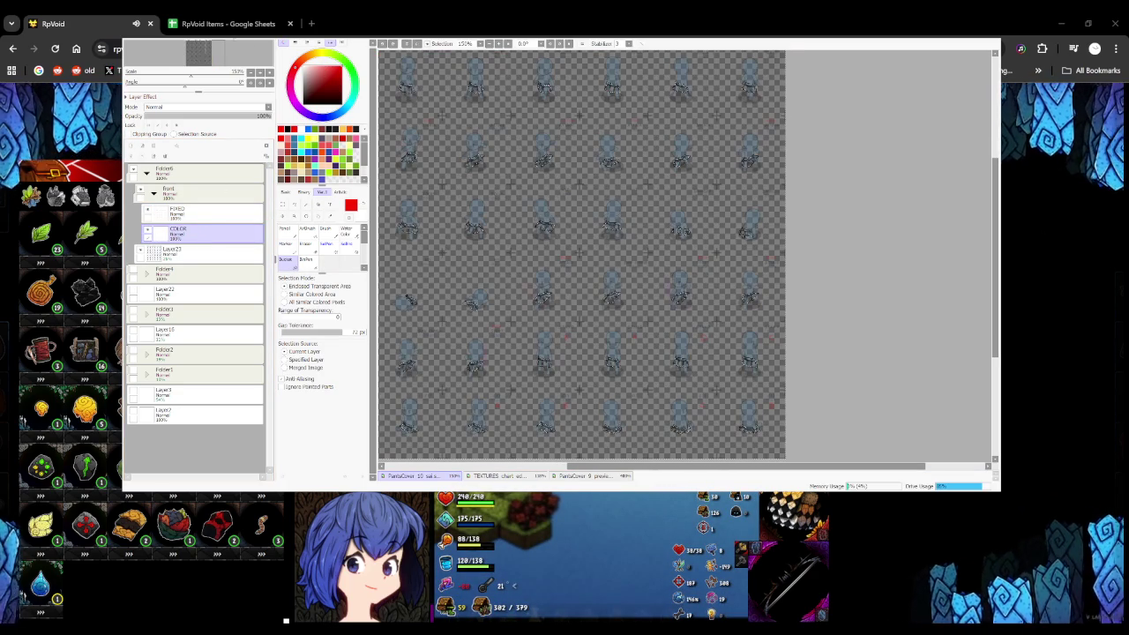
pyautogui.hotkey('ctrl', 'z')
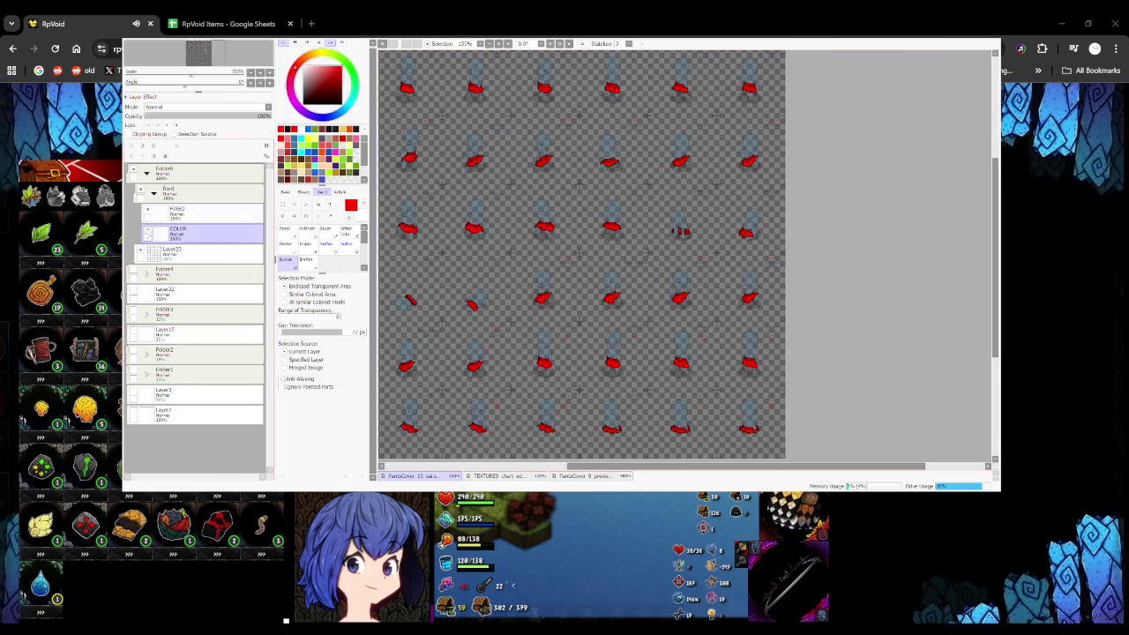
pyautogui.click(132, 145)
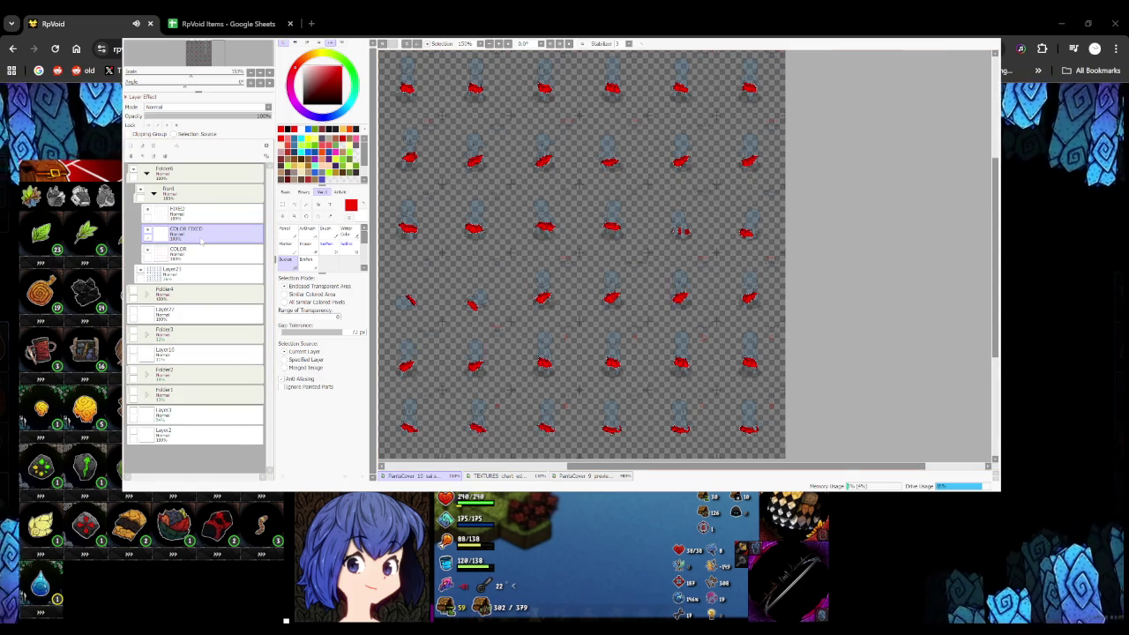
# Paint white waistband trim on the first two skirts with the Pencil
pyautogui.press('n')
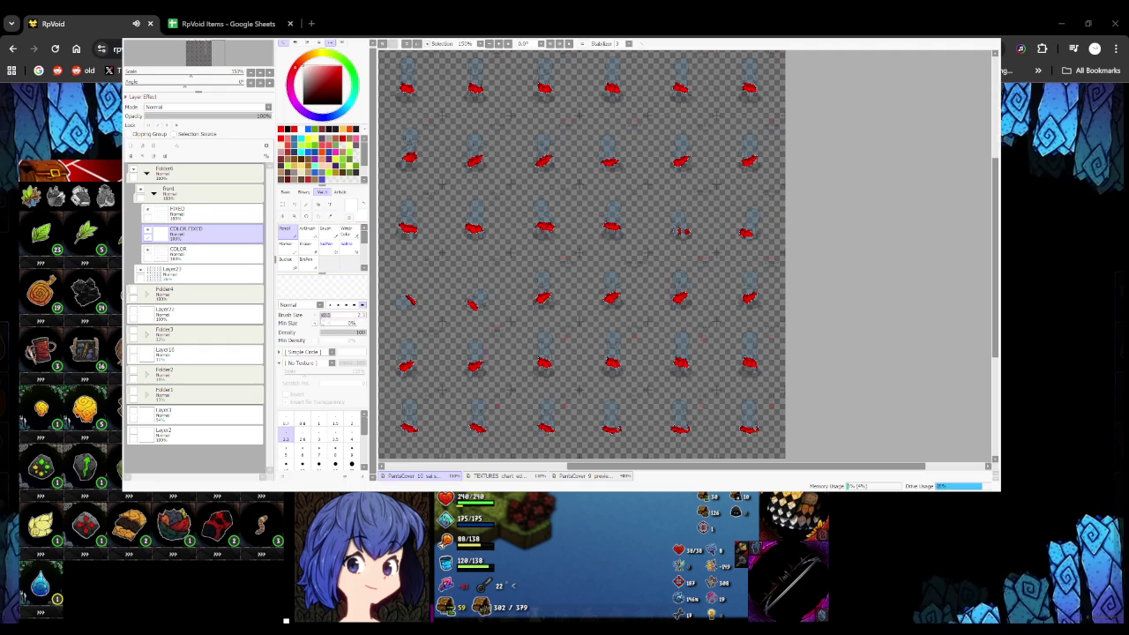
pyautogui.scroll(-2, 678, 231)
pyautogui.scroll(10, 565, 221)
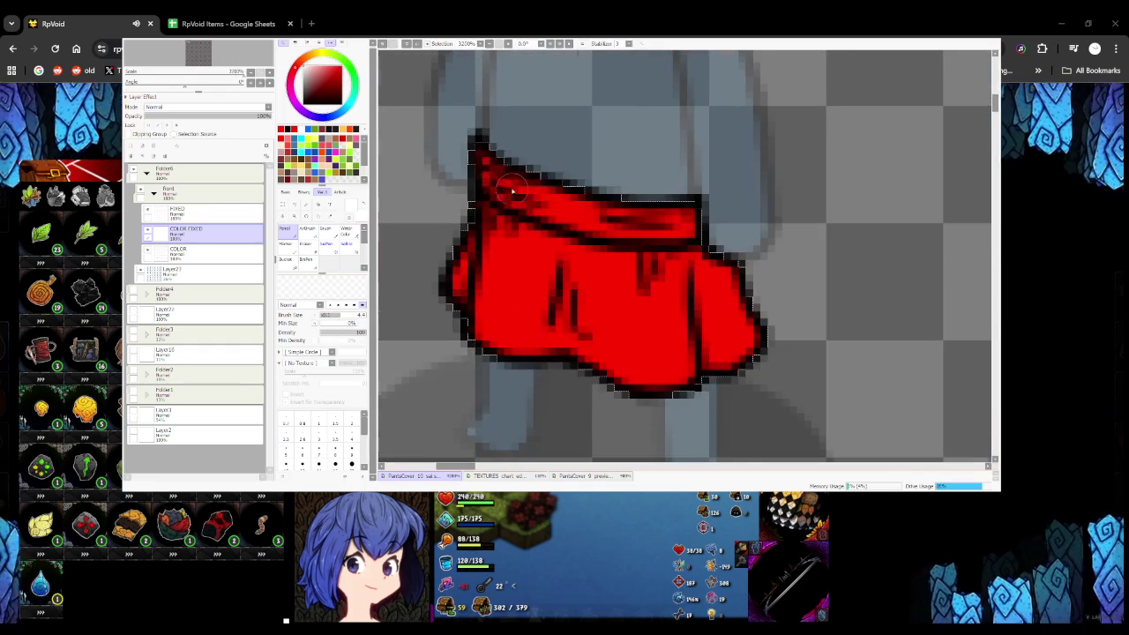
pyautogui.moveTo(499, 183)
pyautogui.mouseDown()
pyautogui.moveTo(480, 151)
pyautogui.moveTo(538, 198)
pyautogui.moveTo(608, 224)
pyautogui.moveTo(649, 234)
pyautogui.moveTo(692, 216)
pyautogui.moveTo(547, 187)
pyautogui.moveTo(572, 204)
pyautogui.mouseUp()
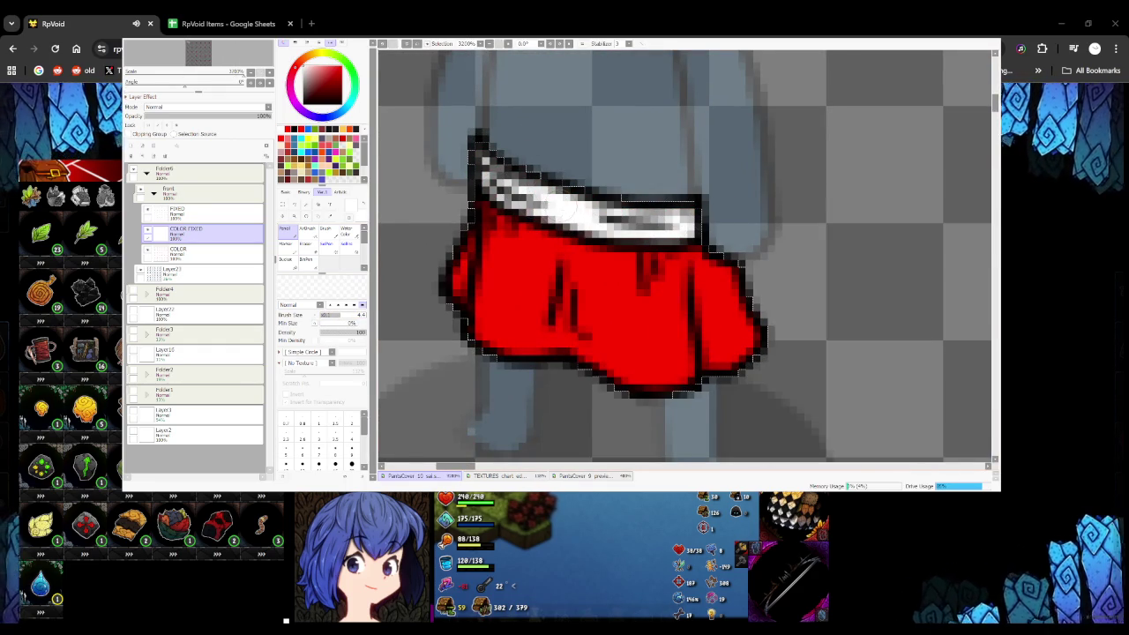
pyautogui.scroll(-5, 564, 264)
pyautogui.scroll(5, 565, 265)
pyautogui.moveTo(481, 234)
pyautogui.mouseDown()
pyautogui.moveTo(555, 291)
pyautogui.moveTo(635, 300)
pyautogui.moveTo(512, 243)
pyautogui.mouseUp()
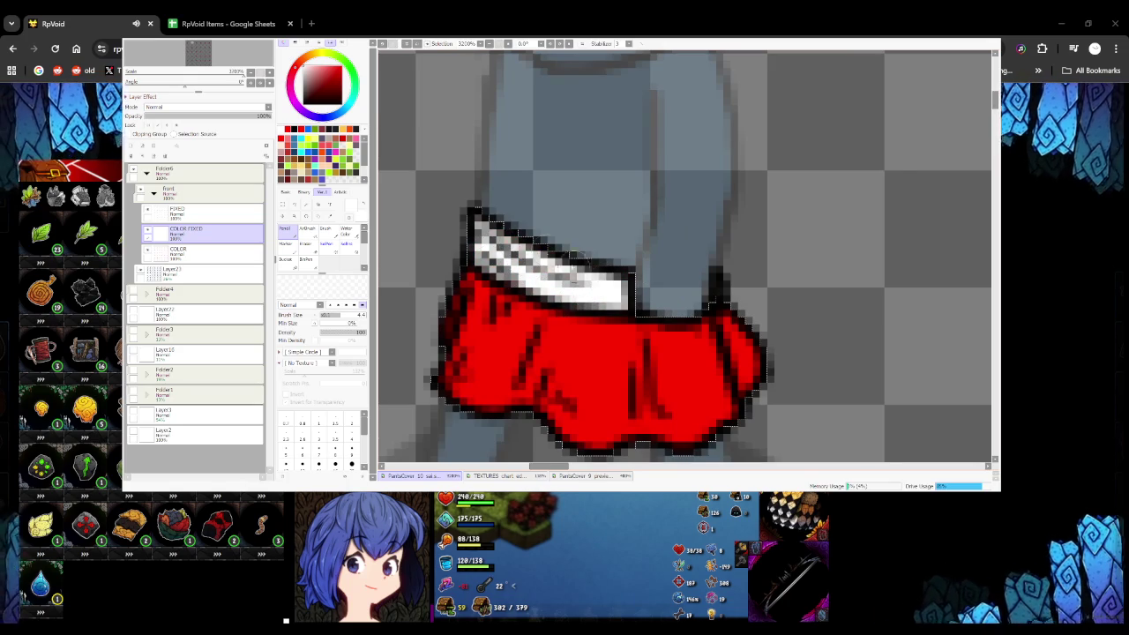
pyautogui.scroll(-5, 753, 434)
pyautogui.scroll(-5, 753, 434)
pyautogui.scroll(5, 573, 203)
# Paint white waistbands on the next skirt and the front-facing skirt, covering dark streaks
pyautogui.moveTo(591, 201)
pyautogui.mouseDown()
pyautogui.moveTo(511, 159)
pyautogui.moveTo(628, 197)
pyautogui.moveTo(710, 186)
pyautogui.mouseUp()
pyautogui.moveTo(573, 209)
pyautogui.mouseDown()
pyautogui.moveTo(685, 212)
pyautogui.moveTo(706, 200)
pyautogui.mouseUp()
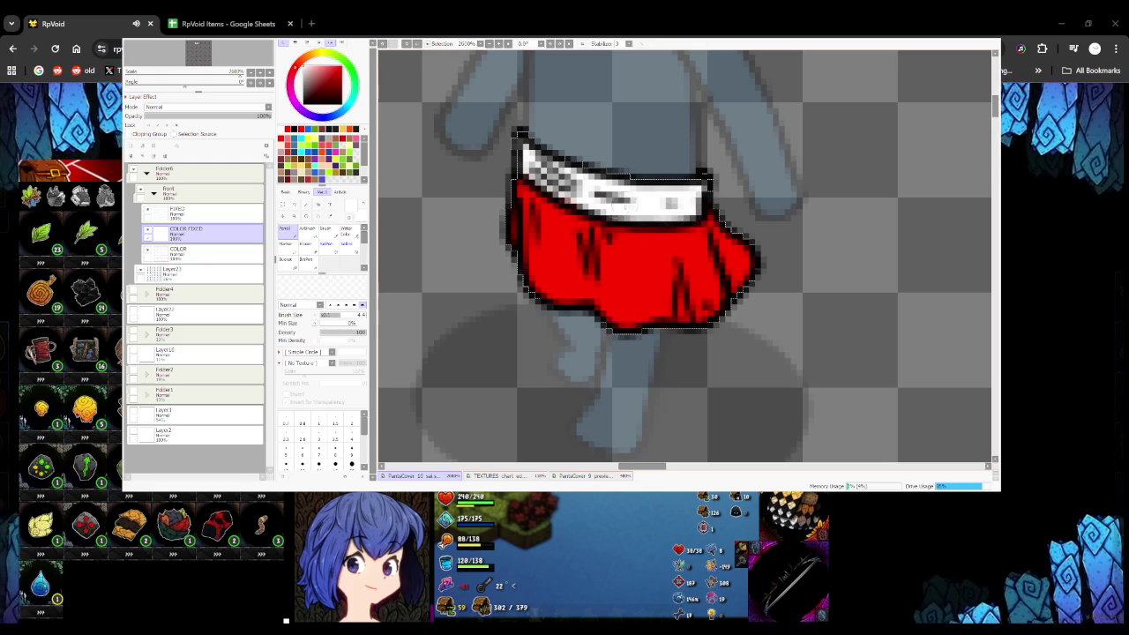
pyautogui.scroll(-5, 516, 153)
pyautogui.scroll(3, 530, 186)
pyautogui.scroll(2, 520, 185)
pyautogui.moveTo(520, 182); pyautogui.dragTo(637, 204)
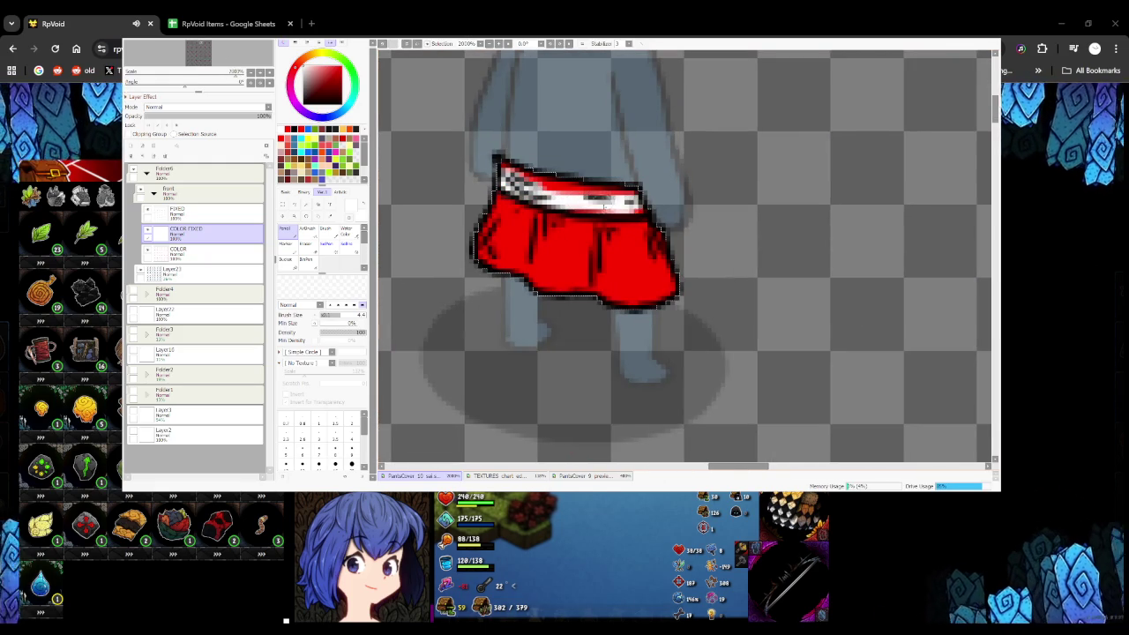
pyautogui.moveTo(534, 187); pyautogui.dragTo(637, 190)
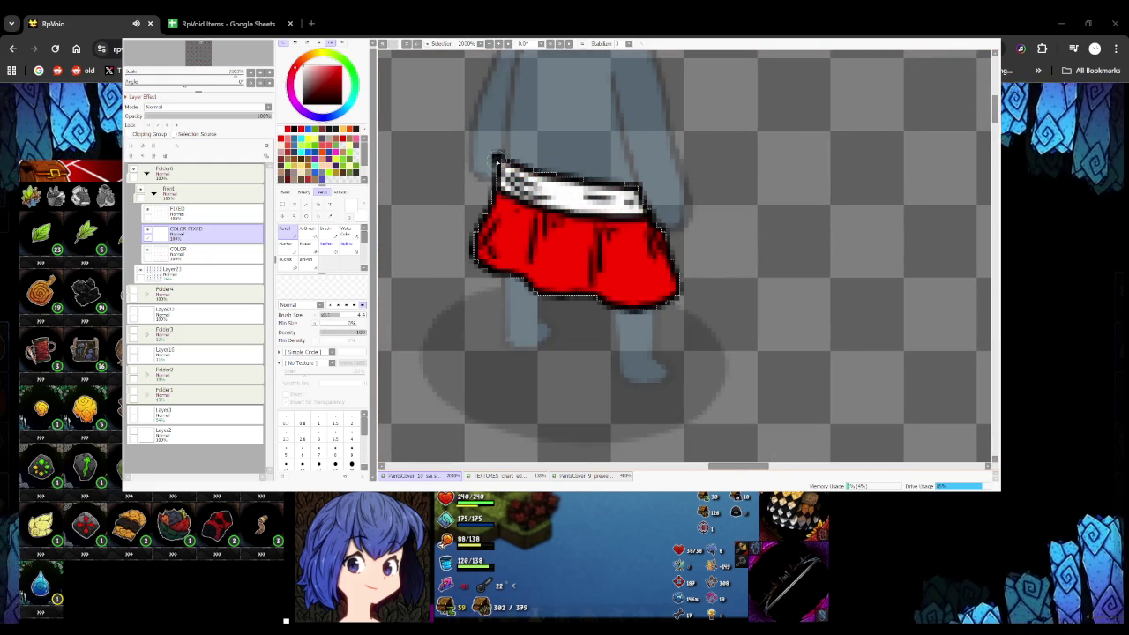
# Add white waistband trim to the side-view skirt and one more skirt
pyautogui.scroll(-5, 488, 160)
pyautogui.scroll(5, 494, 171)
pyautogui.moveTo(497, 173)
pyautogui.mouseDown()
pyautogui.moveTo(562, 231)
pyautogui.moveTo(617, 235)
pyautogui.moveTo(607, 213)
pyautogui.mouseUp()
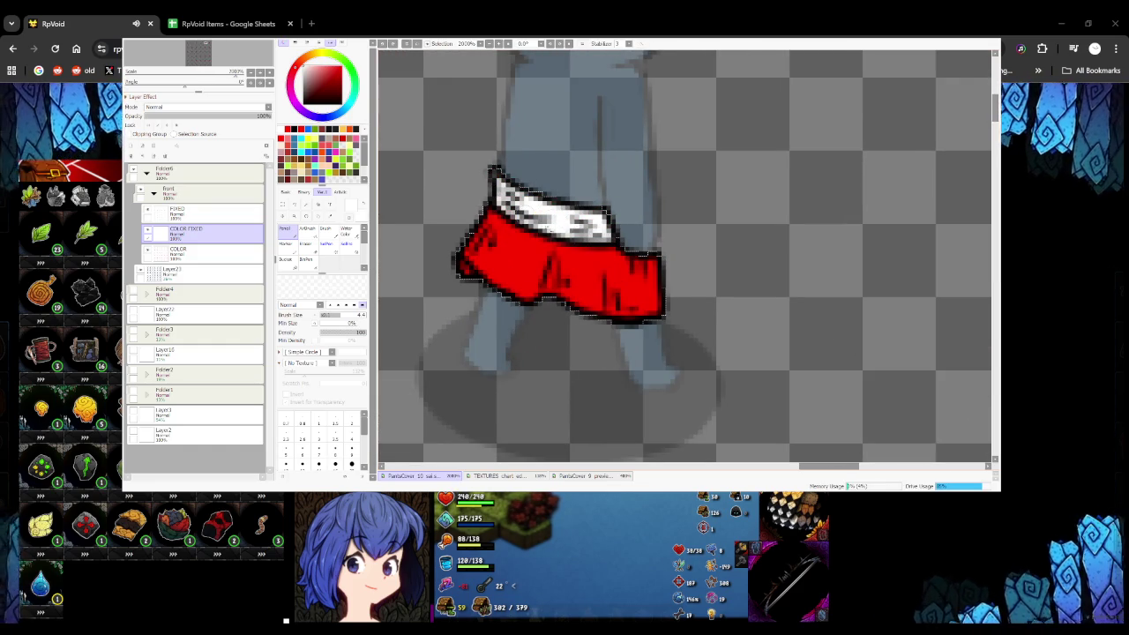
pyautogui.scroll(-5, 494, 171)
pyautogui.scroll(5, 478, 215)
pyautogui.moveTo(468, 216)
pyautogui.mouseDown()
pyautogui.moveTo(477, 237)
pyautogui.moveTo(607, 265)
pyautogui.moveTo(582, 247)
pyautogui.moveTo(484, 231)
pyautogui.mouseUp()
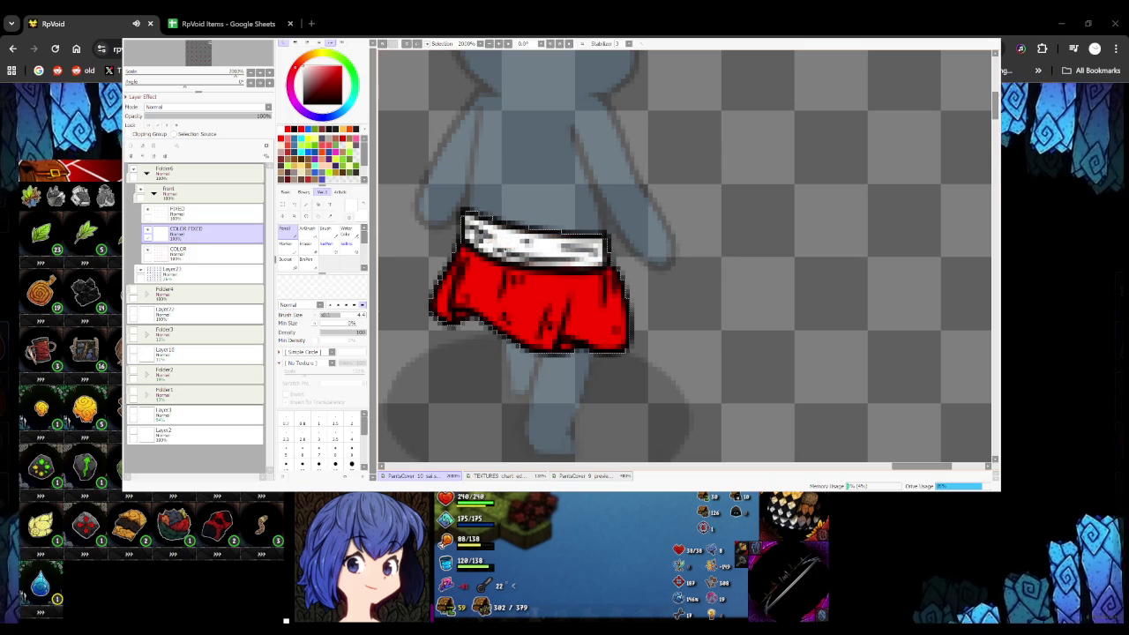
# Paint a white band along the final skirt's waistband
pyautogui.scroll(-2, 556, 264)
pyautogui.scroll(-3, 555, 264)
pyautogui.scroll(3, 573, 203)
pyautogui.scroll(2, 582, 178)
pyautogui.scroll(2, 582, 179)
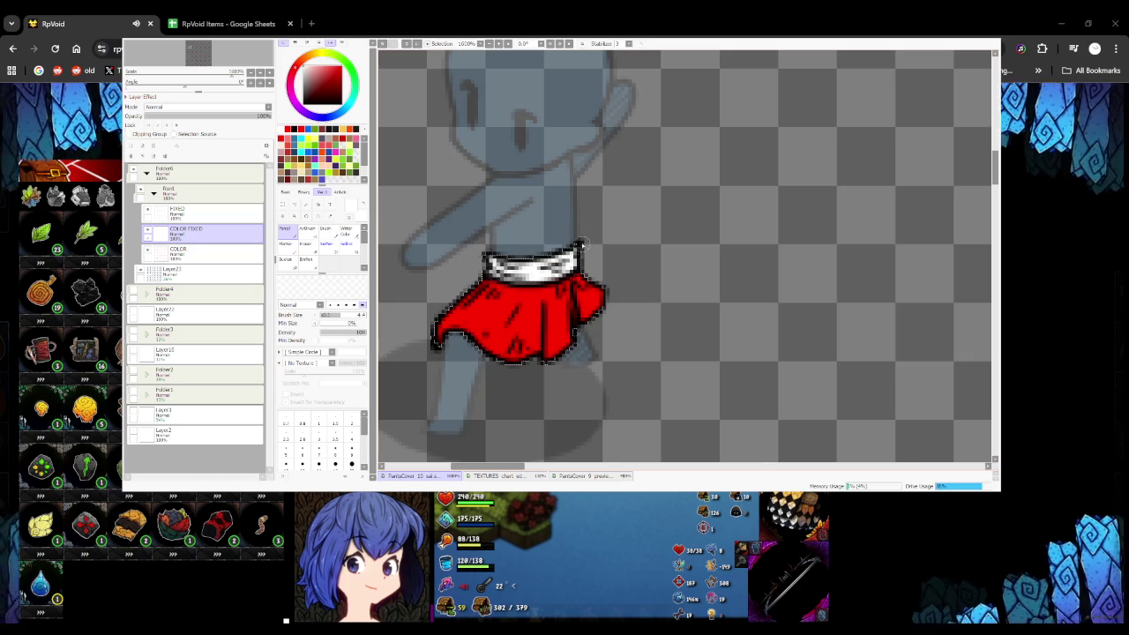
pyautogui.scroll(-3, 565, 255)
pyautogui.scroll(2, 555, 274)
pyautogui.scroll(1, 532, 282)
pyautogui.moveTo(503, 291)
pyautogui.mouseDown()
pyautogui.moveTo(578, 284)
pyautogui.moveTo(608, 238)
pyautogui.mouseUp()
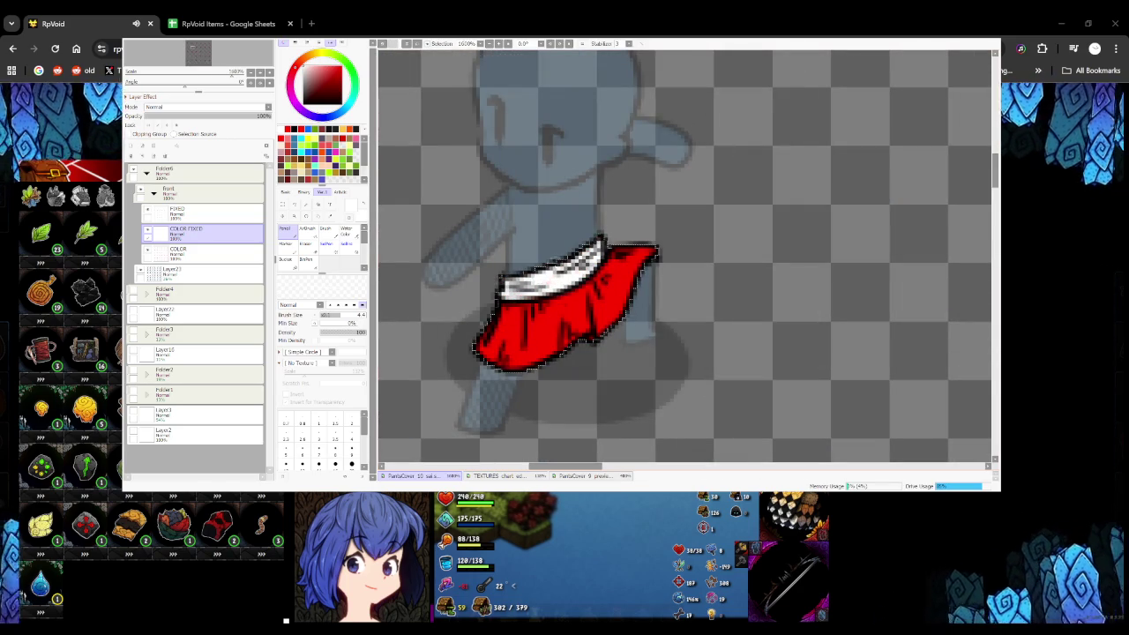
pyautogui.scroll(-2, 554, 292)
pyautogui.scroll(-1, 554, 291)
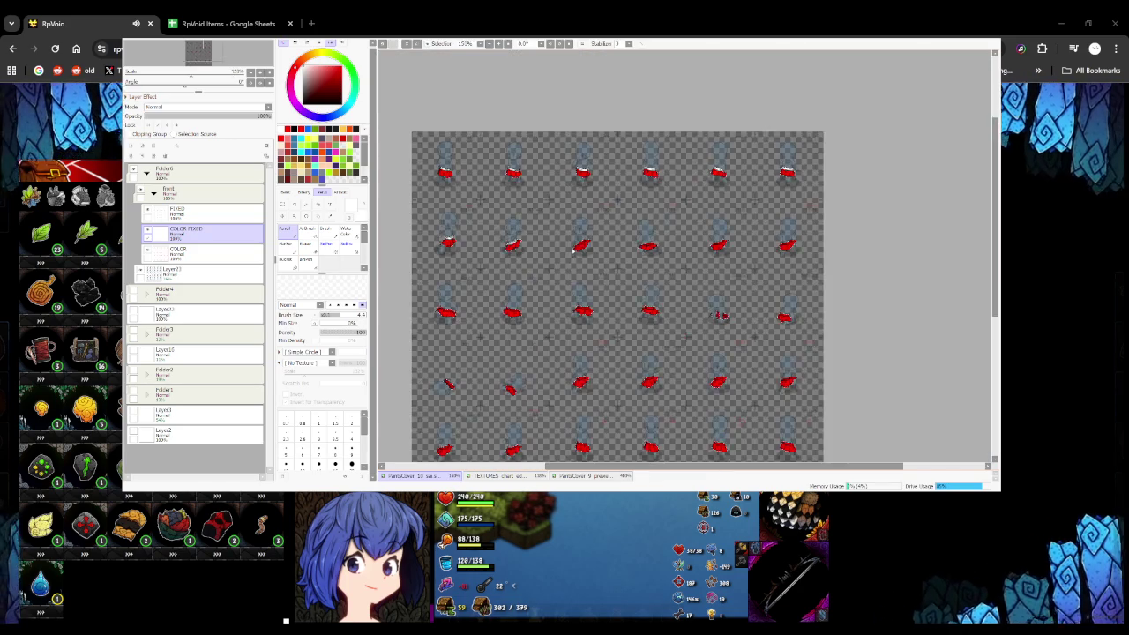
# Paint white trim along the first skirt's waistband, extending it further right
pyautogui.scroll(3, 542, 247)
pyautogui.moveTo(538, 249)
pyautogui.mouseDown()
pyautogui.moveTo(587, 235)
pyautogui.moveTo(609, 208)
pyautogui.moveTo(600, 204)
pyautogui.mouseUp()
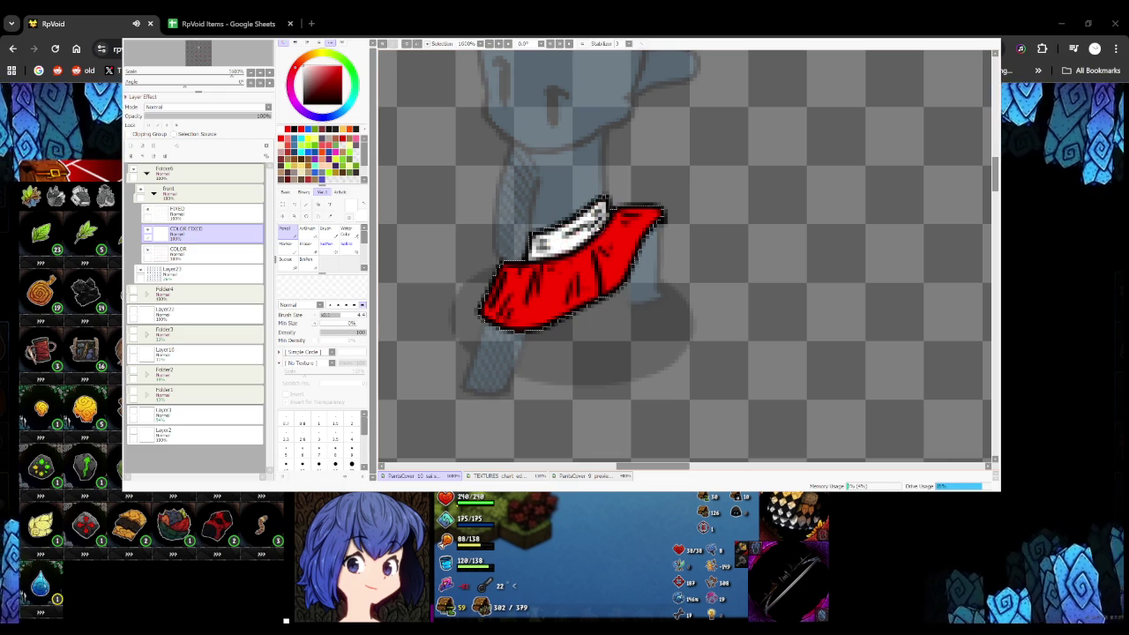
pyautogui.scroll(-2, 564, 264)
pyautogui.scroll(-1, 574, 283)
pyautogui.scroll(2, 583, 291)
pyautogui.scroll(1, 599, 289)
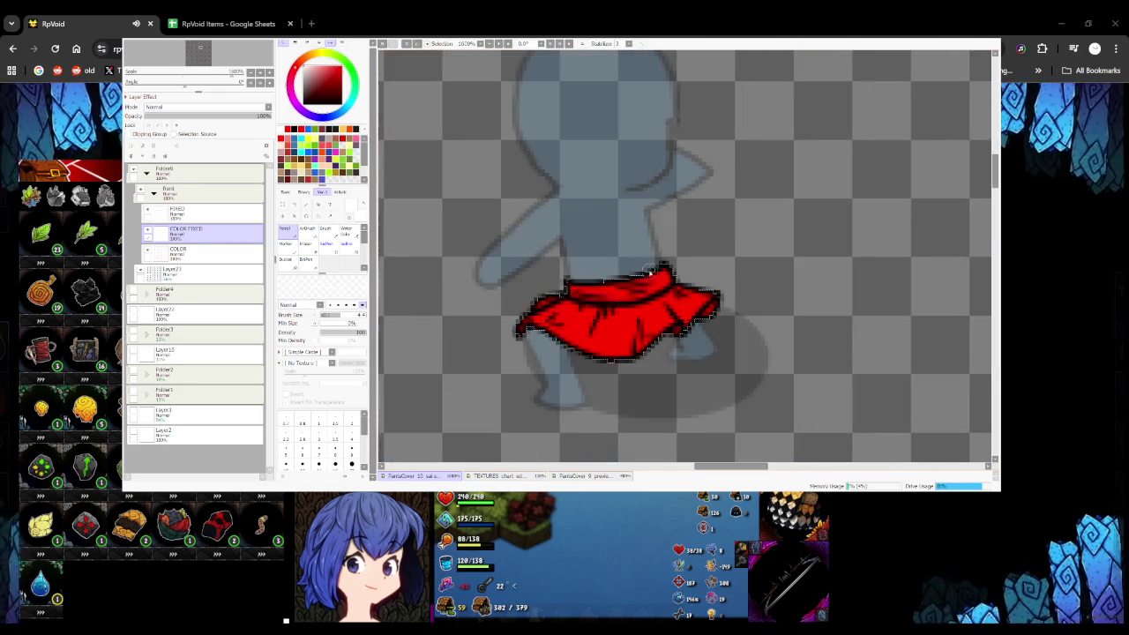
pyautogui.moveTo(622, 296); pyautogui.dragTo(669, 271)
pyautogui.scroll(-2, 617, 282)
pyautogui.scroll(1, 529, 265)
pyautogui.scroll(1, 503, 257)
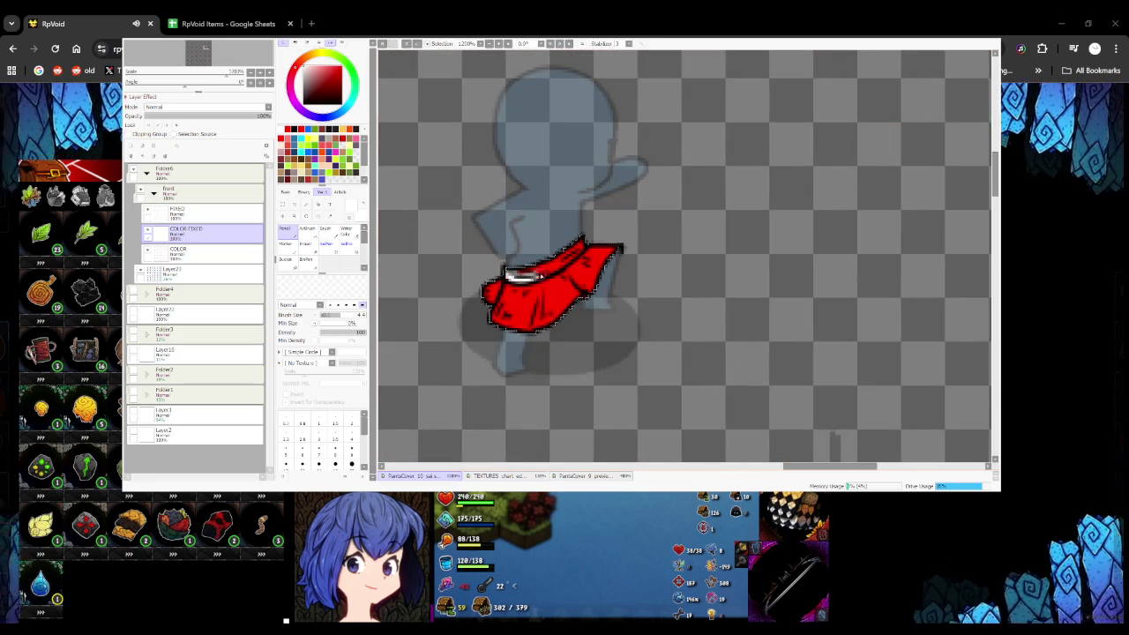
# Add white waistband trim to the skirts of the next few frames
pyautogui.moveTo(518, 275)
pyautogui.mouseDown()
pyautogui.moveTo(556, 258)
pyautogui.moveTo(555, 271)
pyautogui.mouseUp()
pyautogui.scroll(-1, 520, 279)
pyautogui.scroll(1, 511, 279)
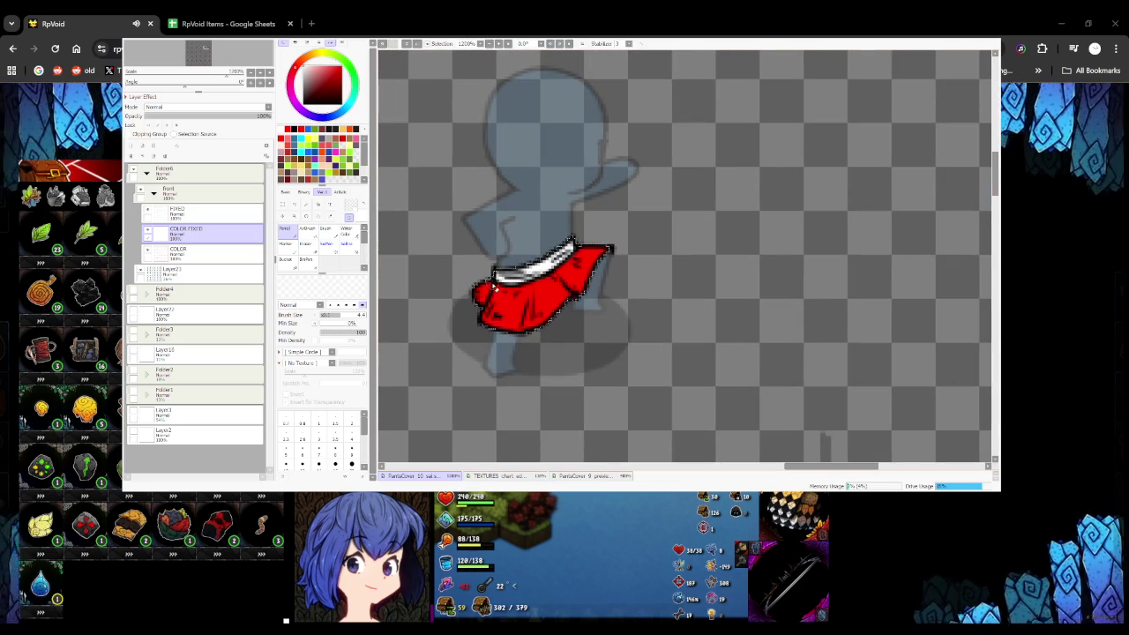
pyautogui.scroll(-2, 547, 282)
pyautogui.scroll(3, 547, 282)
pyautogui.moveTo(618, 287)
pyautogui.mouseDown()
pyautogui.moveTo(719, 231)
pyautogui.moveTo(697, 237)
pyautogui.mouseUp()
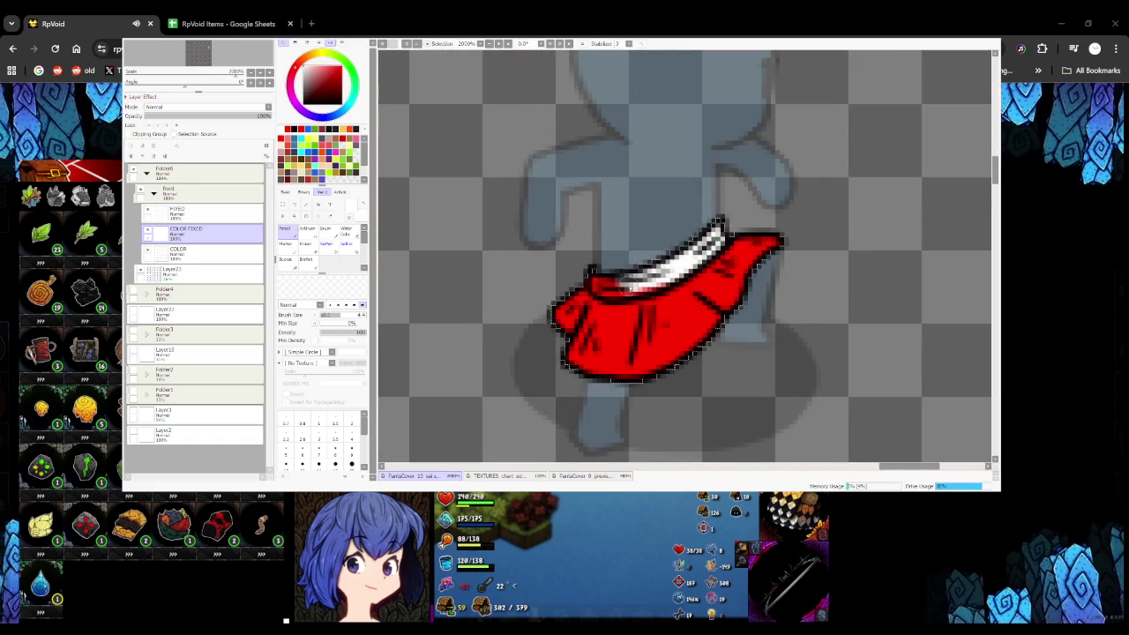
pyautogui.moveTo(637, 284); pyautogui.dragTo(589, 276)
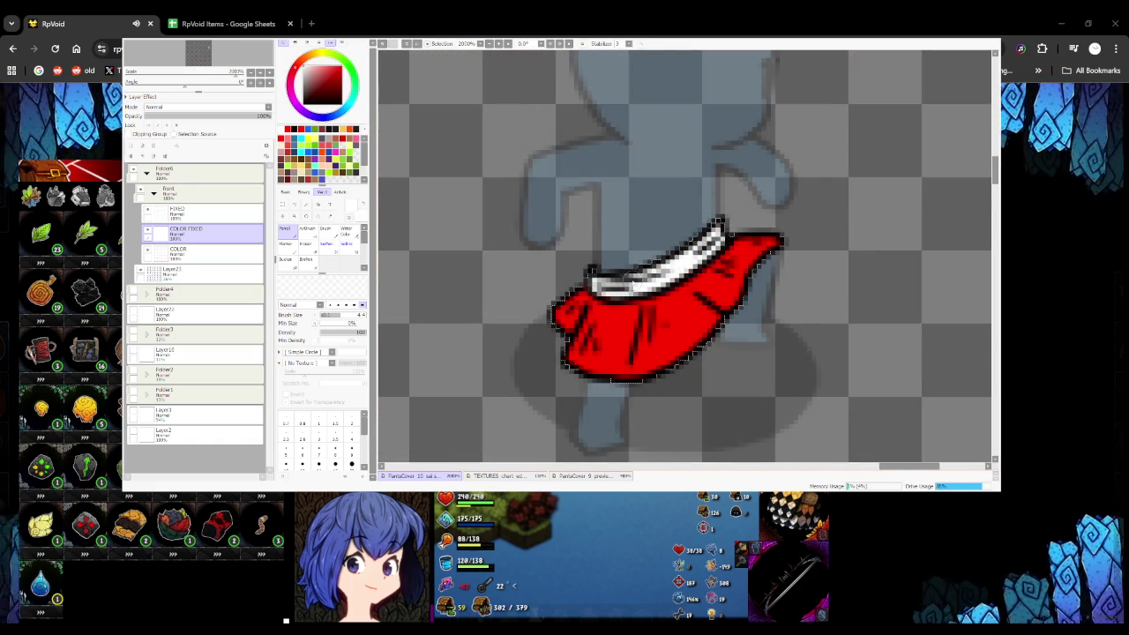
pyautogui.scroll(-1, 611, 381)
pyautogui.scroll(-3, 610, 381)
pyautogui.scroll(-1, 564, 318)
pyautogui.scroll(4, 500, 317)
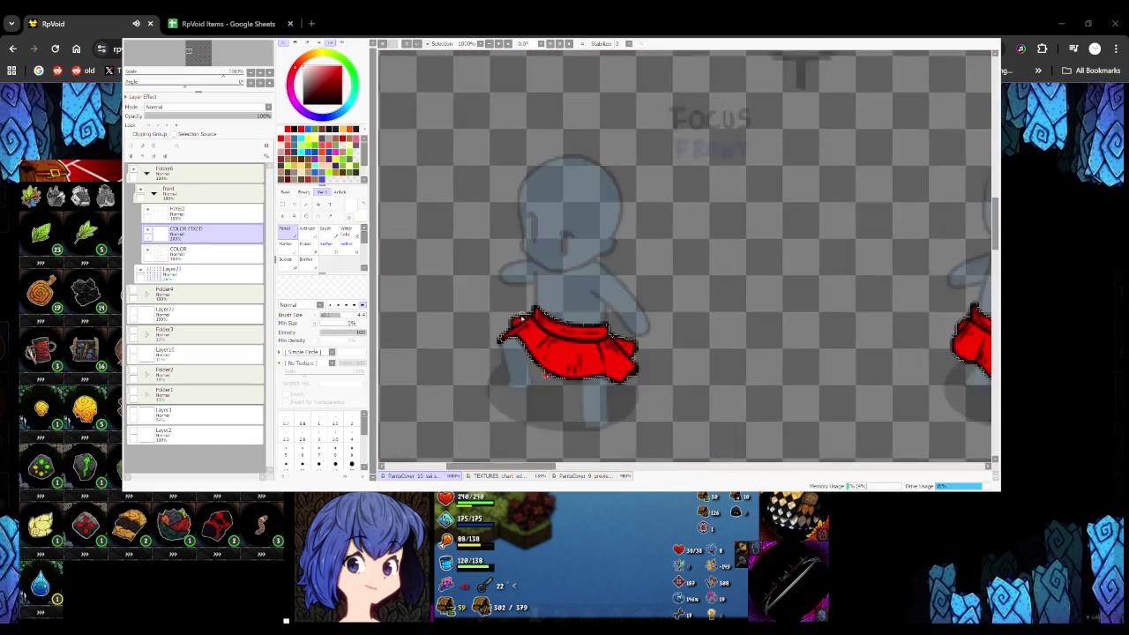
pyautogui.scroll(1, 500, 316)
pyautogui.moveTo(510, 300)
pyautogui.mouseDown()
pyautogui.moveTo(636, 355)
pyautogui.moveTo(547, 342)
pyautogui.mouseUp()
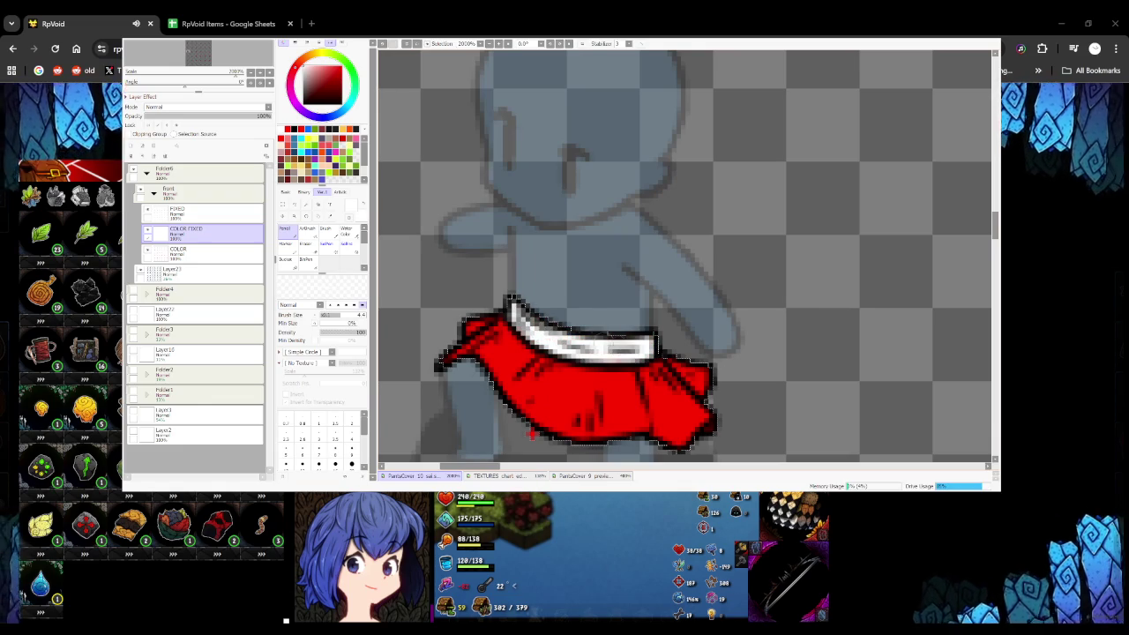
pyautogui.scroll(-2, 530, 434)
pyautogui.scroll(2, 466, 336)
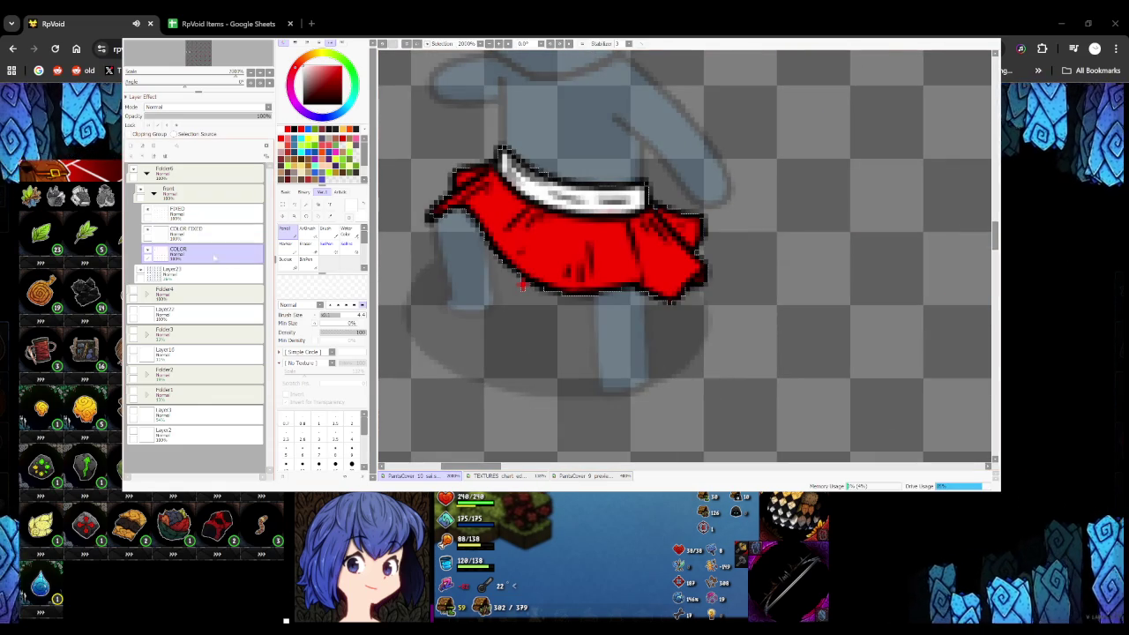
# Clear the skirt selection and switch to the COLOR FIXED layer
pyautogui.hotkey('ctrl', 'd')
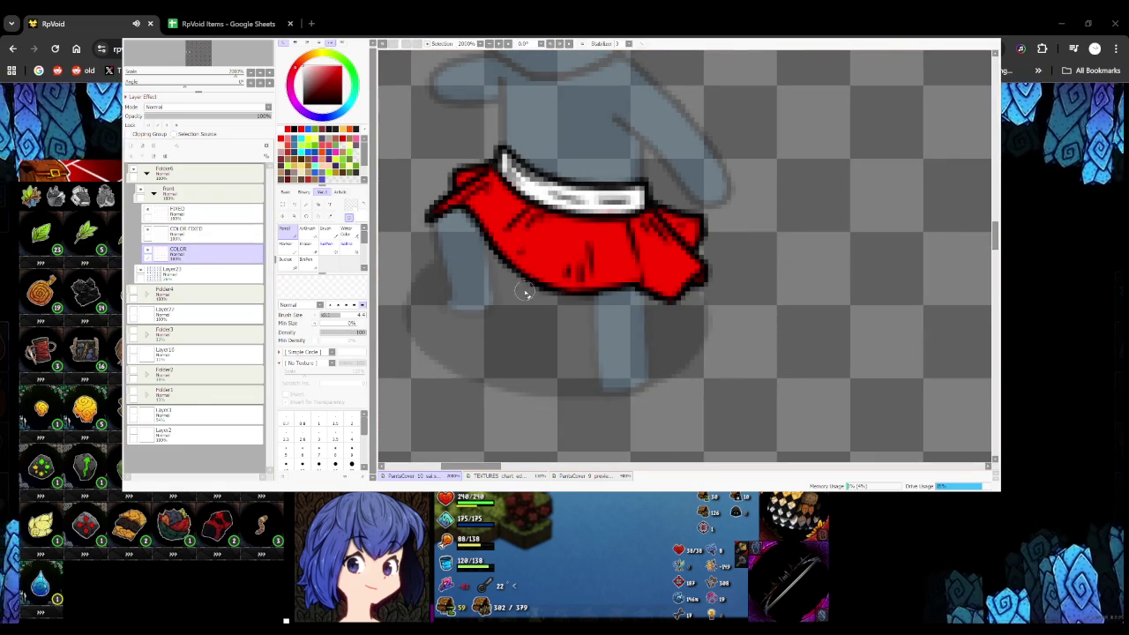
pyautogui.press('Up')
pyautogui.press('Up')
pyautogui.scroll(-2, 528, 295)
pyautogui.scroll(2, 483, 287)
pyautogui.scroll(-2, 437, 275)
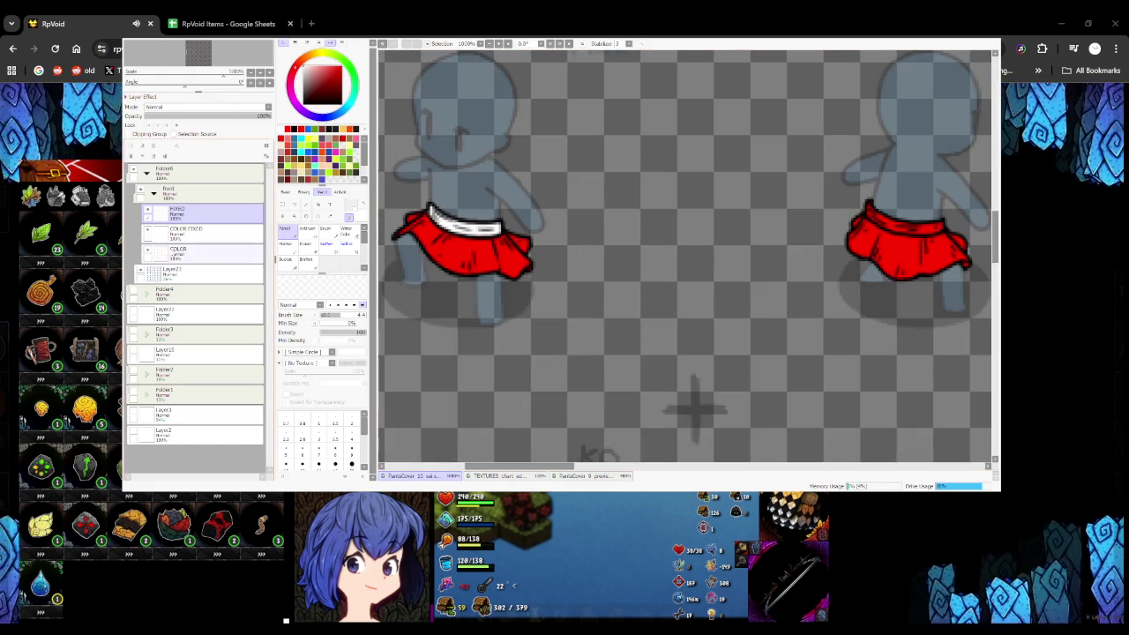
pyautogui.press('Down')
pyautogui.scroll(-1, 402, 179)
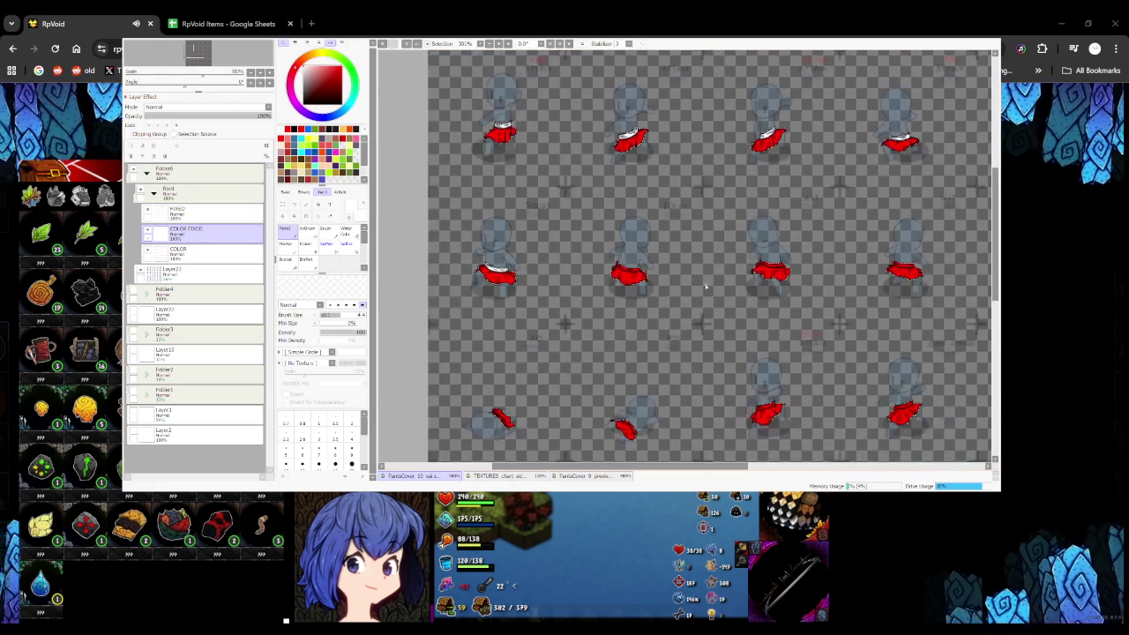
pyautogui.scroll(1, 432, 220)
pyautogui.scroll(1, 443, 238)
# Paint white trim along the left skirt's waistband, touching it up close
pyautogui.moveTo(441, 251)
pyautogui.mouseDown()
pyautogui.moveTo(503, 295)
pyautogui.moveTo(589, 284)
pyautogui.mouseUp()
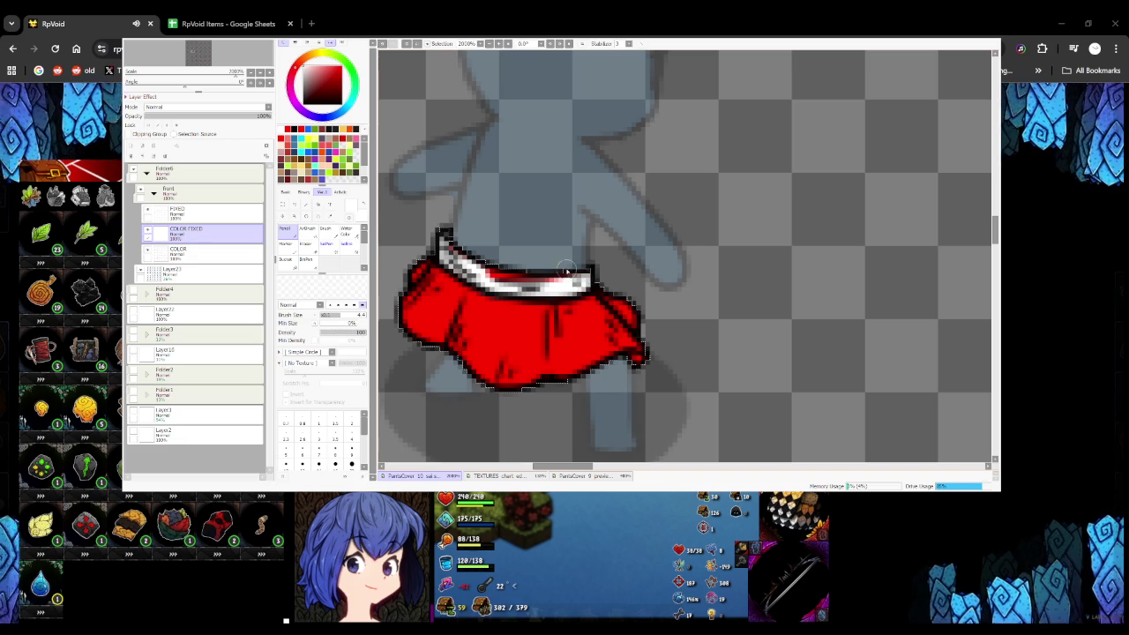
pyautogui.scroll(-2, 450, 247)
pyautogui.scroll(1, 396, 212)
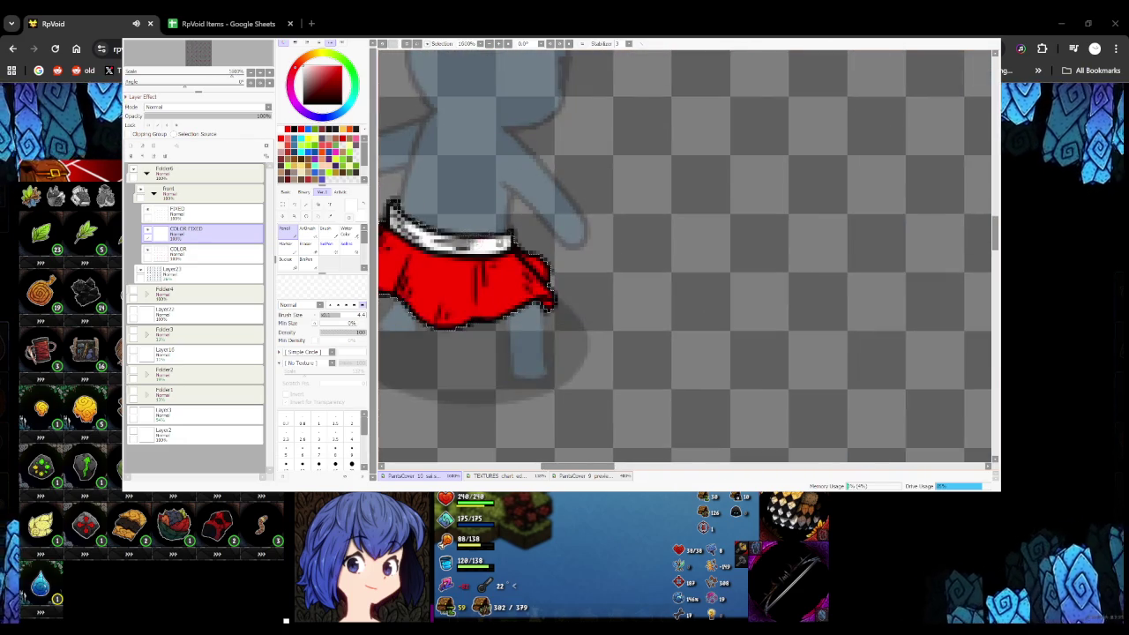
pyautogui.scroll(-3, 508, 238)
pyautogui.scroll(2, 450, 256)
pyautogui.scroll(2, 441, 264)
pyautogui.moveTo(441, 265)
pyautogui.mouseDown()
pyautogui.moveTo(477, 291)
pyautogui.moveTo(609, 320)
pyautogui.moveTo(642, 313)
pyautogui.moveTo(653, 284)
pyautogui.moveTo(525, 297)
pyautogui.moveTo(454, 256)
pyautogui.mouseUp()
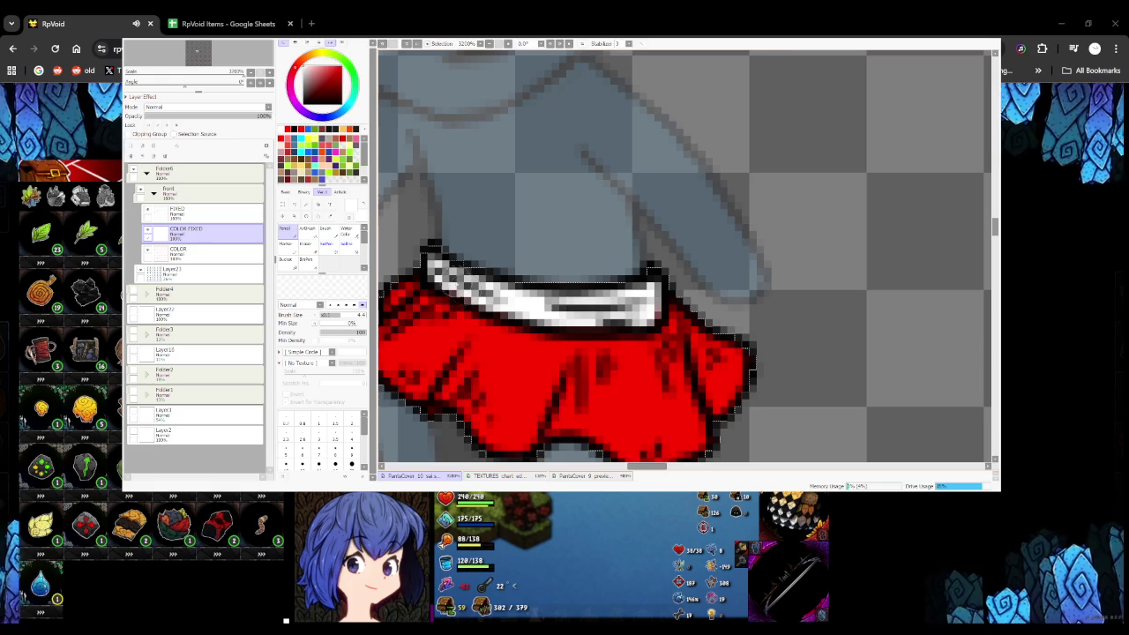
pyautogui.scroll(-3, 434, 250)
pyautogui.scroll(2, 458, 247)
pyautogui.scroll(1, 494, 225)
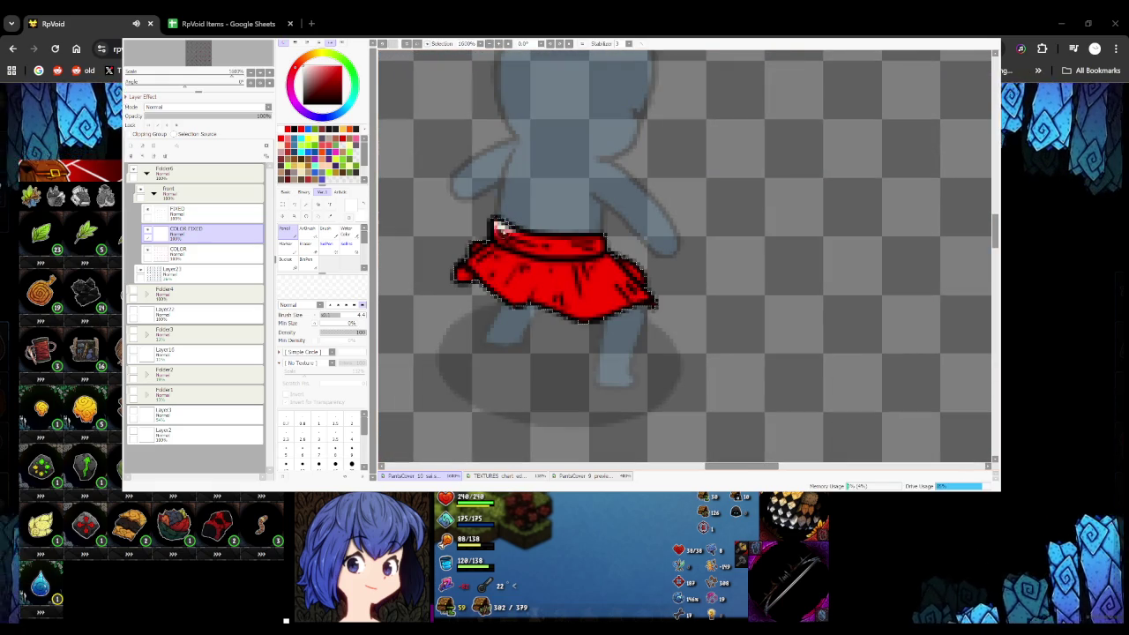
# Extend the trim rightward over the red band and onto the right red piece
pyautogui.moveTo(529, 247)
pyautogui.mouseDown()
pyautogui.moveTo(600, 245)
pyautogui.moveTo(563, 236)
pyautogui.mouseUp()
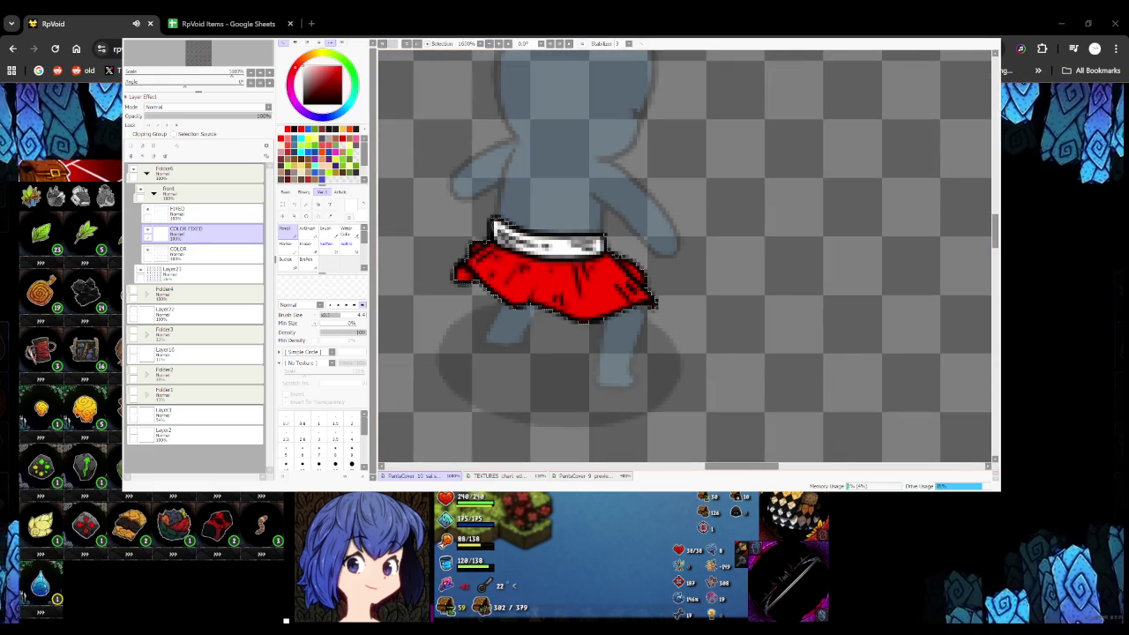
pyautogui.scroll(-3, 498, 228)
pyautogui.scroll(2, 565, 274)
pyautogui.scroll(2, 565, 274)
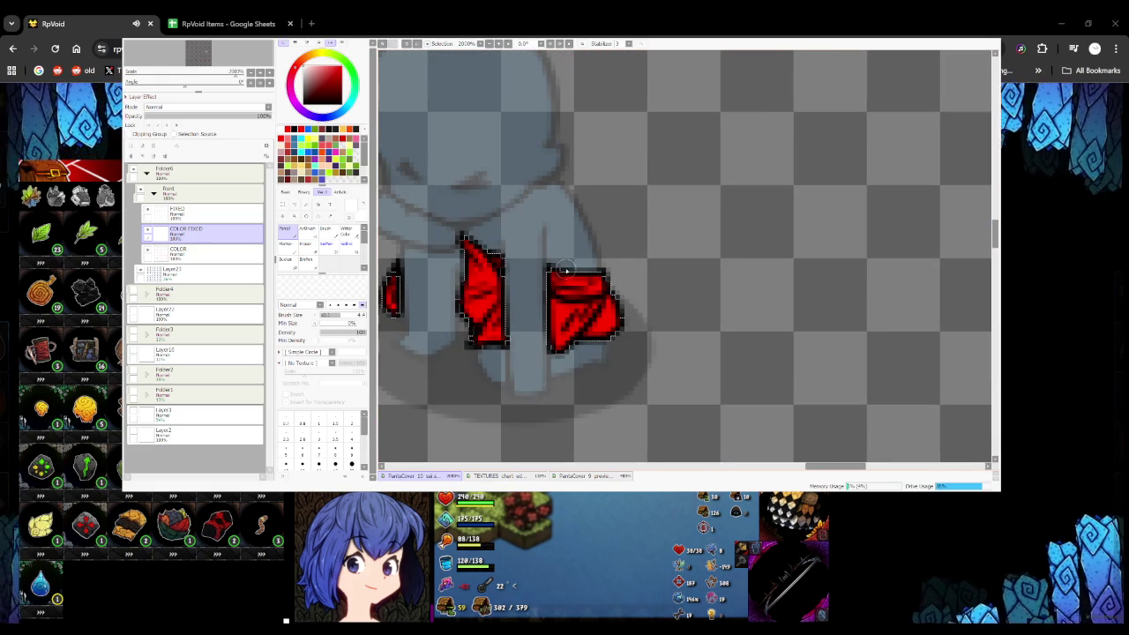
pyautogui.moveTo(557, 284)
pyautogui.mouseDown()
pyautogui.moveTo(606, 280)
pyautogui.moveTo(554, 280)
pyautogui.mouseUp()
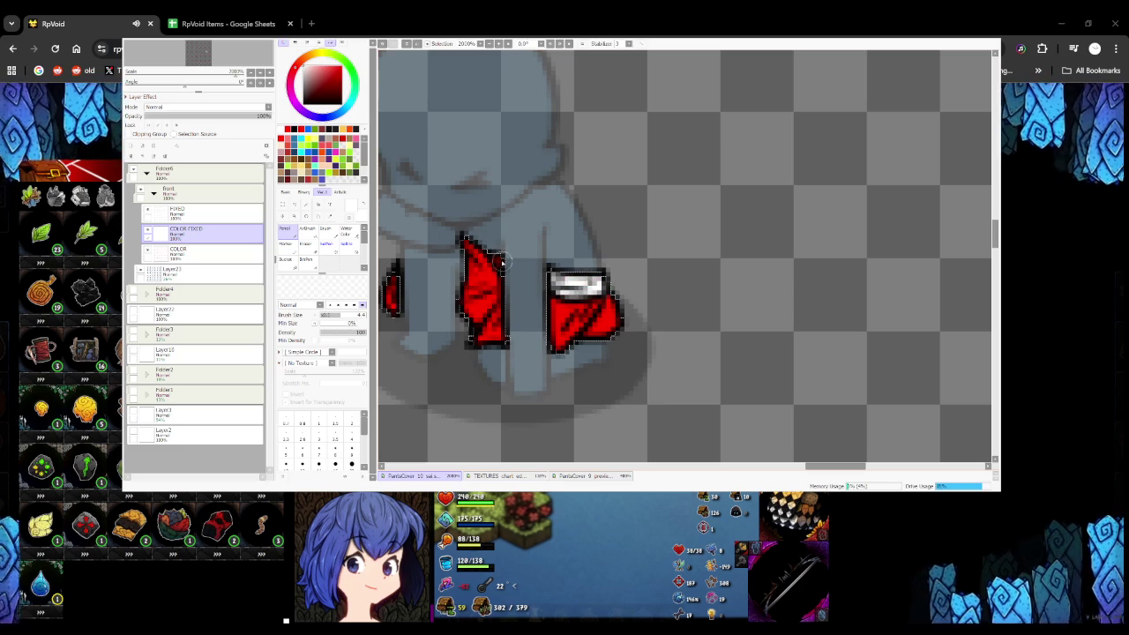
pyautogui.scroll(-3, 499, 255)
pyautogui.scroll(1, 529, 224)
pyautogui.scroll(2, 529, 221)
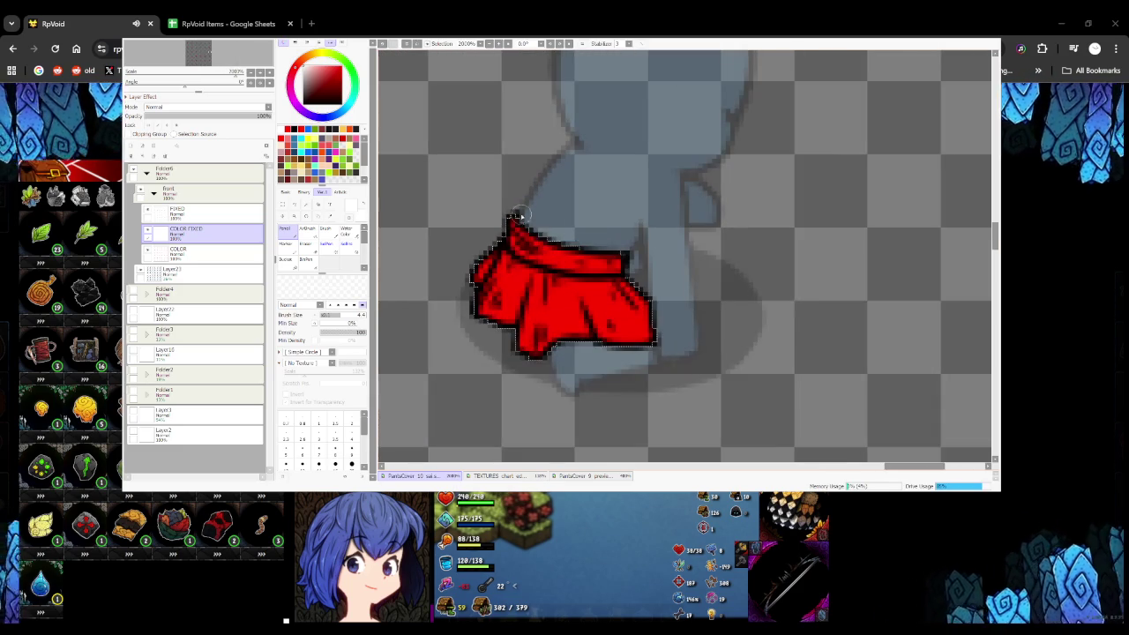
# Trim a skirt's top band, undoing an overshooting stroke and repainting it
pyautogui.moveTo(519, 238)
pyautogui.mouseDown()
pyautogui.moveTo(569, 263)
pyautogui.moveTo(613, 264)
pyautogui.moveTo(547, 248)
pyautogui.mouseUp()
pyautogui.hotkey('ctrl', 'z')
pyautogui.moveTo(626, 265); pyautogui.dragTo(525, 236)
pyautogui.scroll(-2, 562, 231)
pyautogui.scroll(-3, 562, 231)
pyautogui.scroll(2, 467, 264)
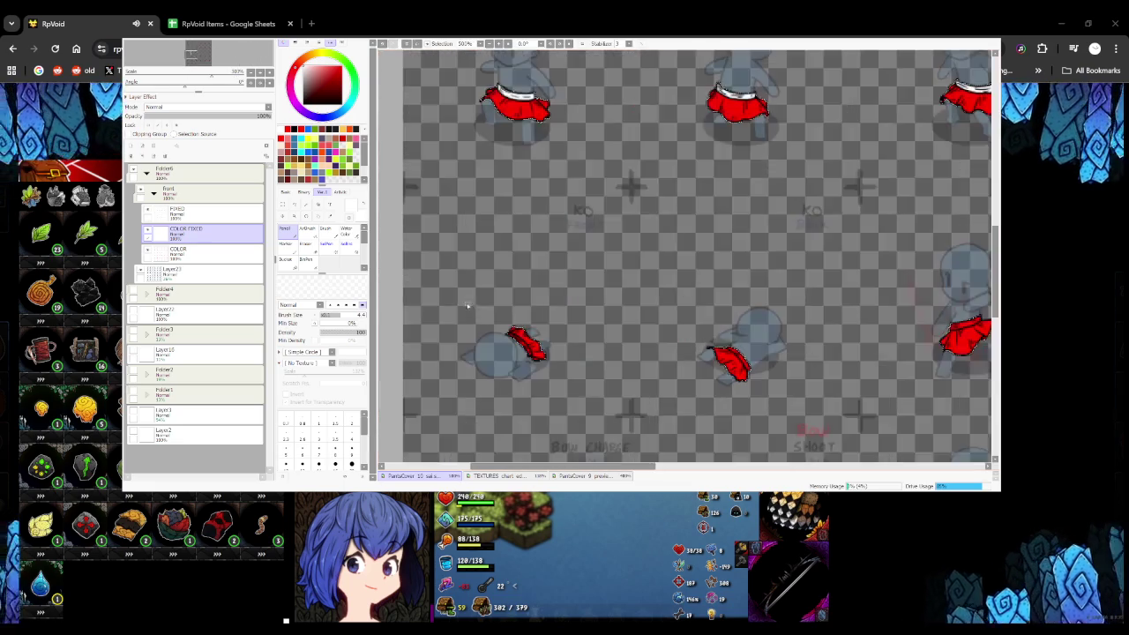
pyautogui.scroll(2, 562, 369)
pyautogui.scroll(-3, 540, 371)
pyautogui.scroll(3, 539, 372)
# Add white trim to another frame's skirt, running down its upper edge
pyautogui.moveTo(457, 262)
pyautogui.mouseDown()
pyautogui.moveTo(516, 309)
pyautogui.moveTo(527, 334)
pyautogui.mouseUp()
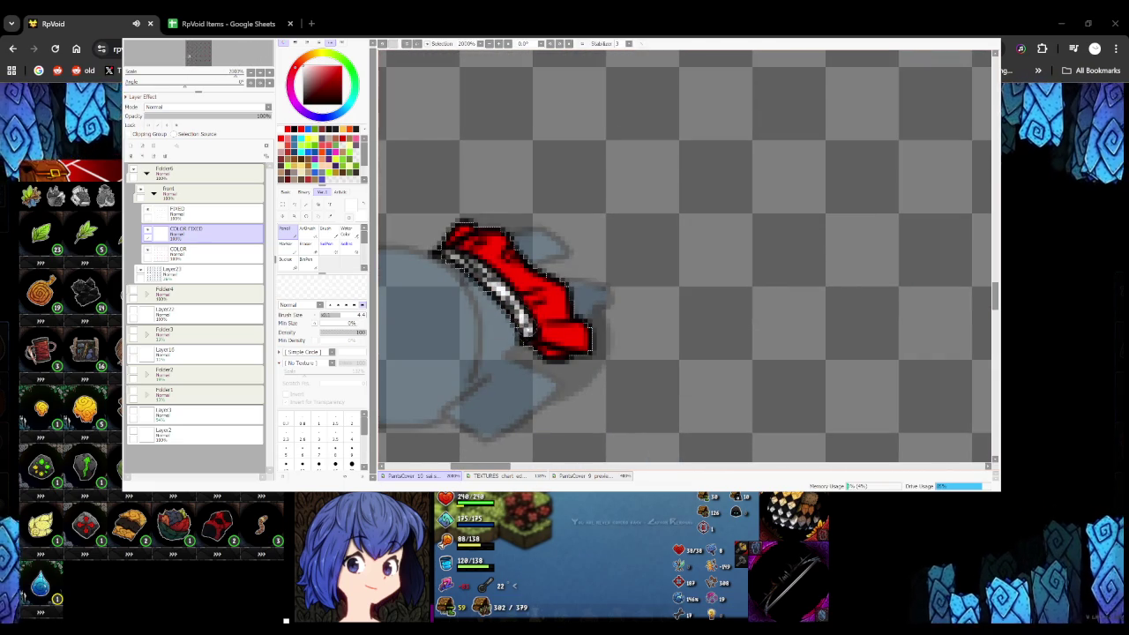
pyautogui.scroll(-3, 527, 333)
pyautogui.scroll(4, 672, 302)
pyautogui.scroll(-2, 669, 197)
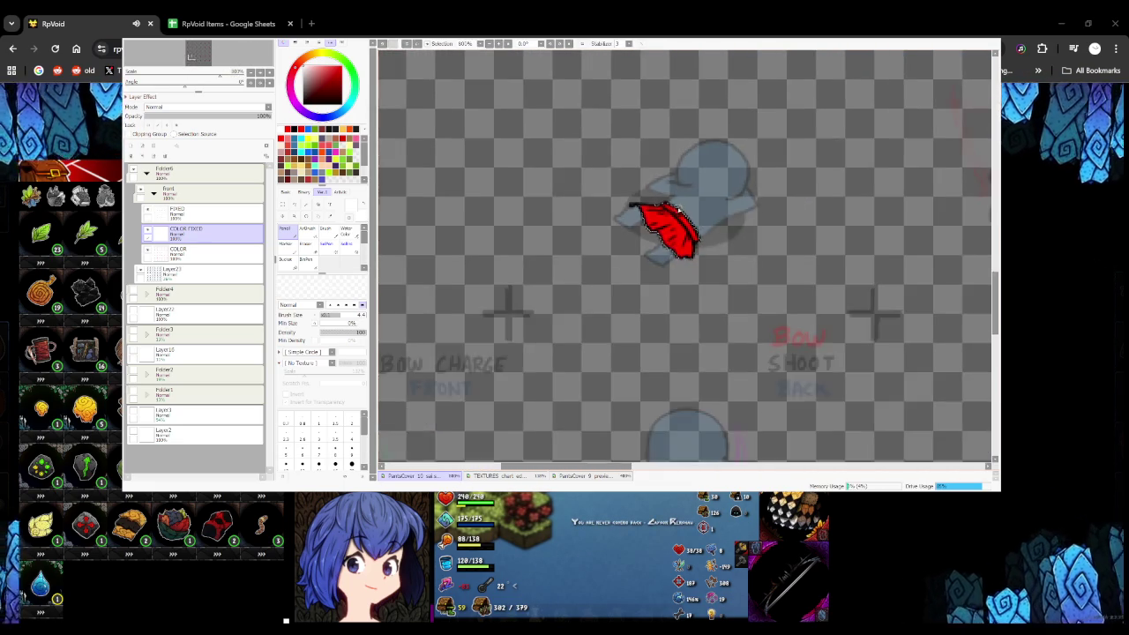
pyautogui.scroll(-1, 668, 208)
pyautogui.scroll(4, 703, 209)
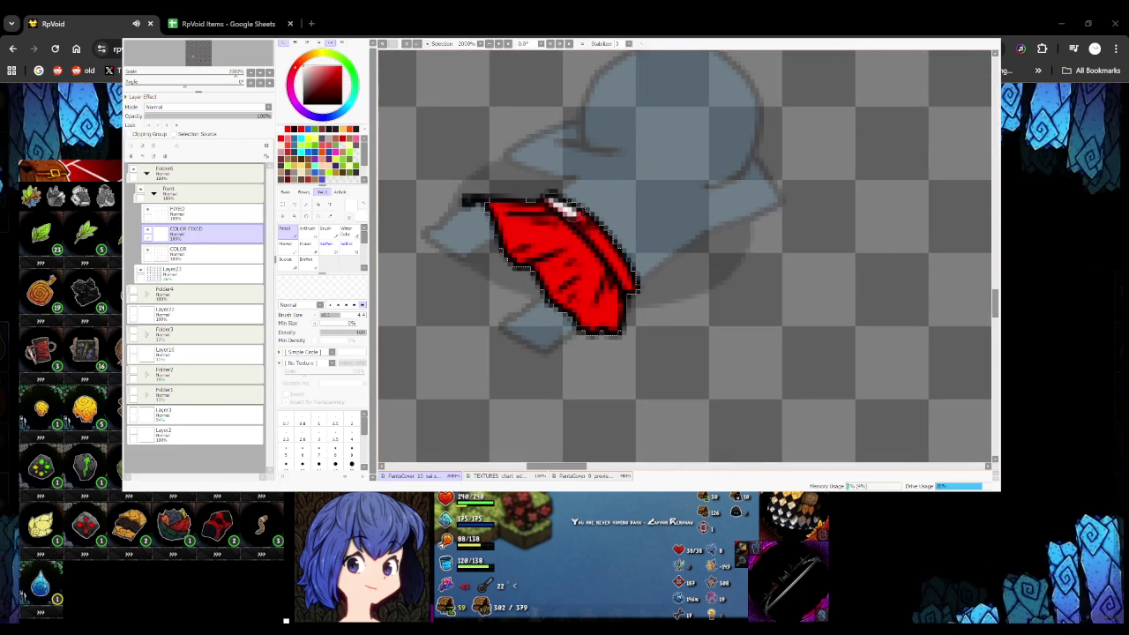
pyautogui.moveTo(576, 215); pyautogui.dragTo(615, 252)
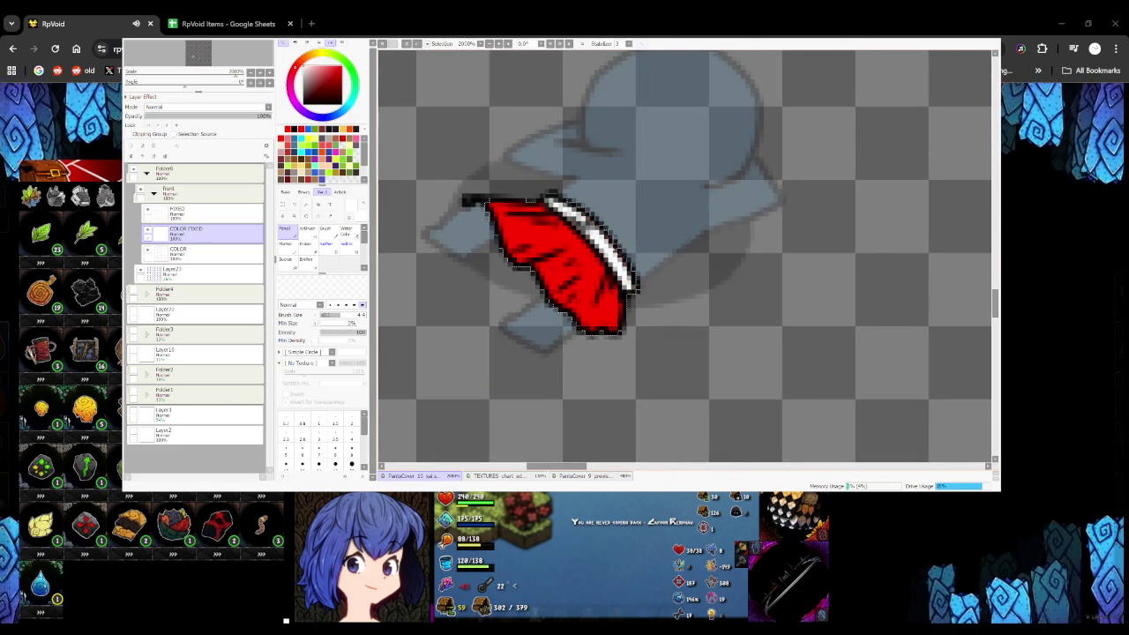
pyautogui.scroll(-2, 586, 188)
pyautogui.scroll(-2, 586, 188)
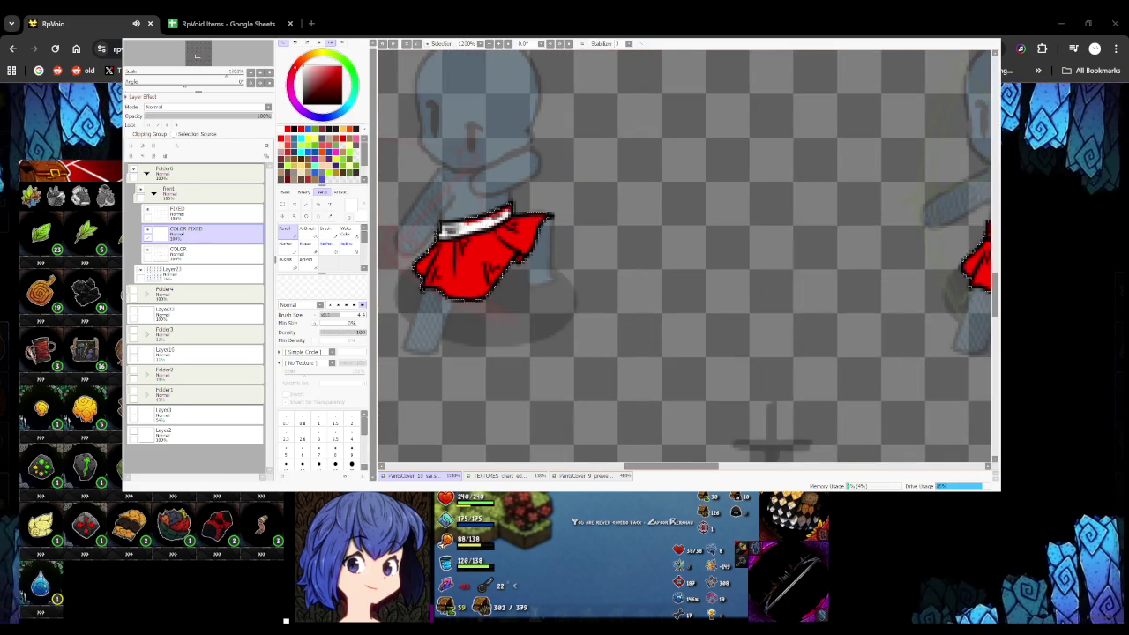
pyautogui.scroll(-3, 491, 208)
pyautogui.scroll(2, 494, 238)
pyautogui.scroll(3, 499, 265)
# Undo a stray stroke at a skirt's top edge and paint a white streak along its top band
pyautogui.moveTo(556, 261)
pyautogui.mouseDown()
pyautogui.moveTo(490, 274)
pyautogui.moveTo(582, 240)
pyautogui.mouseUp()
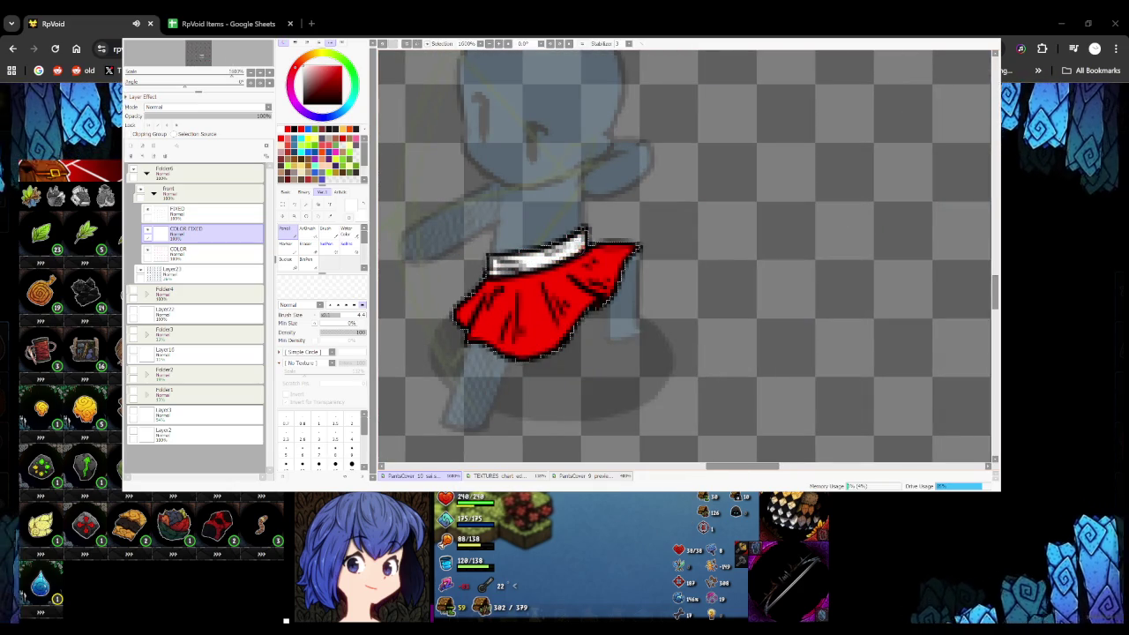
pyautogui.scroll(-3, 578, 239)
pyautogui.hotkey('ctrl', 'z')
pyautogui.scroll(5, 608, 220)
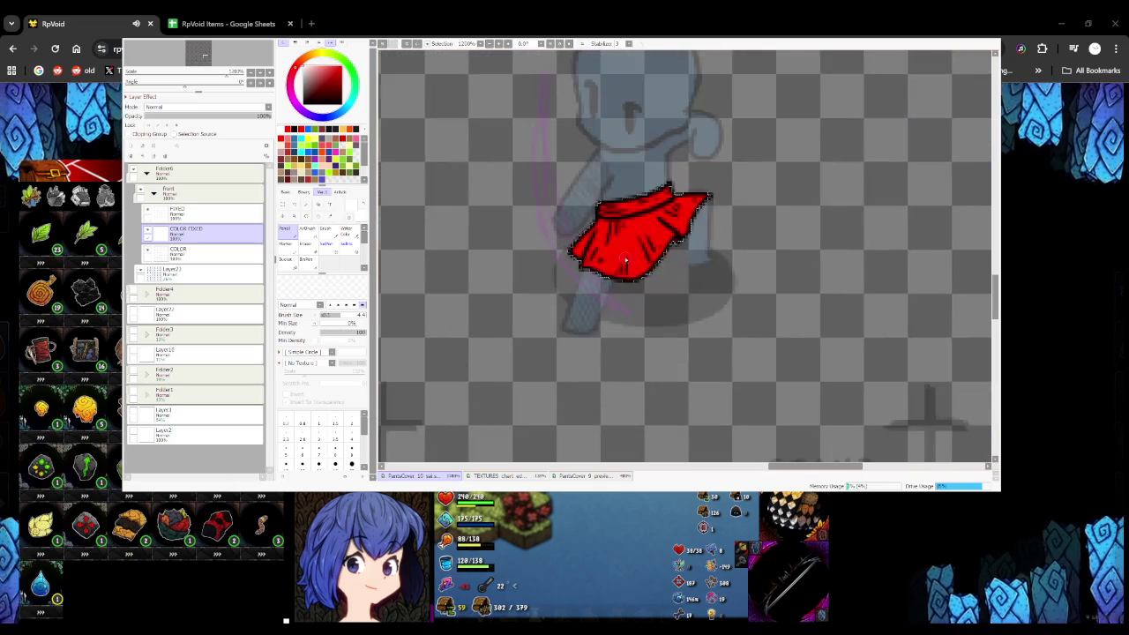
pyautogui.scroll(2, 620, 208)
pyautogui.moveTo(555, 204)
pyautogui.mouseDown()
pyautogui.moveTo(705, 181)
pyautogui.moveTo(756, 155)
pyautogui.moveTo(618, 190)
pyautogui.mouseUp()
pyautogui.scroll(-5, 646, 213)
pyautogui.scroll(3, 646, 213)
pyautogui.scroll(3, 512, 259)
# Replace a too-long streak with a shorter white trim on the top-left band
pyautogui.moveTo(430, 286); pyautogui.dragTo(507, 296)
pyautogui.hotkey('ctrl', 'z')
pyautogui.moveTo(432, 291)
pyautogui.mouseDown()
pyautogui.moveTo(524, 280)
pyautogui.moveTo(601, 249)
pyautogui.mouseUp()
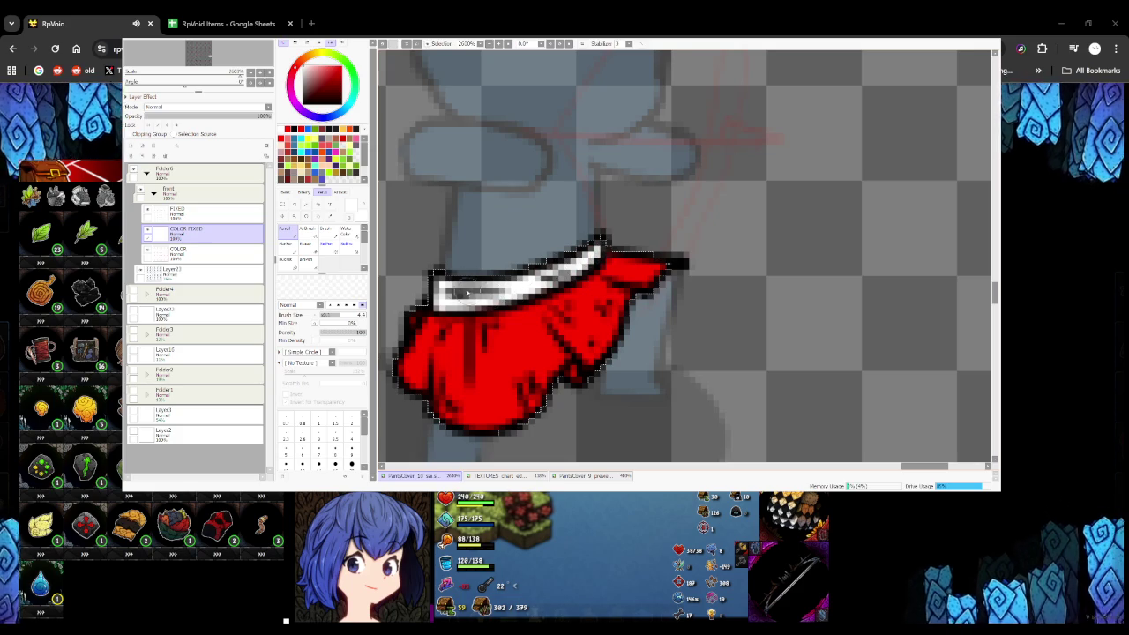
pyautogui.scroll(-2, 470, 293)
pyautogui.scroll(-4, 472, 282)
pyautogui.scroll(-3, 472, 265)
pyautogui.scroll(3, 476, 247)
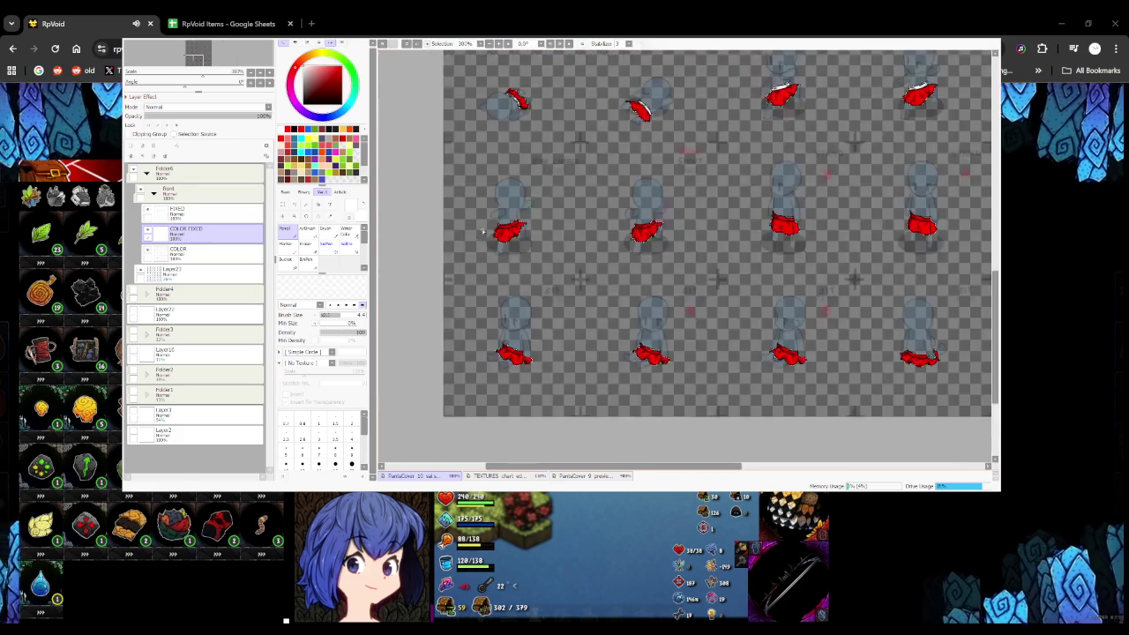
# Paint a white highlight along the first skirt's top edge
pyautogui.scroll(4, 481, 235)
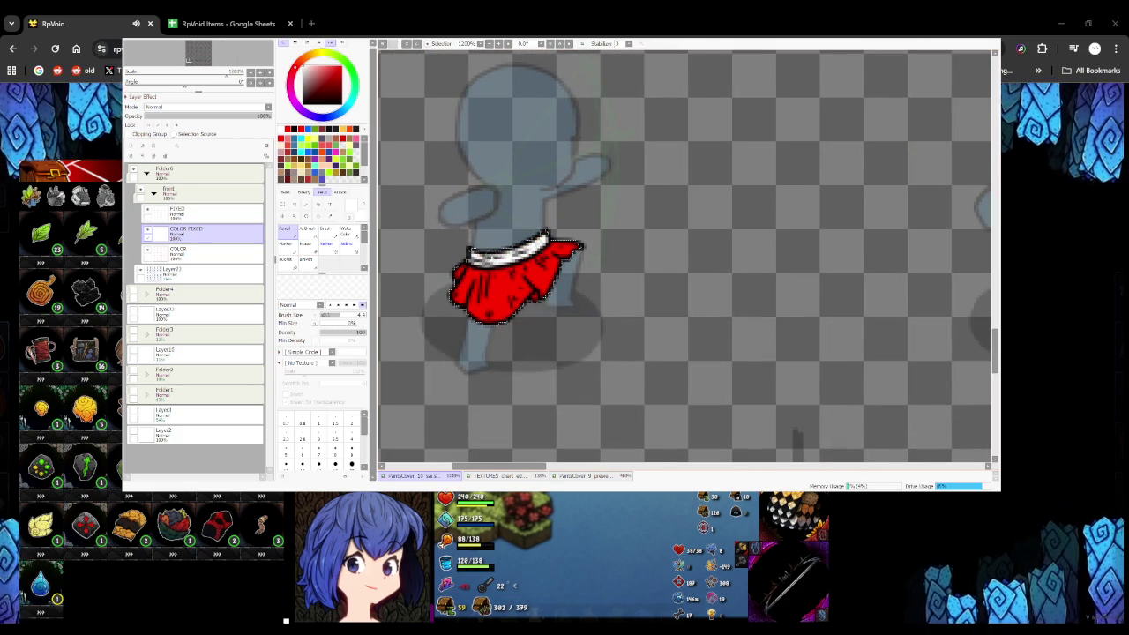
pyautogui.scroll(-4, 494, 256)
pyautogui.scroll(3, 494, 255)
pyautogui.scroll(3, 459, 247)
pyautogui.moveTo(432, 243)
pyautogui.mouseDown()
pyautogui.moveTo(525, 237)
pyautogui.moveTo(578, 196)
pyautogui.moveTo(586, 237)
pyautogui.moveTo(690, 262)
pyautogui.moveTo(589, 227)
pyautogui.mouseUp()
pyautogui.scroll(-2, 581, 207)
pyautogui.scroll(-2, 580, 212)
pyautogui.scroll(4, 583, 222)
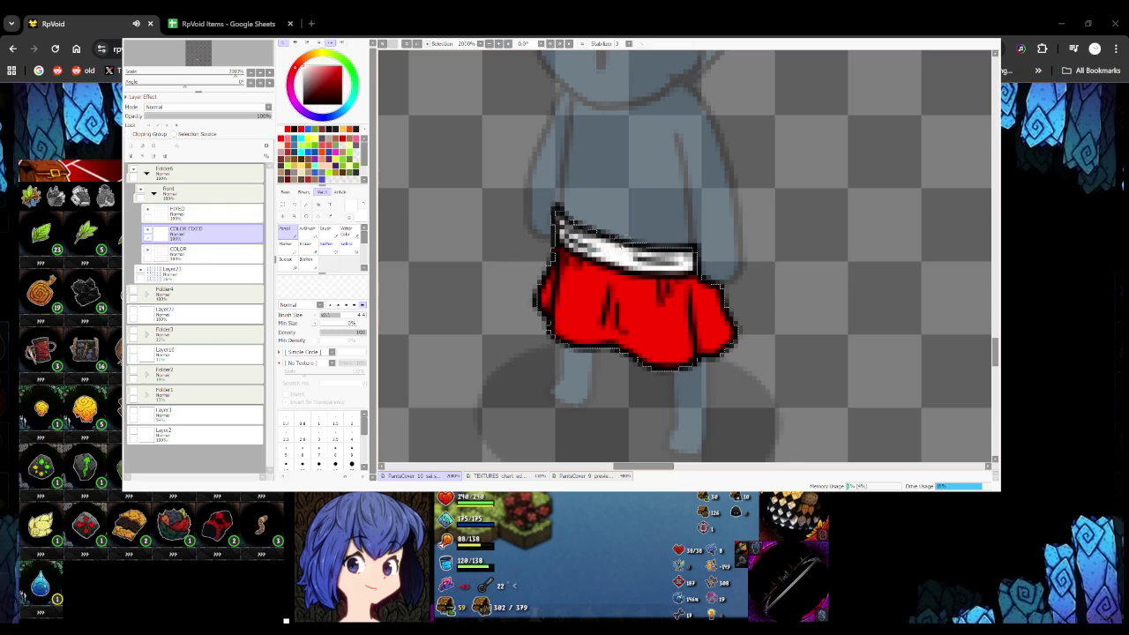
pyautogui.scroll(-2, 637, 242)
pyautogui.scroll(-2, 618, 247)
pyautogui.scroll(3, 578, 259)
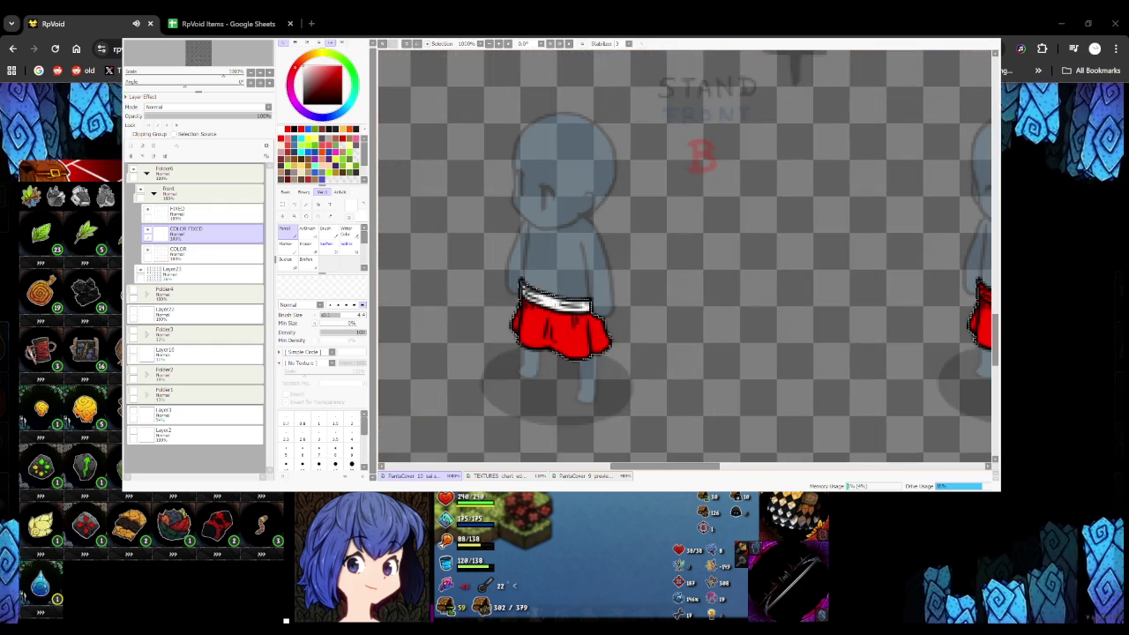
pyautogui.scroll(-2, 556, 264)
pyautogui.scroll(-2, 556, 264)
pyautogui.scroll(3, 529, 220)
pyautogui.scroll(2, 516, 178)
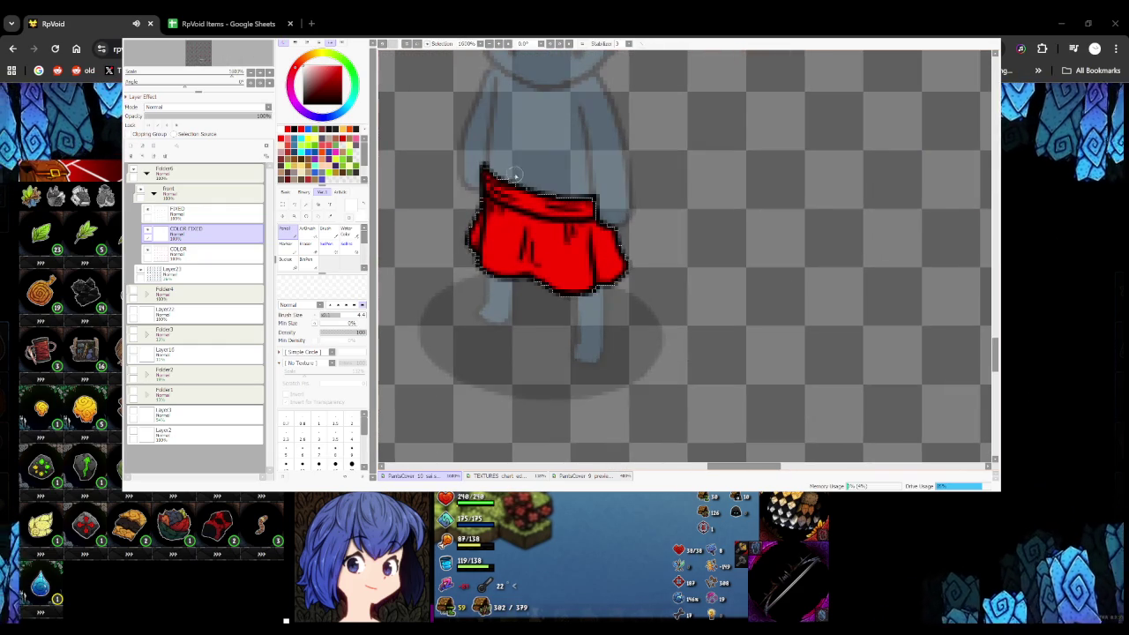
# Undo a bad waistband stroke and repaint the white waistband along the skirt top
pyautogui.moveTo(551, 212)
pyautogui.mouseDown()
pyautogui.moveTo(600, 207)
pyautogui.moveTo(507, 190)
pyautogui.mouseUp()
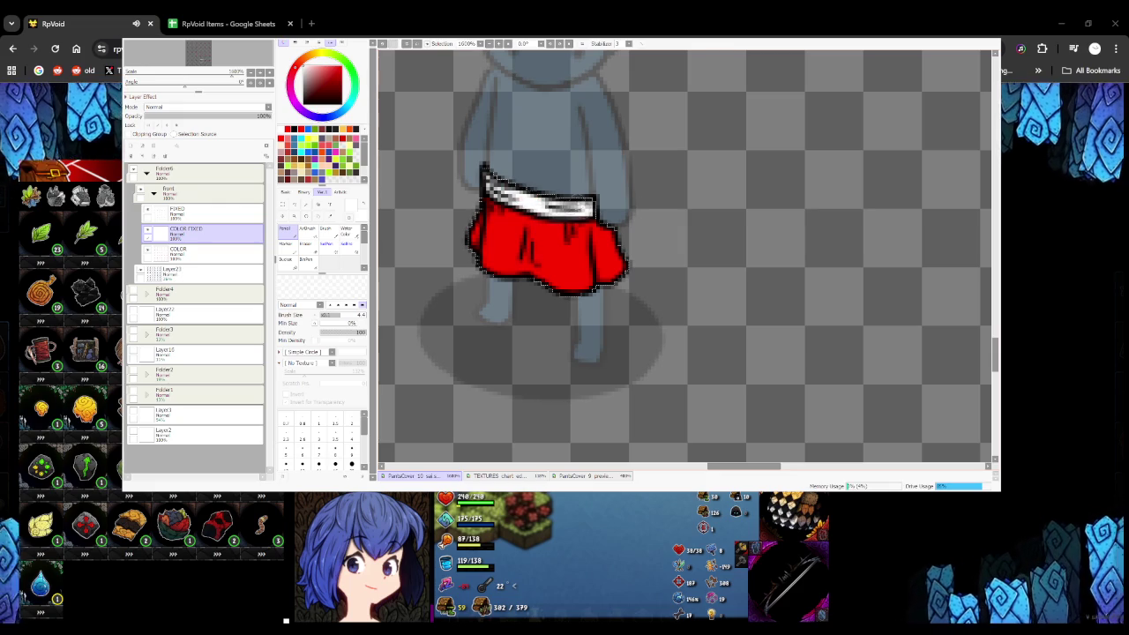
pyautogui.hotkey('ctrl', 'z')
pyautogui.scroll(-3, 547, 229)
pyautogui.scroll(3, 547, 229)
pyautogui.scroll(2, 604, 181)
pyautogui.moveTo(604, 181)
pyautogui.mouseDown()
pyautogui.moveTo(587, 168)
pyautogui.moveTo(671, 203)
pyautogui.moveTo(658, 201)
pyautogui.moveTo(728, 201)
pyautogui.moveTo(719, 194)
pyautogui.mouseUp()
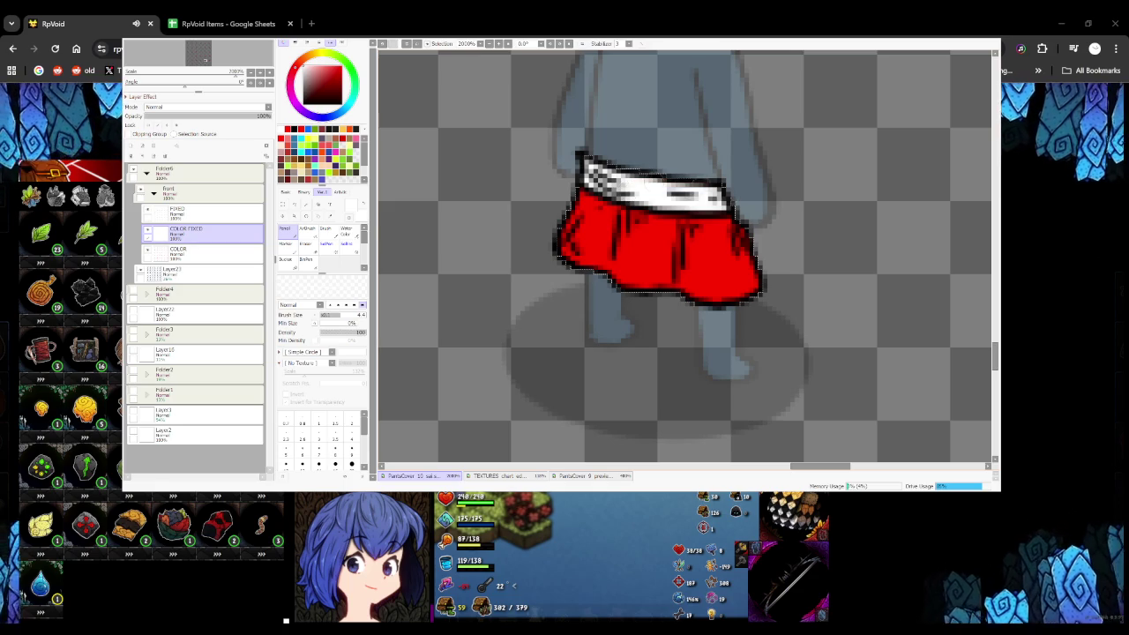
pyautogui.scroll(-3, 609, 178)
pyautogui.scroll(-2, 608, 178)
pyautogui.scroll(4, 534, 235)
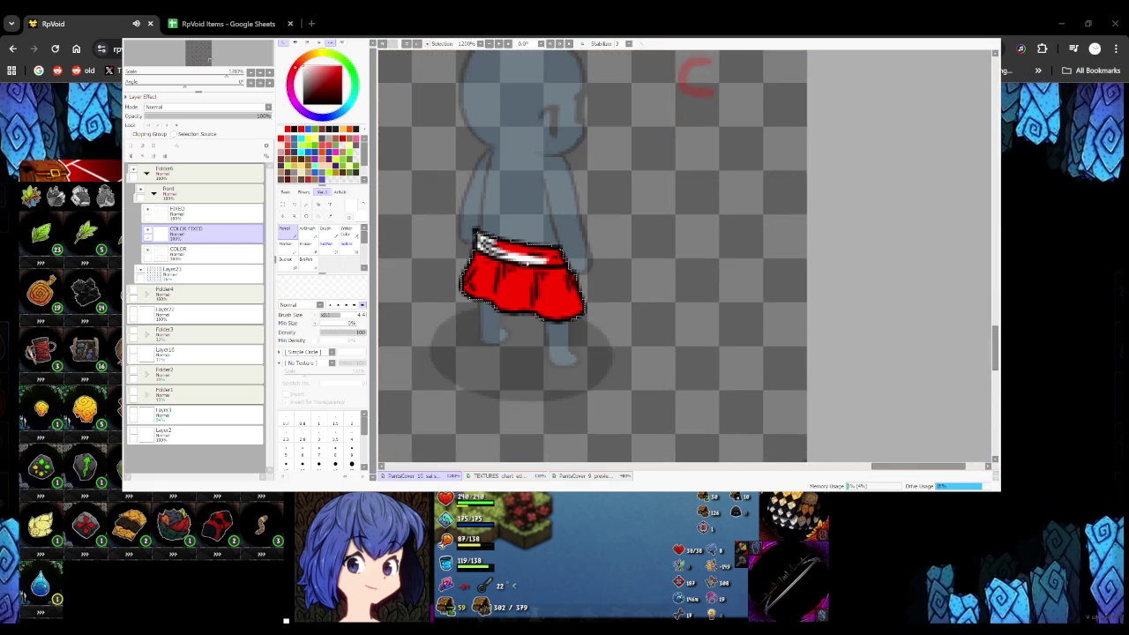
pyautogui.scroll(2, 528, 265)
# Paint white waistband trim on the next three skirt frames
pyautogui.moveTo(609, 264); pyautogui.dragTo(450, 227)
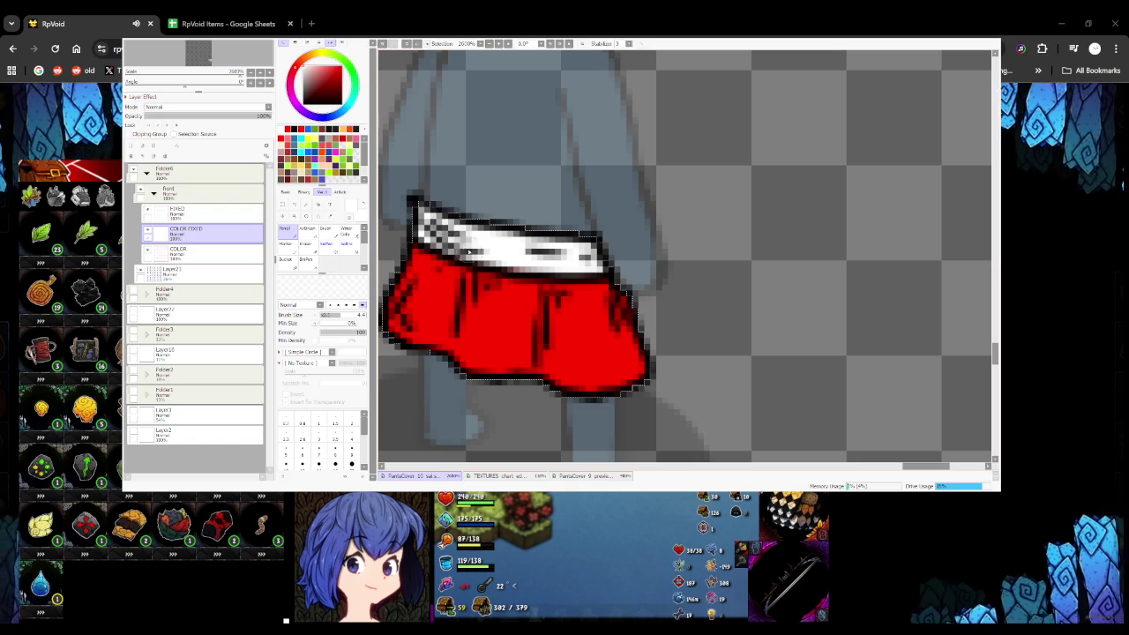
pyautogui.scroll(-2, 497, 264)
pyautogui.scroll(-3, 497, 264)
pyautogui.scroll(3, 508, 226)
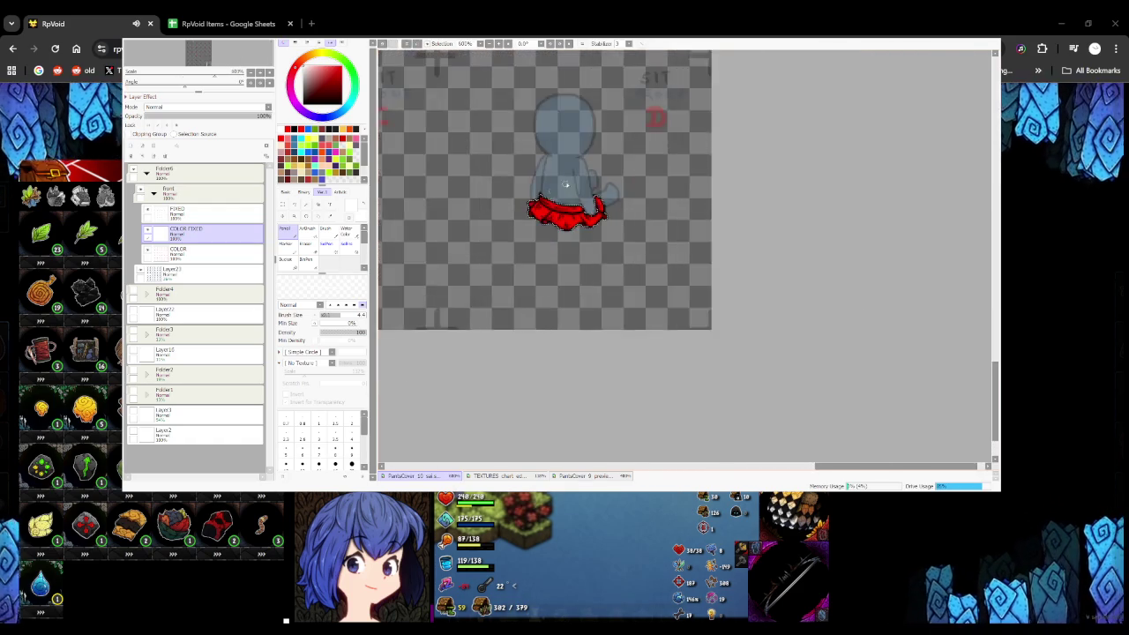
pyautogui.scroll(2, 508, 226)
pyautogui.moveTo(450, 233)
pyautogui.mouseDown()
pyautogui.moveTo(516, 284)
pyautogui.moveTo(573, 294)
pyautogui.moveTo(630, 286)
pyautogui.moveTo(609, 281)
pyautogui.mouseUp()
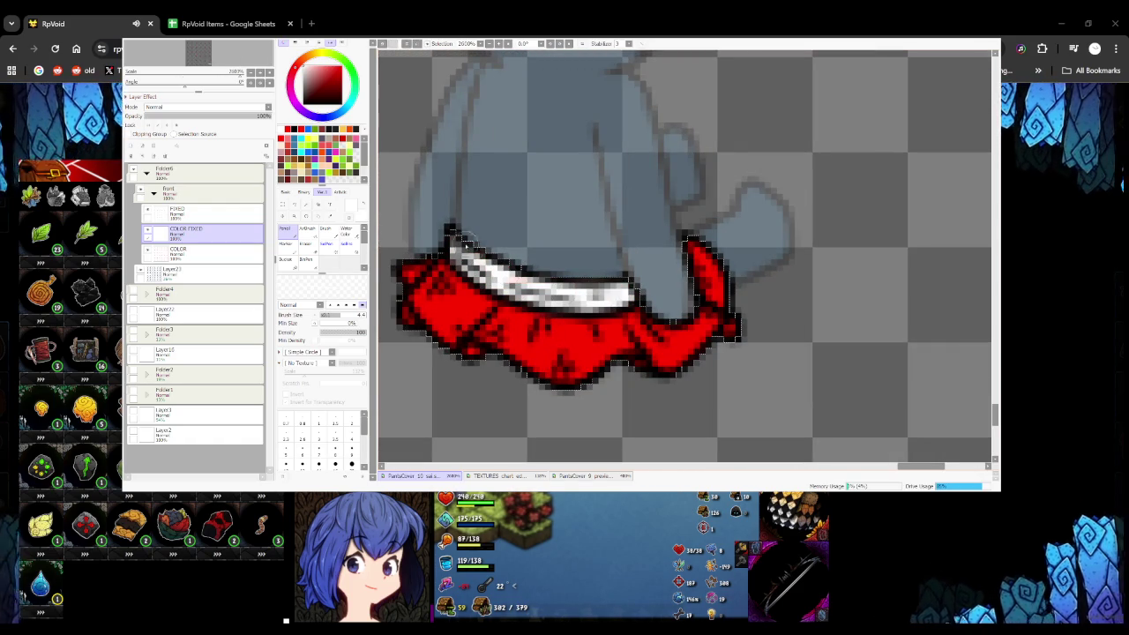
pyautogui.scroll(-3, 634, 262)
pyautogui.scroll(2, 493, 247)
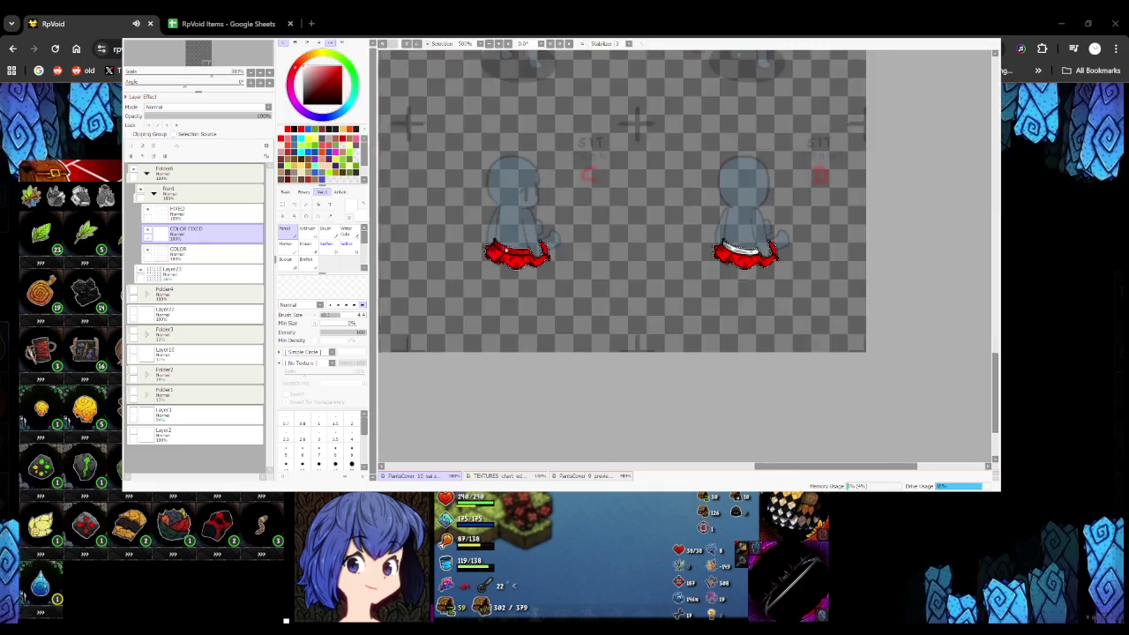
pyautogui.scroll(2, 476, 238)
pyautogui.moveTo(456, 234)
pyautogui.mouseDown()
pyautogui.moveTo(577, 277)
pyautogui.moveTo(640, 275)
pyautogui.moveTo(494, 250)
pyautogui.mouseUp()
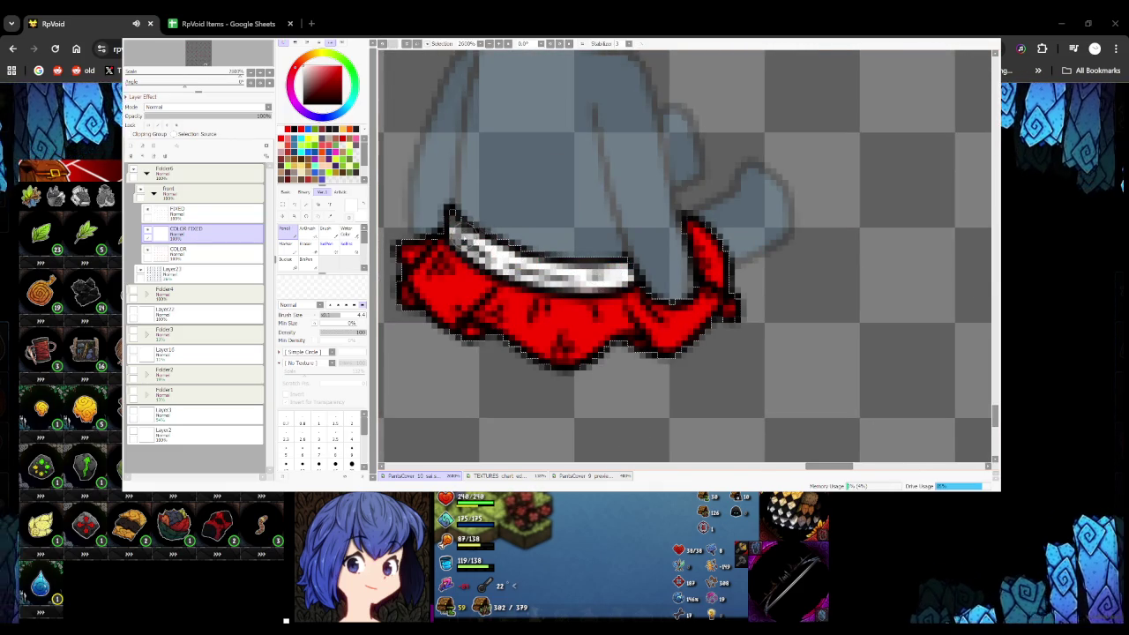
pyautogui.scroll(-2, 494, 250)
pyautogui.scroll(-2, 489, 246)
pyautogui.scroll(2, 485, 234)
pyautogui.scroll(1, 505, 264)
# Paint and touch up white waistband trim on the remaining skirt frames
pyautogui.moveTo(473, 243)
pyautogui.mouseDown()
pyautogui.moveTo(545, 284)
pyautogui.moveTo(584, 280)
pyautogui.moveTo(554, 279)
pyautogui.mouseUp()
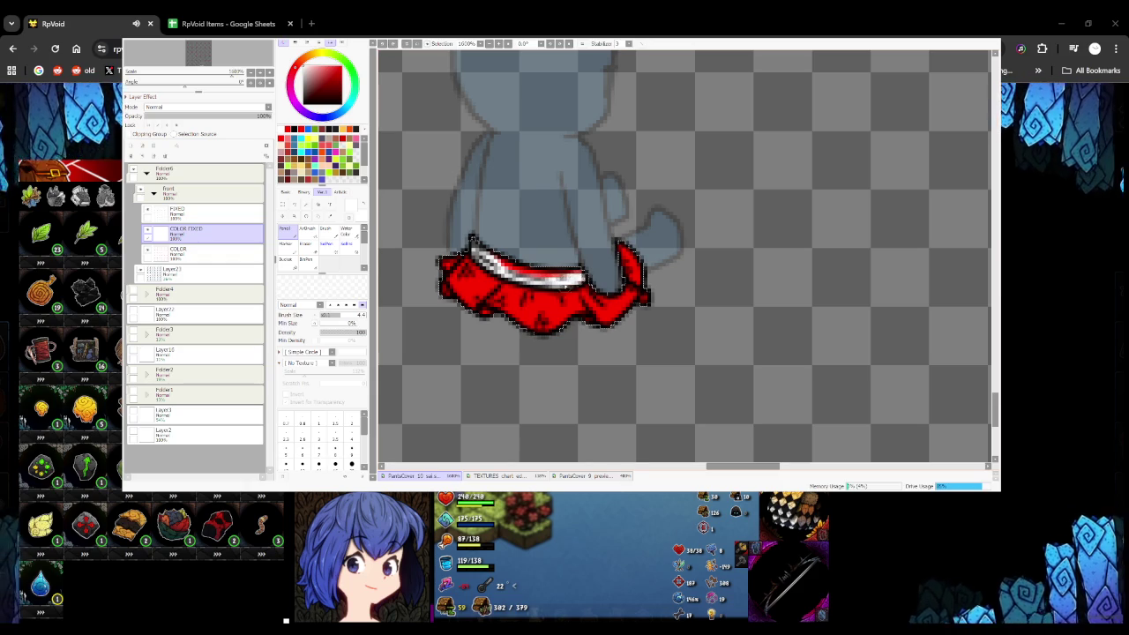
pyautogui.scroll(-5, 442, 254)
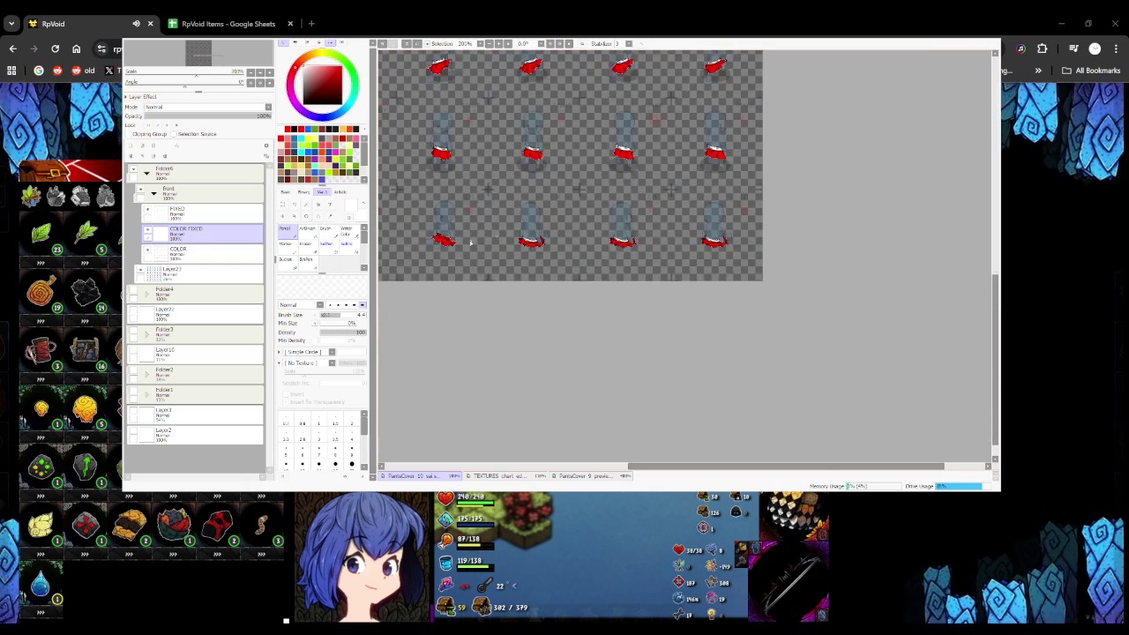
pyautogui.scroll(5, 442, 254)
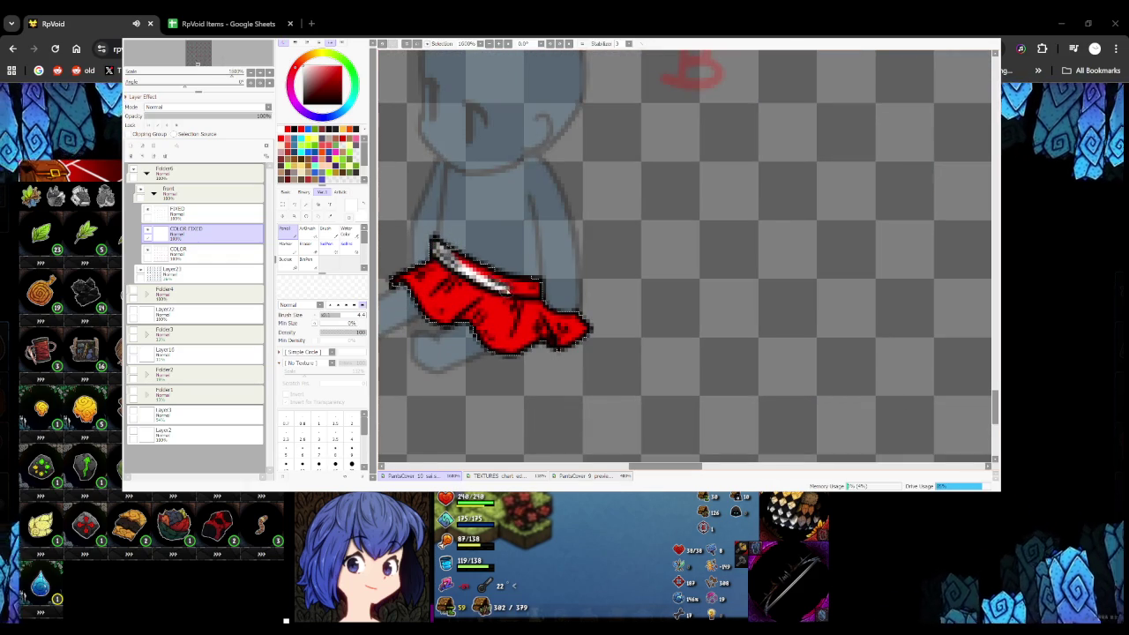
pyautogui.moveTo(540, 292); pyautogui.dragTo(458, 265)
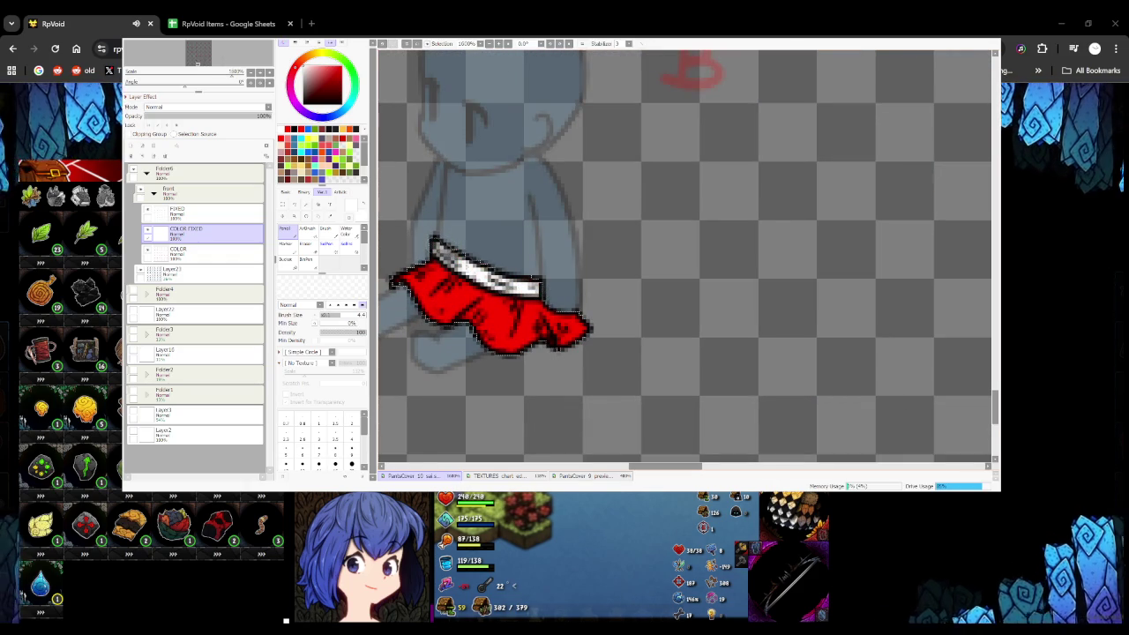
pyautogui.scroll(-3, 485, 197)
pyautogui.scroll(-1, 485, 198)
pyautogui.scroll(3, 486, 198)
pyautogui.scroll(2, 485, 197)
pyautogui.moveTo(471, 179)
pyautogui.mouseDown()
pyautogui.moveTo(599, 258)
pyautogui.moveTo(642, 256)
pyautogui.moveTo(547, 227)
pyautogui.moveTo(495, 191)
pyautogui.mouseUp()
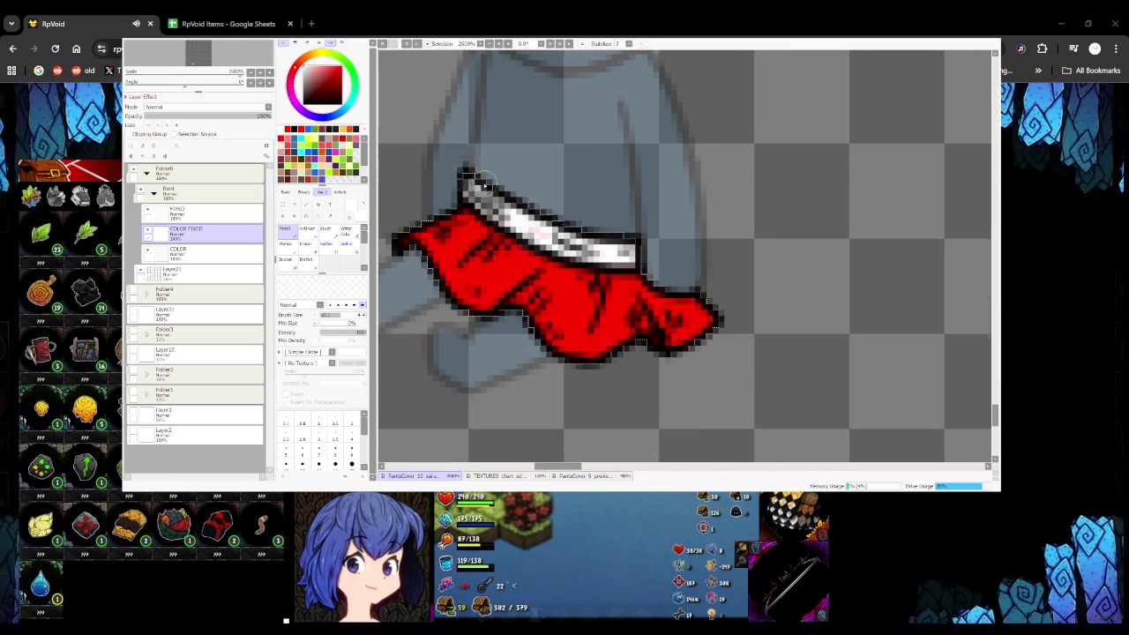
pyautogui.scroll(-3, 467, 176)
pyautogui.scroll(2, 460, 186)
pyautogui.scroll(2, 454, 194)
pyautogui.moveTo(451, 193); pyautogui.dragTo(569, 284)
pyautogui.moveTo(507, 249)
pyautogui.mouseDown()
pyautogui.moveTo(652, 299)
pyautogui.moveTo(551, 287)
pyautogui.moveTo(657, 296)
pyautogui.mouseUp()
pyautogui.moveTo(582, 281); pyautogui.dragTo(653, 283)
pyautogui.moveTo(582, 251); pyautogui.dragTo(490, 208)
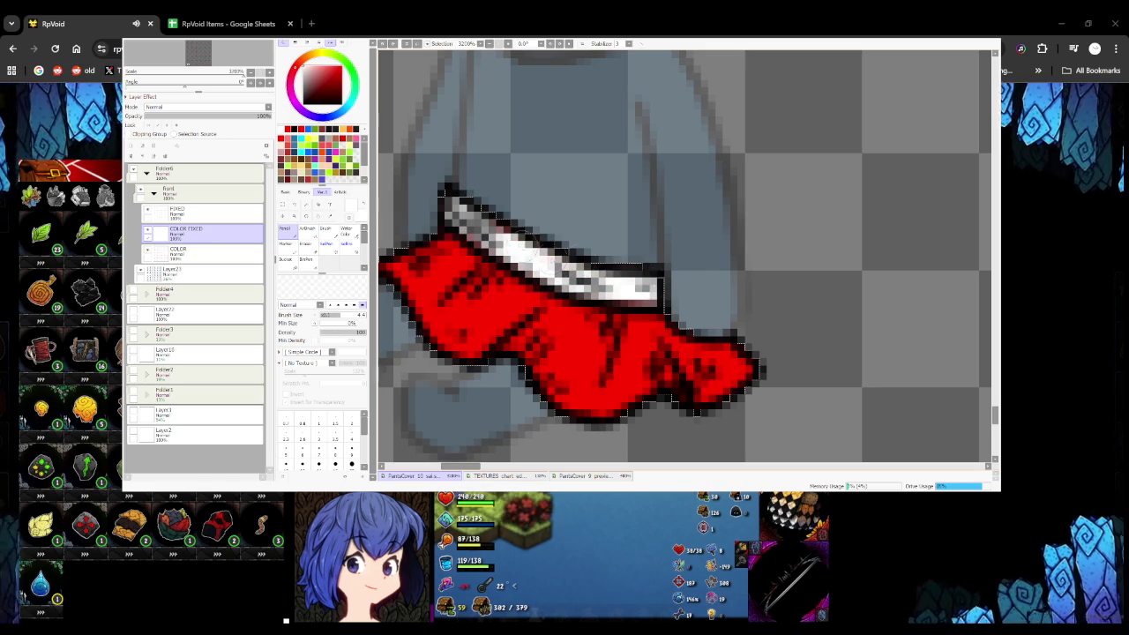
# Add a fresh empty layer above FIXED
pyautogui.scroll(-2, 460, 220)
pyautogui.scroll(-2, 460, 220)
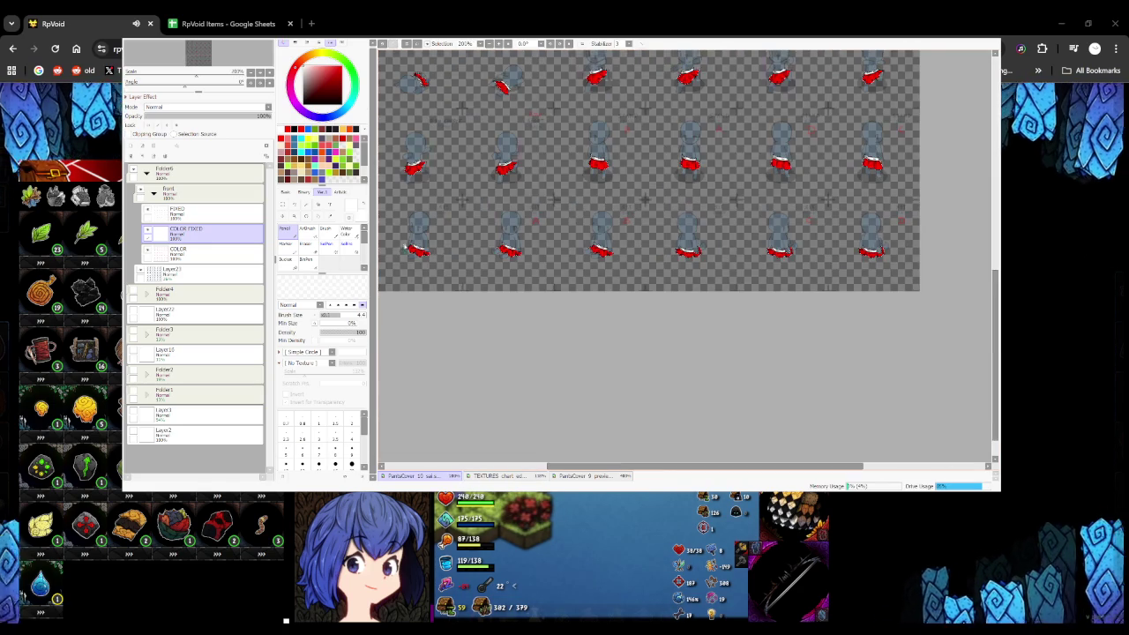
pyautogui.scroll(-2, 441, 212)
pyautogui.scroll(2, 418, 174)
pyautogui.hotkey('ctrl', 'shift', 'n')
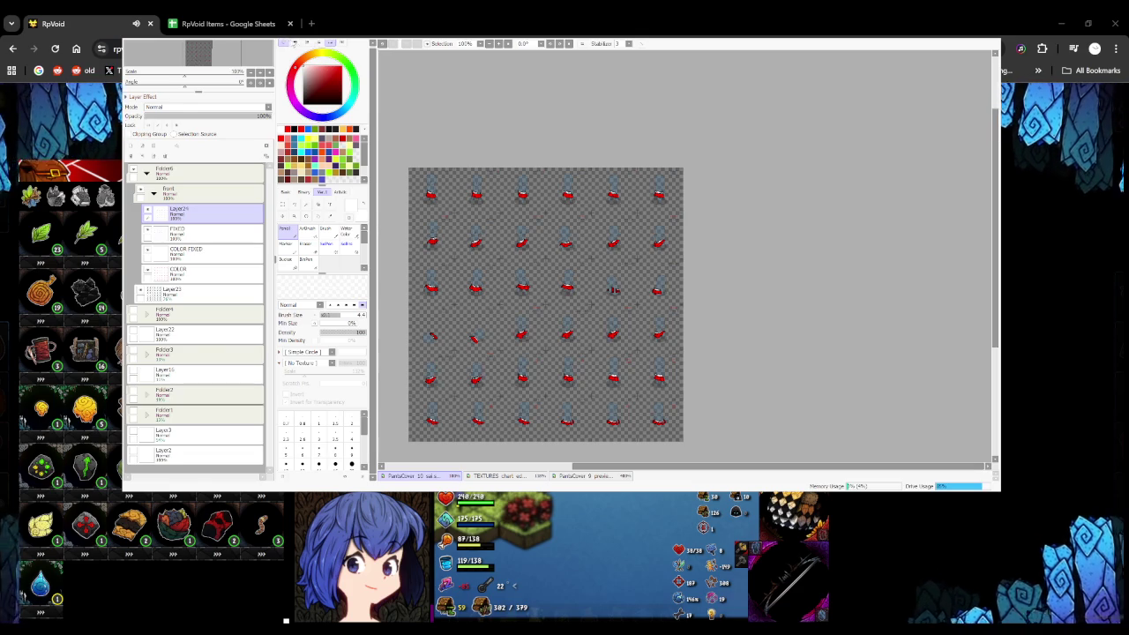
pyautogui.hotkey('ctrl', 't')
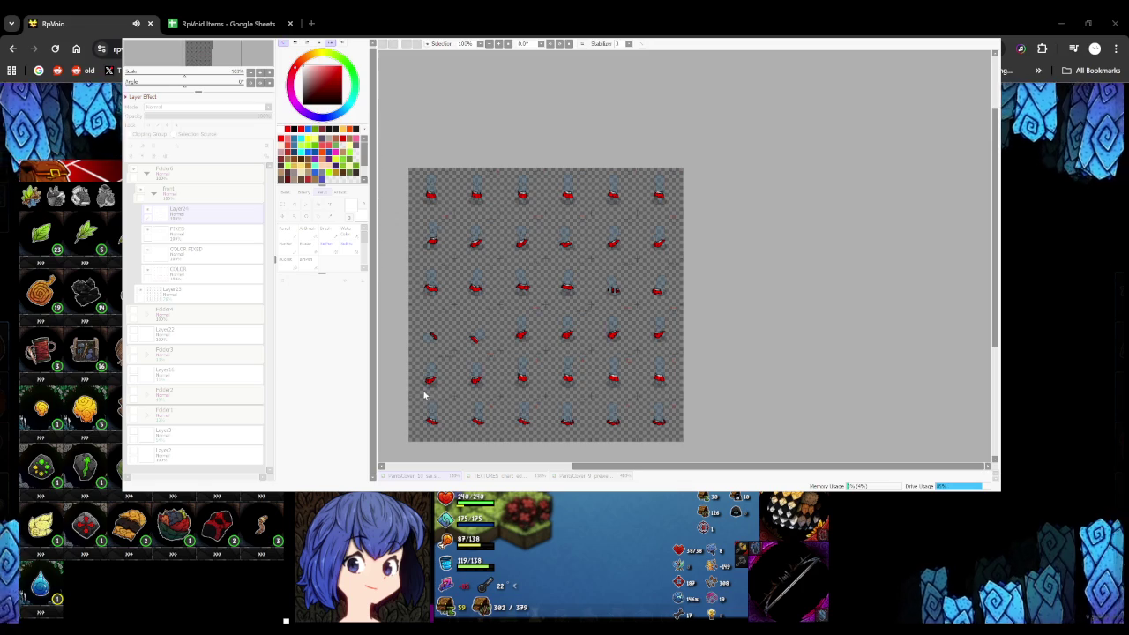
# Group layer 1.7 with FIXED and COLOR FIXED in a new Folder7, leaving COLOR outside
pyautogui.press('Return')
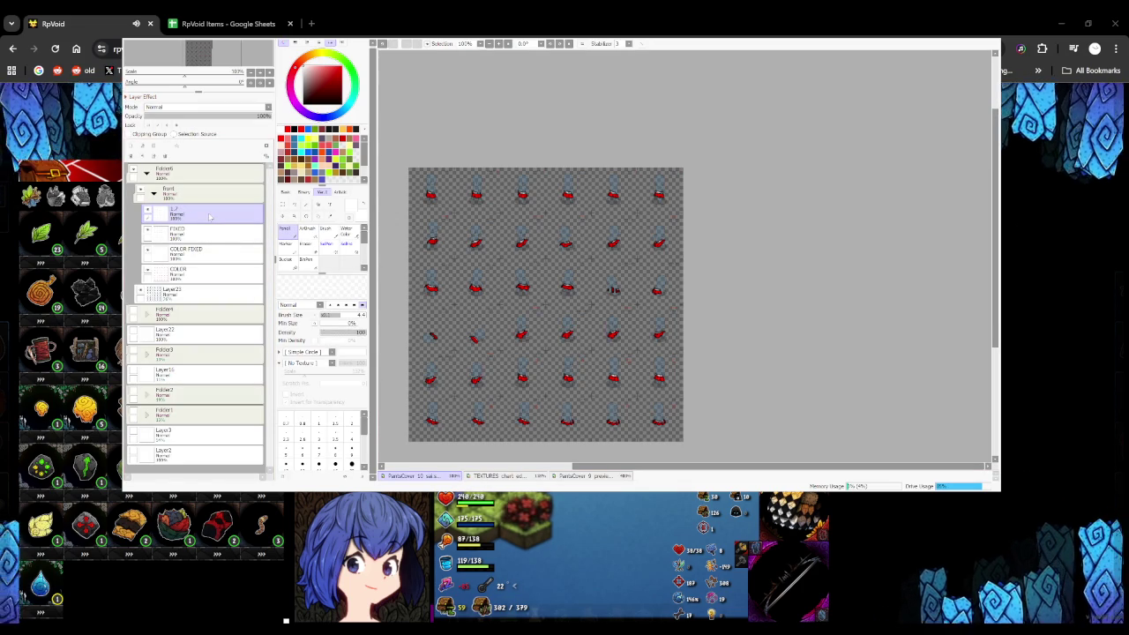
pyautogui.keyDown('shift'); pyautogui.click(251, 273); pyautogui.keyUp('shift')
pyautogui.click(165, 150)
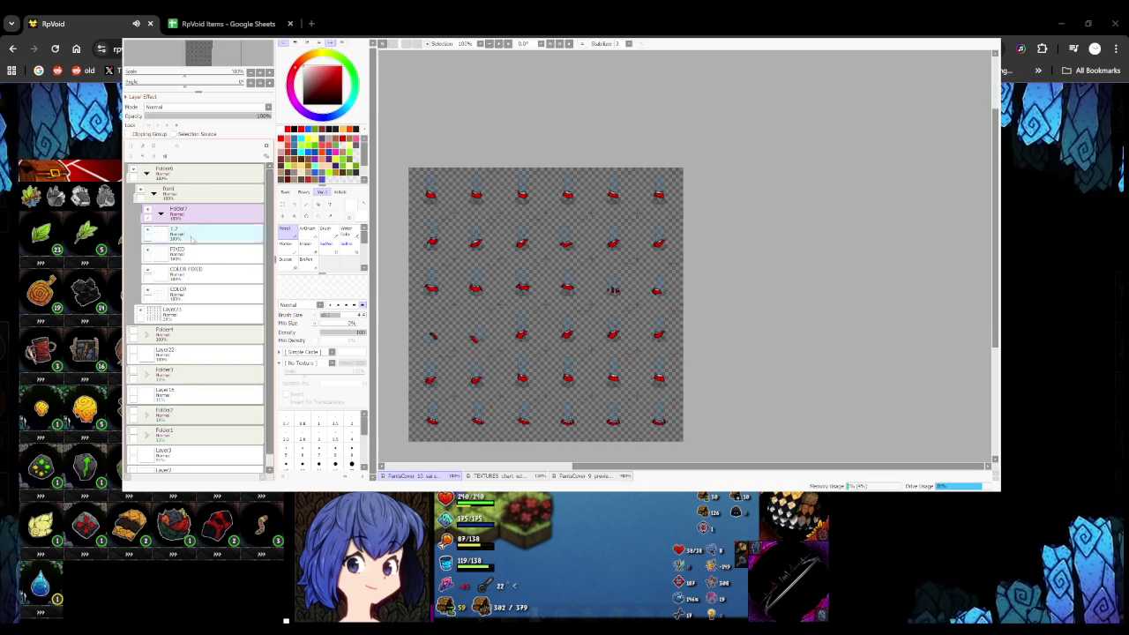
pyautogui.click(192, 233)
pyautogui.keyDown('shift'); pyautogui.click(192, 274); pyautogui.keyUp('shift')
pyautogui.press('Delete')
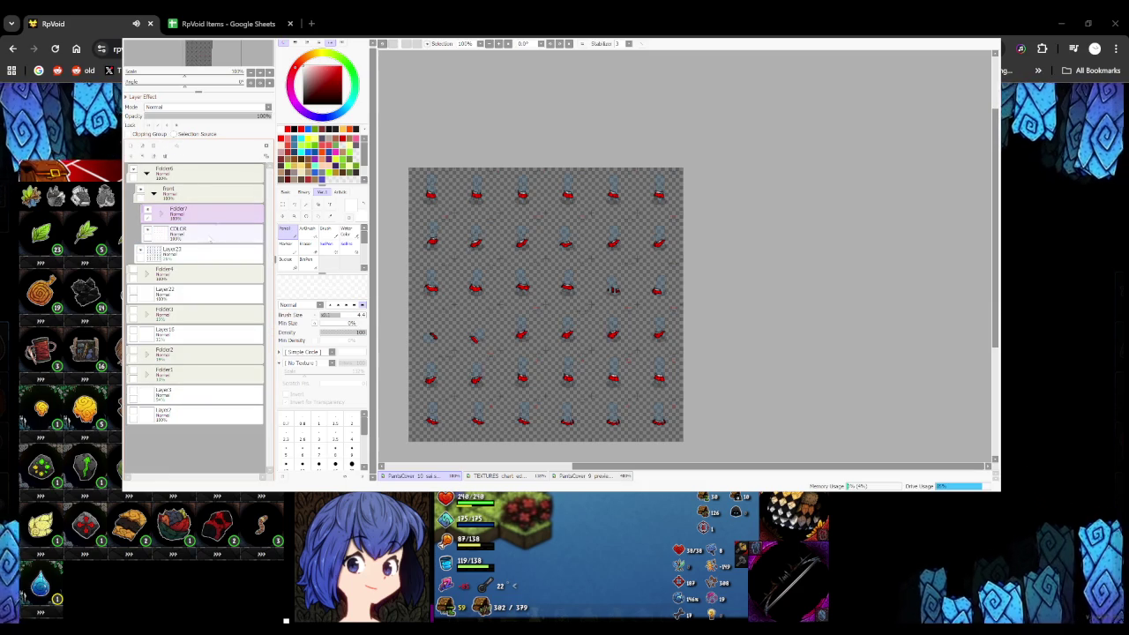
pyautogui.scroll(5, 451, 284)
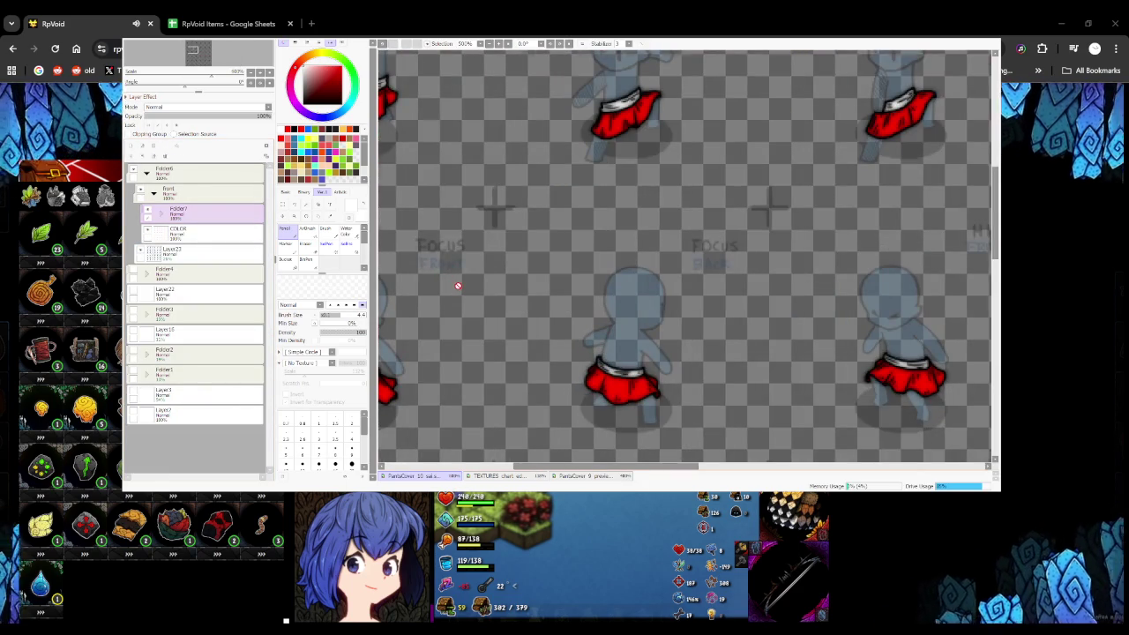
pyautogui.scroll(-7, 458, 285)
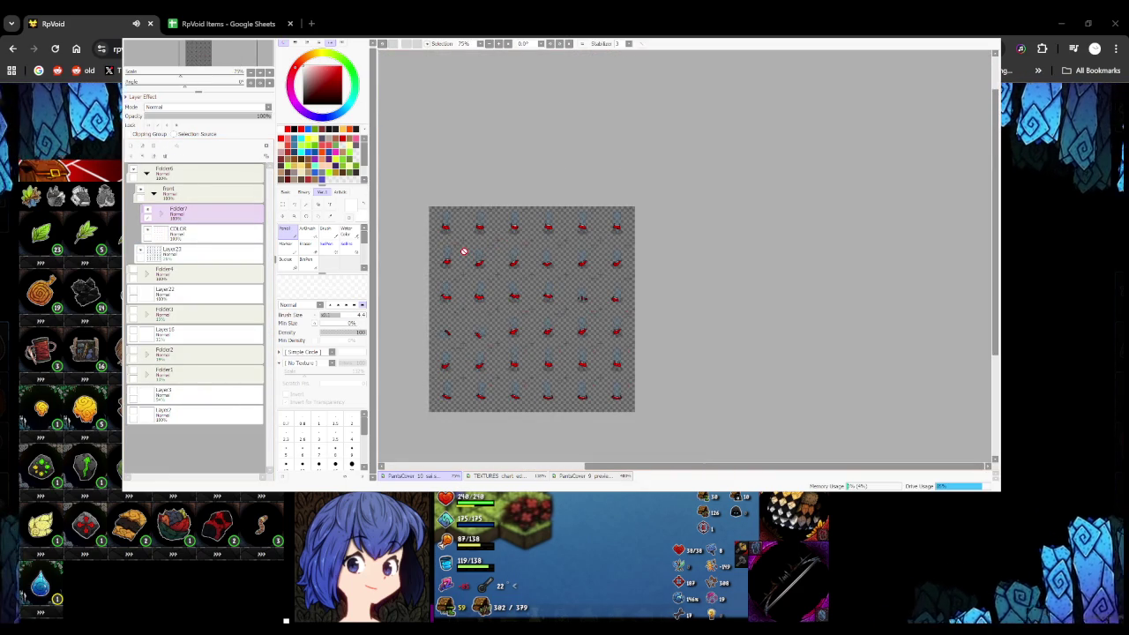
pyautogui.scroll(4, 464, 252)
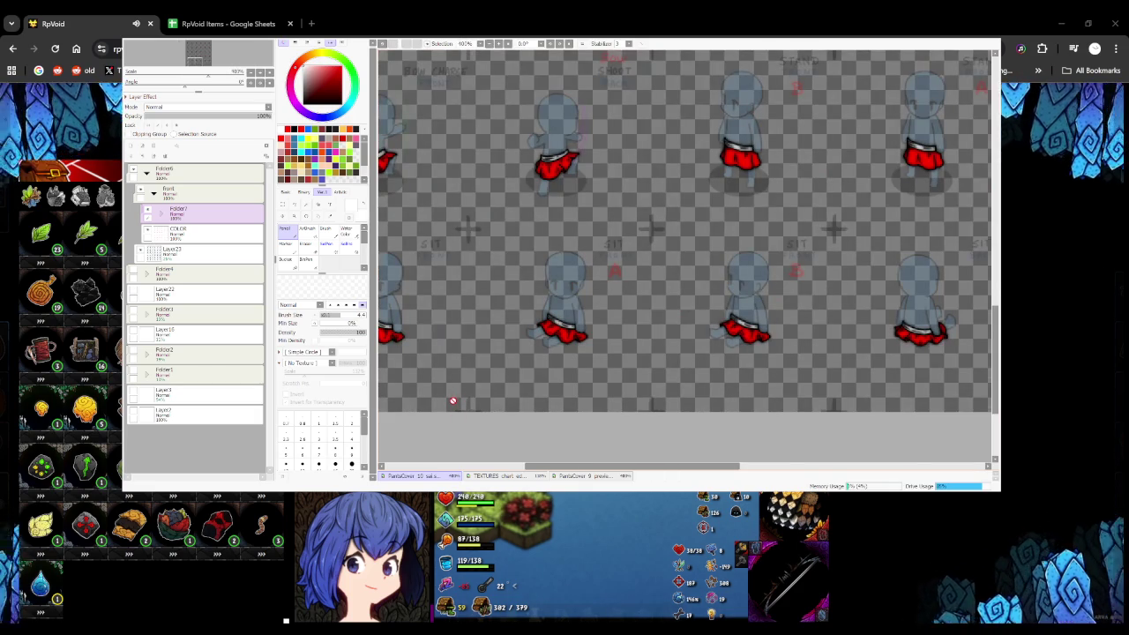
pyautogui.scroll(-3, 452, 401)
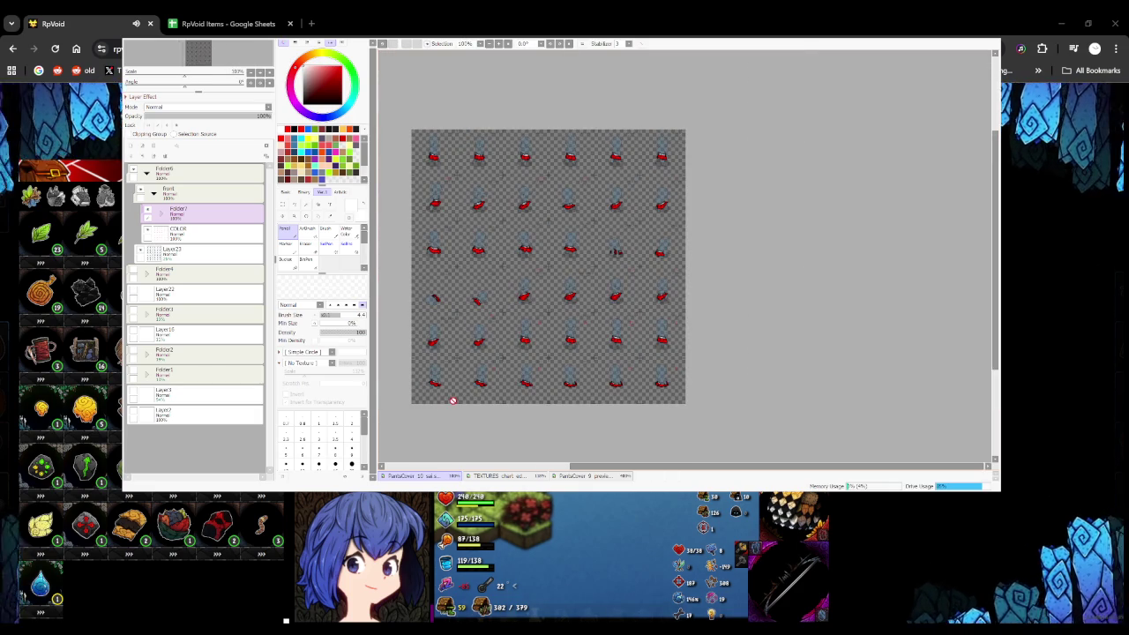
pyautogui.scroll(1, 463, 131)
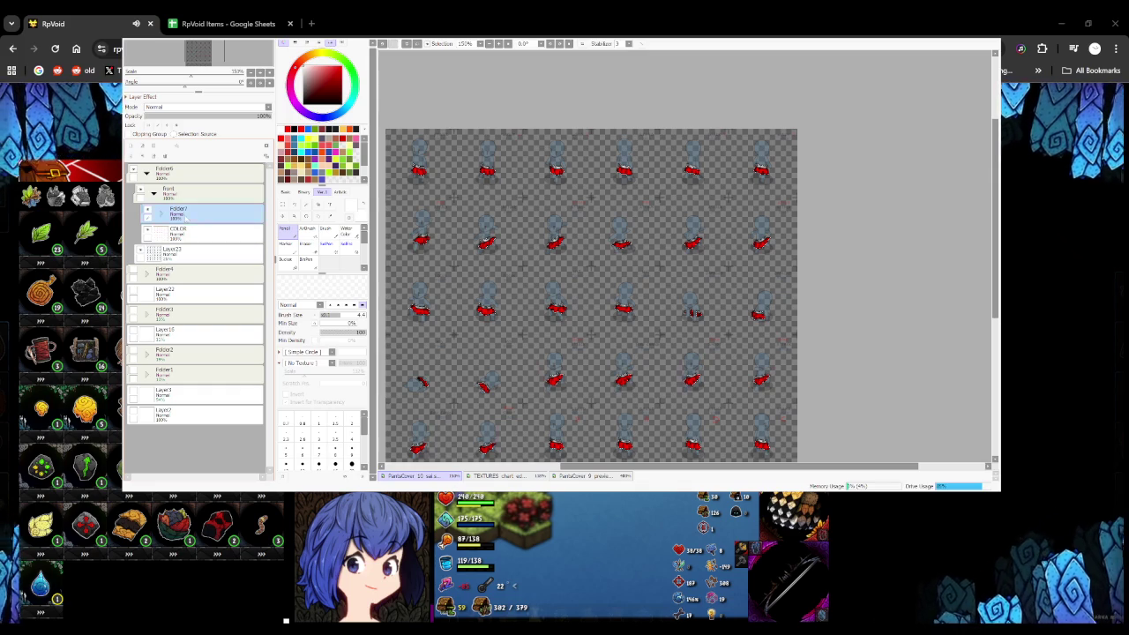
# Collapse Folder7 and add a new layer named 'density 50 - canvas' above it
pyautogui.click(160, 215)
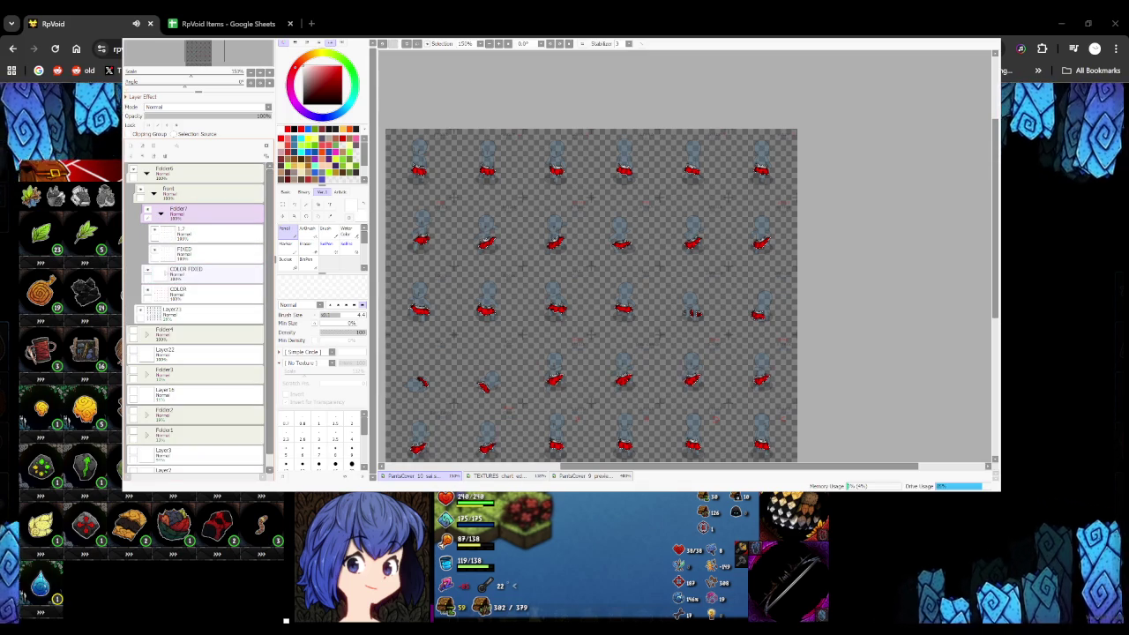
pyautogui.click(160, 214)
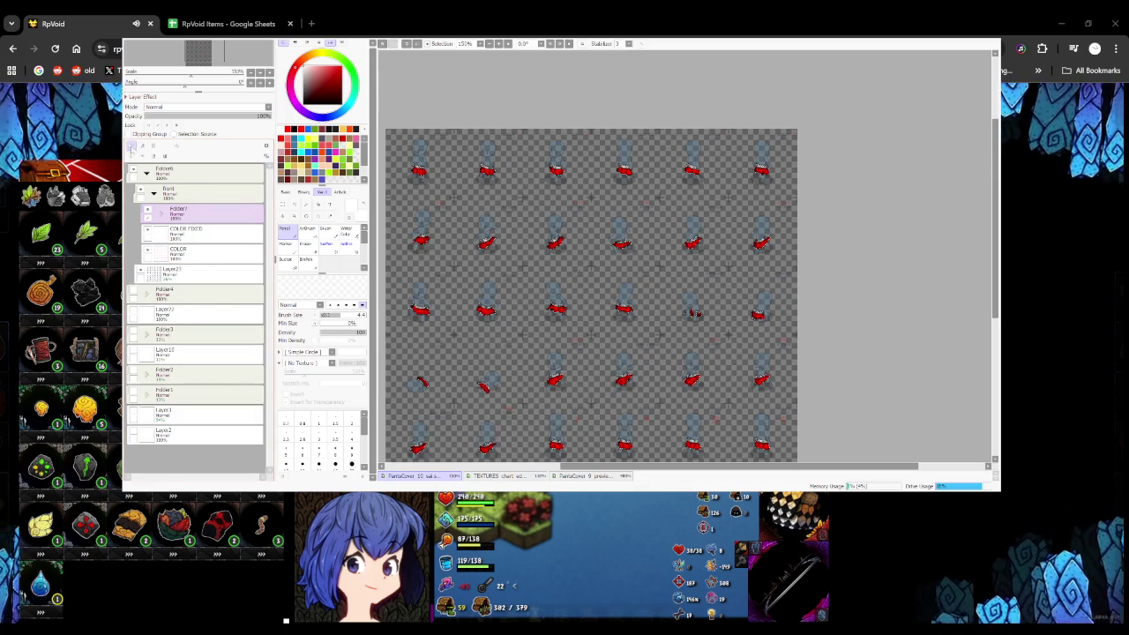
pyautogui.hotkey('ctrl', 'shift', 'n')
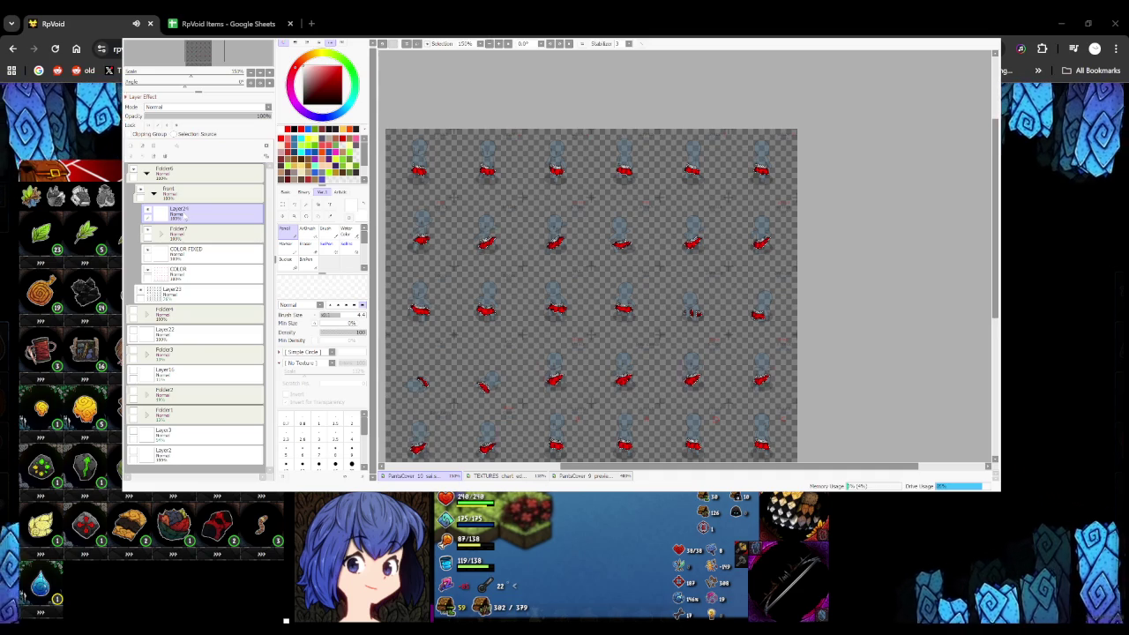
pyautogui.write('density 50 - canvas')
pyautogui.press('Return')
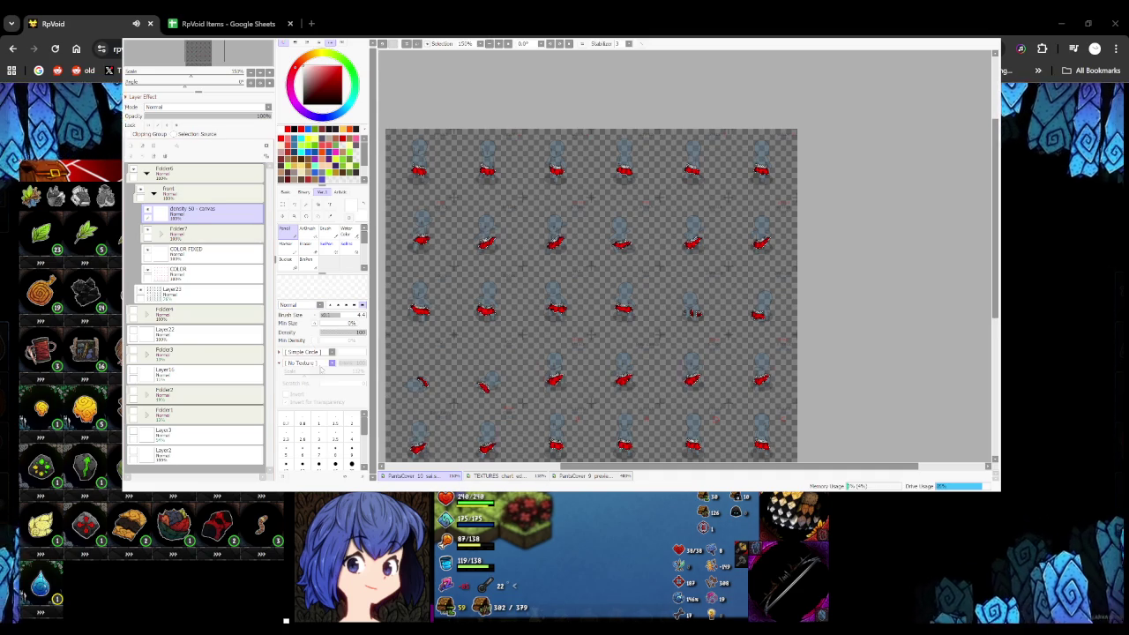
# Give the brush the Canvas texture and a much larger size
pyautogui.click(305, 363)
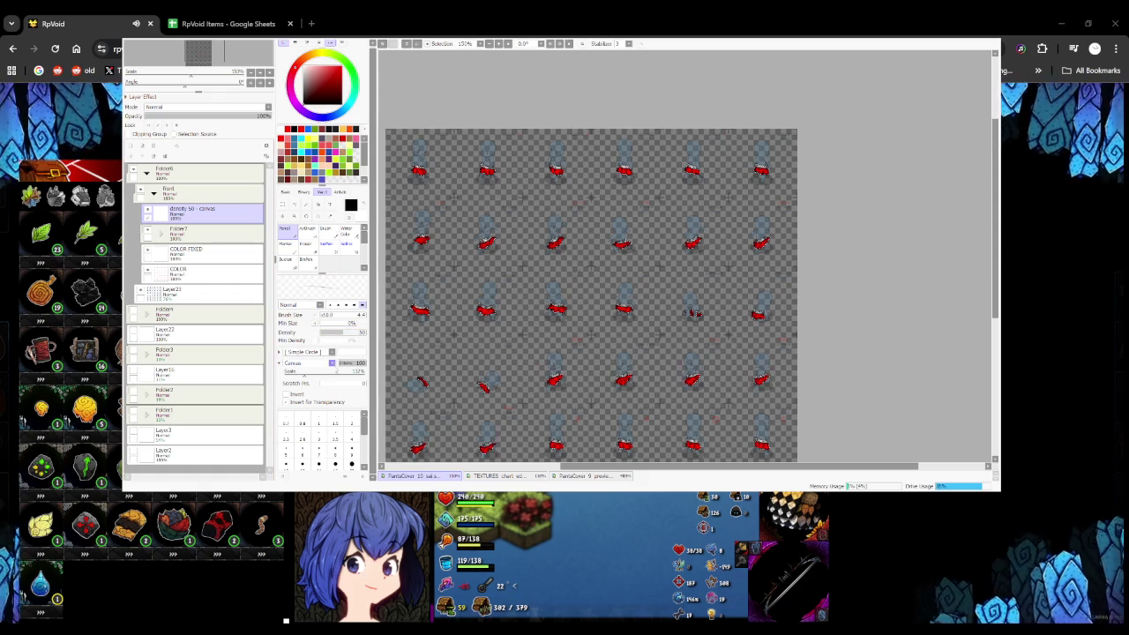
pyautogui.click(353, 315)
pyautogui.scroll(-5, 494, 220)
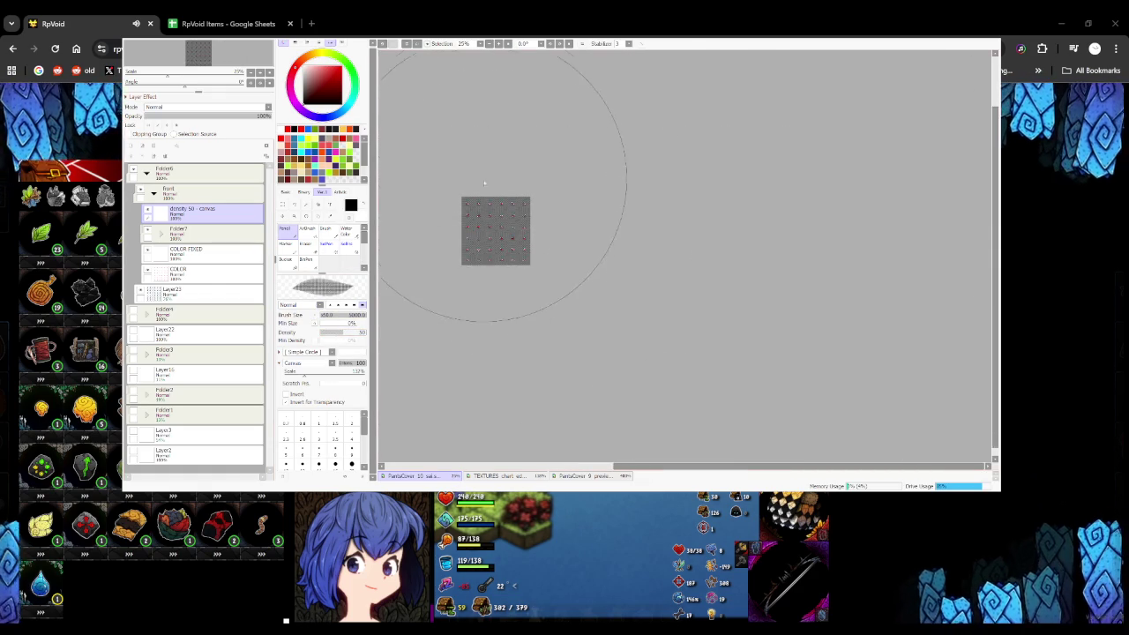
pyautogui.scroll(4, 476, 353)
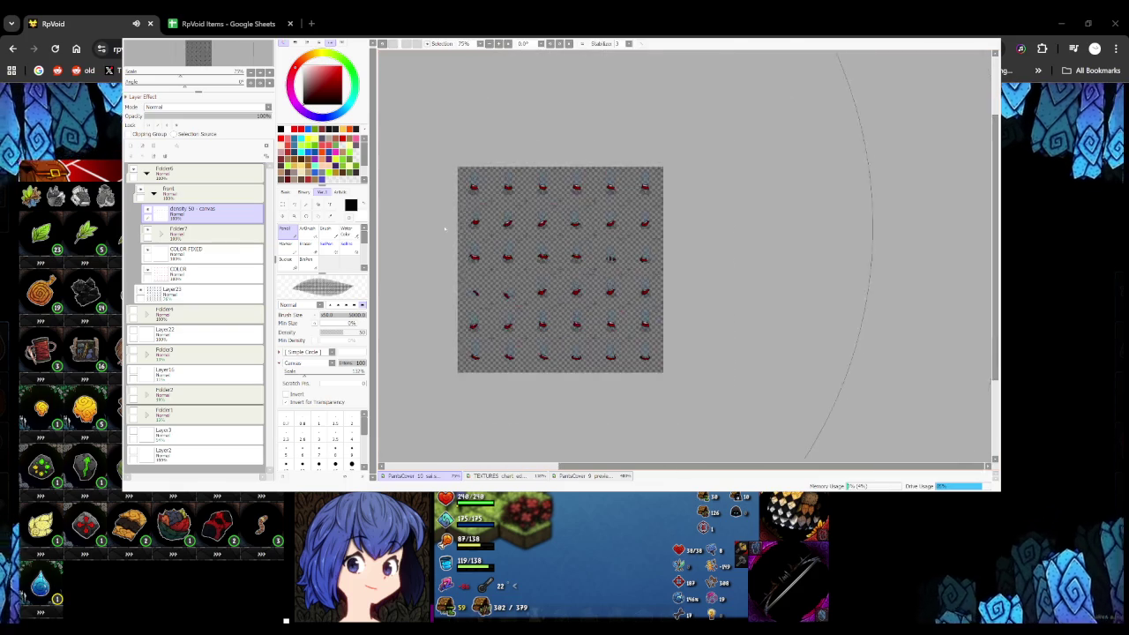
pyautogui.scroll(1, 481, 167)
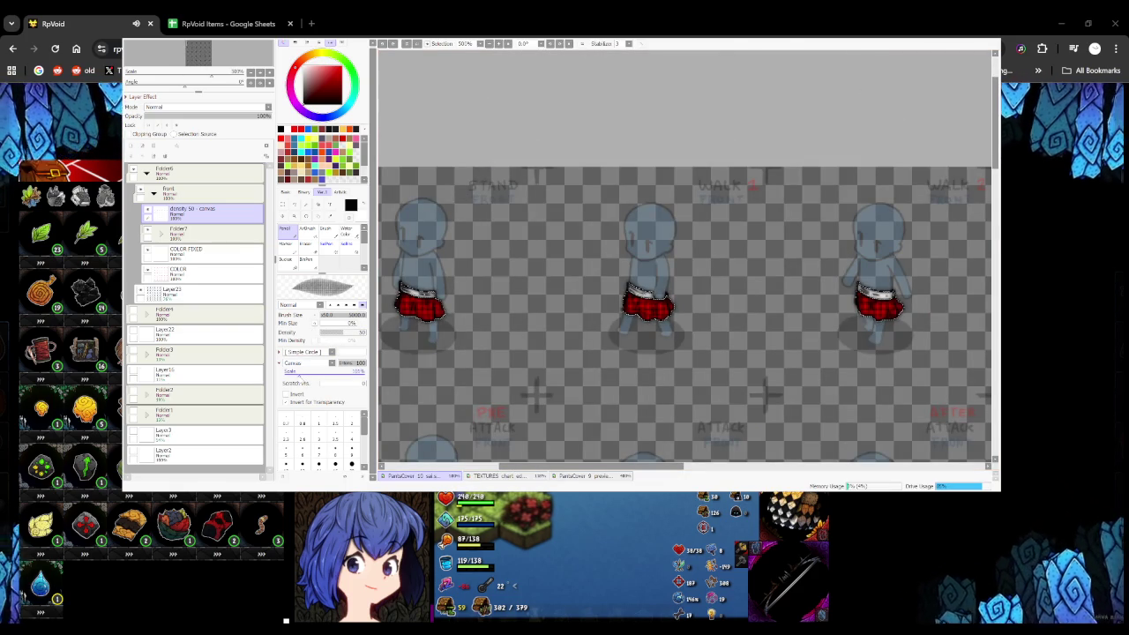
pyautogui.scroll(-3, 477, 229)
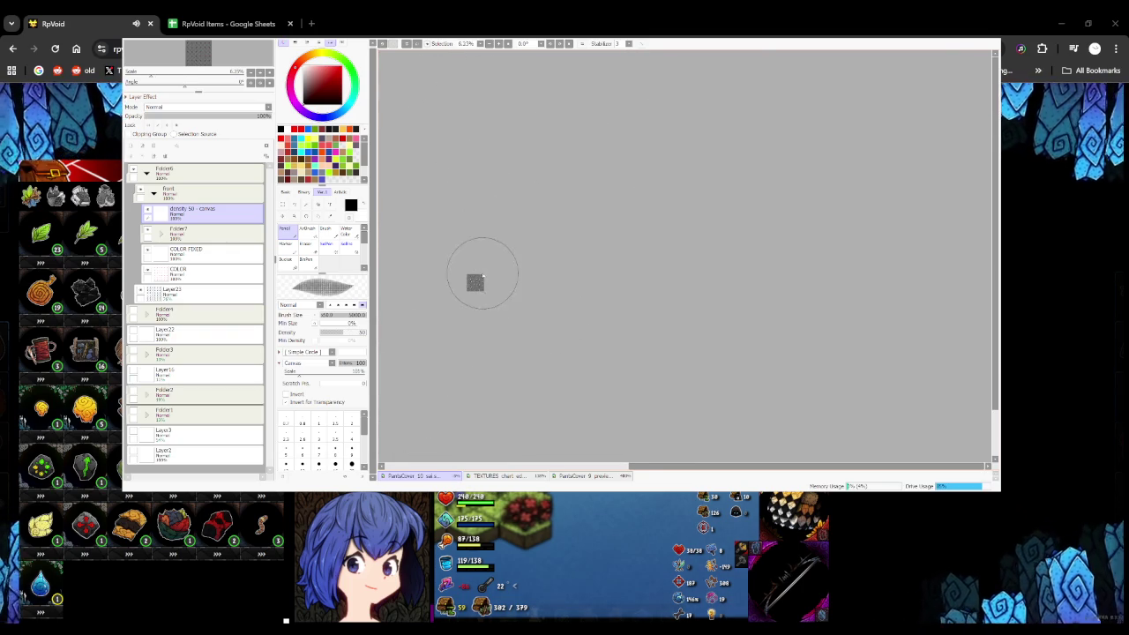
pyautogui.scroll(3, 476, 283)
pyautogui.scroll(3, 467, 273)
pyautogui.scroll(-2, 463, 265)
pyautogui.scroll(2, 457, 258)
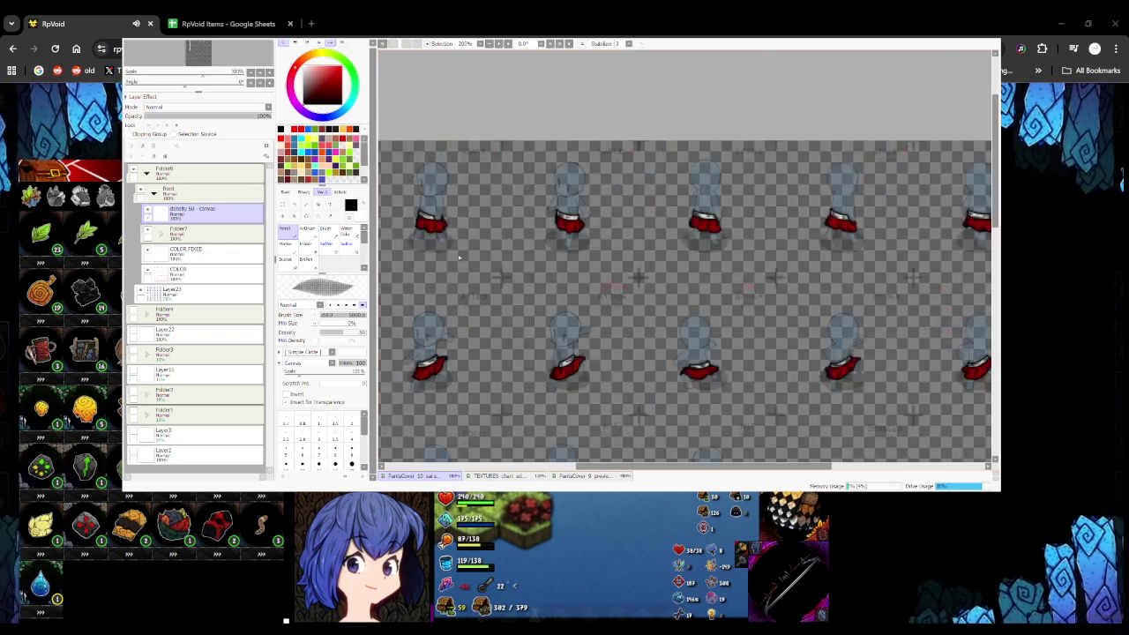
pyautogui.scroll(-1, 457, 258)
pyautogui.moveTo(454, 271); pyautogui.dragTo(552, 262)
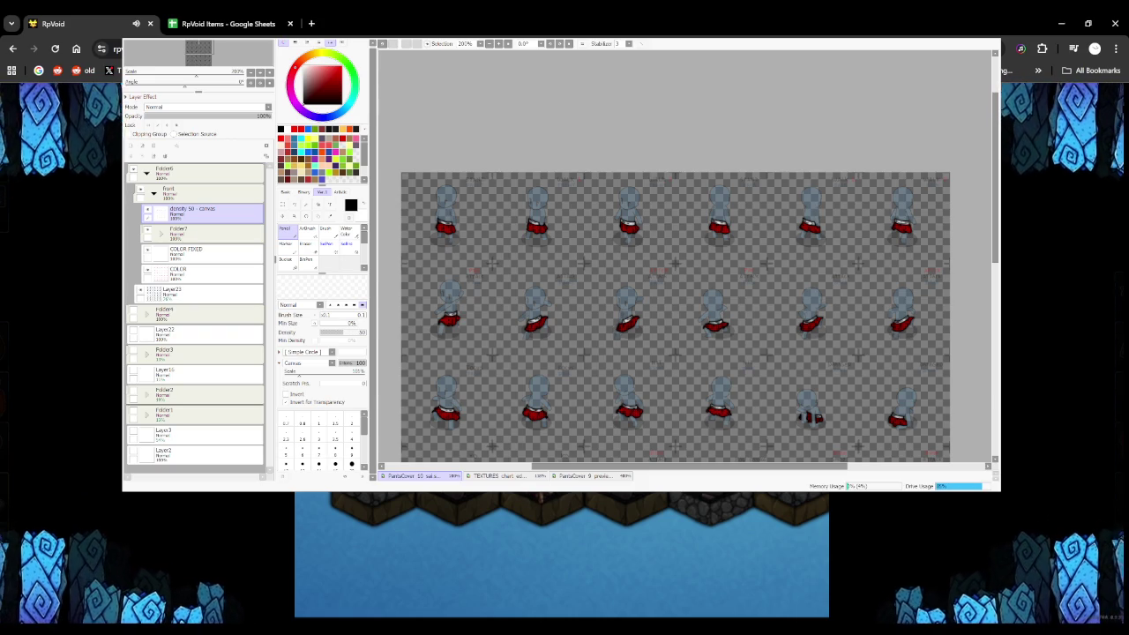
# Zoom around the sprite sheet to review the canvas-shaded red skirts
pyautogui.scroll(-1, 512, 253)
pyautogui.scroll(-1, 512, 253)
pyautogui.scroll(2, 512, 253)
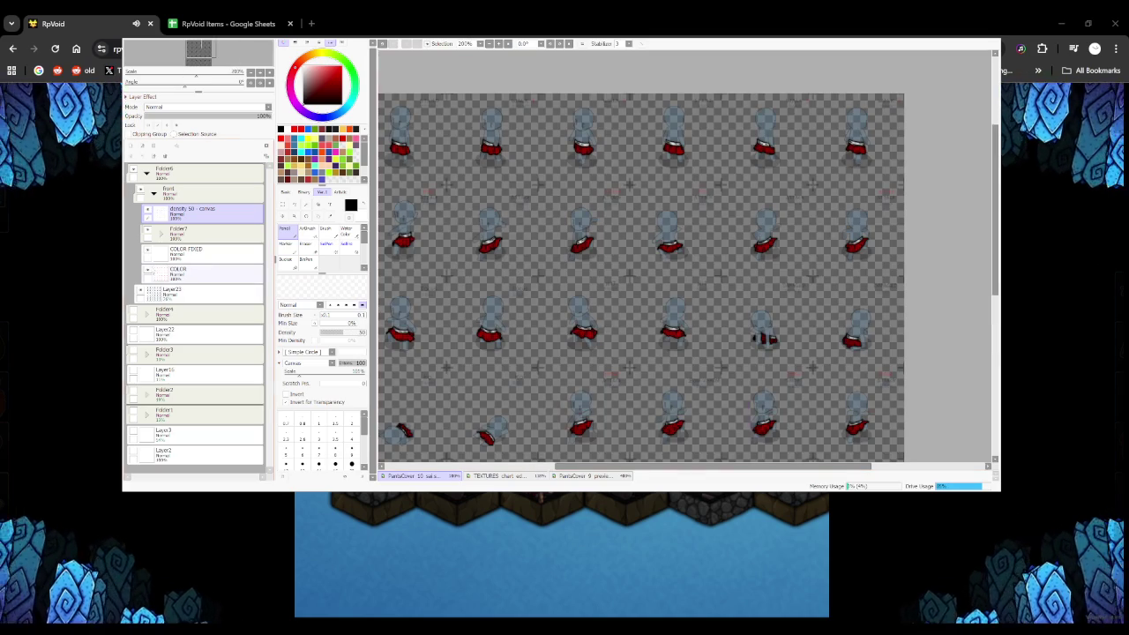
# Add and delete a spare layer above COLOR, and hide the pale-blue base layer
pyautogui.click(203, 293)
pyautogui.click(203, 273)
pyautogui.click(131, 155)
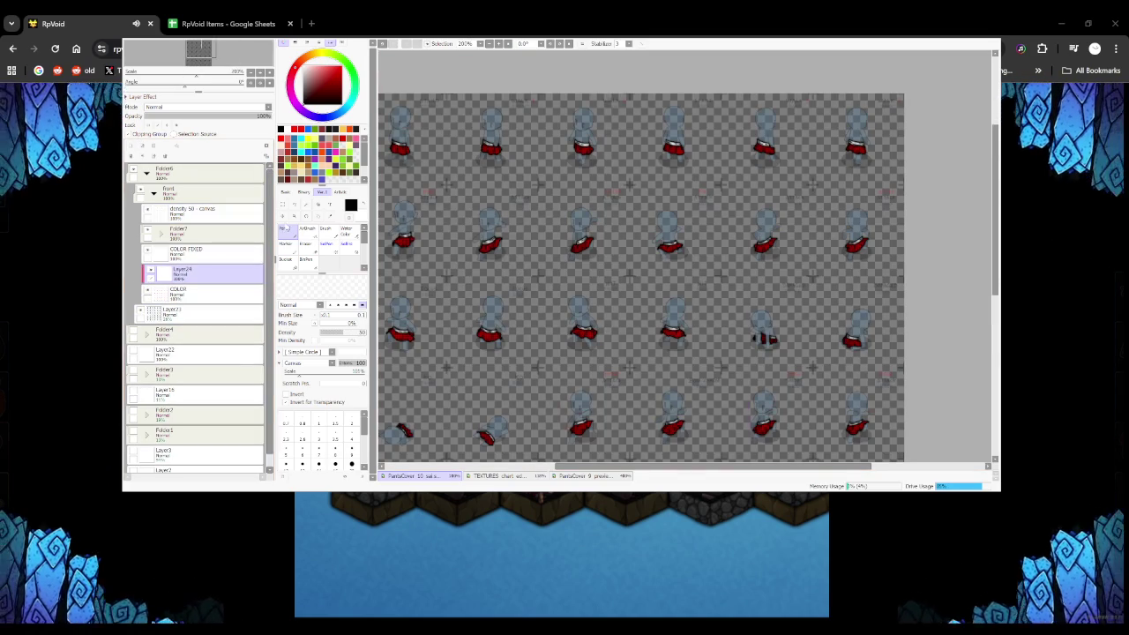
pyautogui.click(284, 258)
pyautogui.scroll(-2, 449, 185)
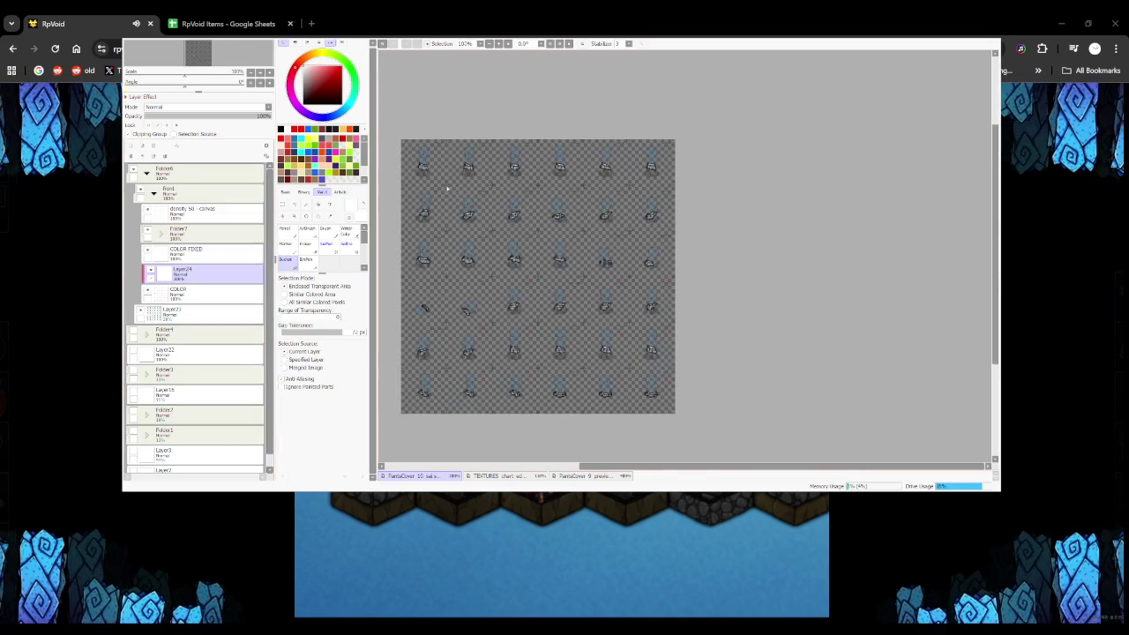
pyautogui.click(141, 310)
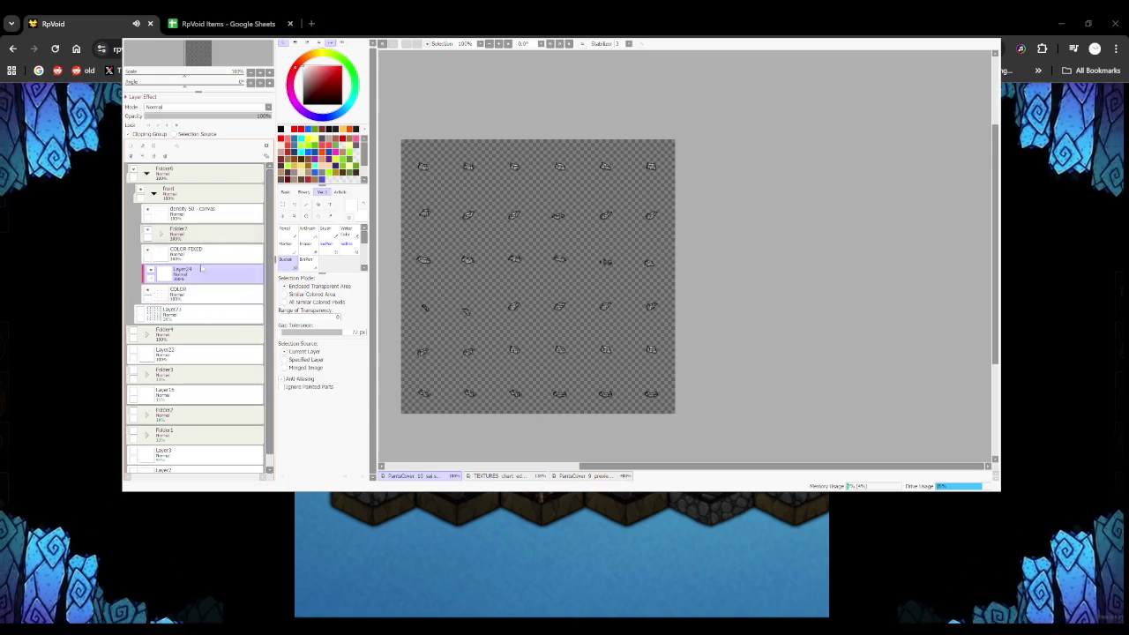
pyautogui.moveTo(185, 275); pyautogui.dragTo(164, 155)
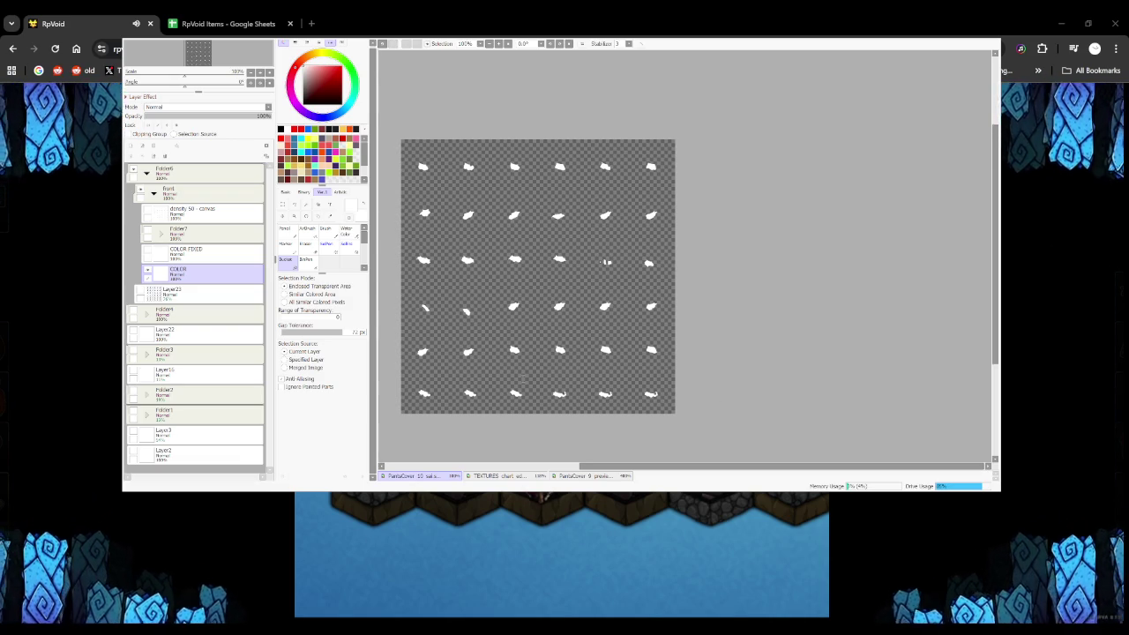
# Show COLOR FIXED, toggle the density 50 - canvas layer, and select Folder6
pyautogui.click(147, 250)
pyautogui.click(149, 212)
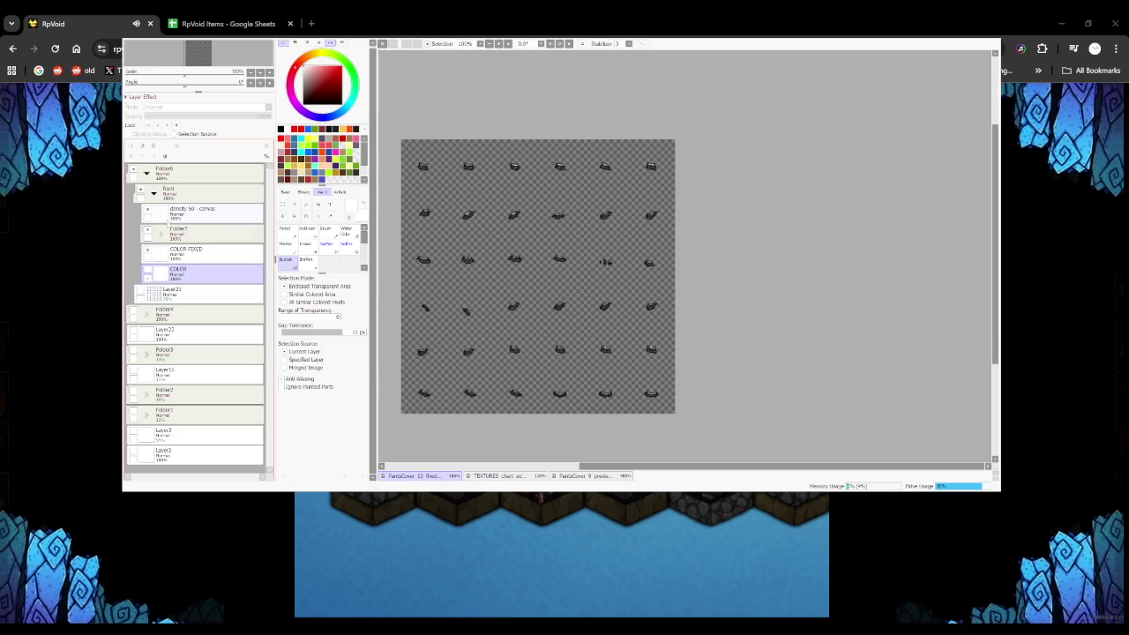
pyautogui.click(181, 168)
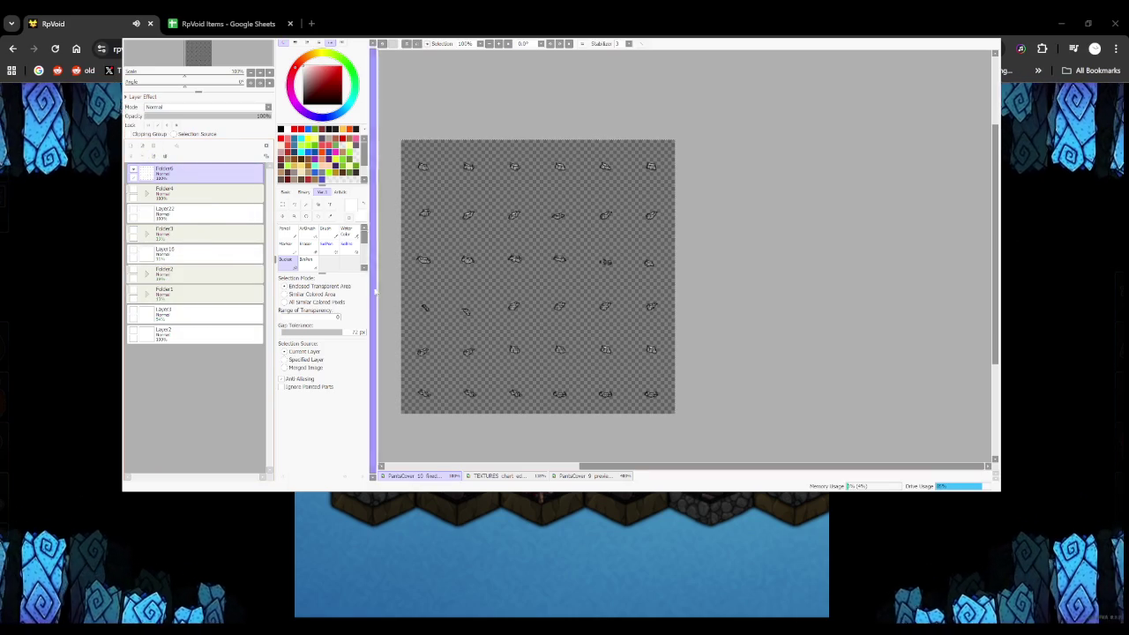
# Paste checkered shorts onto a new layer in the PantaCover 9 preview, then return to the sprite sheet
pyautogui.click(582, 475)
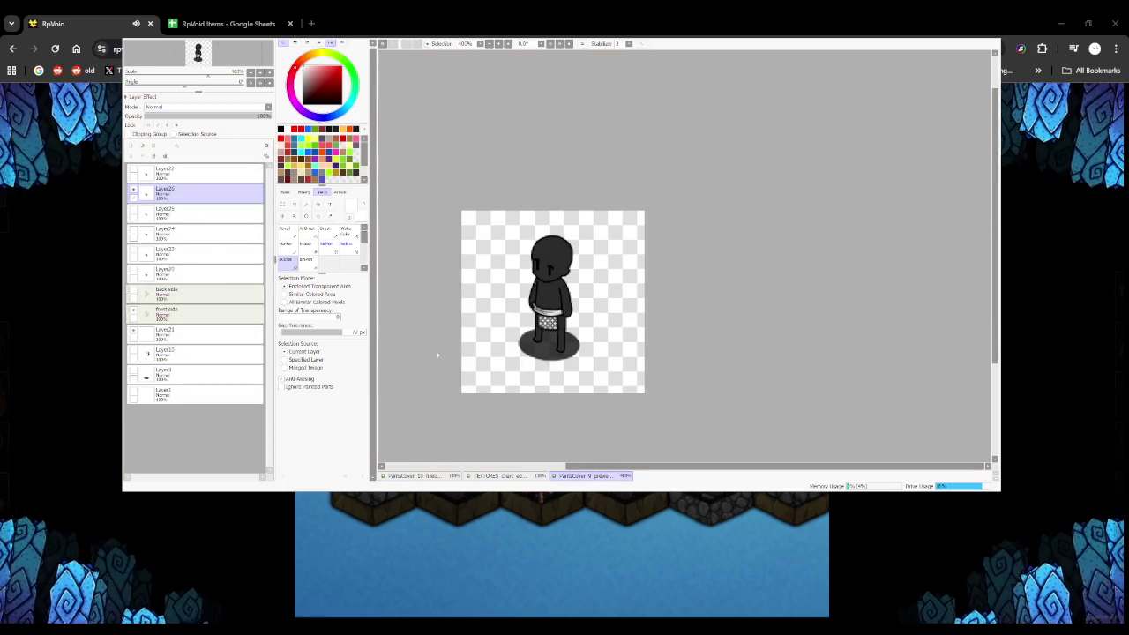
pyautogui.hotkey('ctrl', 'v')
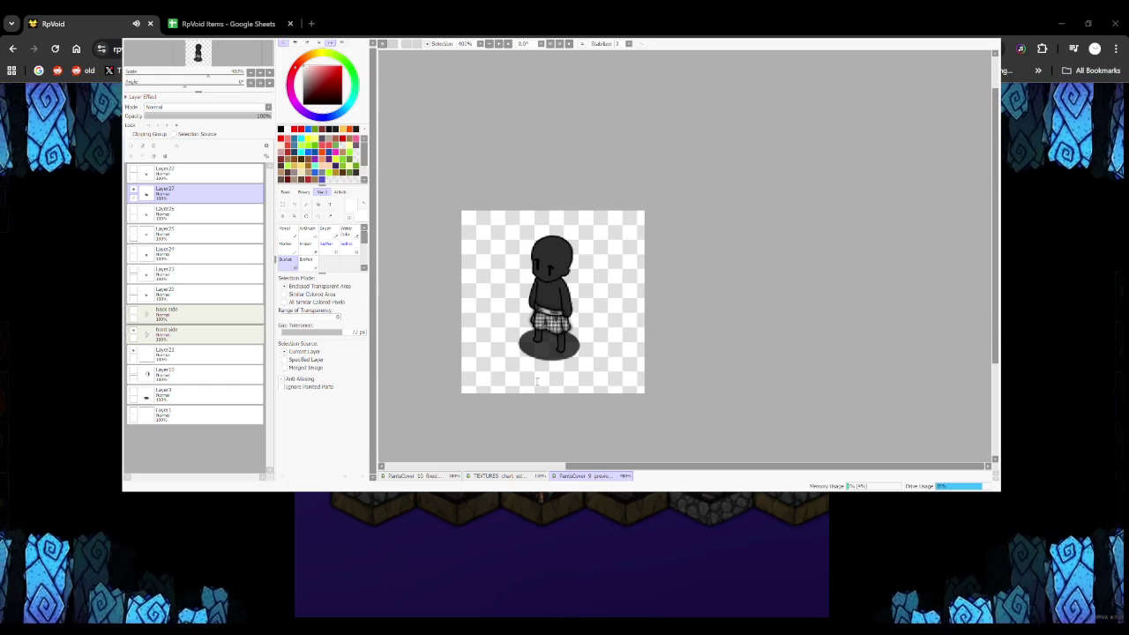
pyautogui.hotkey('ctrl', 'shift', 'Tab')
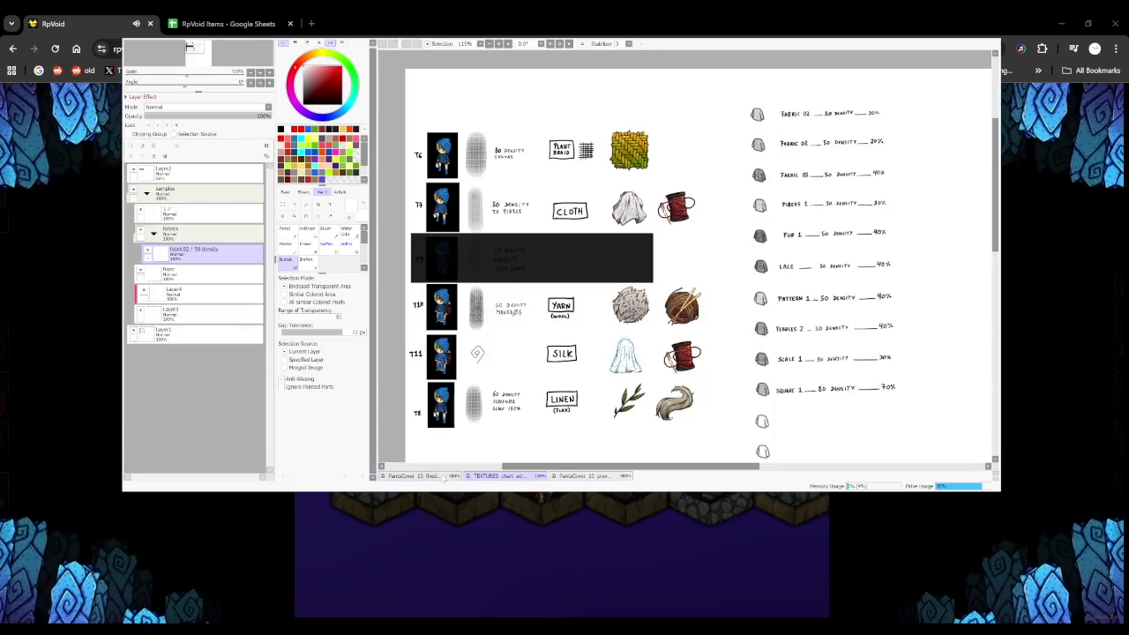
pyautogui.hotkey('ctrl', 'shift', 'Tab')
pyautogui.click(140, 290)
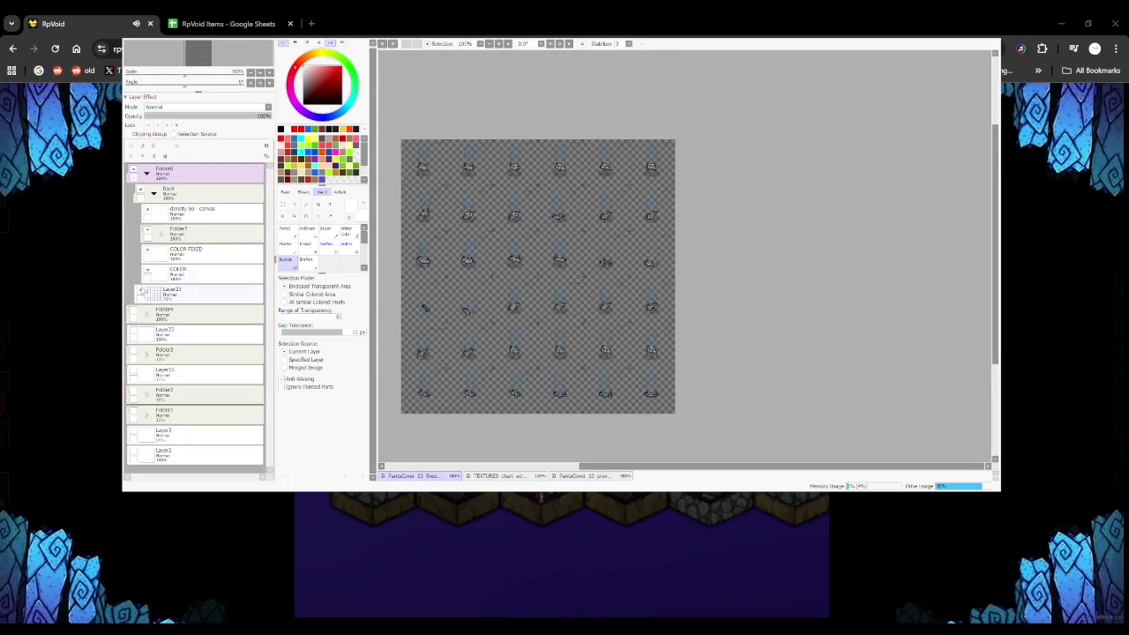
# Set Layer23 to 53% opacity, then open a new browser tab before Google Sheets
pyautogui.click(198, 293)
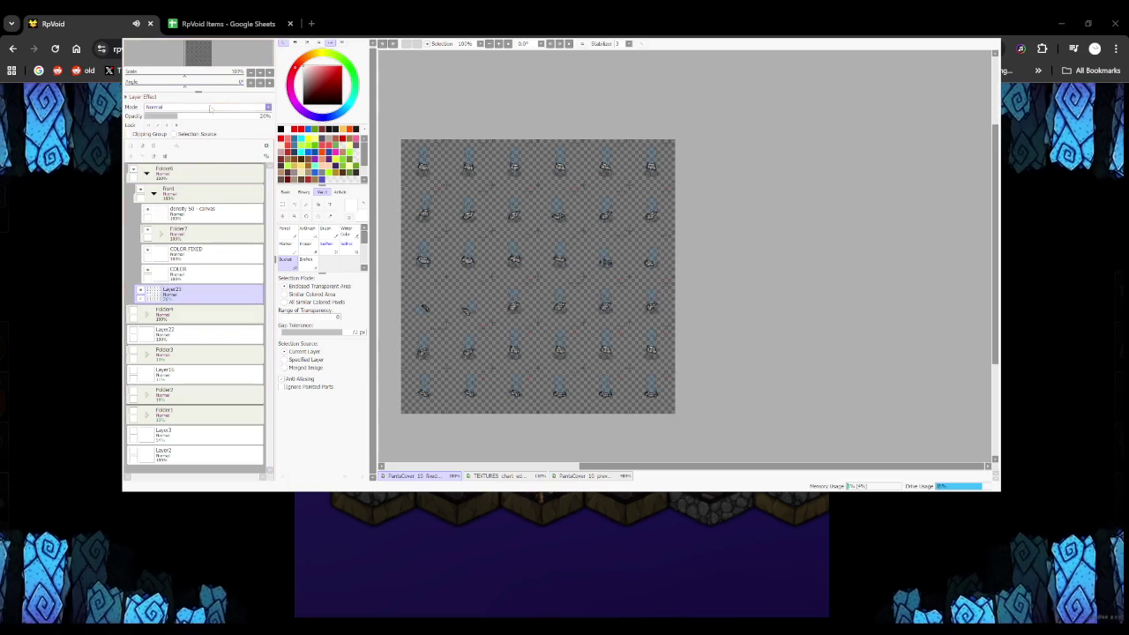
pyautogui.moveTo(208, 116); pyautogui.dragTo(210, 115)
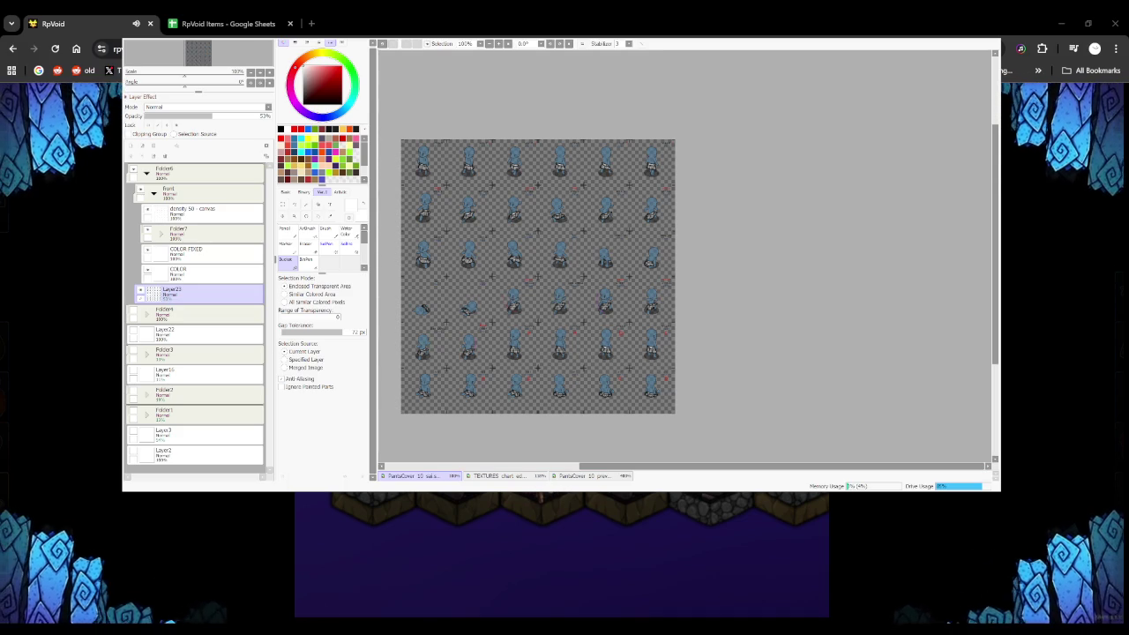
pyautogui.click(311, 23)
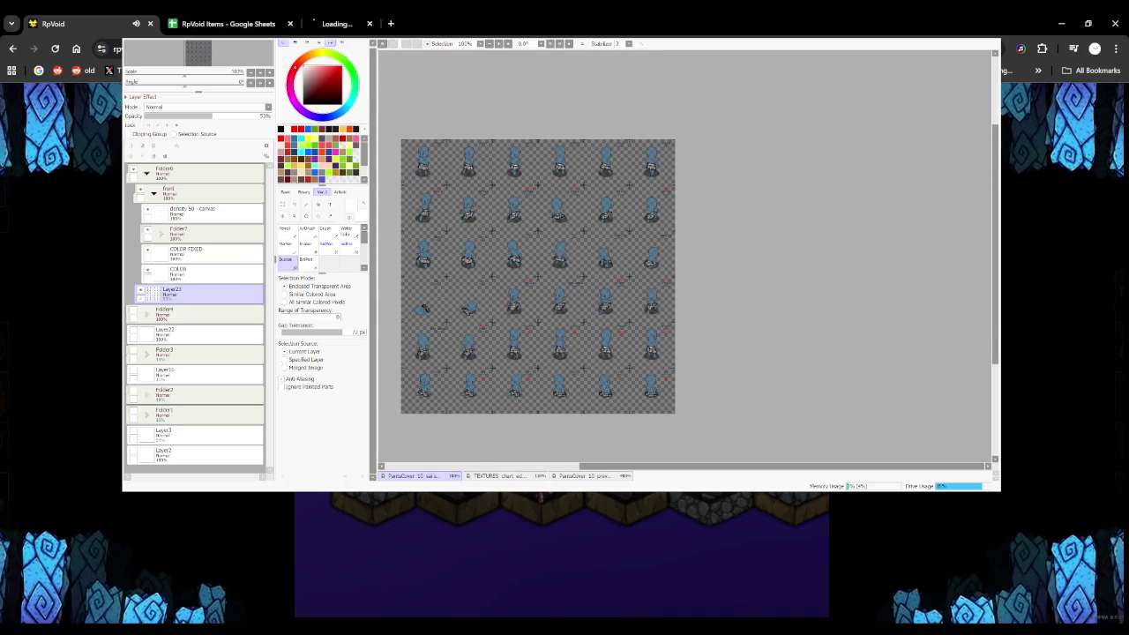
pyautogui.moveTo(326, 22); pyautogui.dragTo(231, 18)
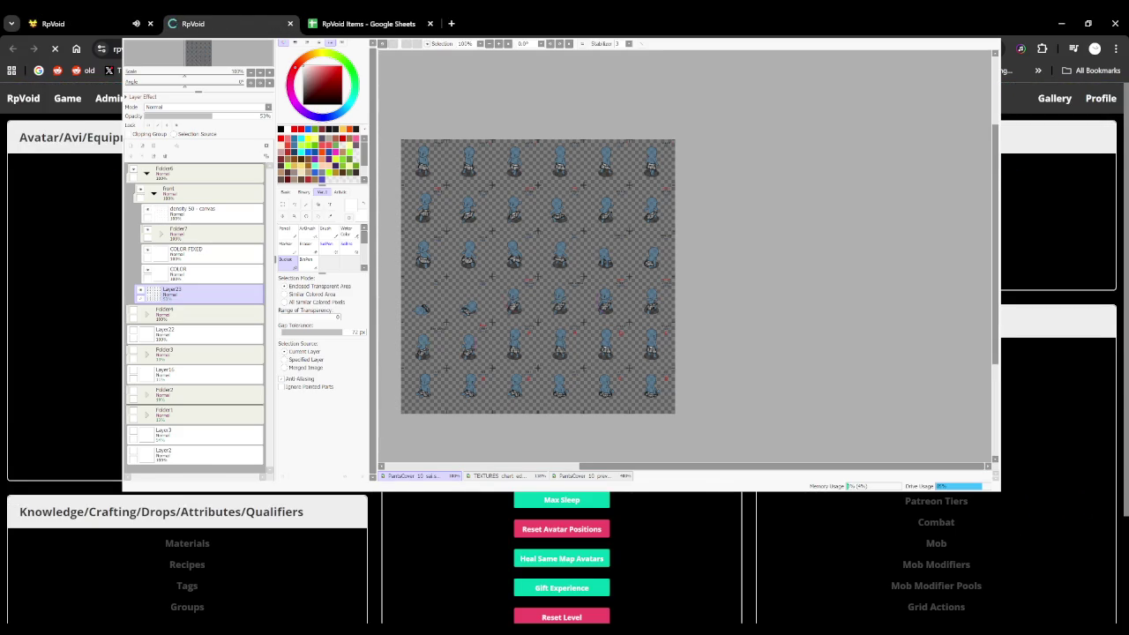